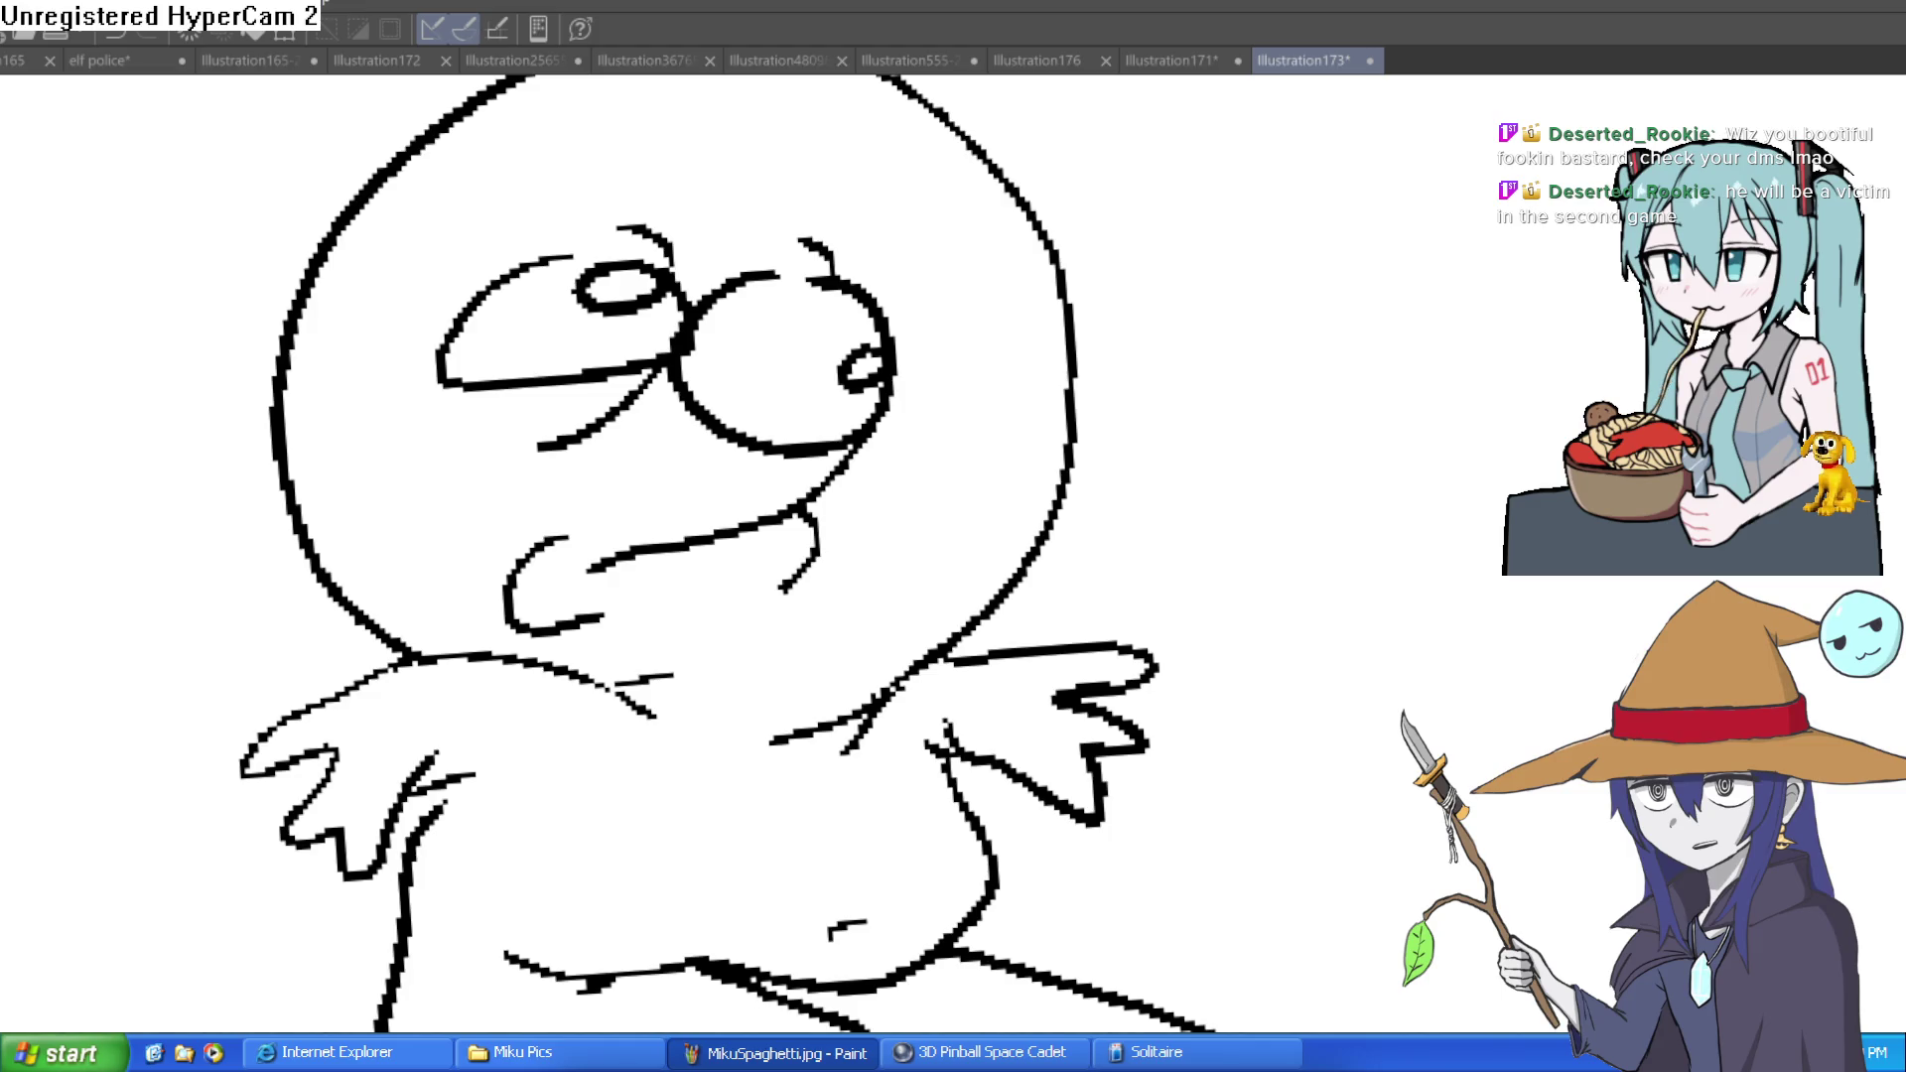
Draw the first long pointed ear on the goblin's head, with inner detail lines
mouse_move(1074, 307)
mouse_down()
mouse_move(1404, 264)
mouse_move(1408, 289)
mouse_move(1162, 456)
mouse_move(1082, 468)
mouse_up()
drag(1082, 355, 1379, 314)
drag(1300, 354, 1378, 317)
mouse_move(1078, 437)
mouse_down()
mouse_move(1221, 398)
mouse_move(1288, 696)
mouse_move(1254, 735)
mouse_move(1260, 557)
mouse_move(1191, 477)
mouse_up()
scroll(1231, 394, down, 3)
scroll(1288, 696, up, 2)
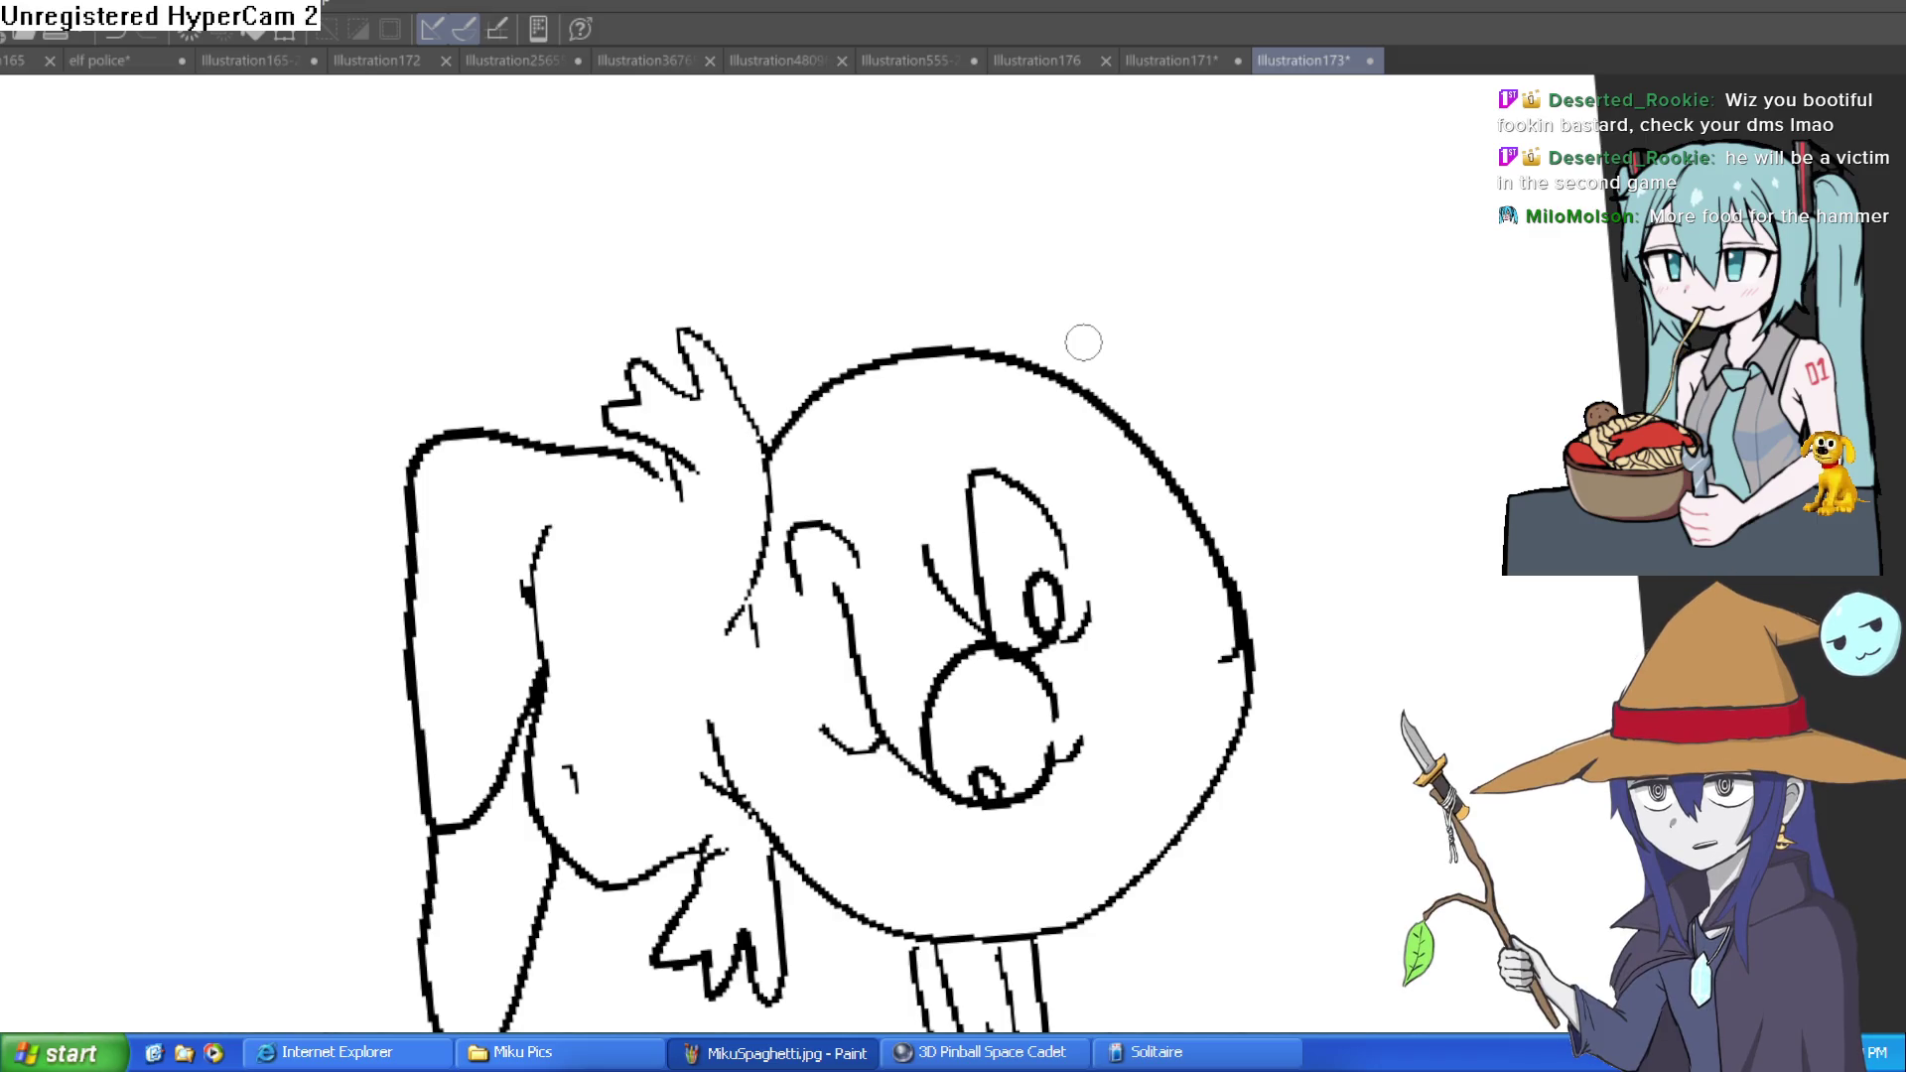
Draw the second pointed ear, erasing the head outline inside its base
drag(971, 397, 953, 153)
key(ctrl+z)
mouse_move(944, 520)
mouse_down()
mouse_move(940, 239)
mouse_move(909, 215)
mouse_move(809, 506)
mouse_move(832, 536)
mouse_up()
key(e)
mouse_move(941, 466)
mouse_down()
mouse_move(866, 472)
mouse_move(850, 447)
mouse_up()
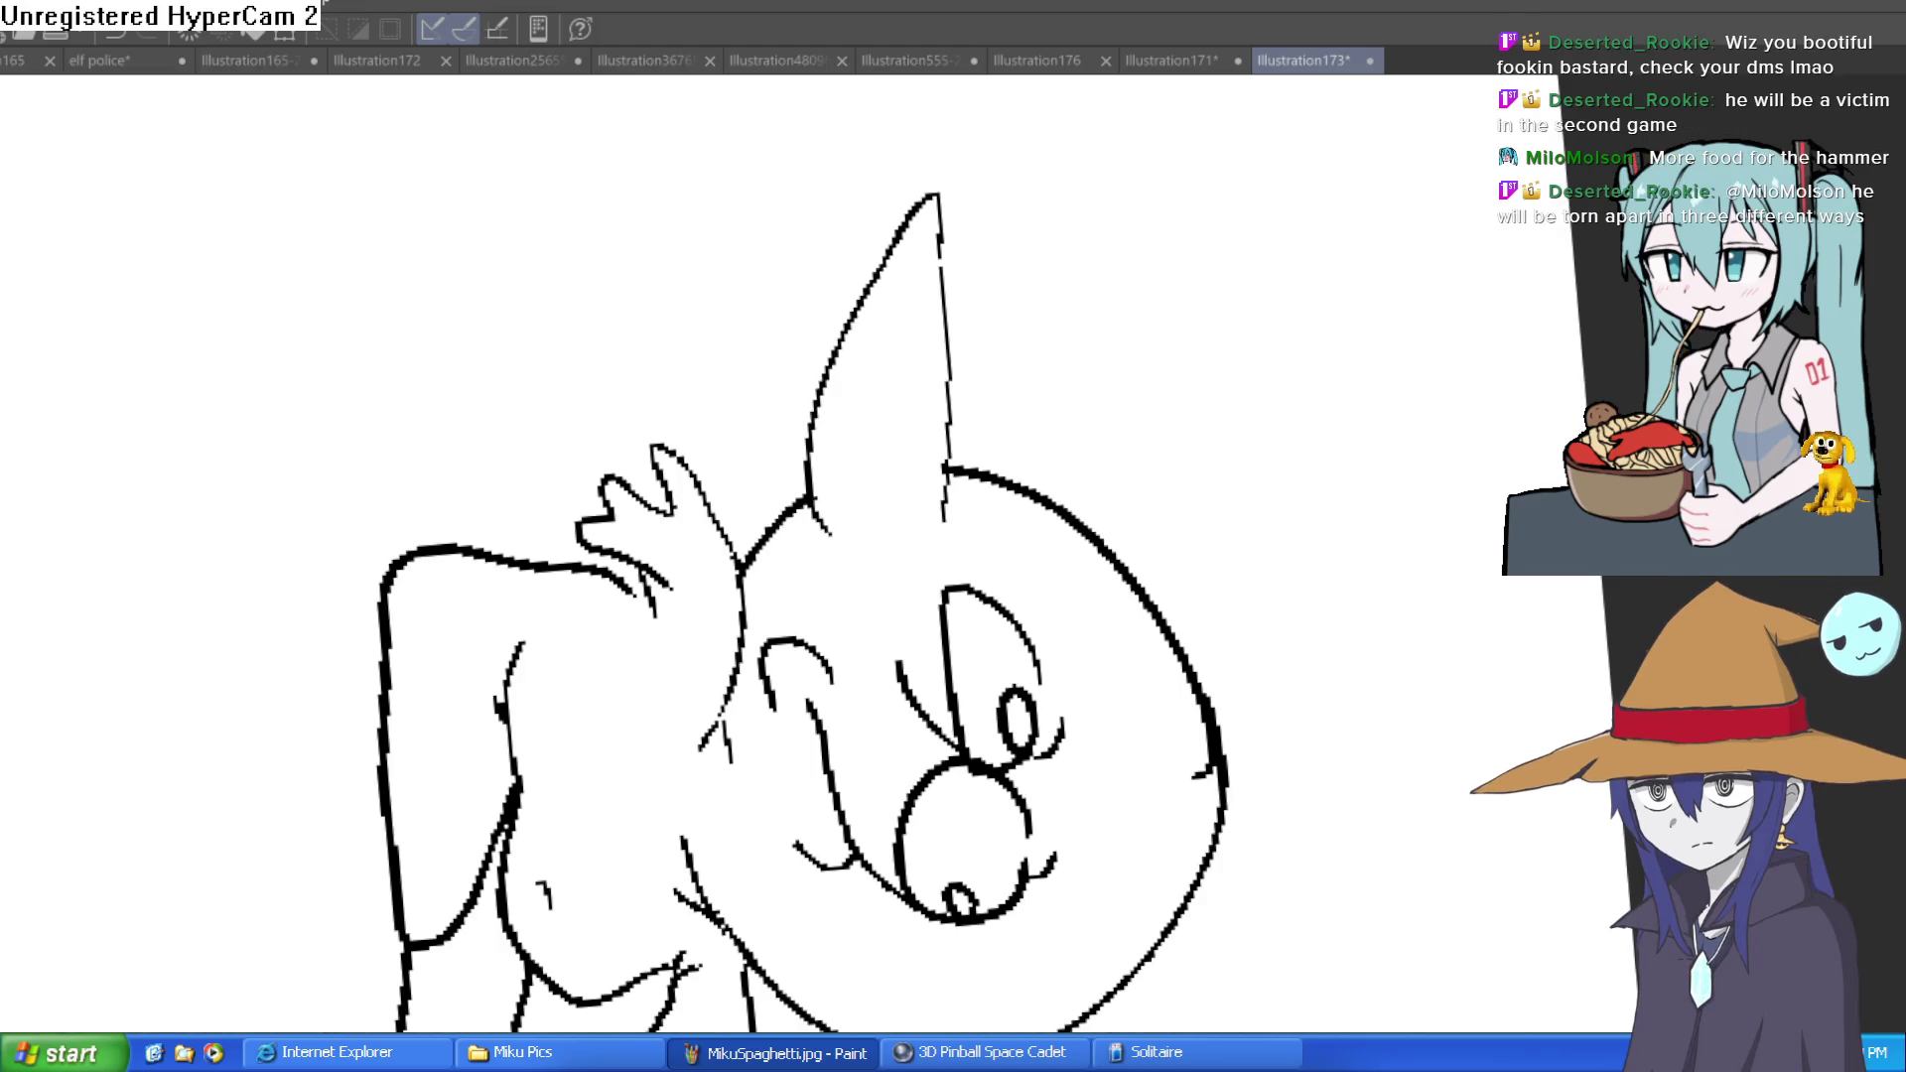
mouse_move(914, 514)
mouse_down()
mouse_move(914, 263)
mouse_move(891, 303)
mouse_move(866, 402)
mouse_move(888, 506)
mouse_move(1060, 221)
mouse_up()
Rotate the canvas back upright and recentre the goblin in the view
key(minus)
key(minus)
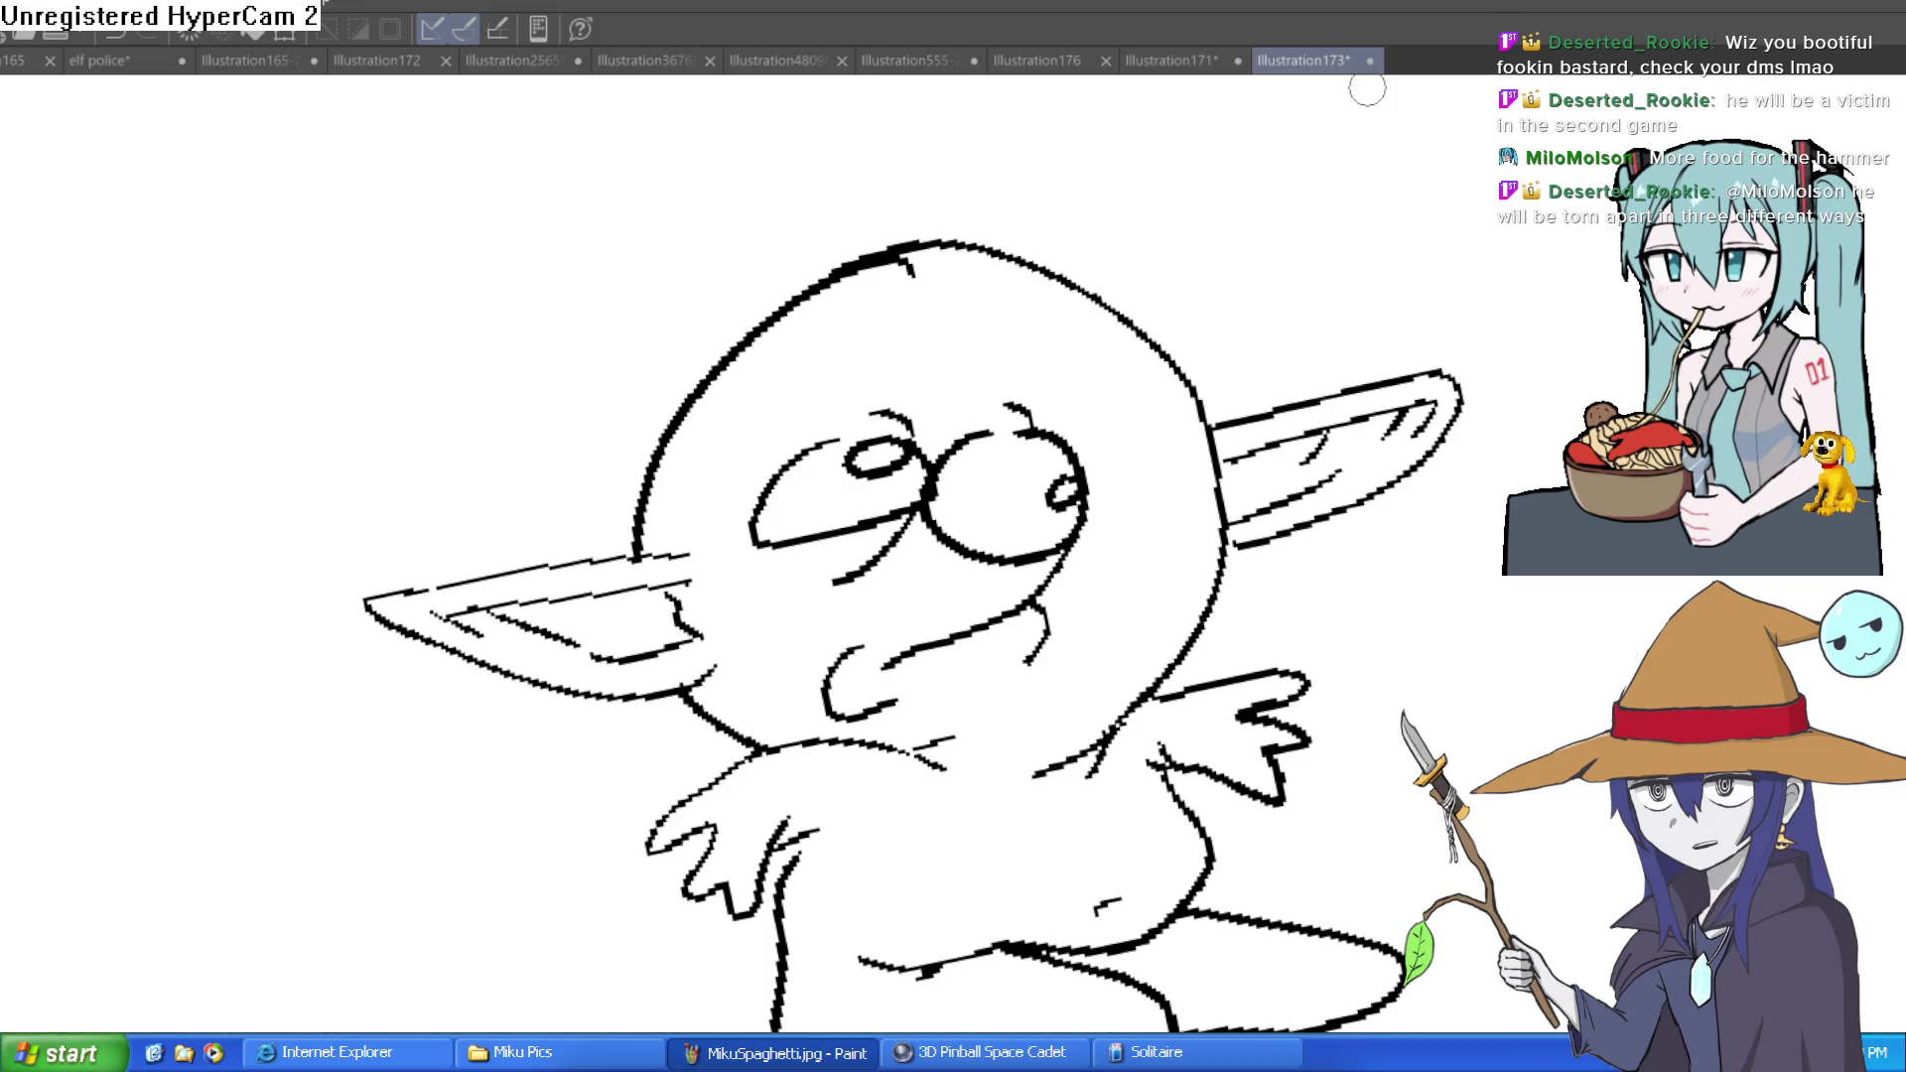
mouse_move(1439, 272)
mouse_down()
mouse_move(1485, 315)
mouse_move(1477, 349)
mouse_move(1420, 285)
mouse_move(1413, 307)
mouse_up()
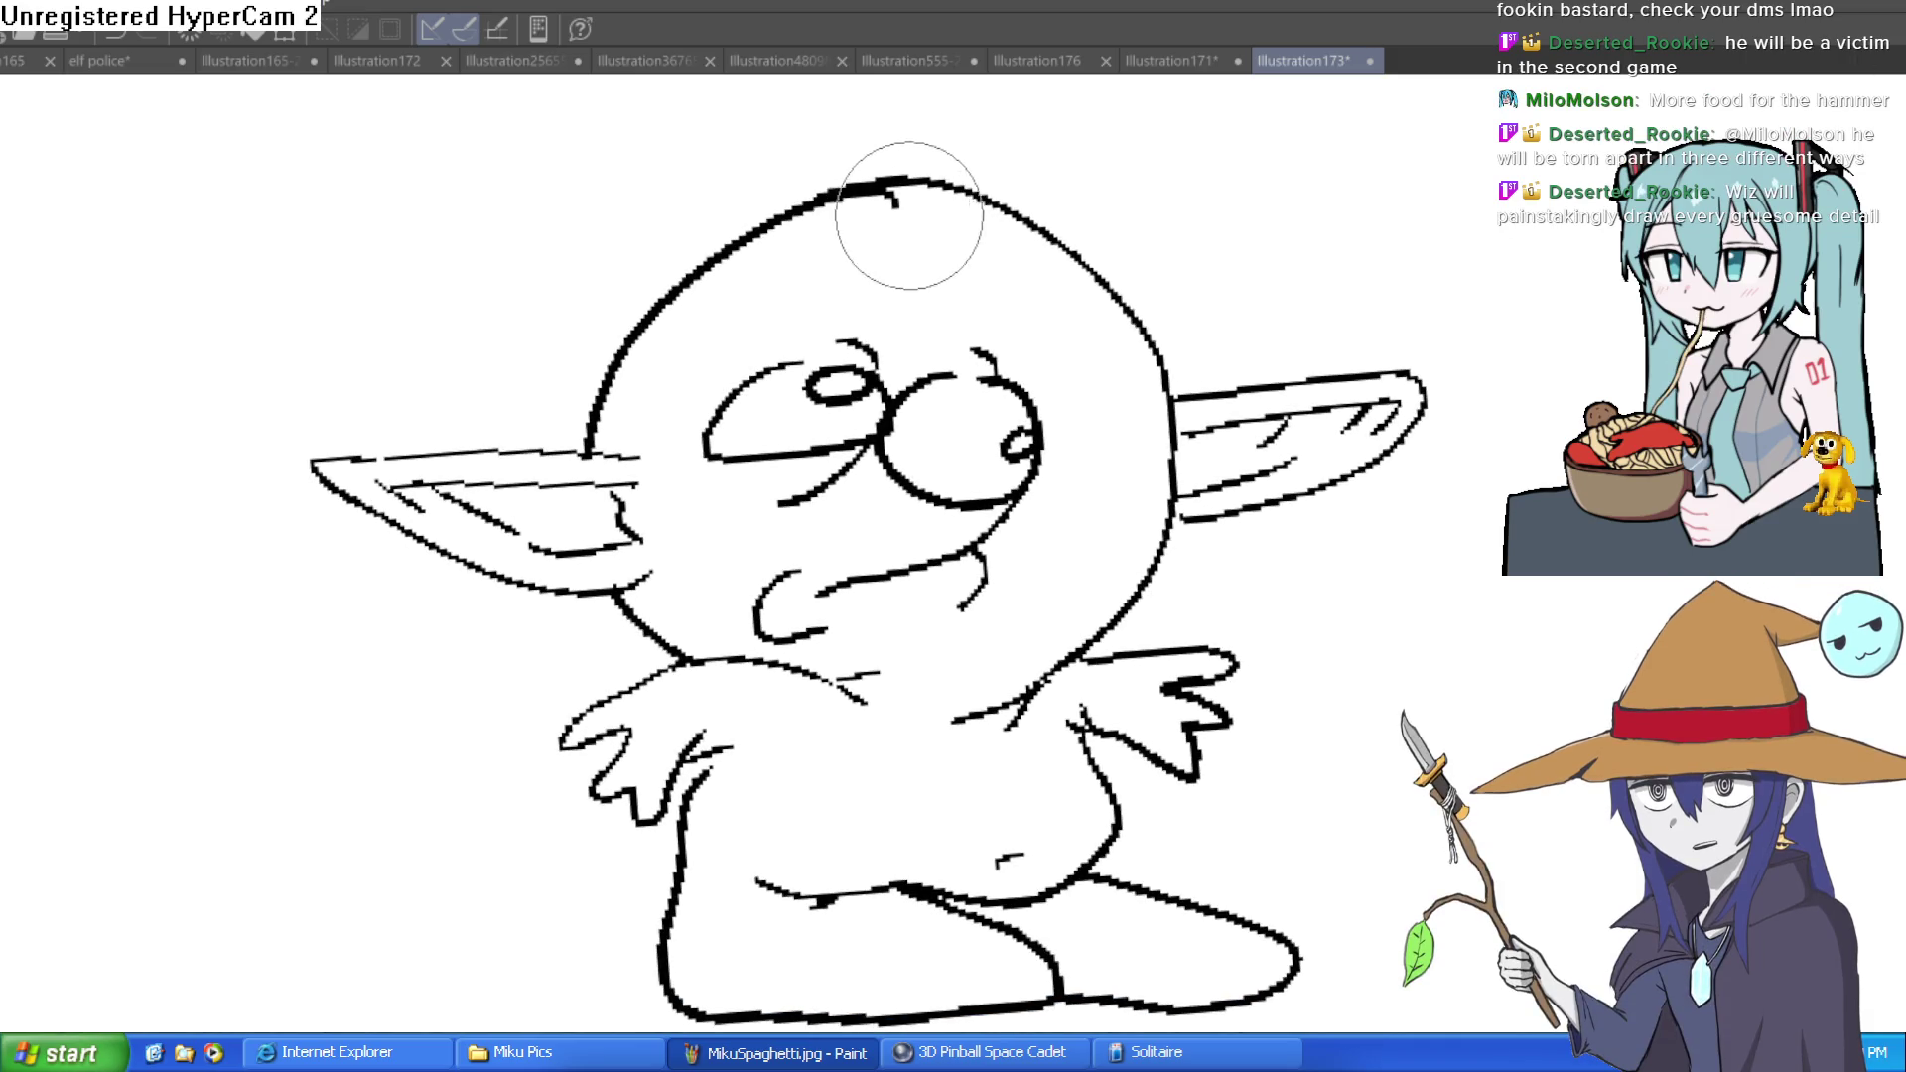
scroll(923, 194, down, 4)
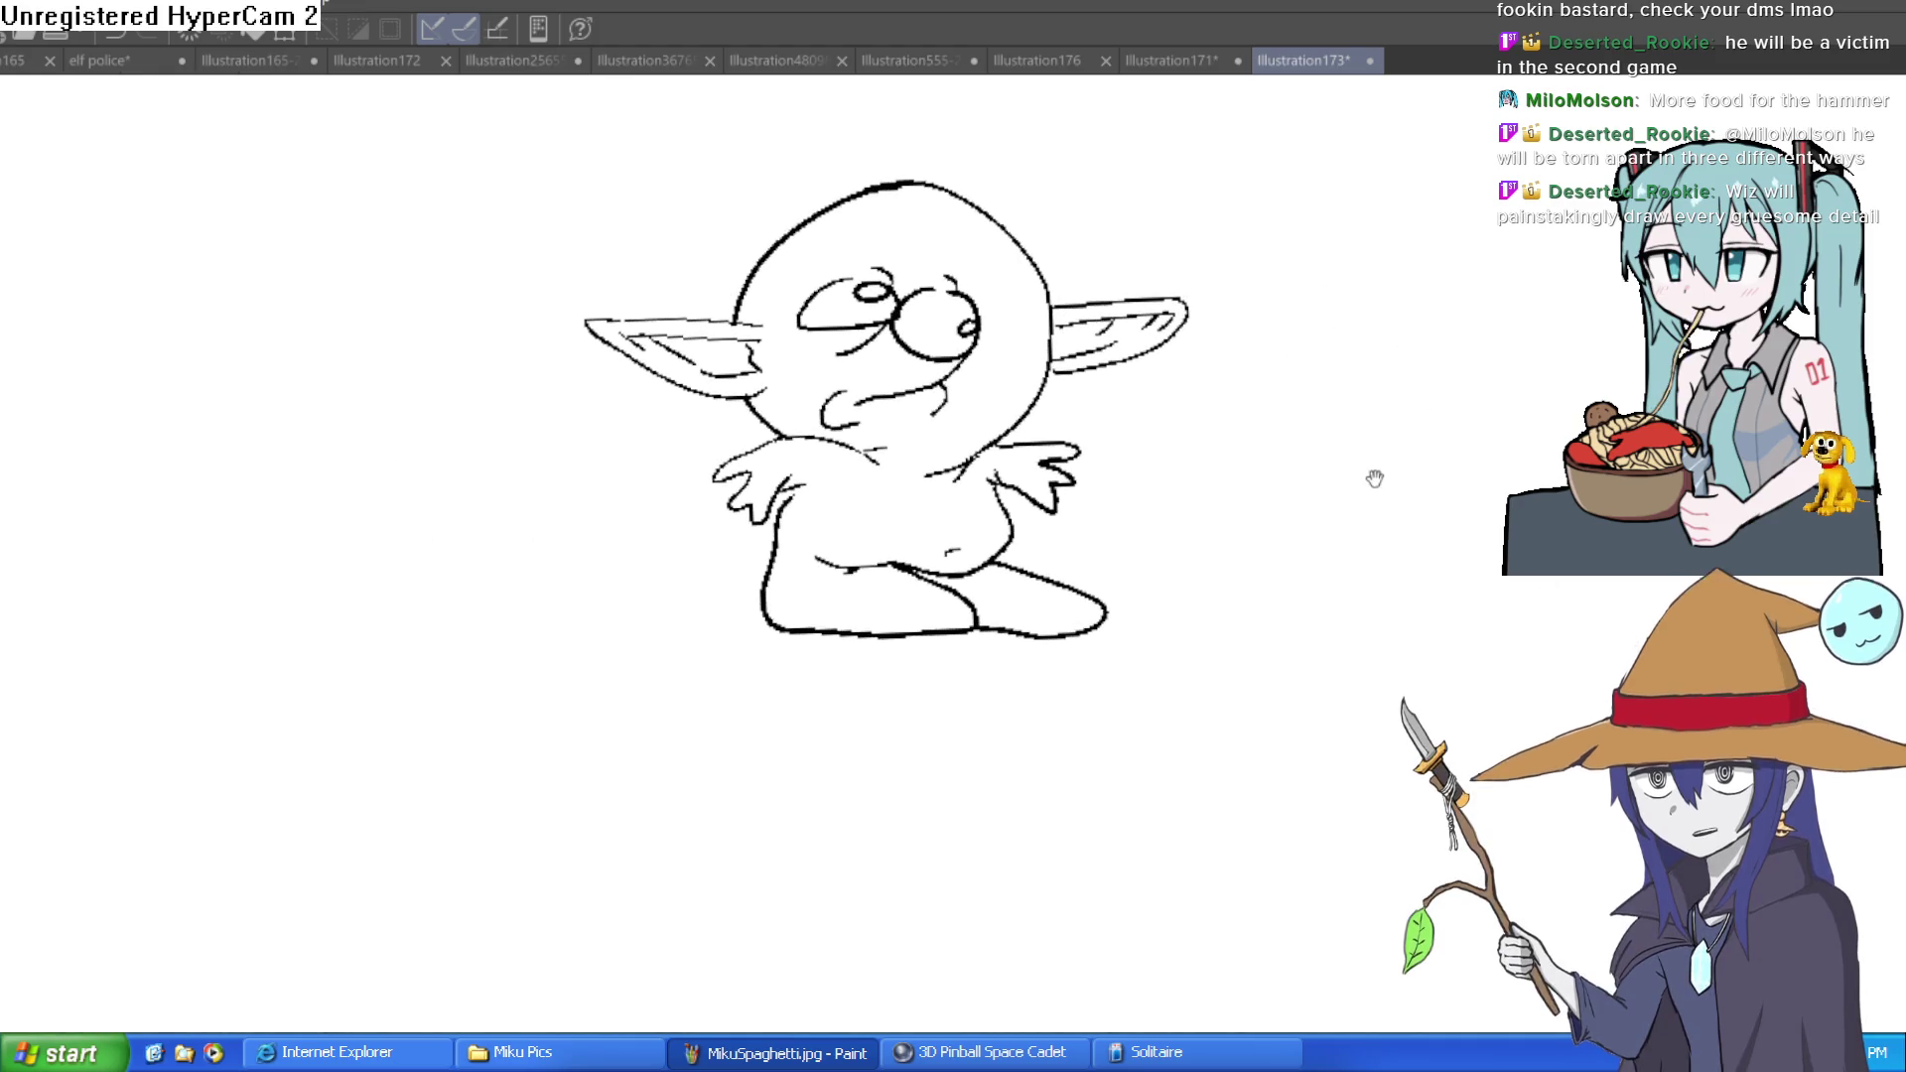
drag(1383, 481, 1308, 545)
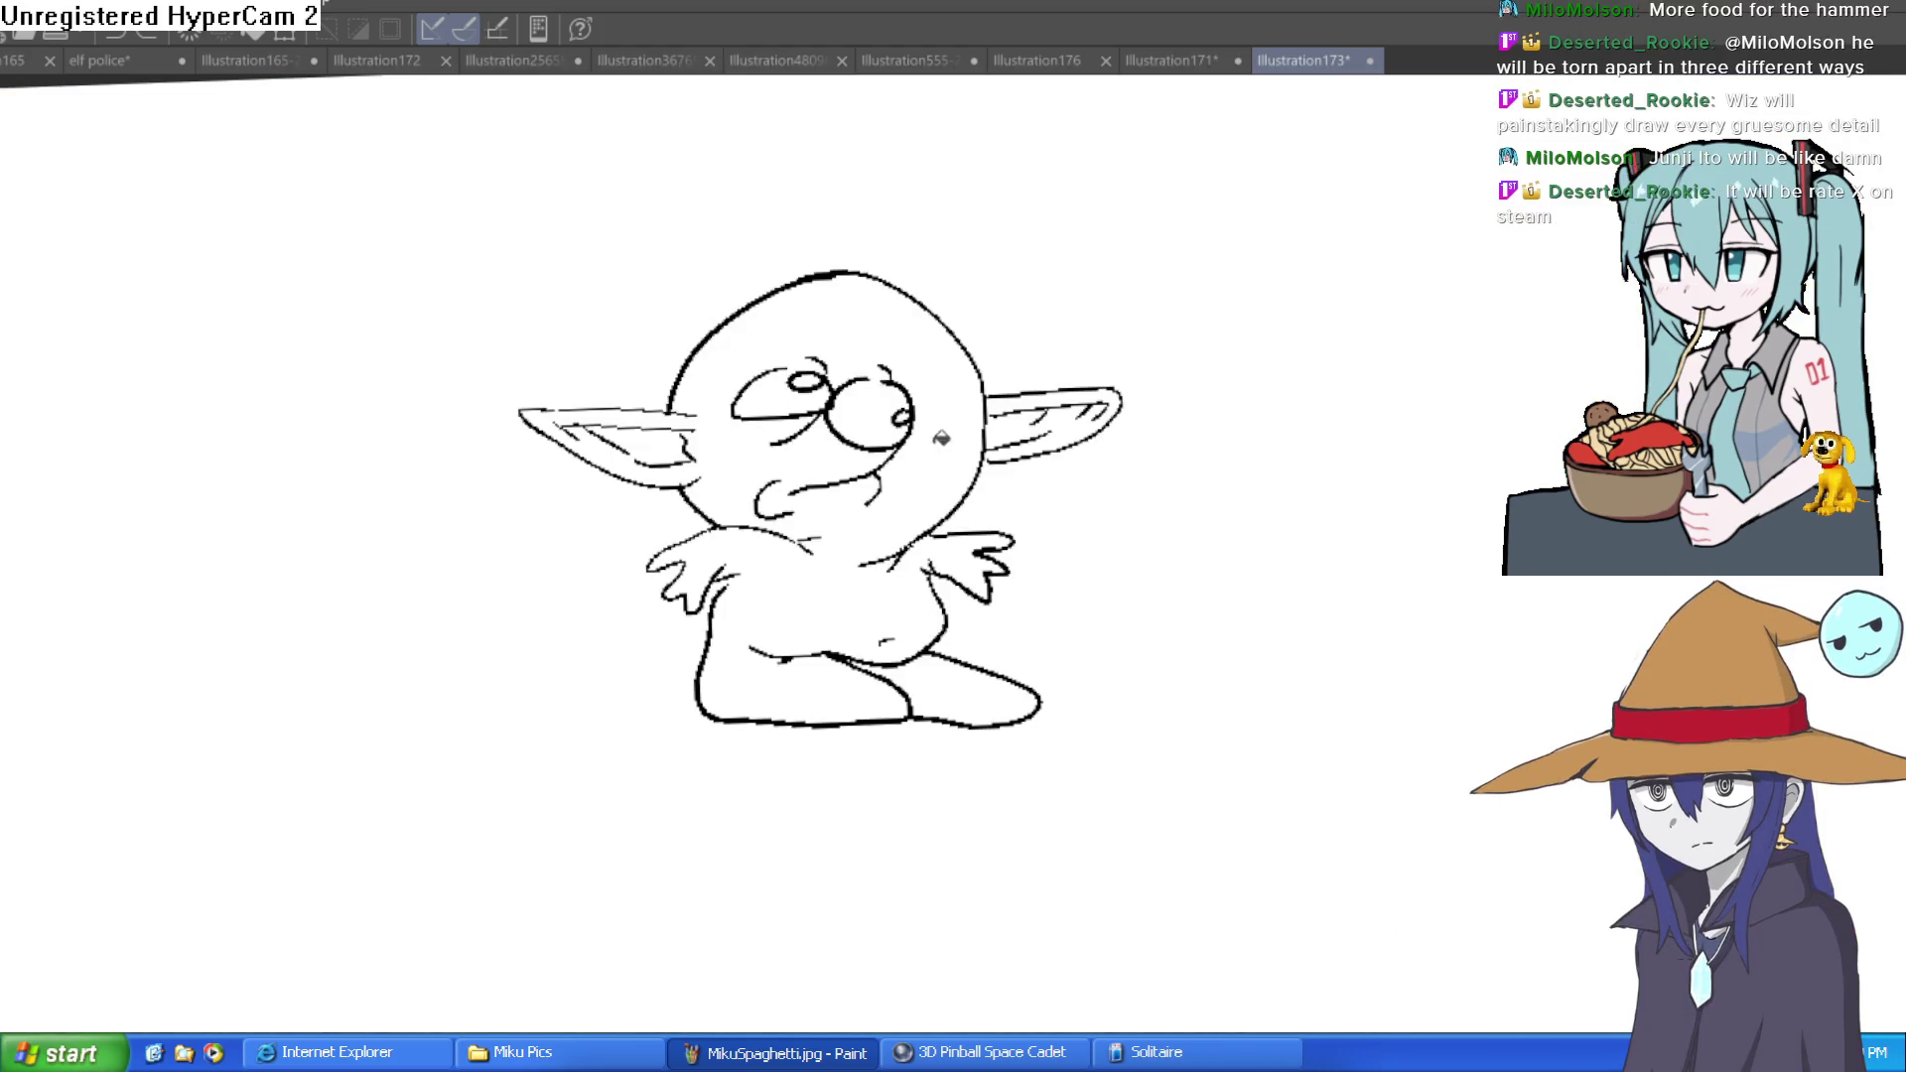
Bucket-fill the goblin's head, body and right foot in darker green
click(871, 594)
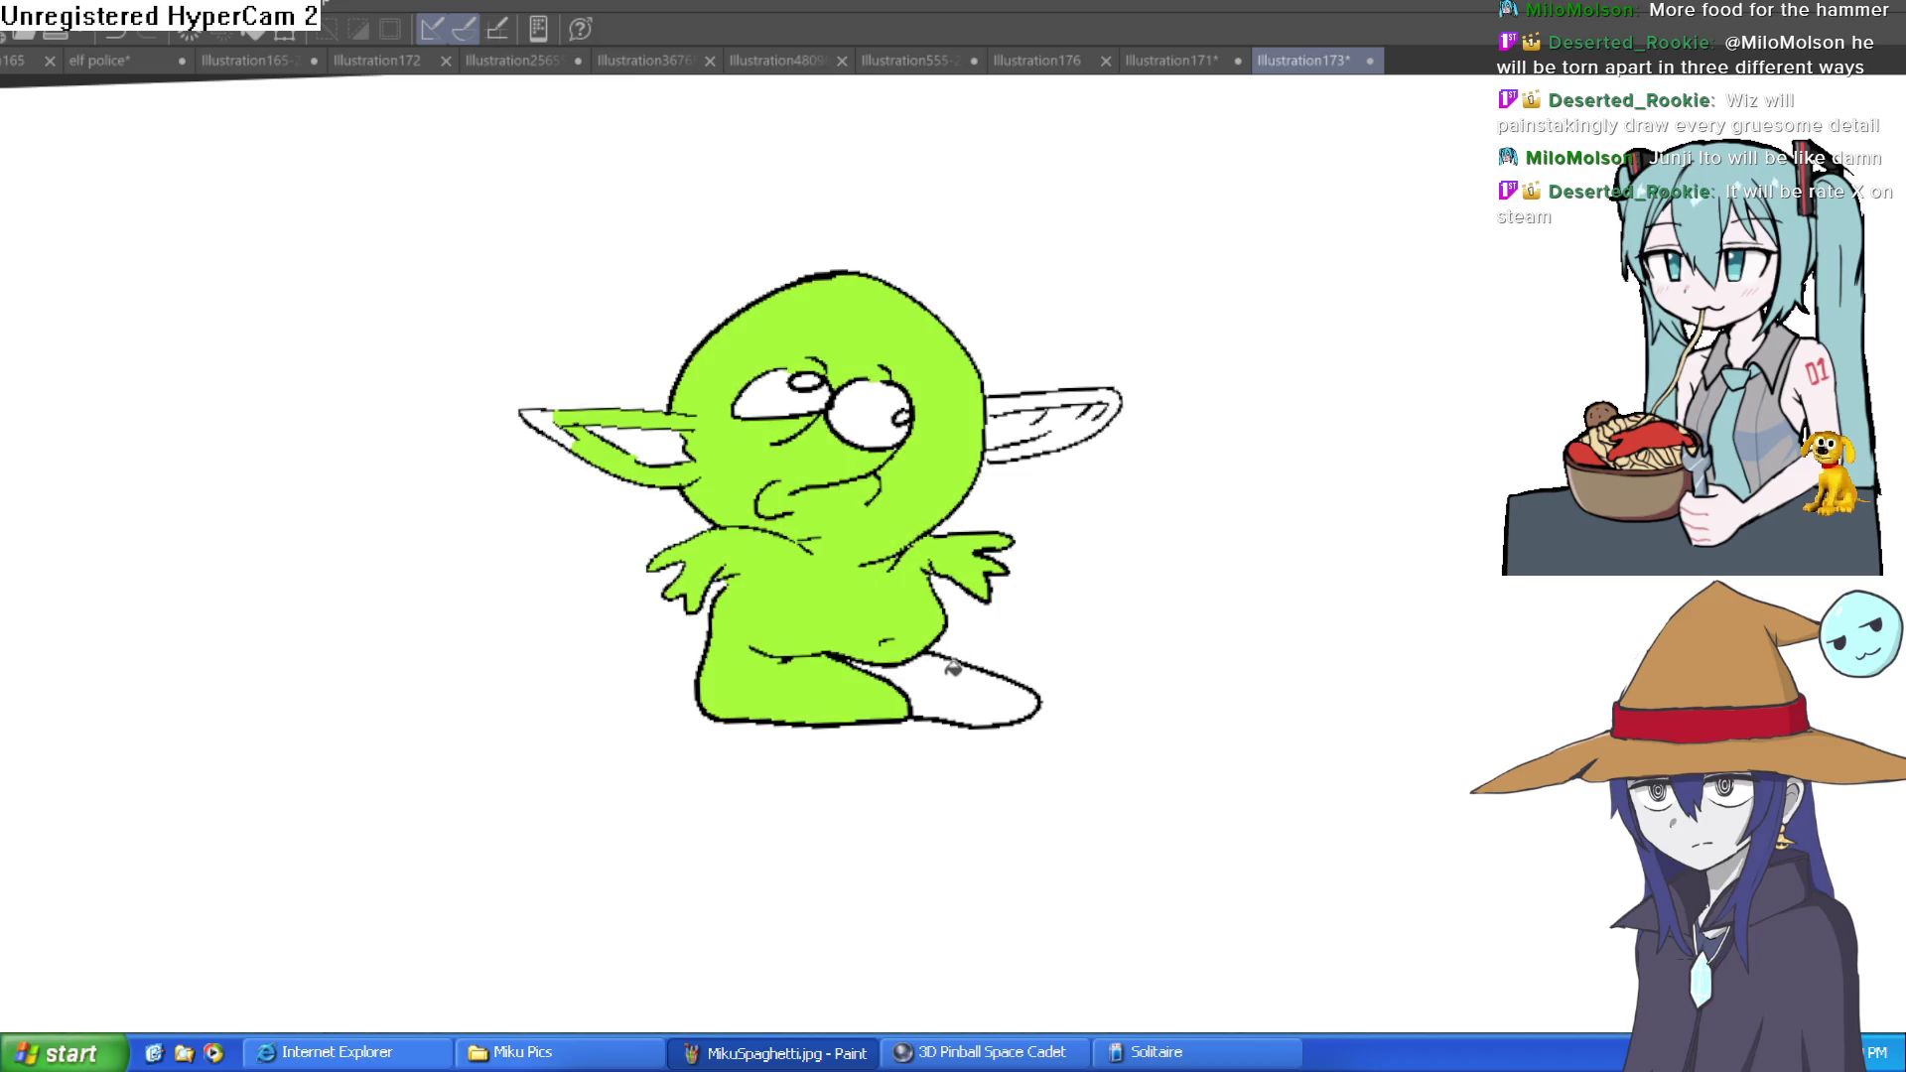
click(956, 665)
click(879, 581)
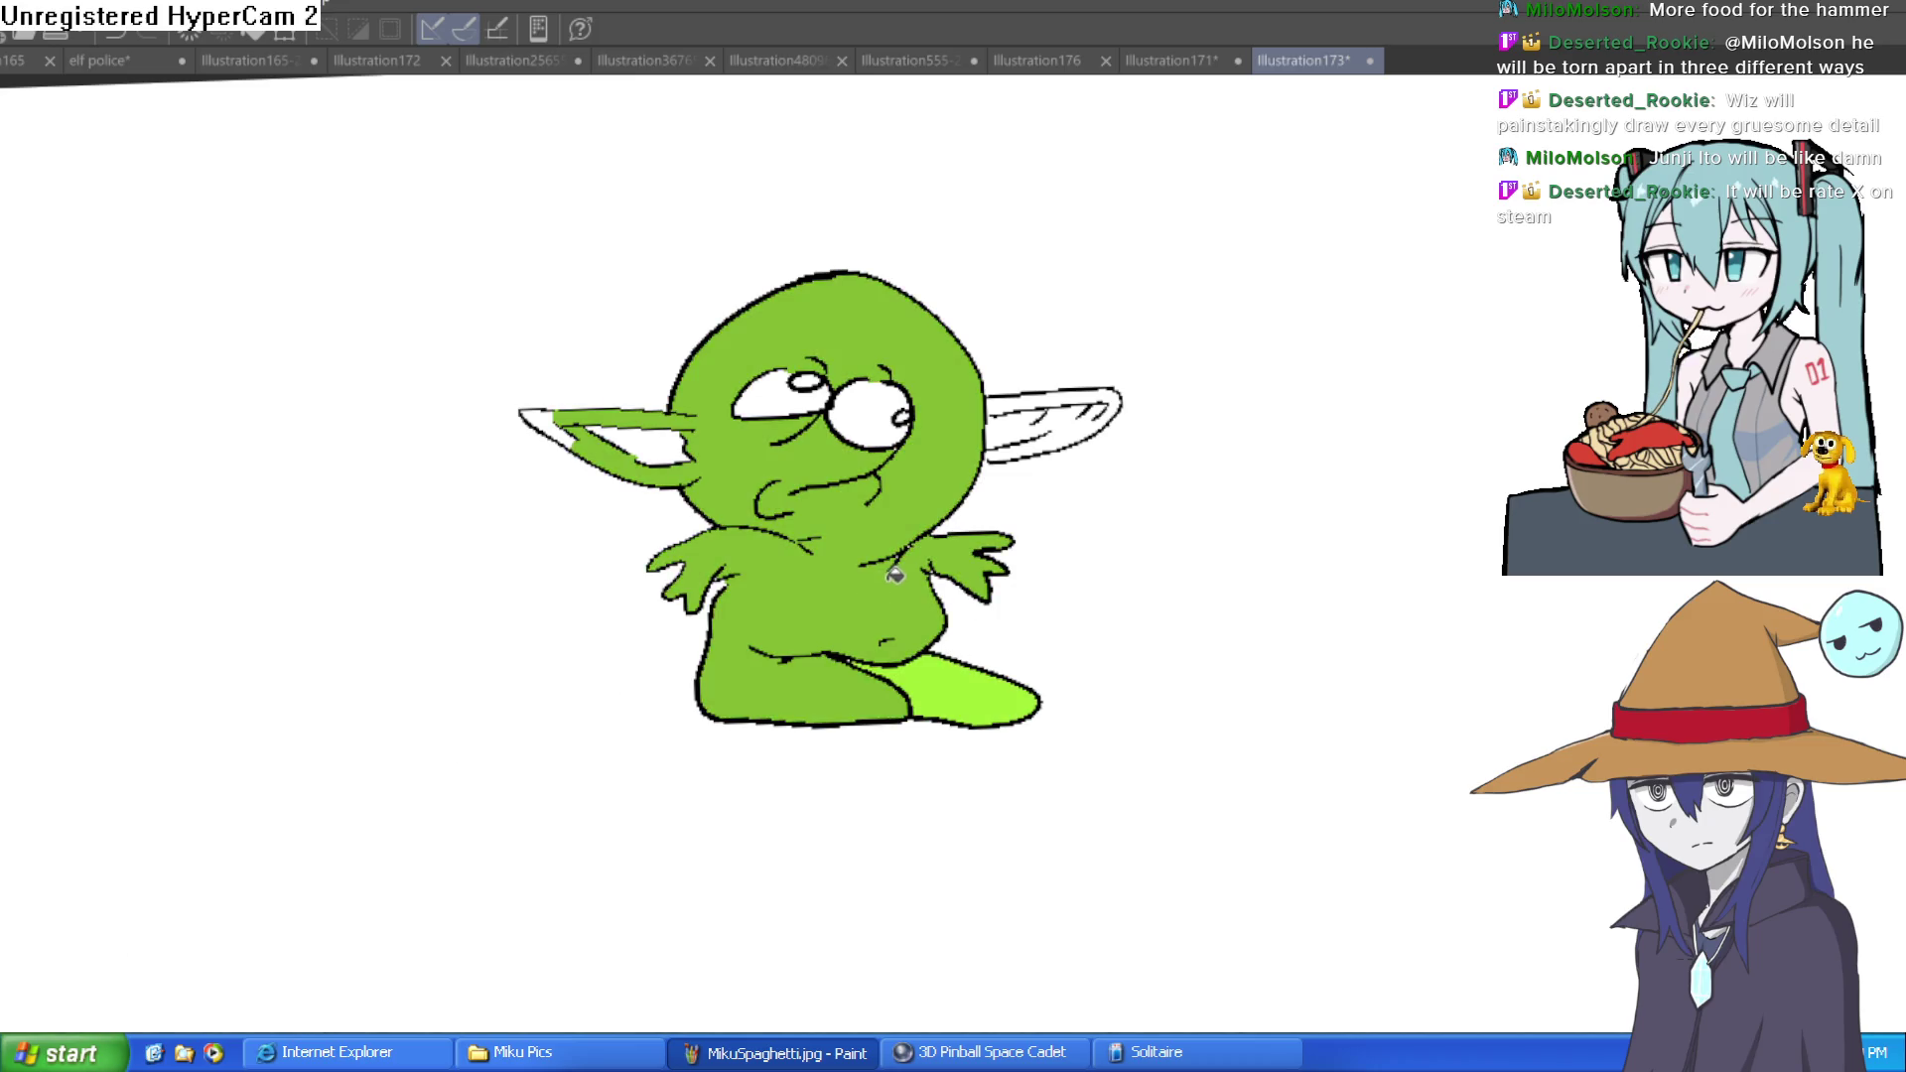
click(959, 650)
Fill all regions of the right and left ears with the same green
click(1048, 407)
click(1064, 392)
click(1084, 433)
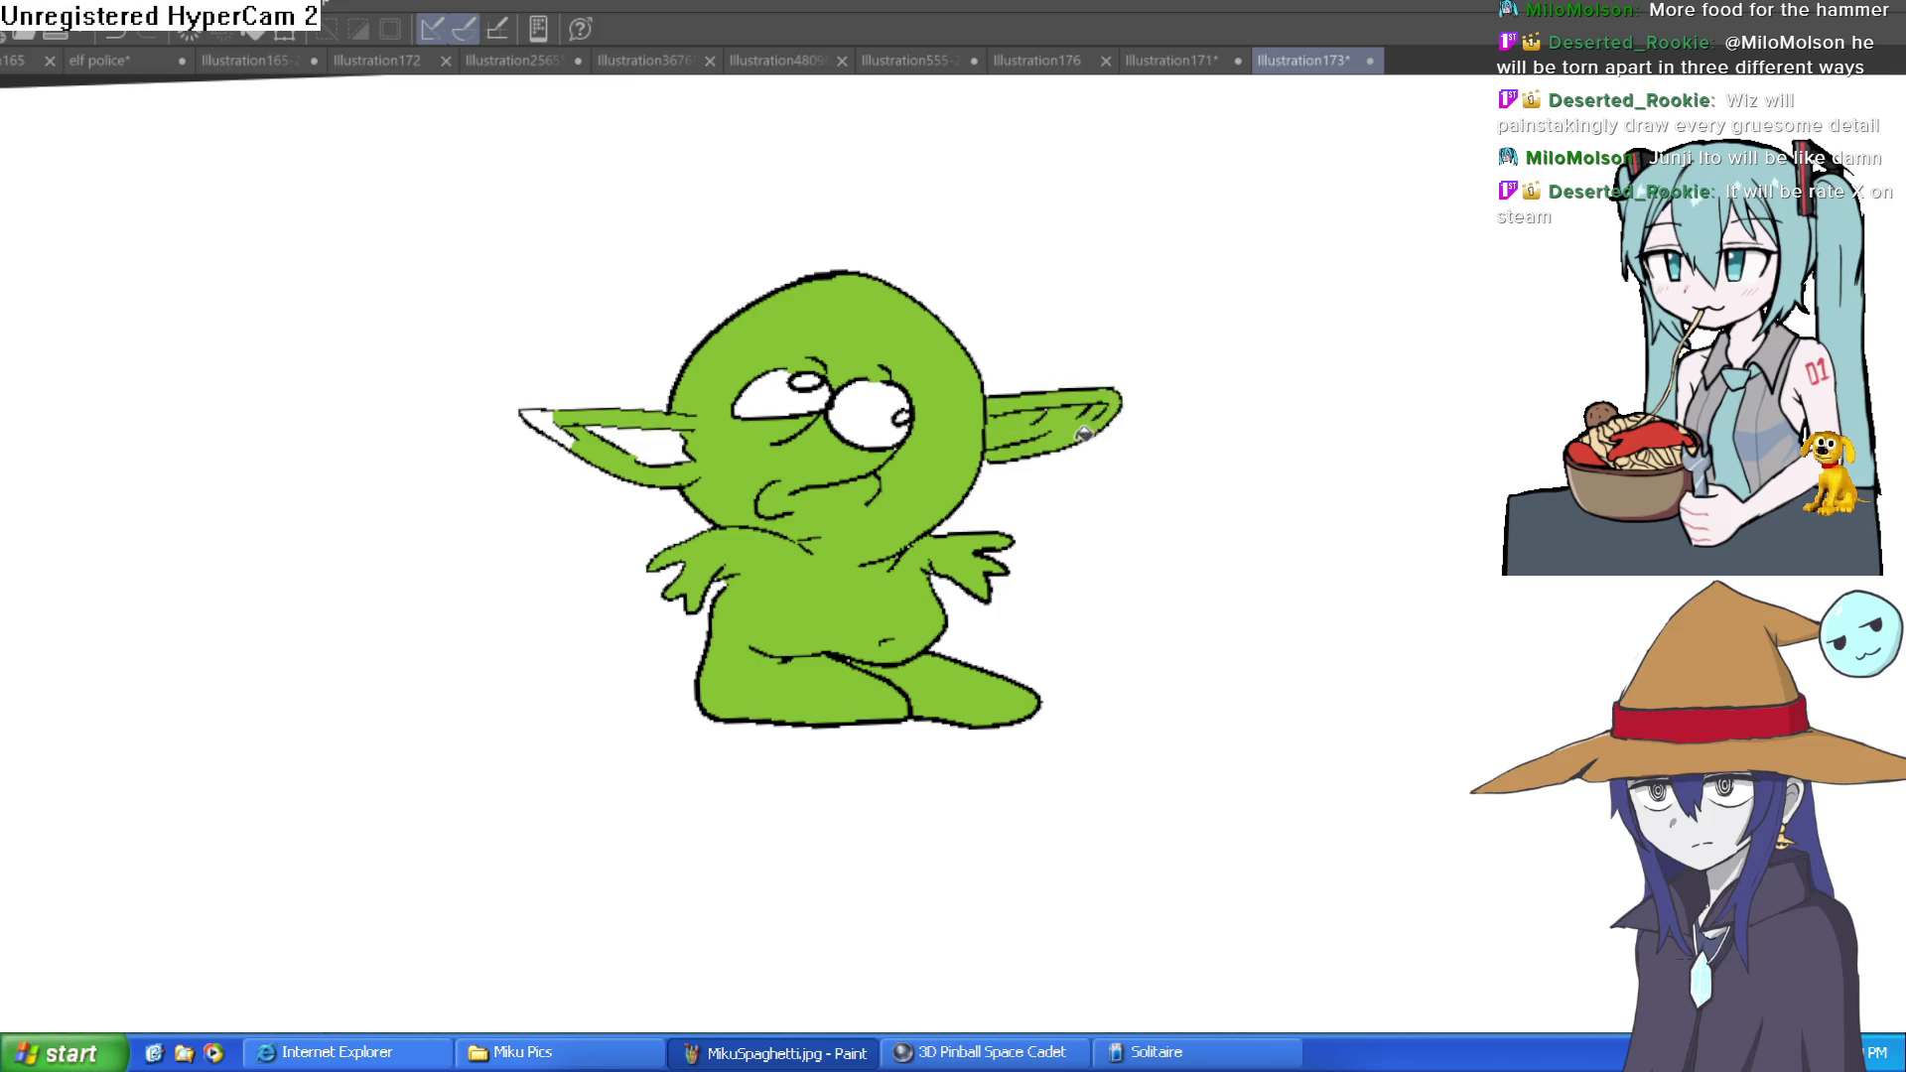
click(563, 426)
click(652, 444)
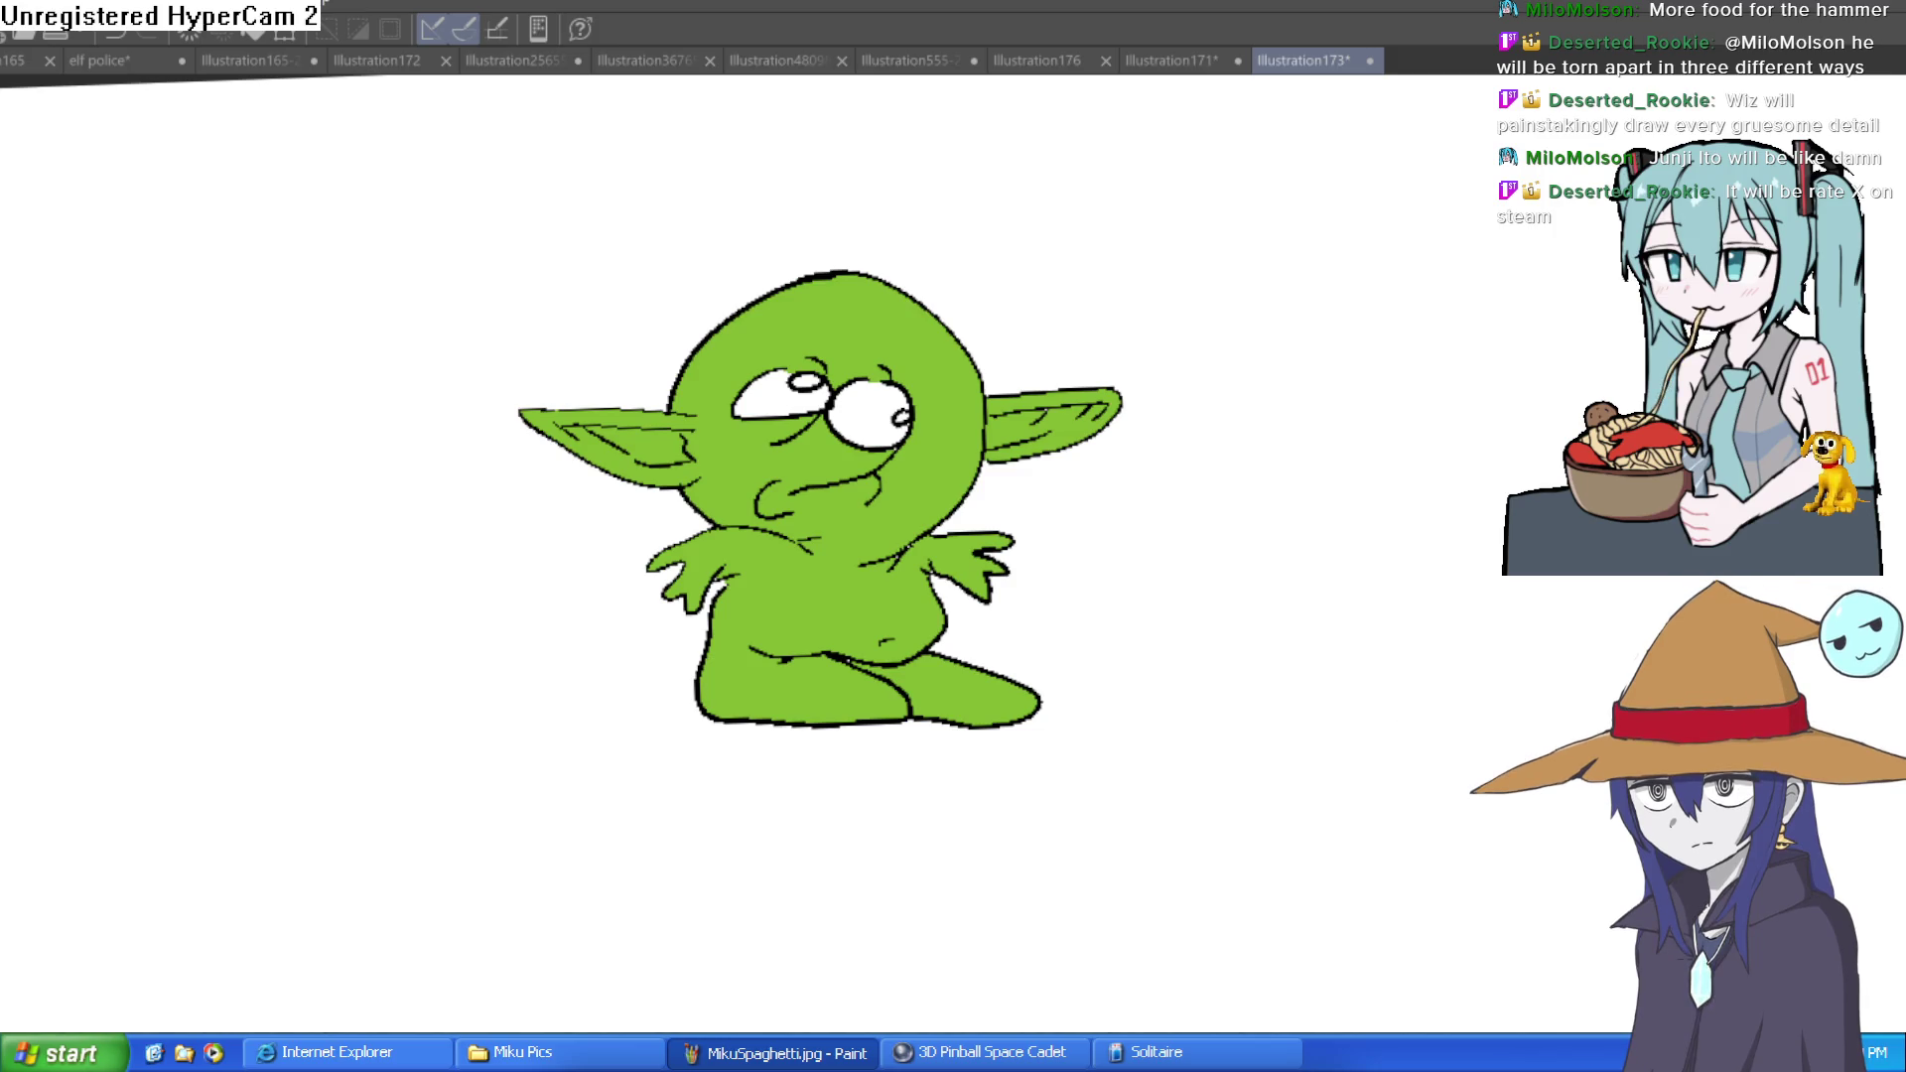
scroll(904, 418, up, 8)
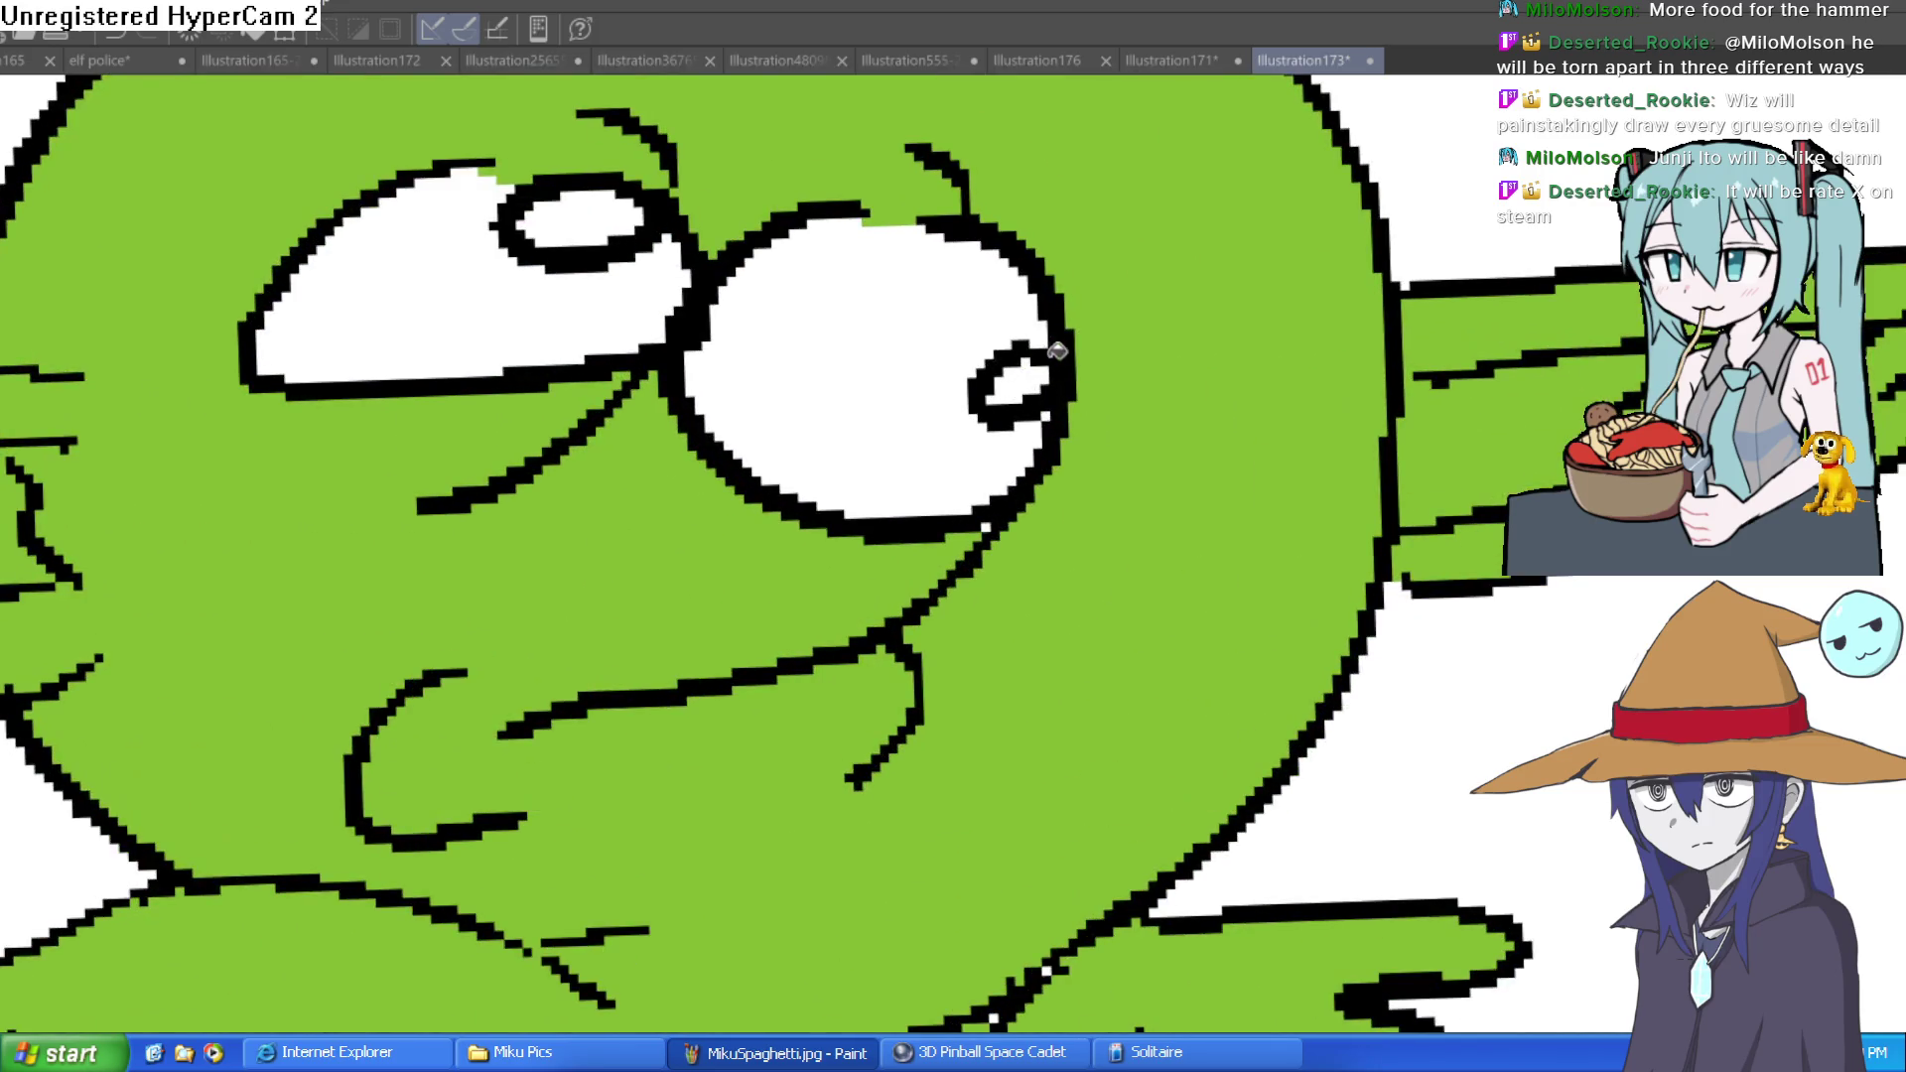
Fill both pupils dark green and undo a stray fill beneath the right eye
click(1001, 383)
click(608, 220)
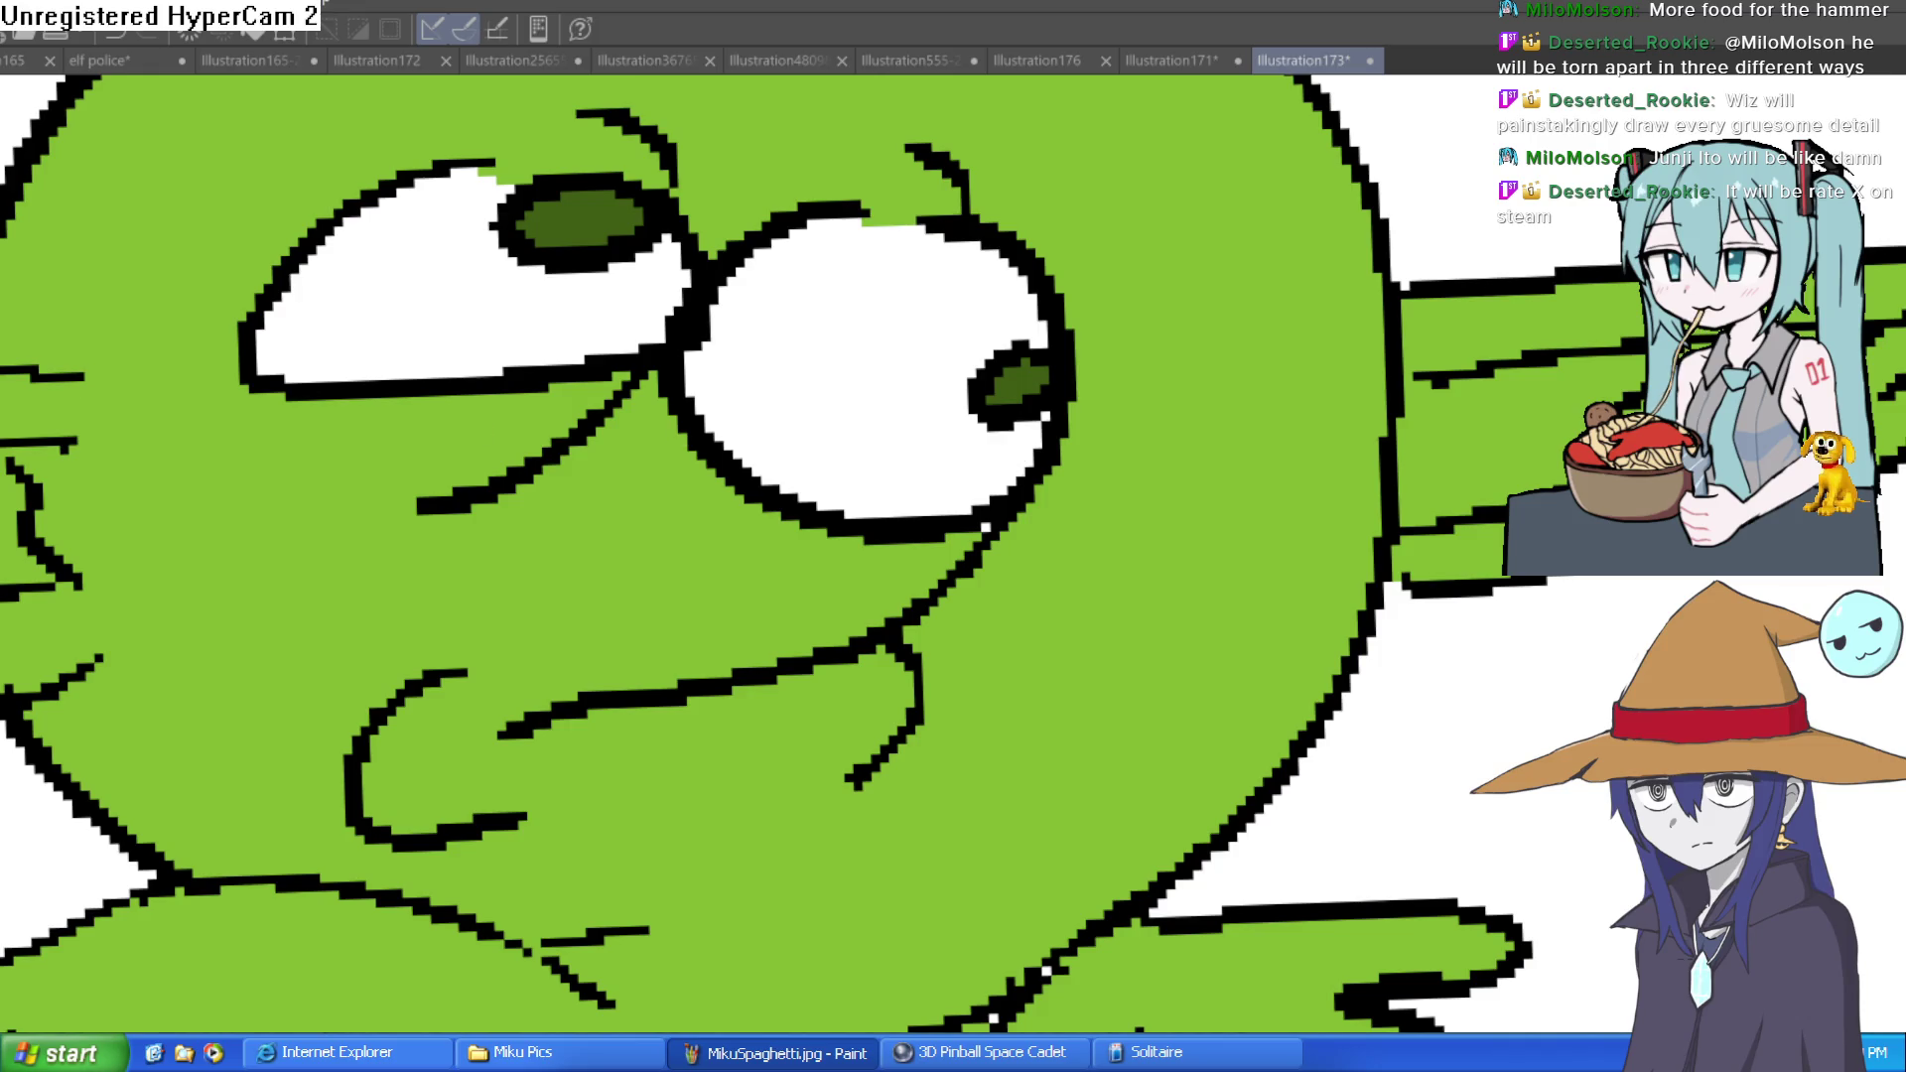
click(988, 523)
key(ctrl+z)
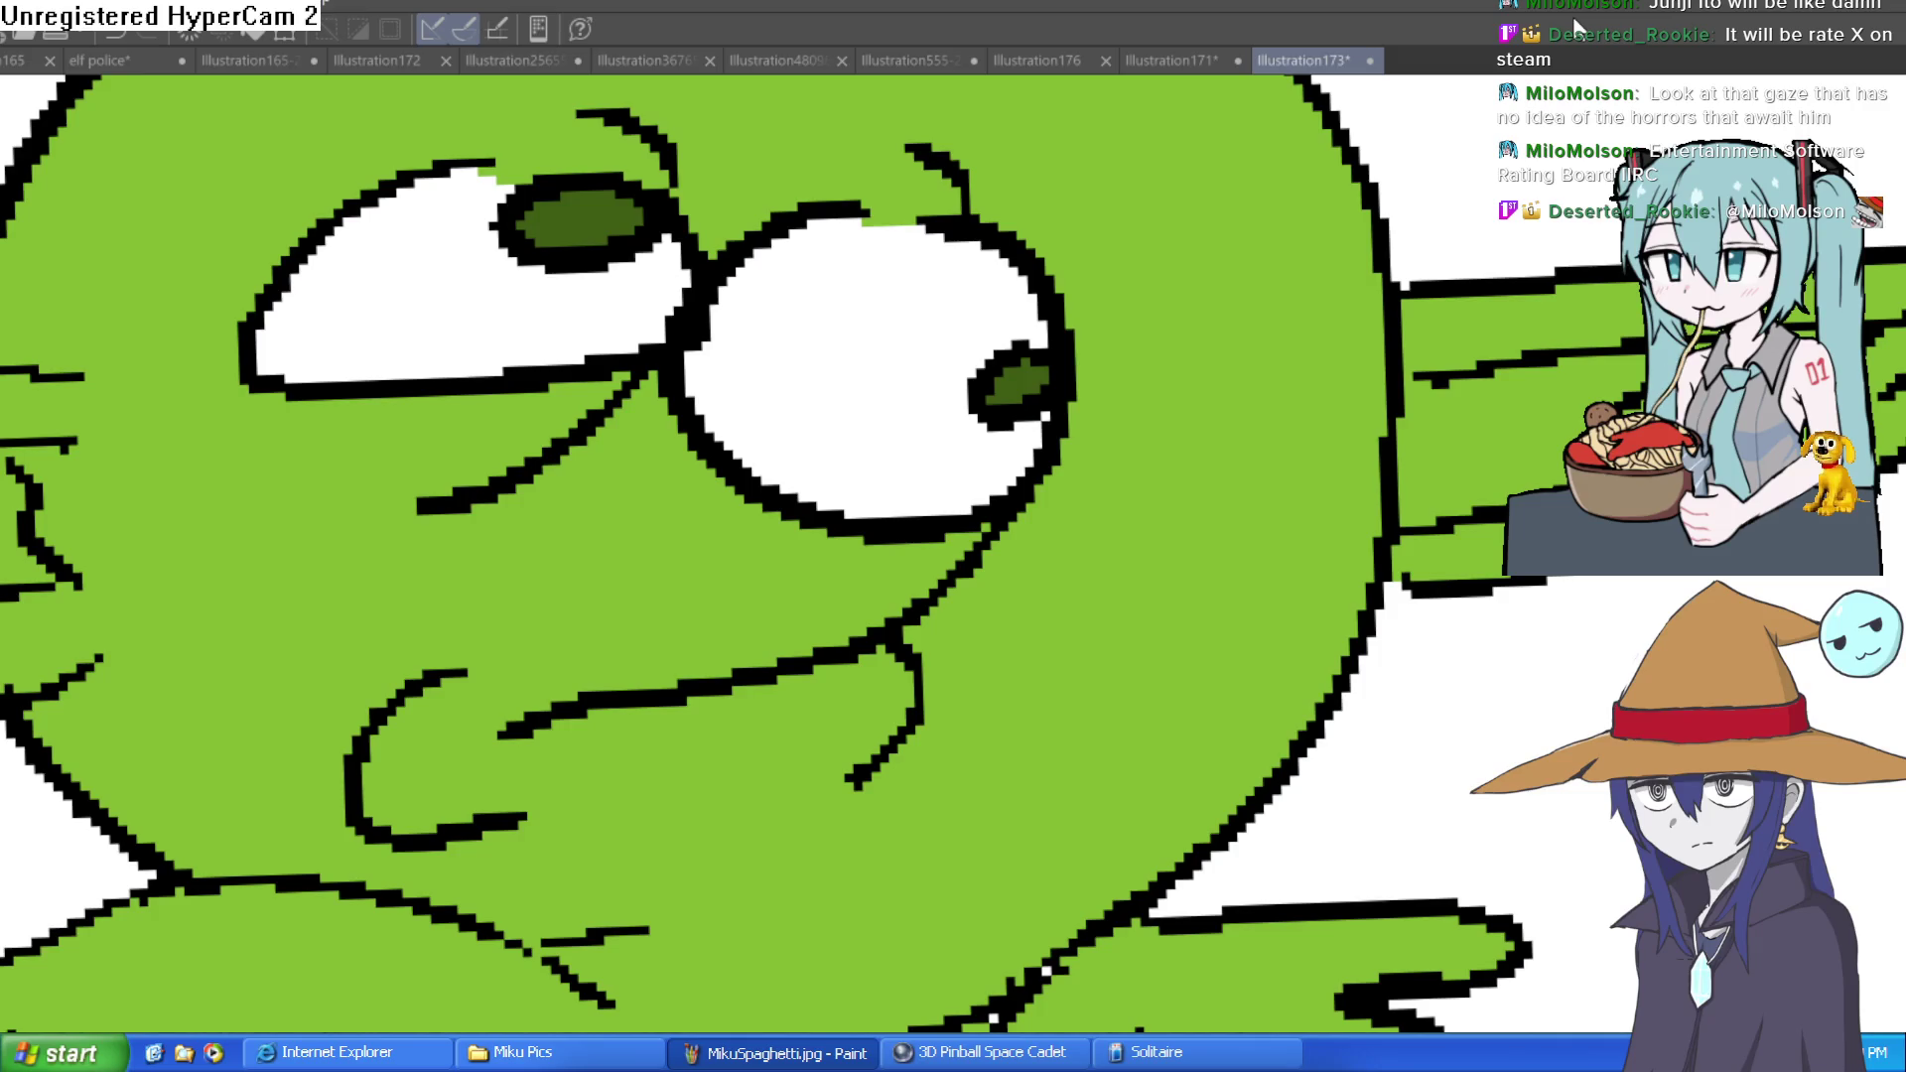
scroll(1340, 340, down, 5)
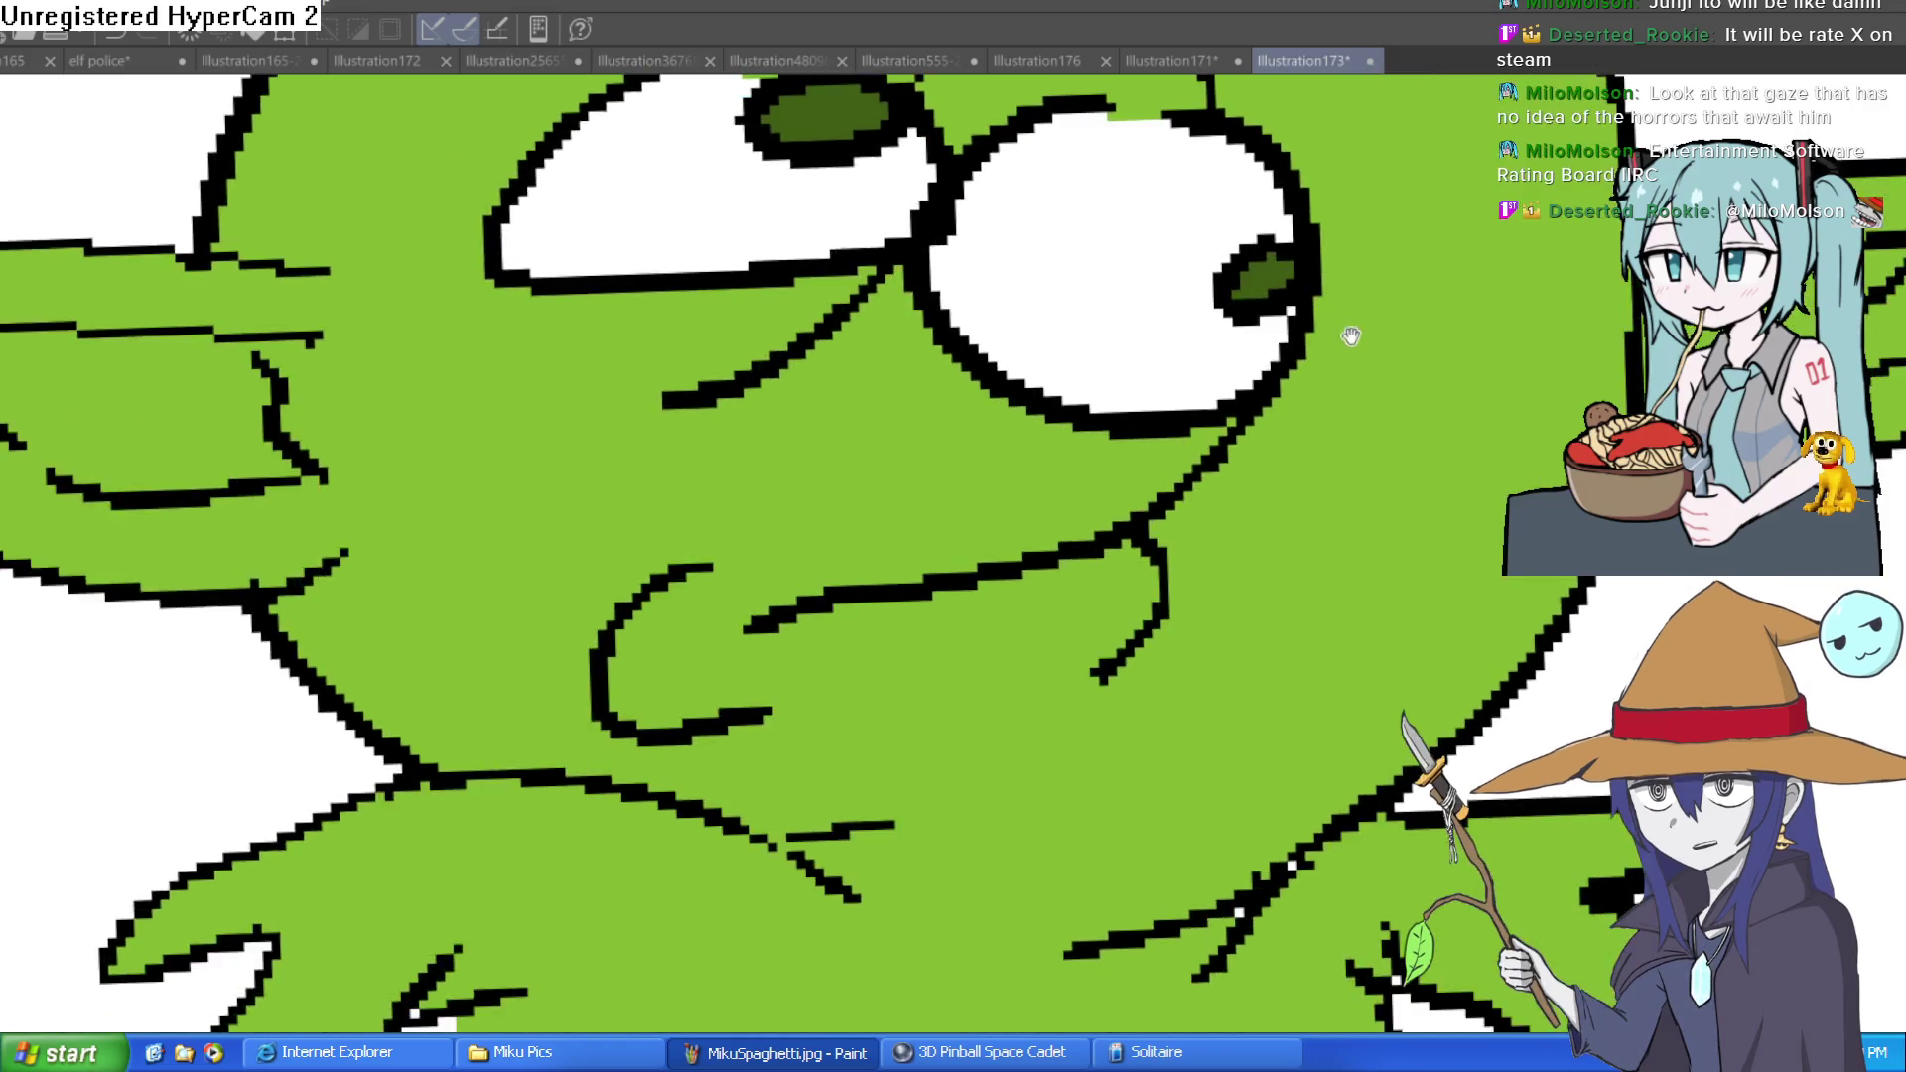
Pan and zoom around the goblin, then reset to a whole, upright view
drag(1398, 375, 830, 524)
scroll(817, 344, up, 2)
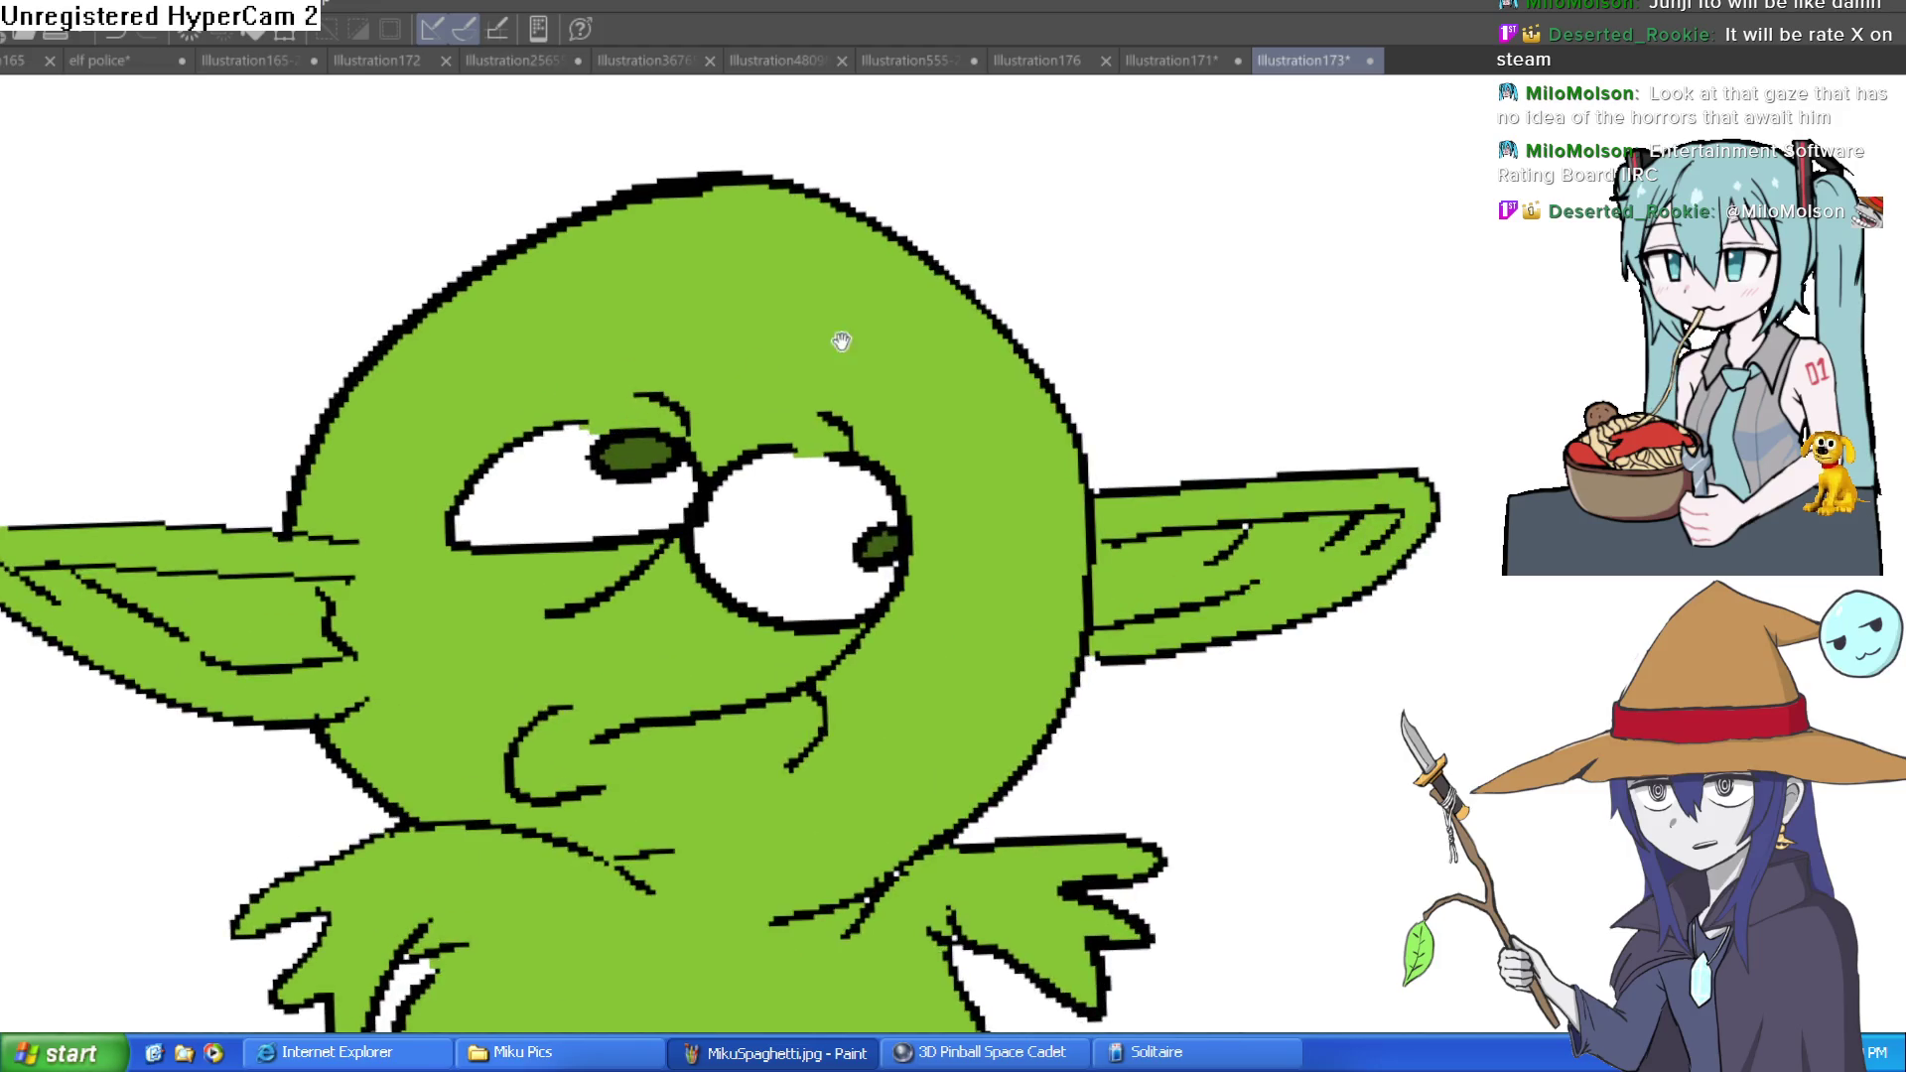
scroll(624, 374, up, 2)
scroll(624, 374, down, 3)
scroll(756, 372, up, 3)
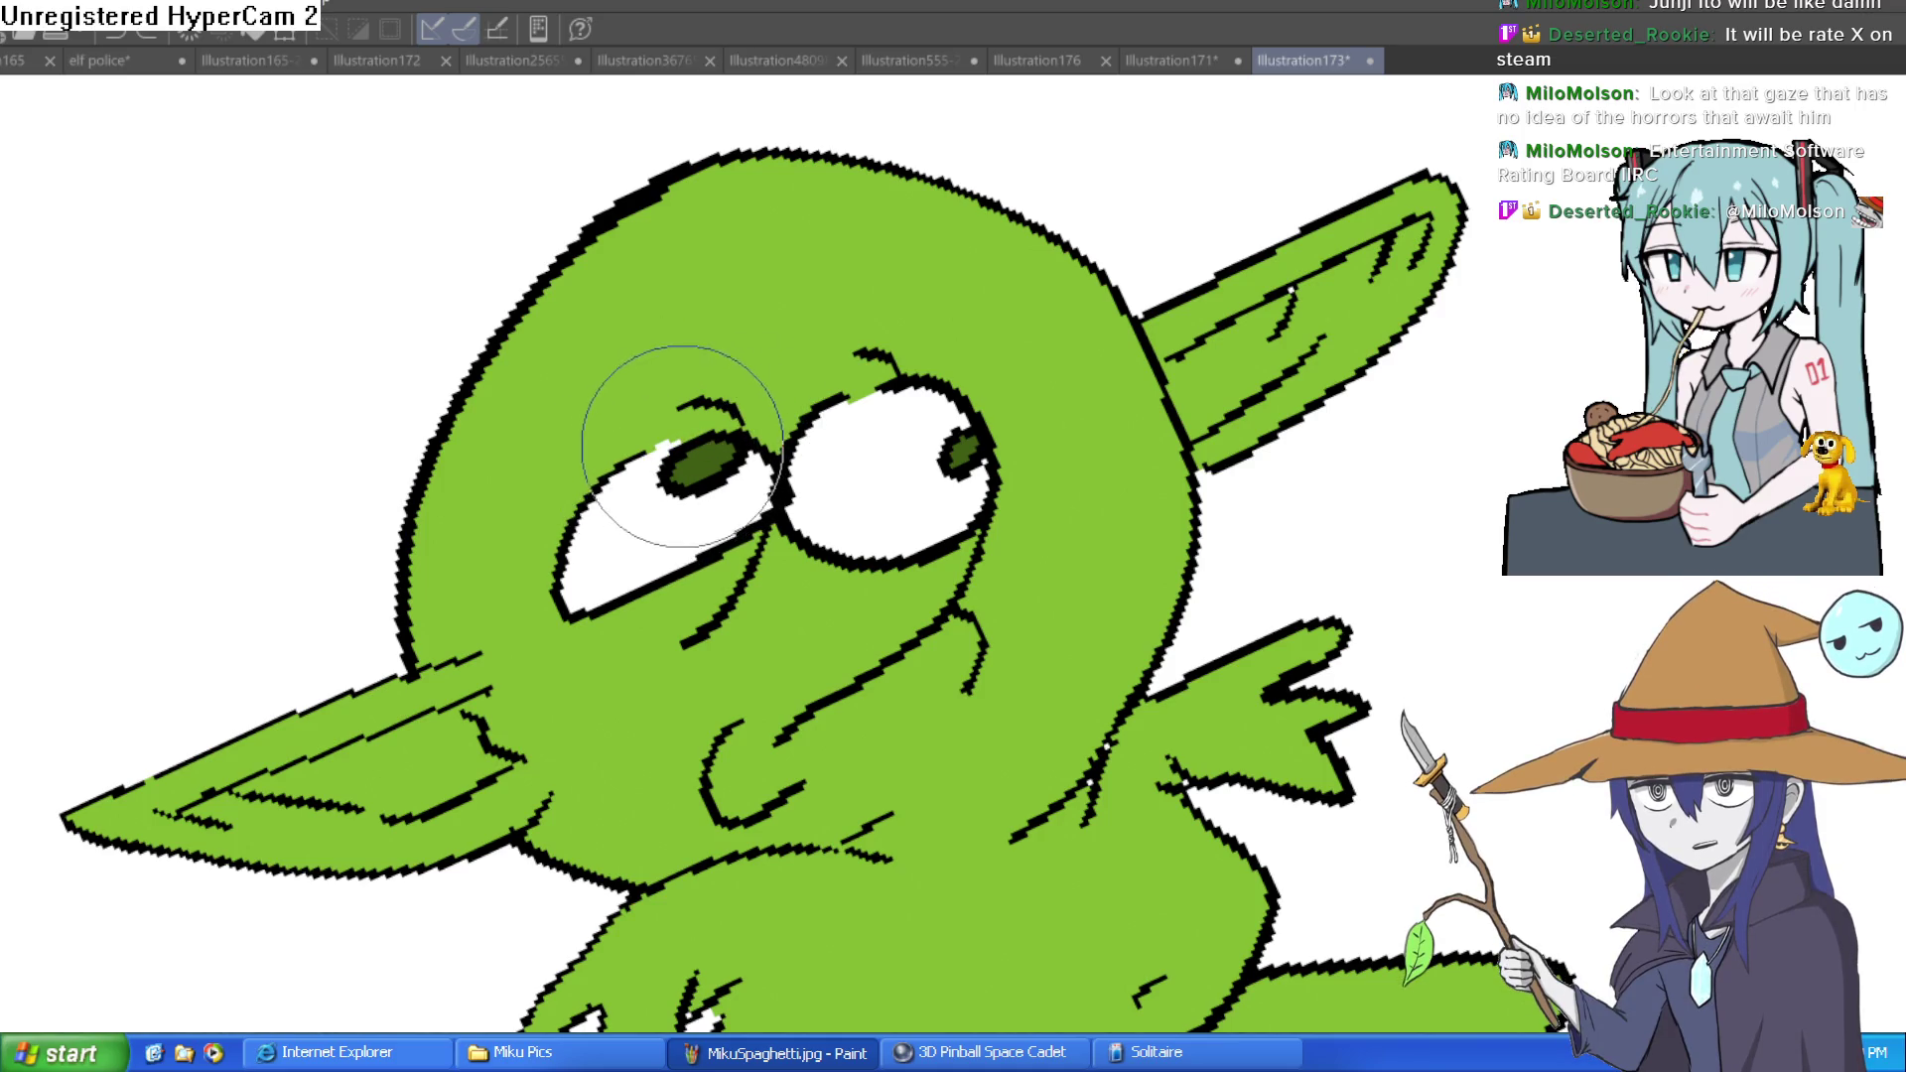
key(ctrl+0)
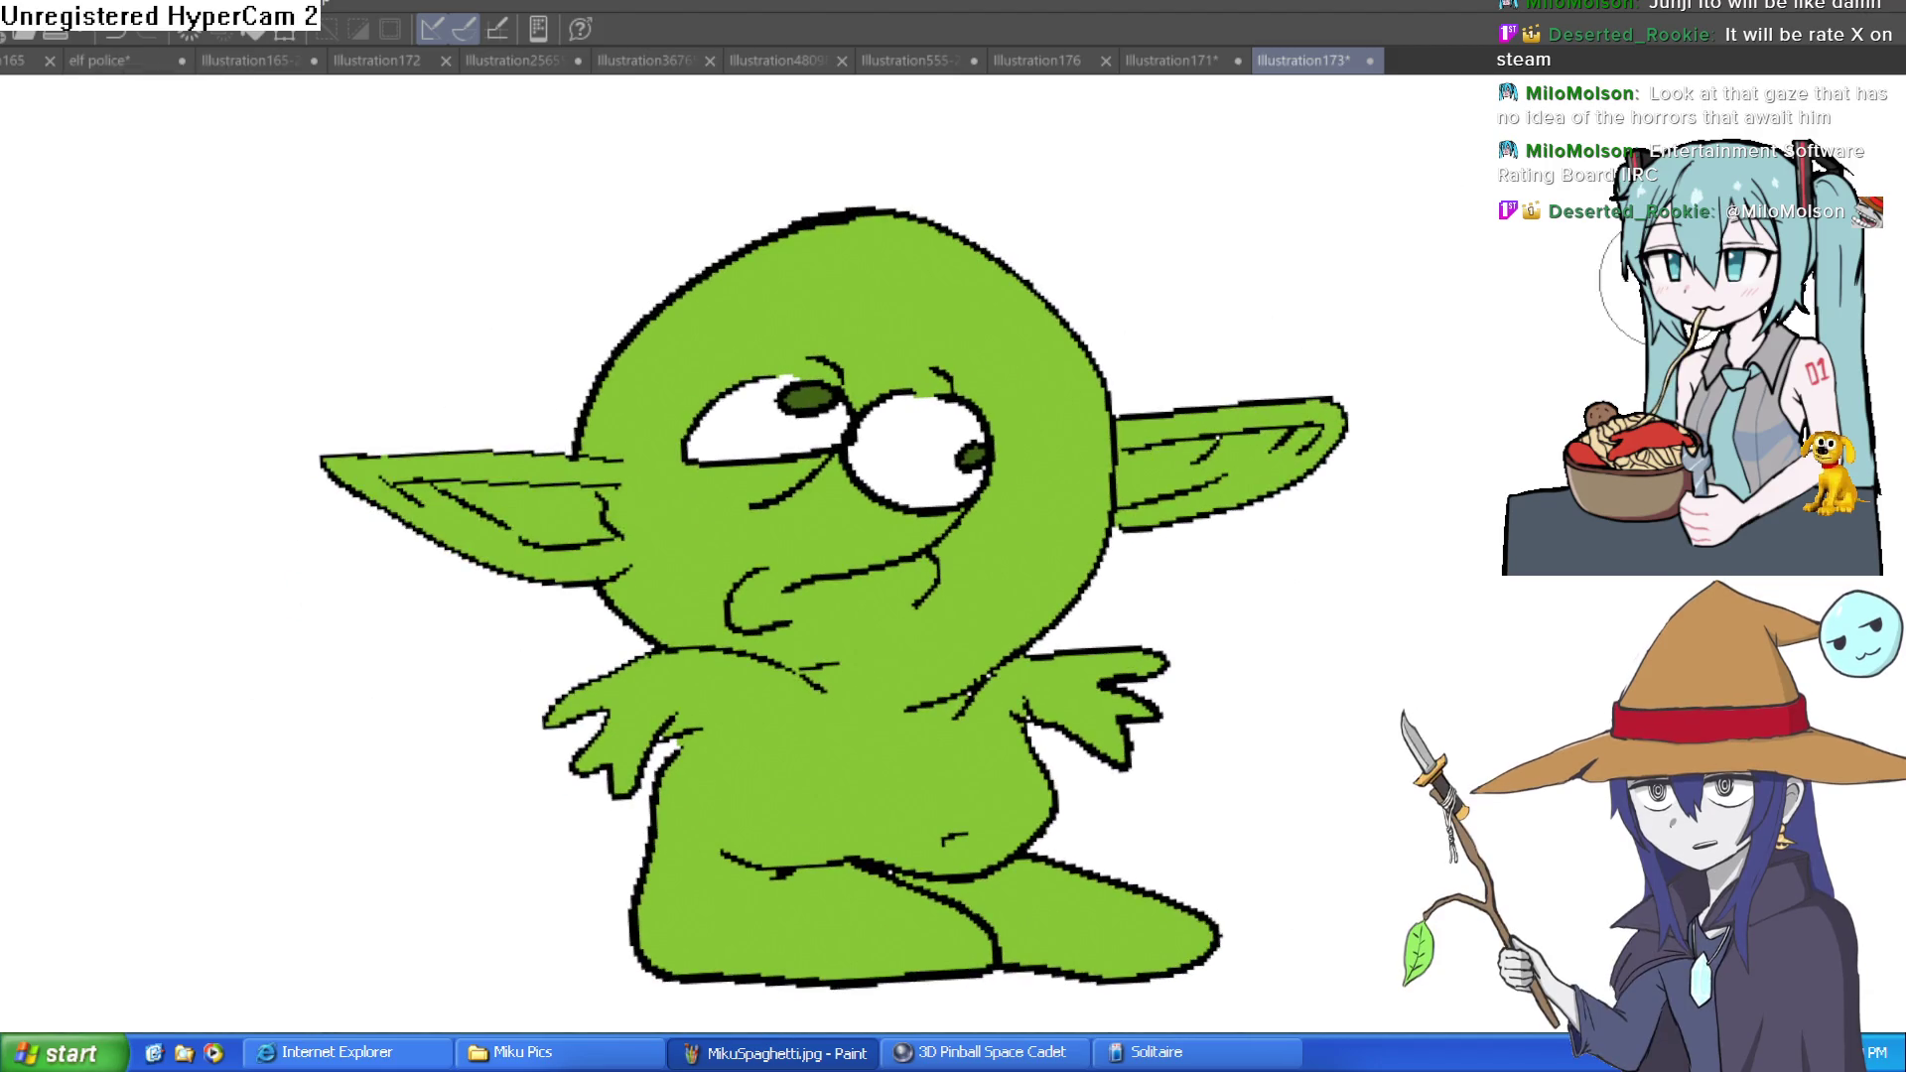
Zoom in on the eyes, recentre, flip the view horizontally and select the coloured area
ctrl+space+click(941, 418)
scroll(941, 418, down, 3)
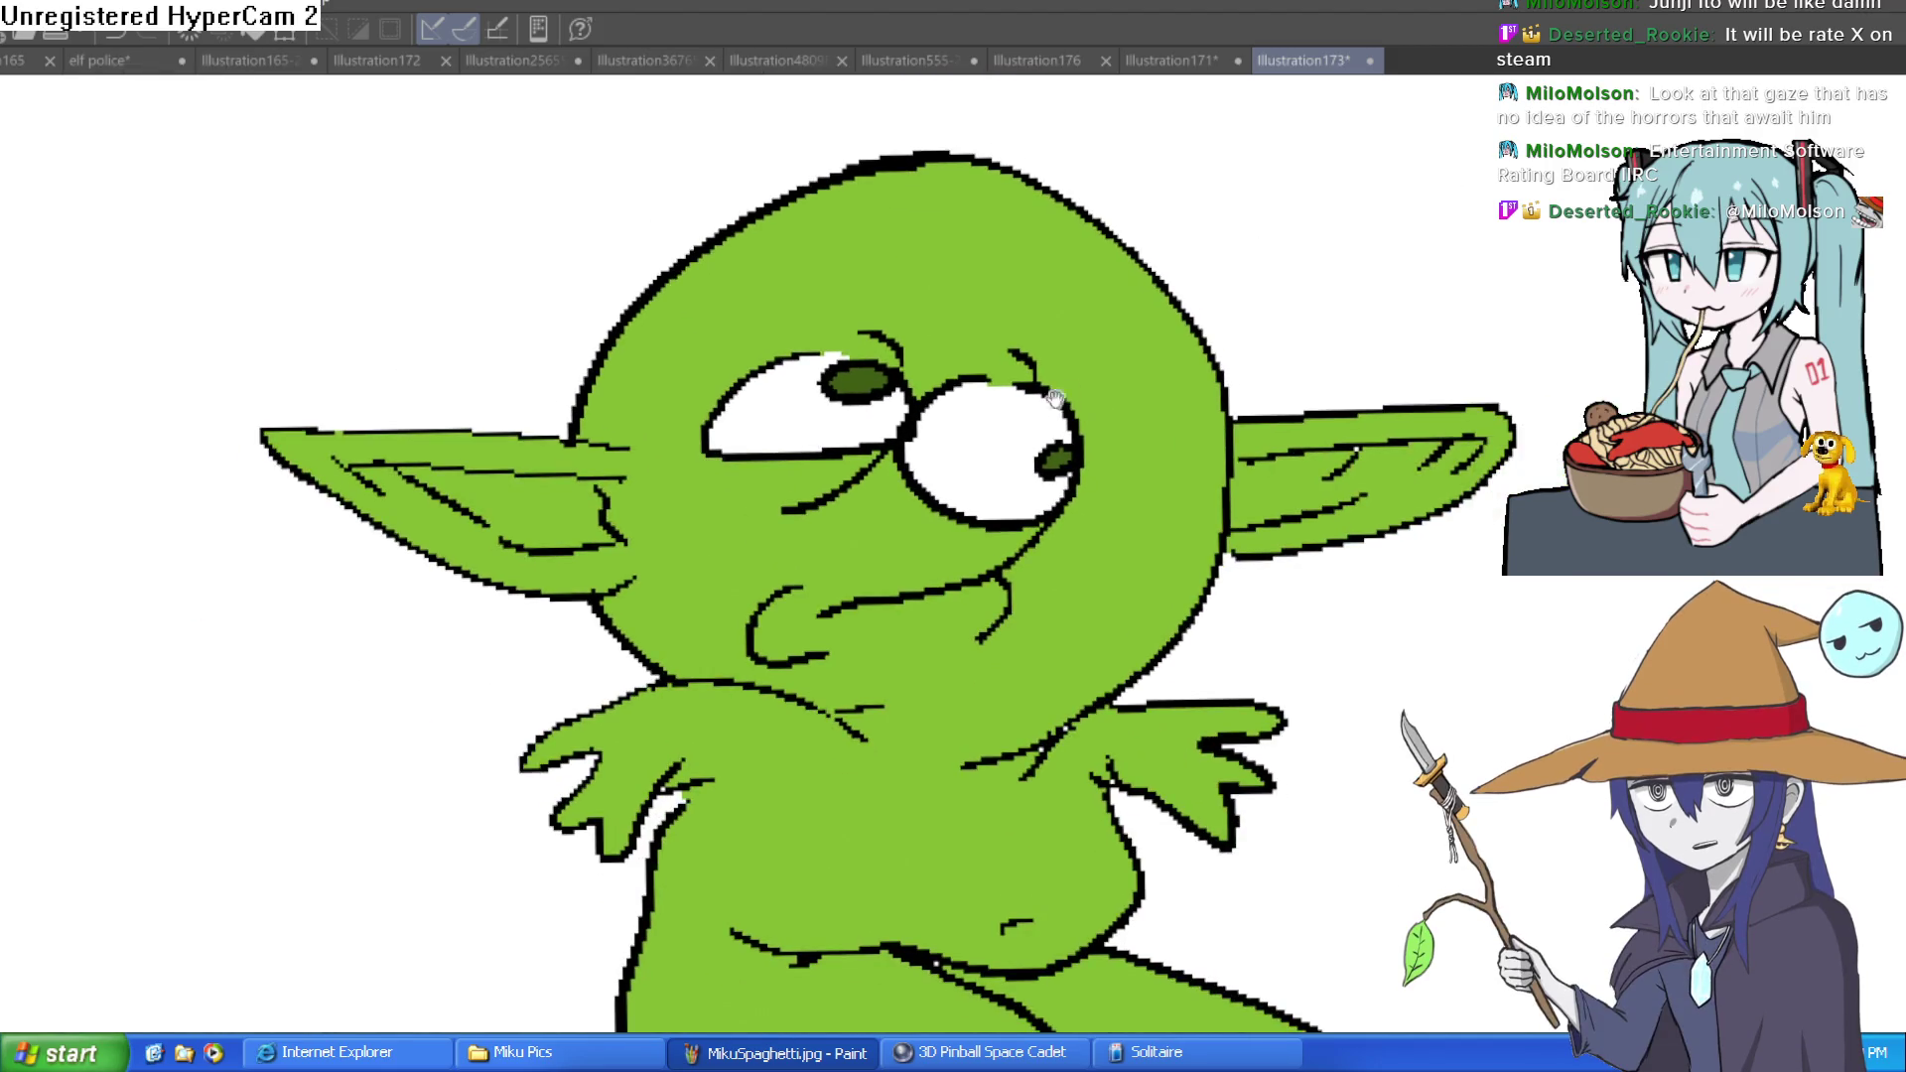
scroll(1033, 333, up, 1)
scroll(1039, 333, down, 1)
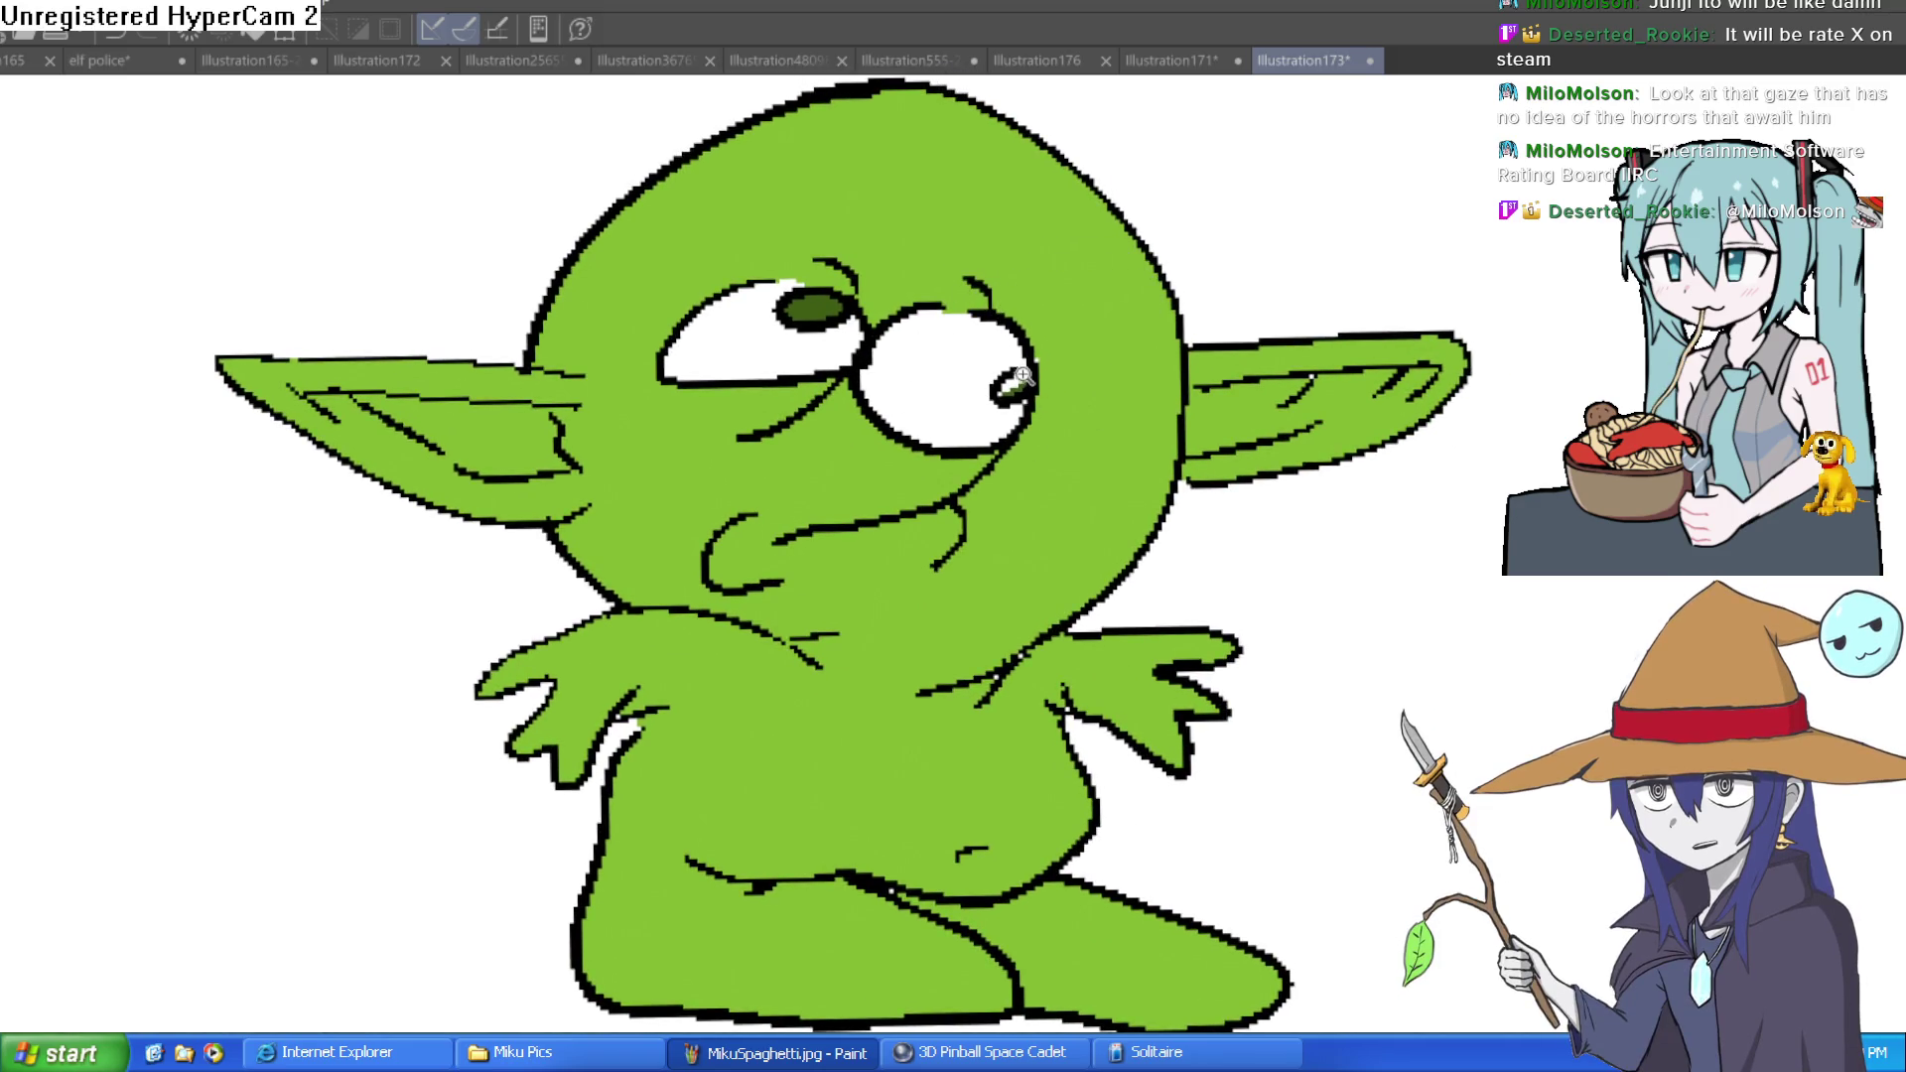
scroll(1021, 318, up, 2)
scroll(1068, 430, down, 2)
mouse_move(1068, 430)
mouse_down()
mouse_move(1021, 417)
mouse_move(970, 519)
mouse_up()
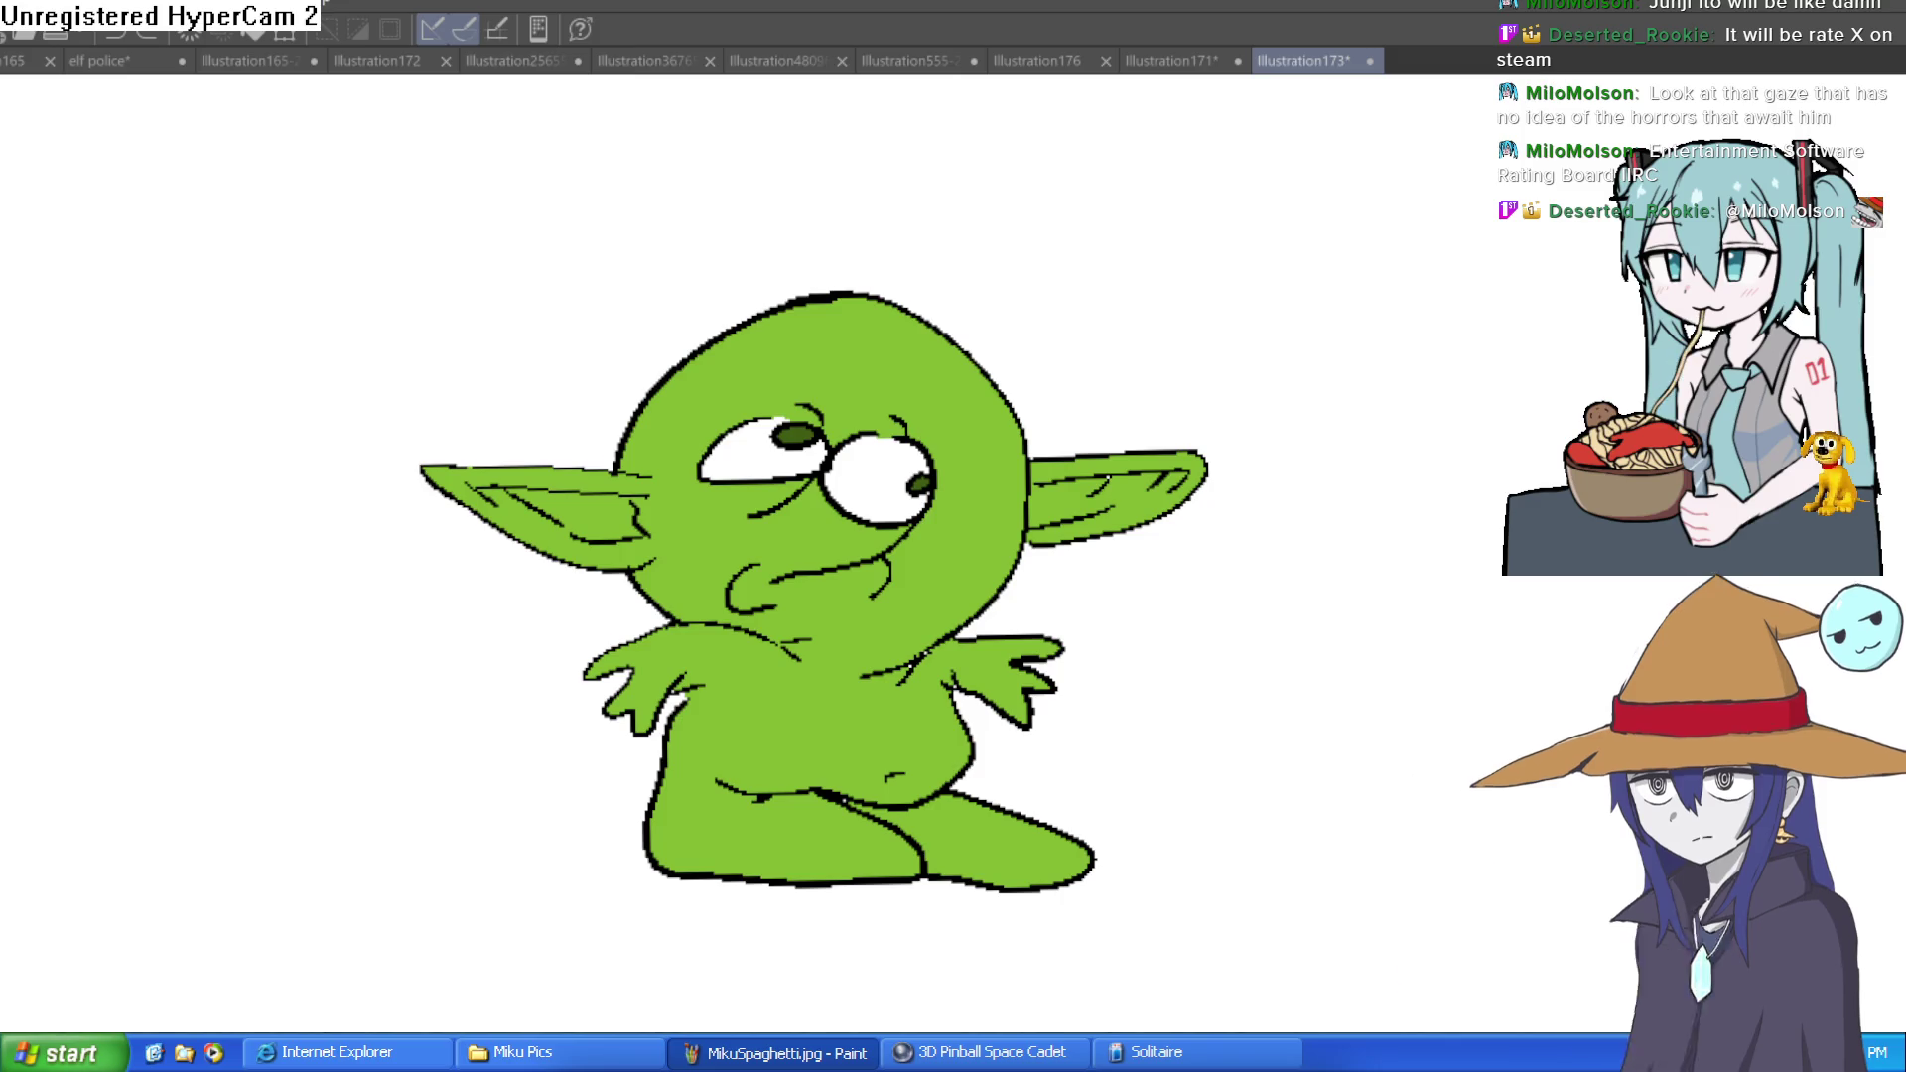
key(h)
key(h)
key(h)
key(h)
key(h)
key(h)
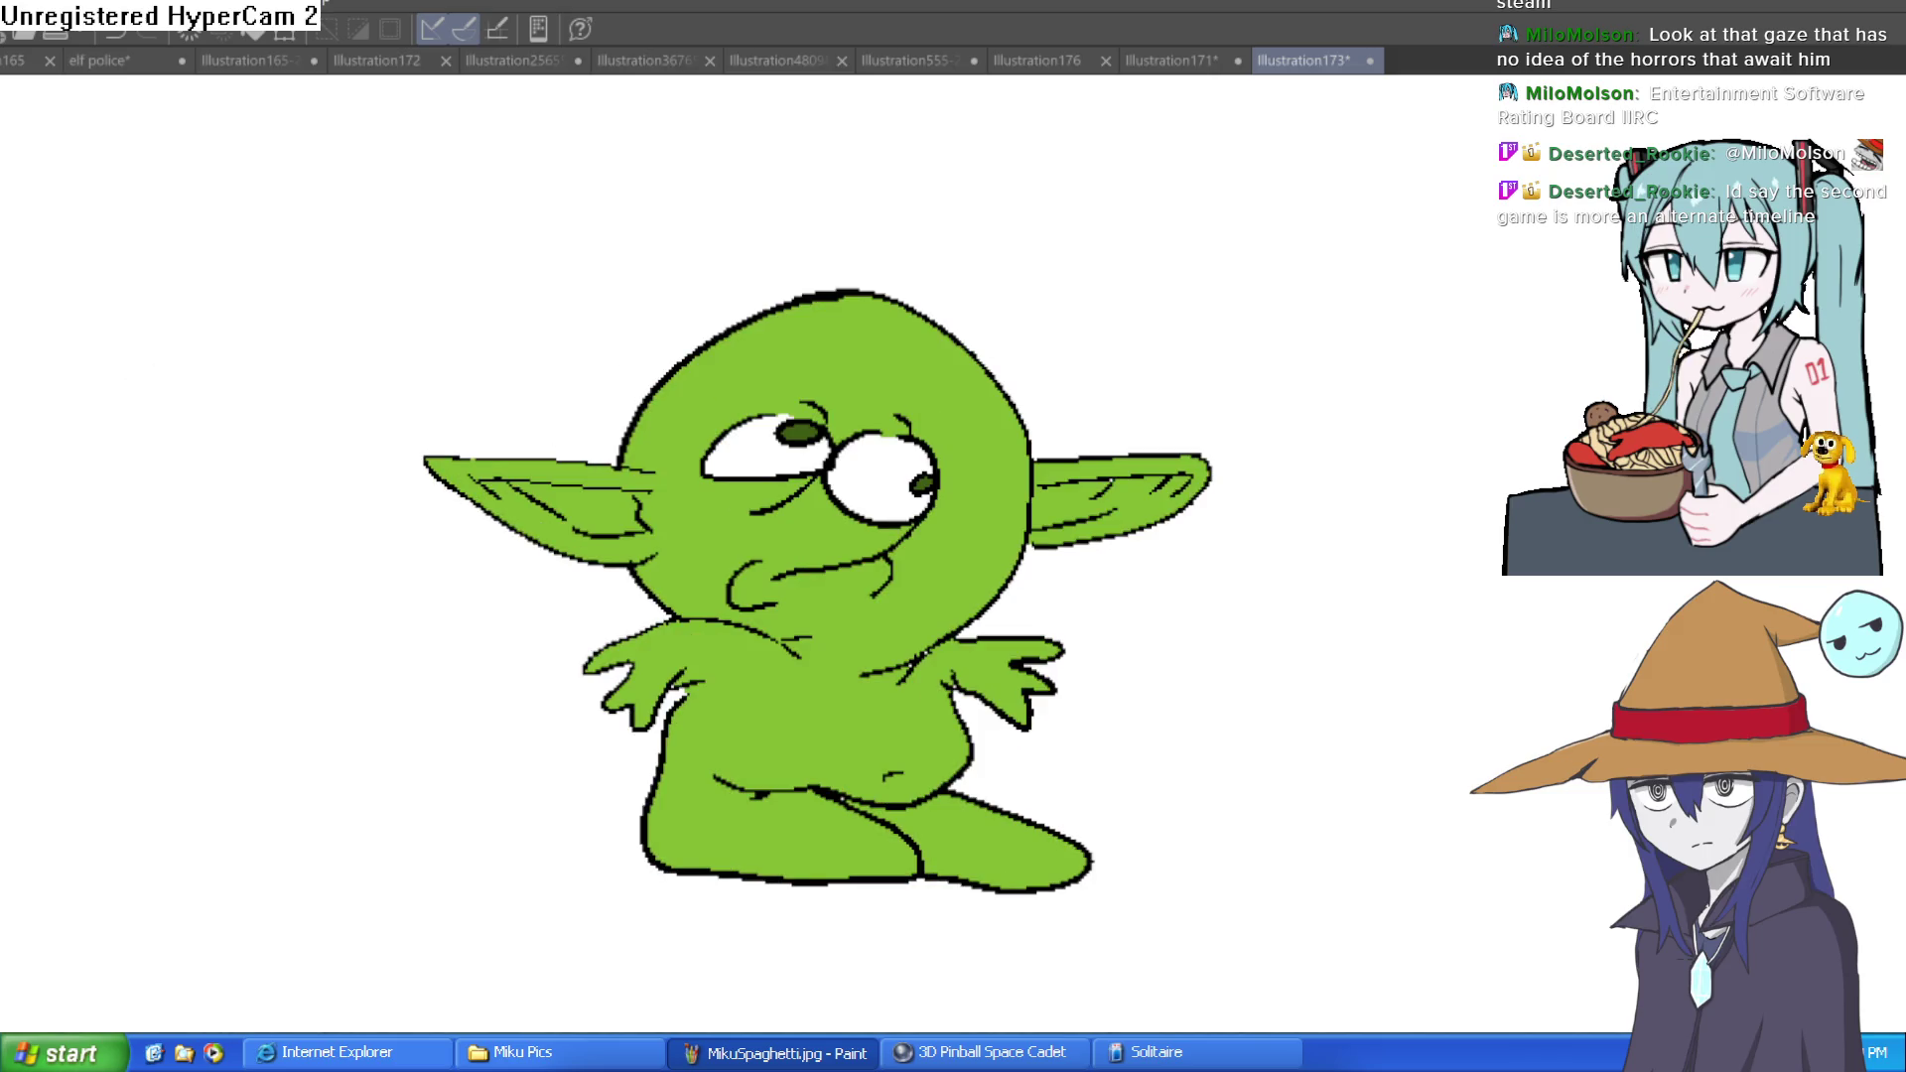
click(880, 377)
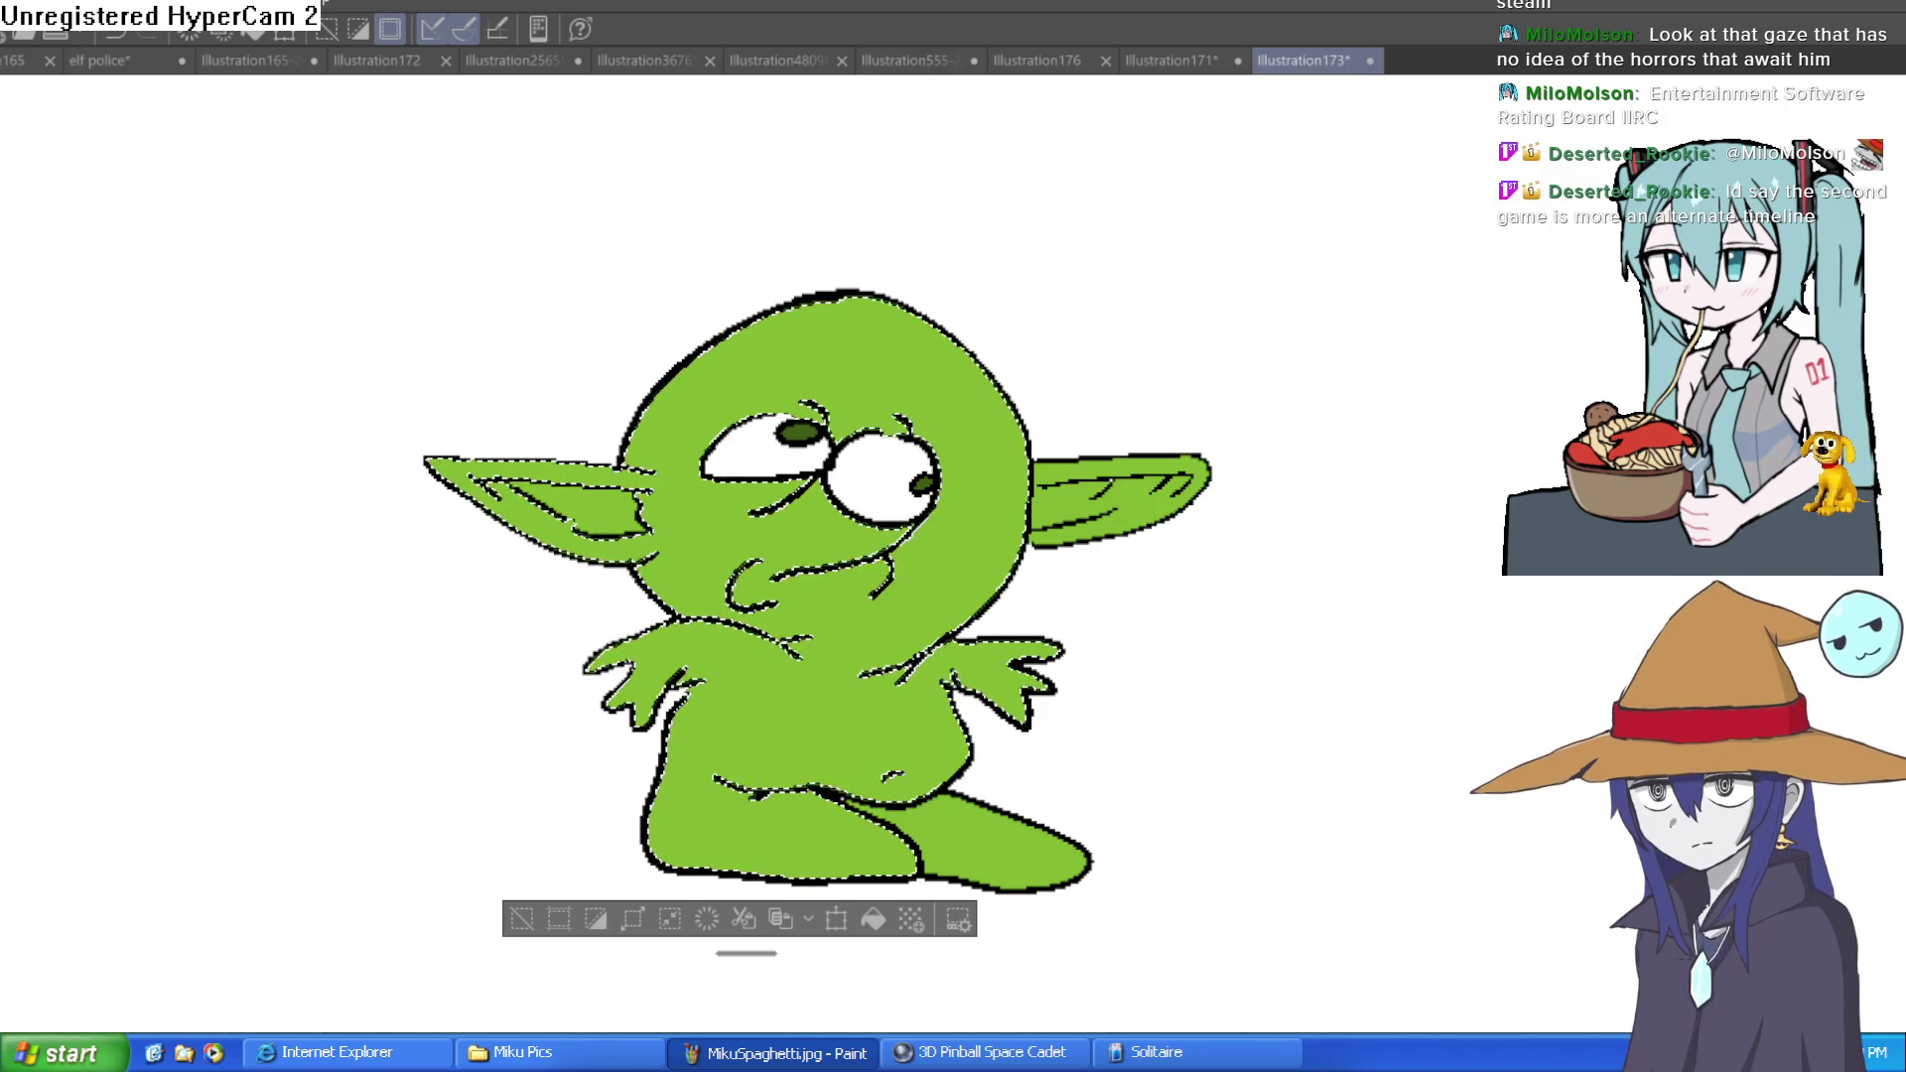
Shade the head's upper-left edge and a band under the mouth dark green
mouse_move(707, 350)
mouse_down()
mouse_move(666, 474)
mouse_move(690, 382)
mouse_up()
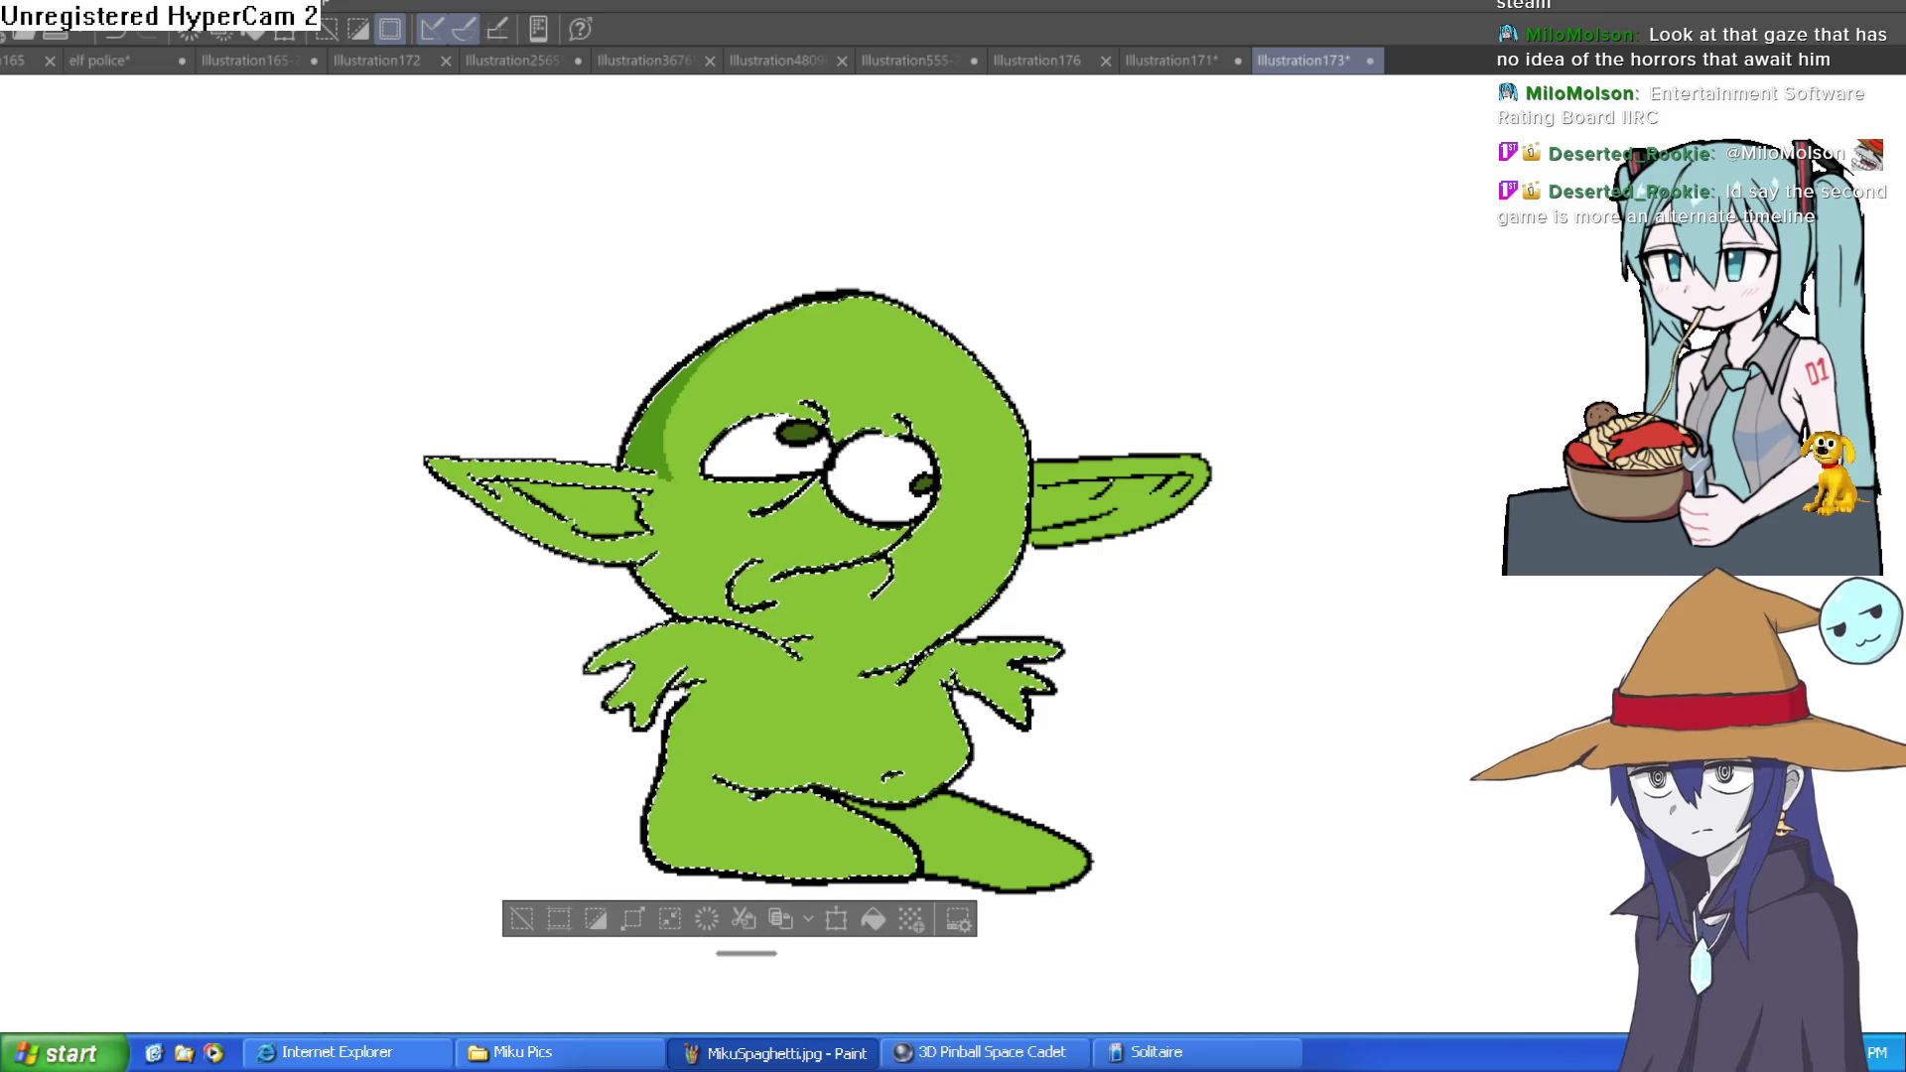
scroll(615, 476, up, 3)
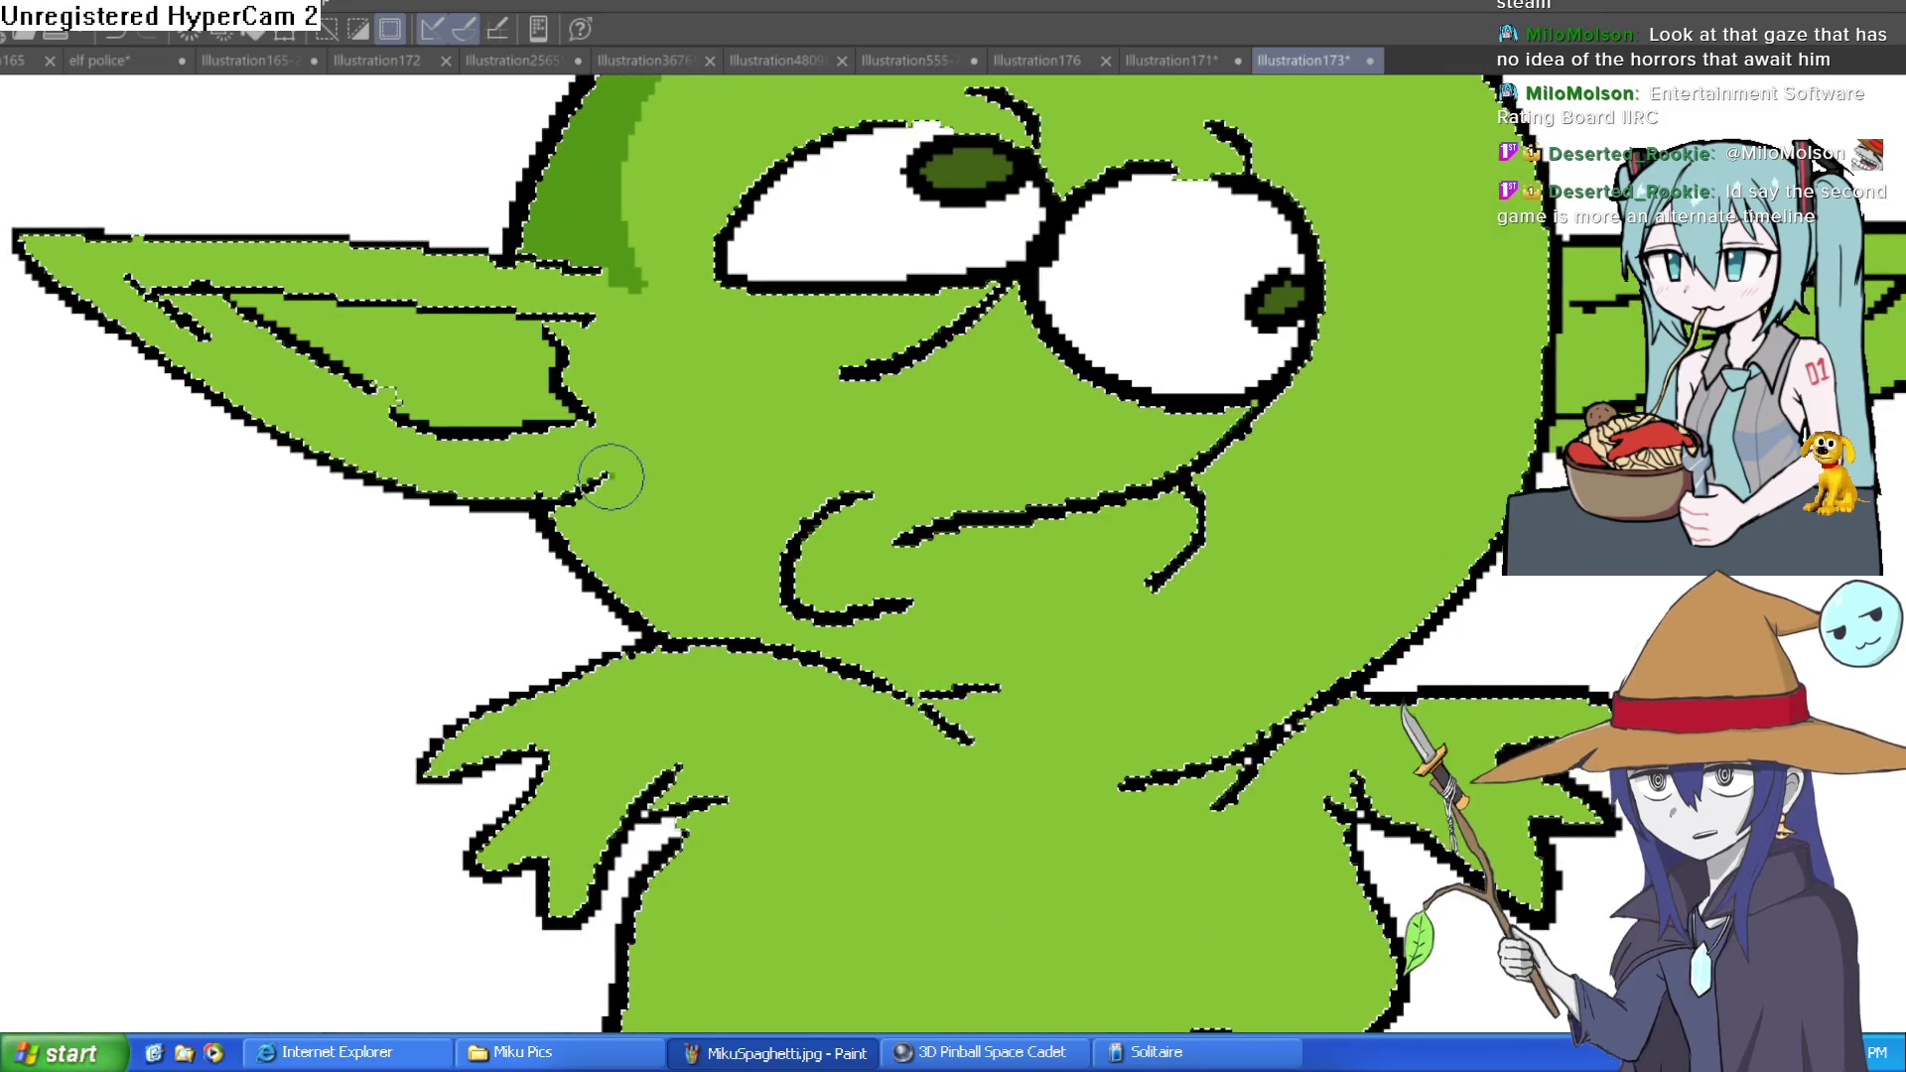
mouse_move(611, 476)
mouse_down()
mouse_move(973, 651)
mouse_move(973, 740)
mouse_up()
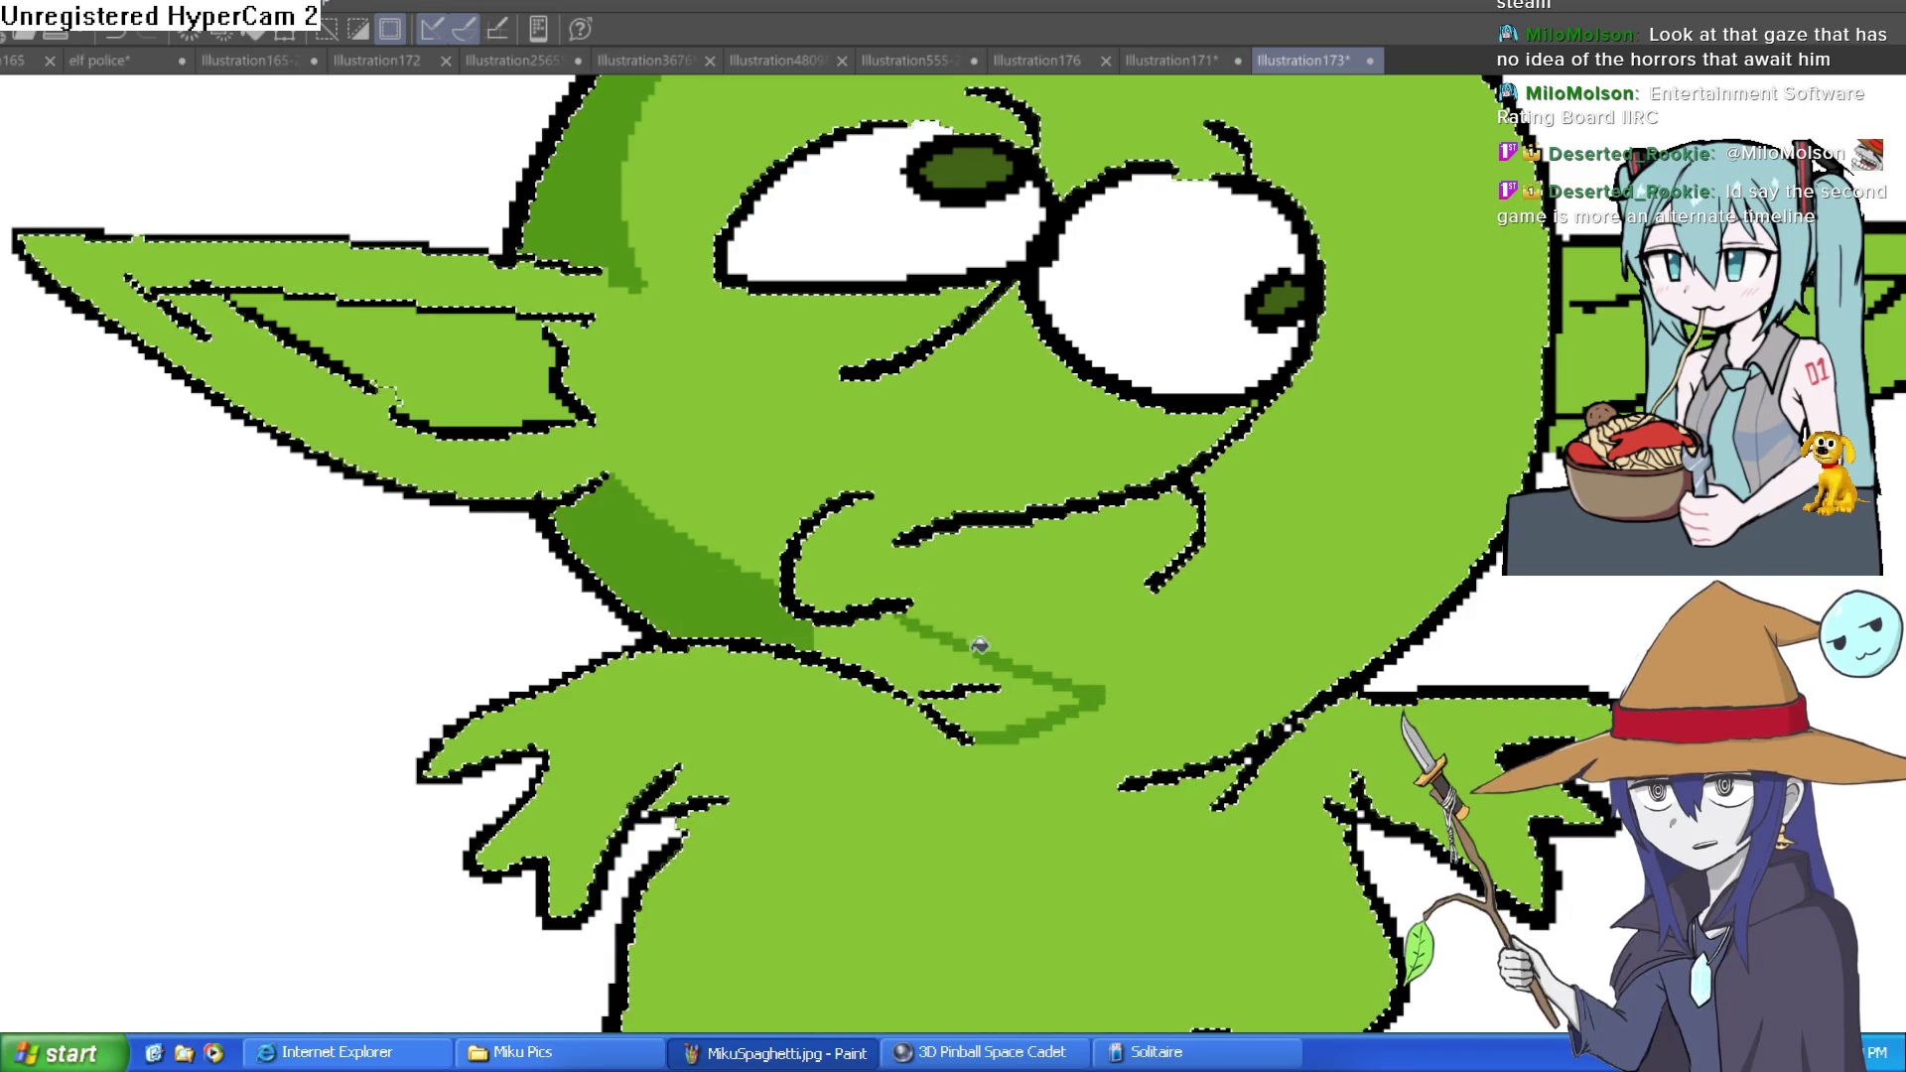
drag(978, 636, 908, 617)
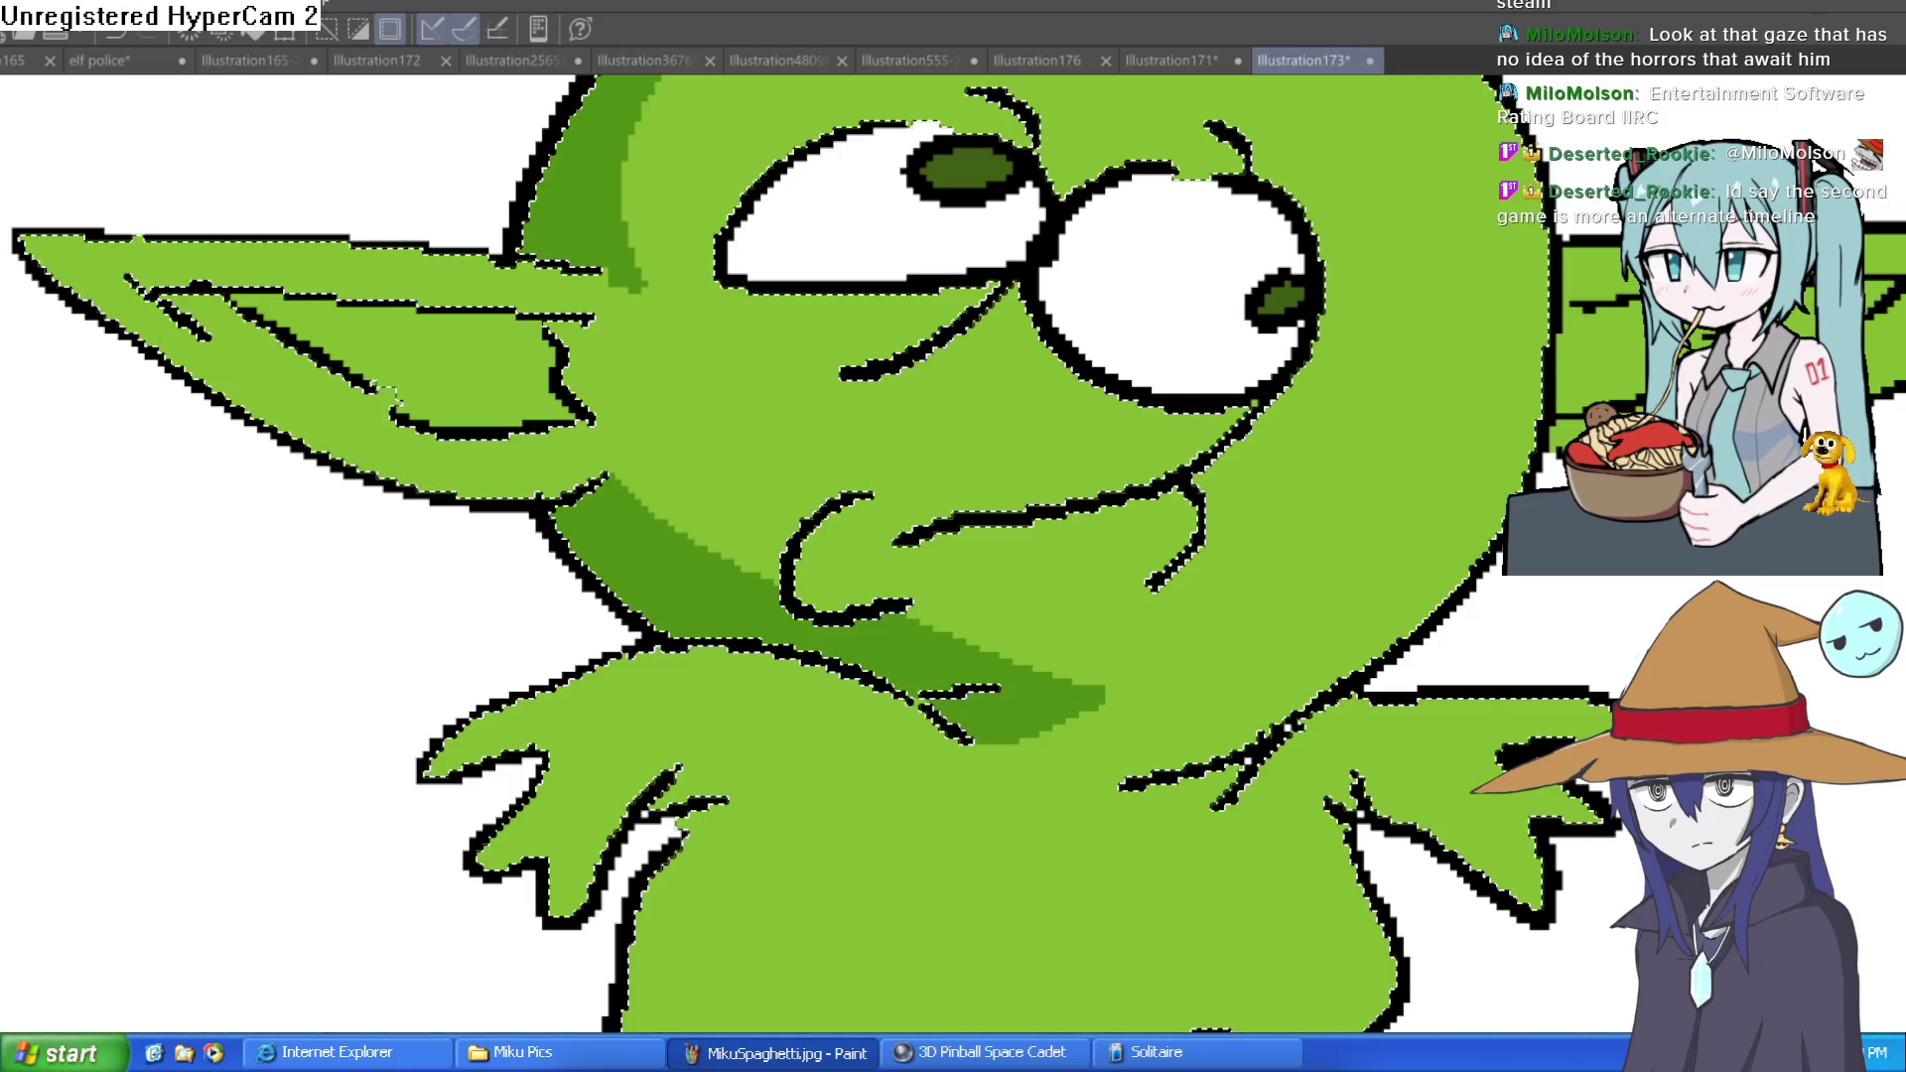
Shade the belly's lower and right edges dark green
mouse_move(1226, 591)
mouse_down()
mouse_move(1306, 421)
mouse_move(1291, 258)
mouse_up()
mouse_move(1339, 534)
mouse_down()
mouse_move(1043, 630)
mouse_move(765, 641)
mouse_up()
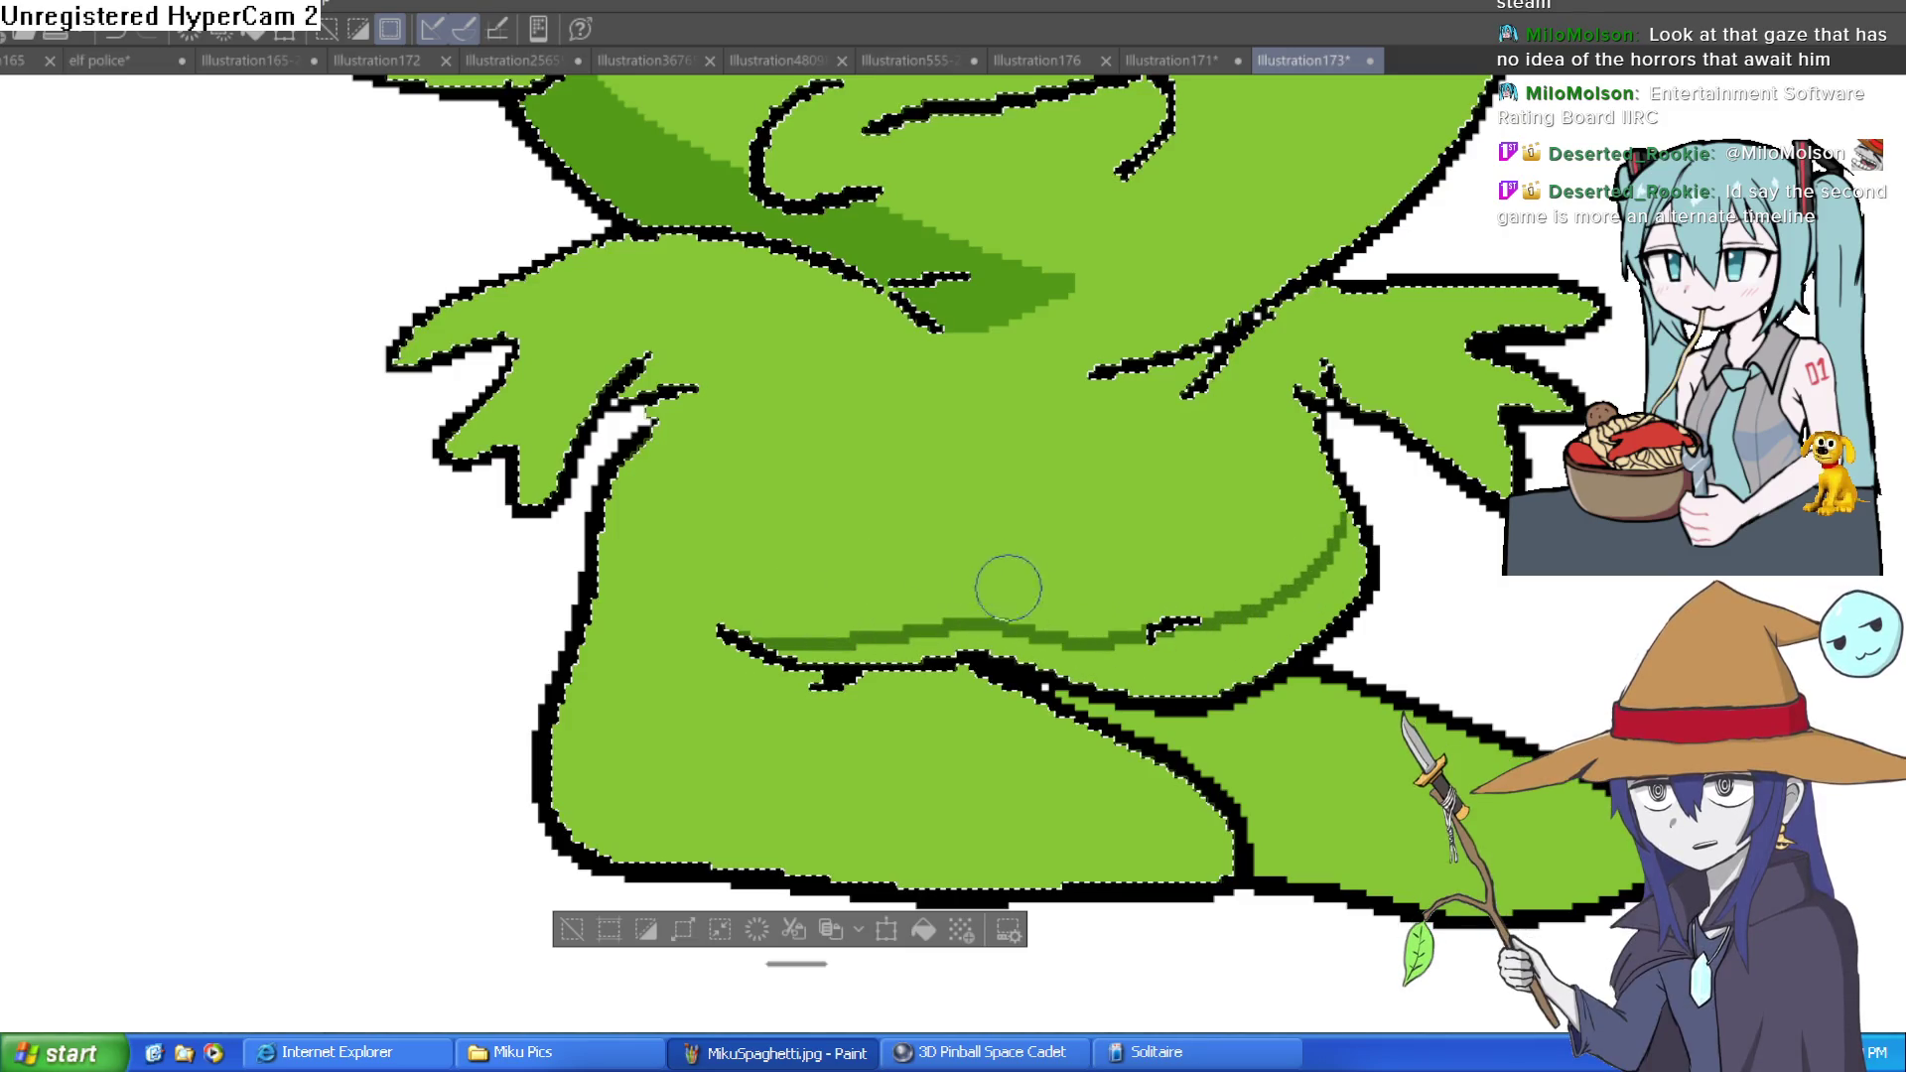
drag(1335, 516, 1231, 635)
drag(1360, 575, 1241, 645)
drag(1136, 679, 1076, 759)
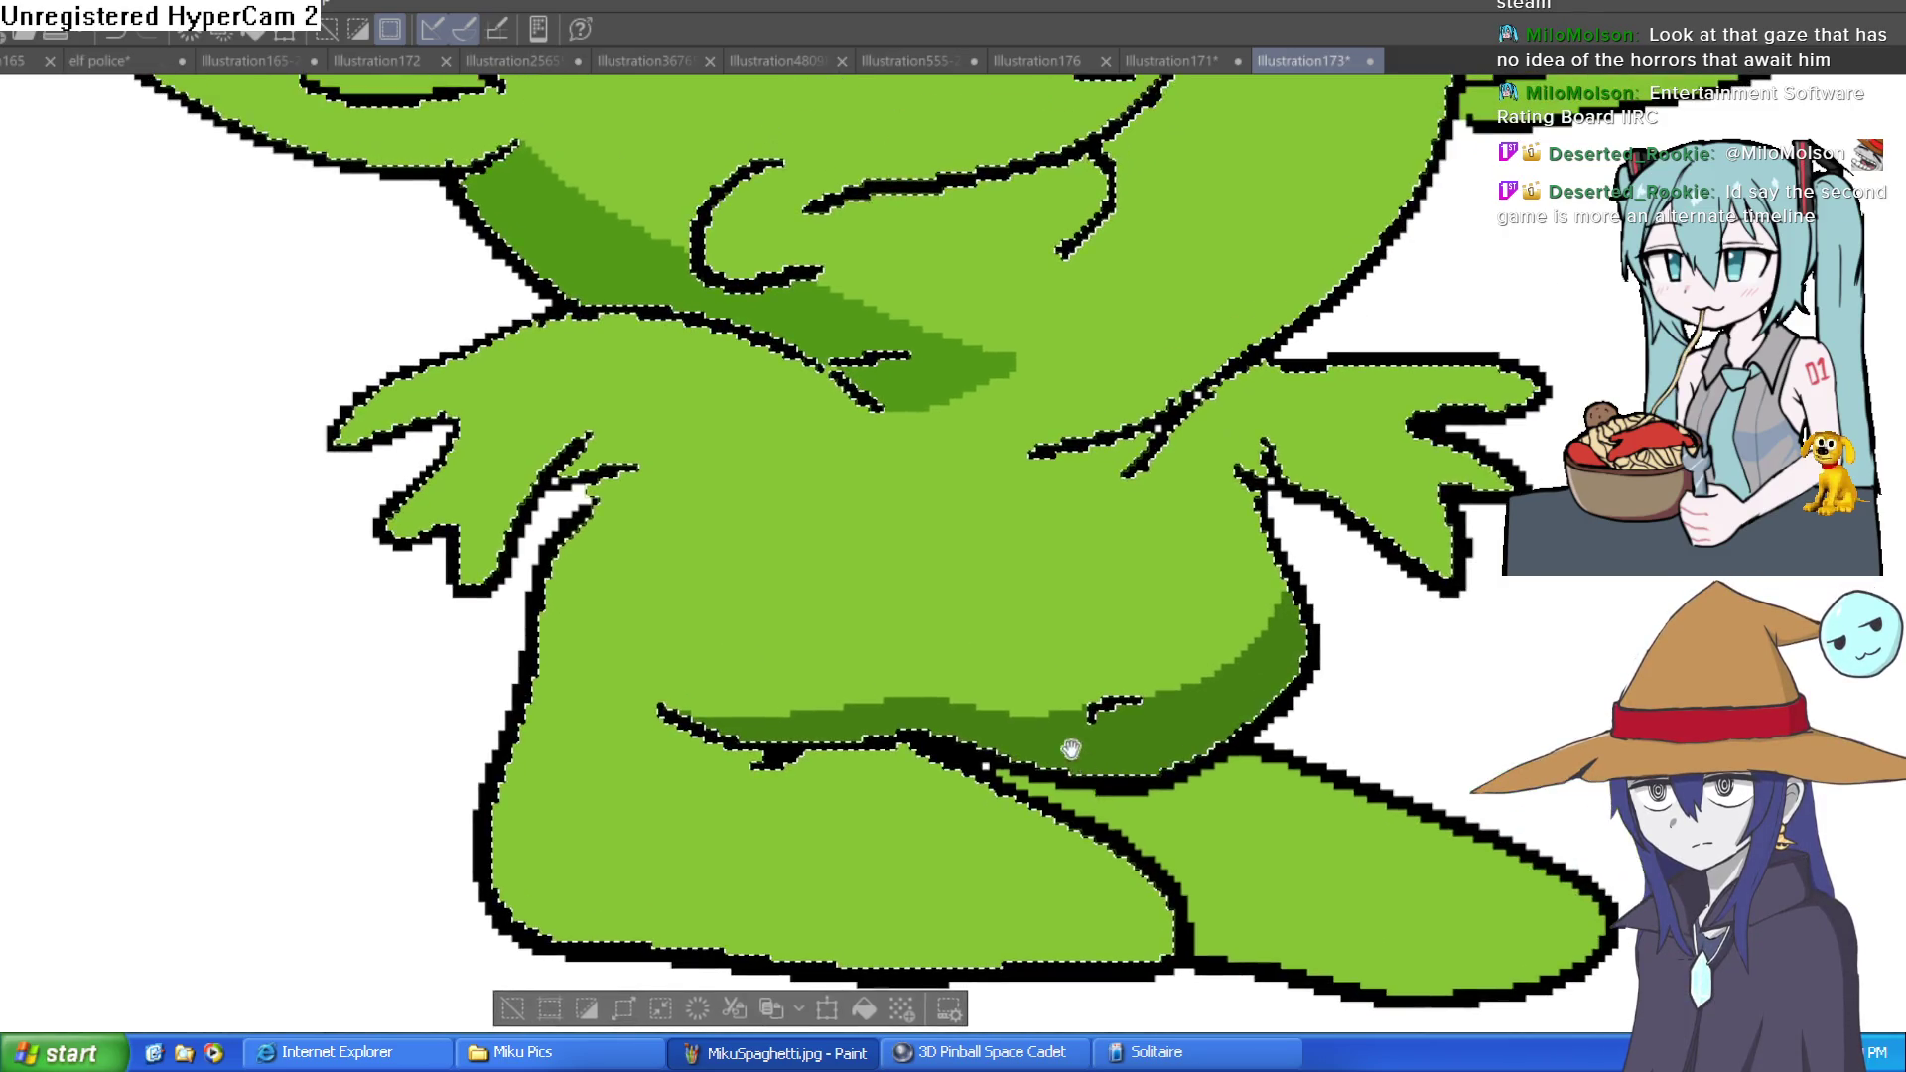
Shade the left shoulder and body edge down to the bottom-left, then zoom out
drag(634, 476, 600, 562)
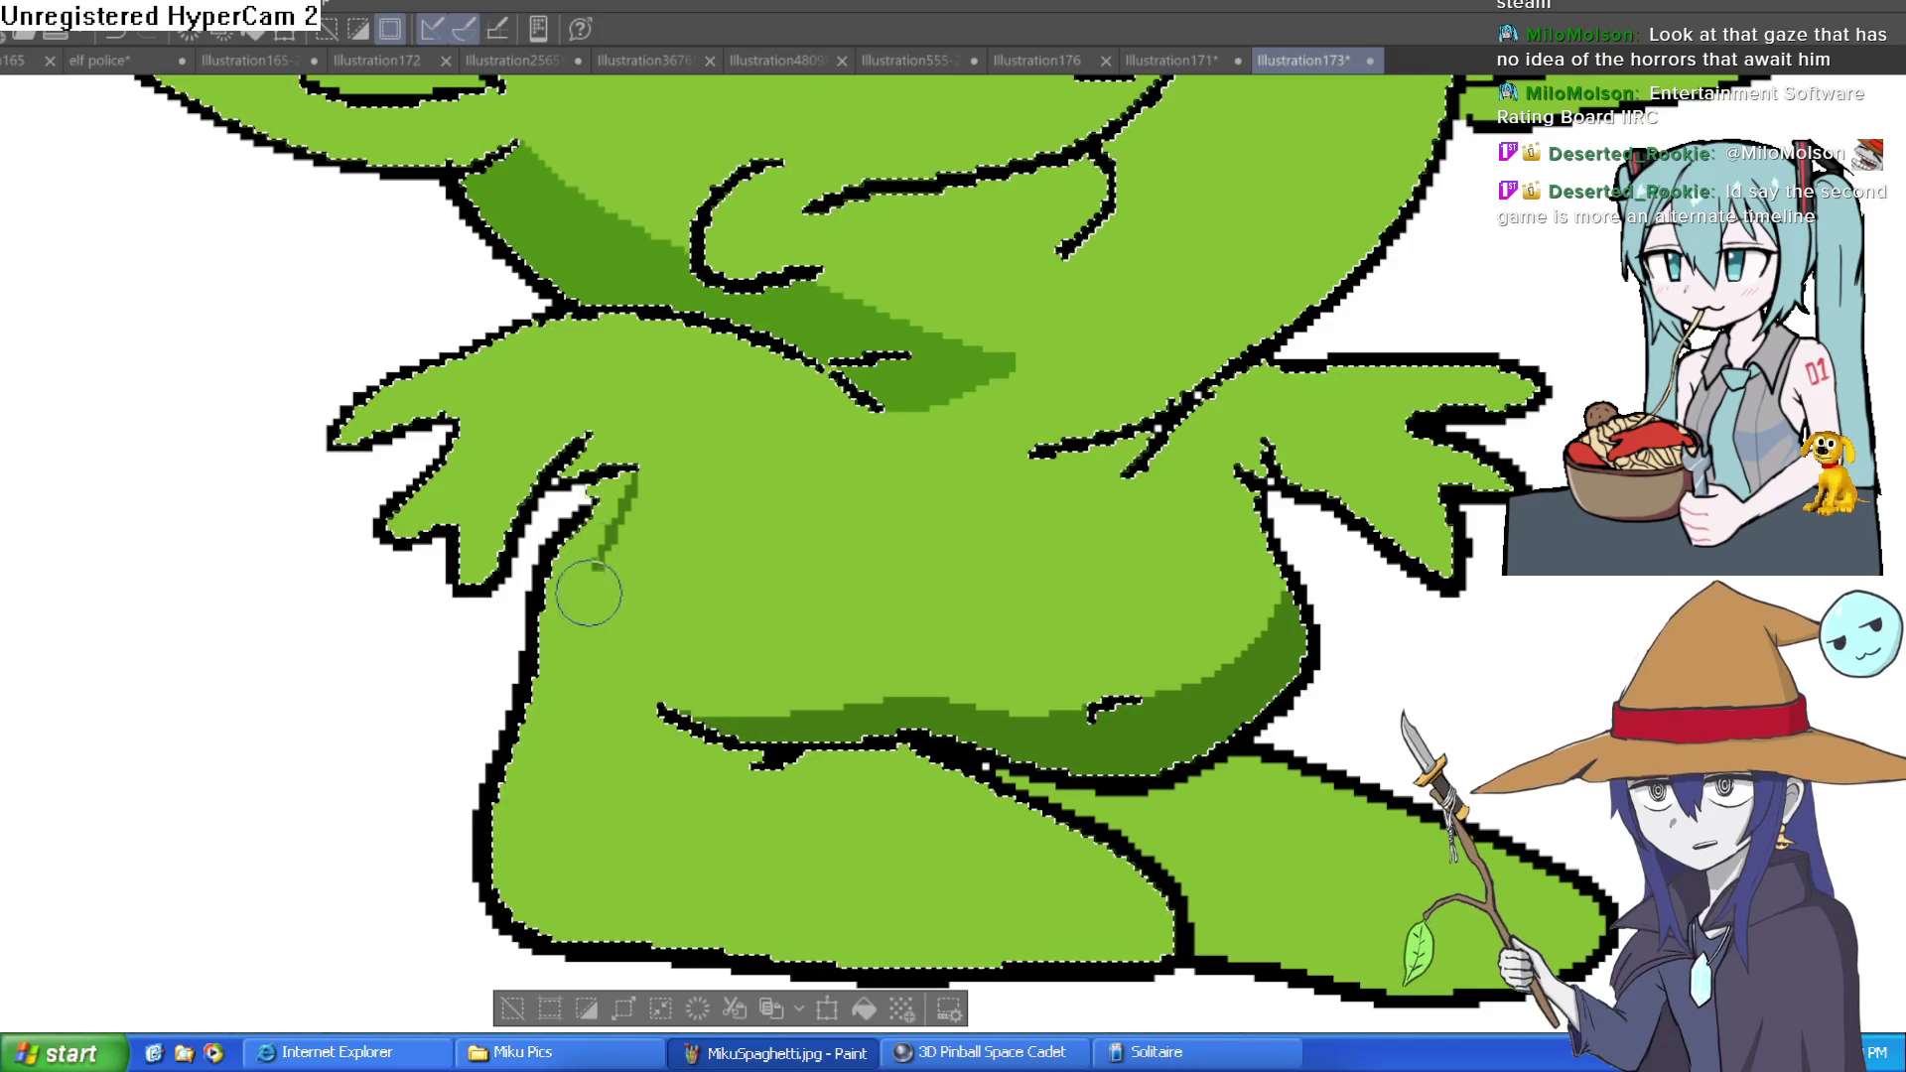
drag(615, 497, 541, 894)
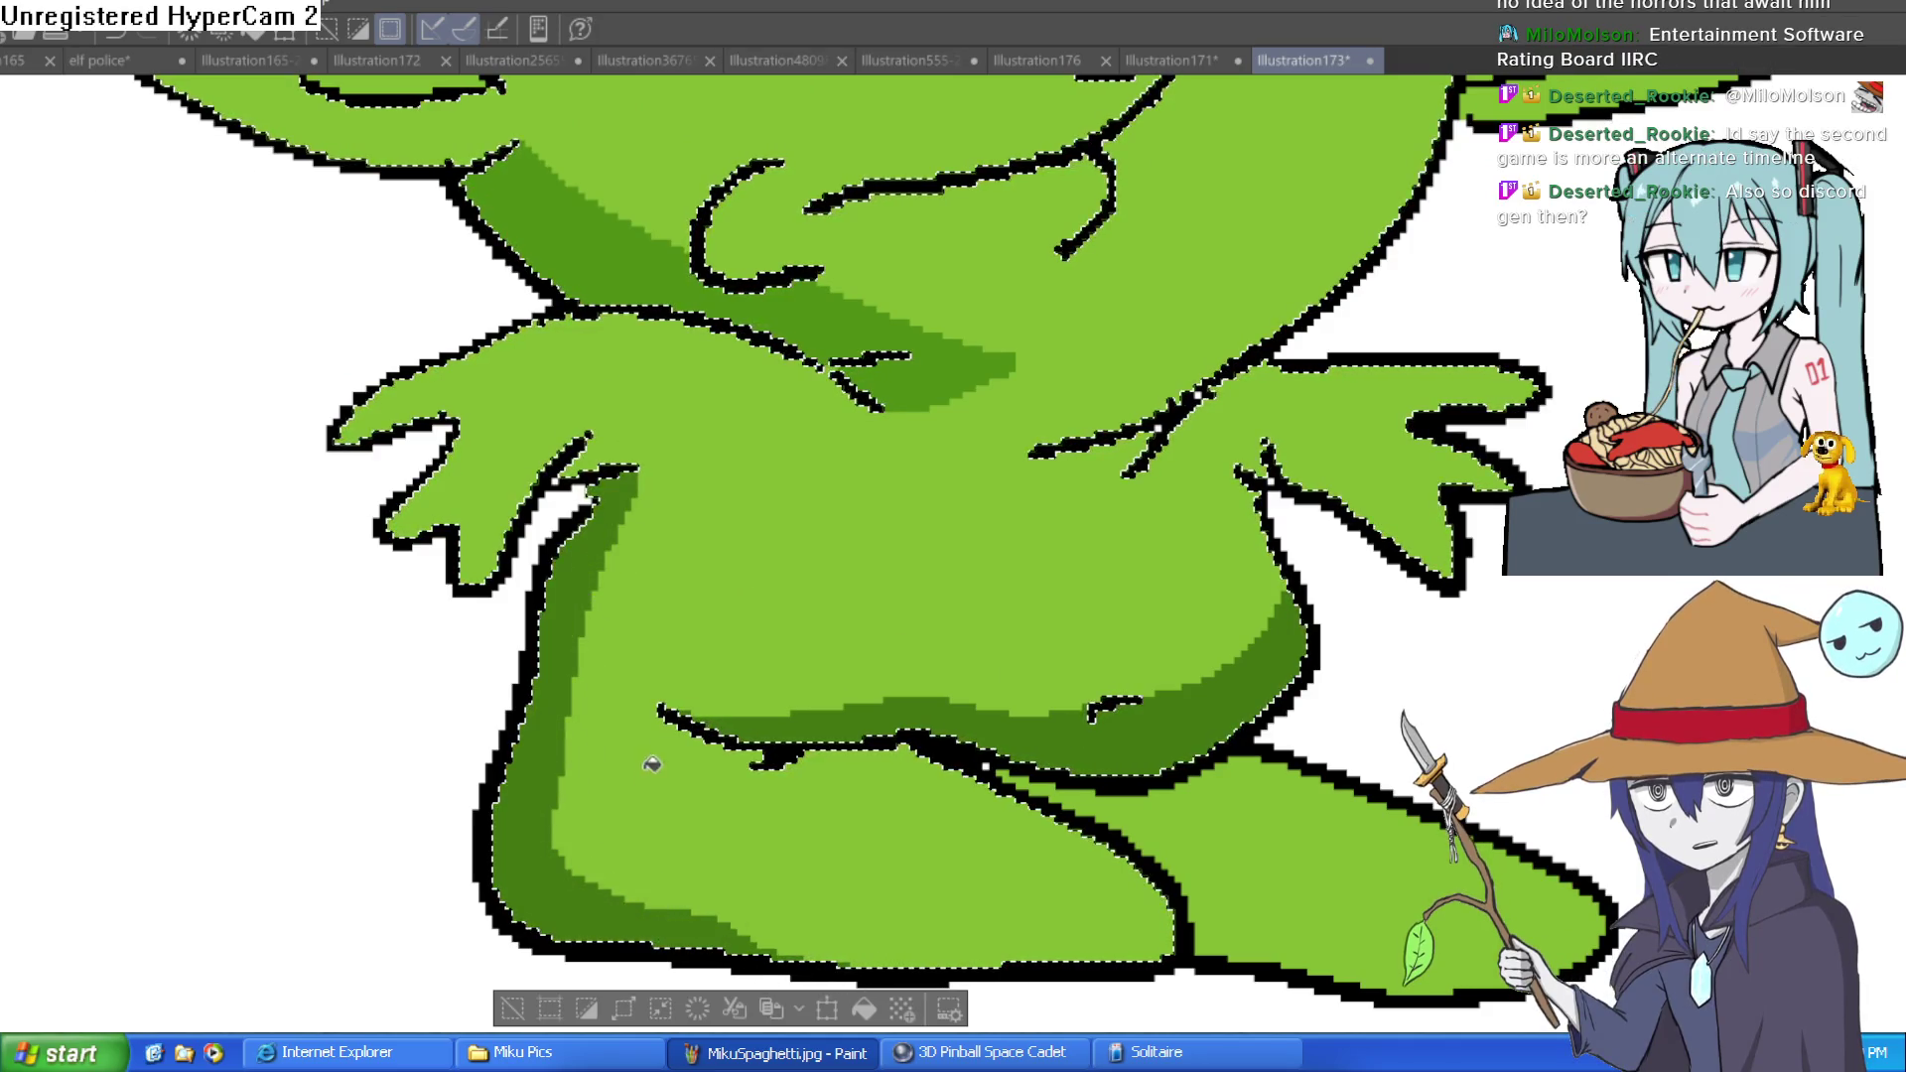
scroll(921, 594, down, 2)
scroll(921, 594, down, 3)
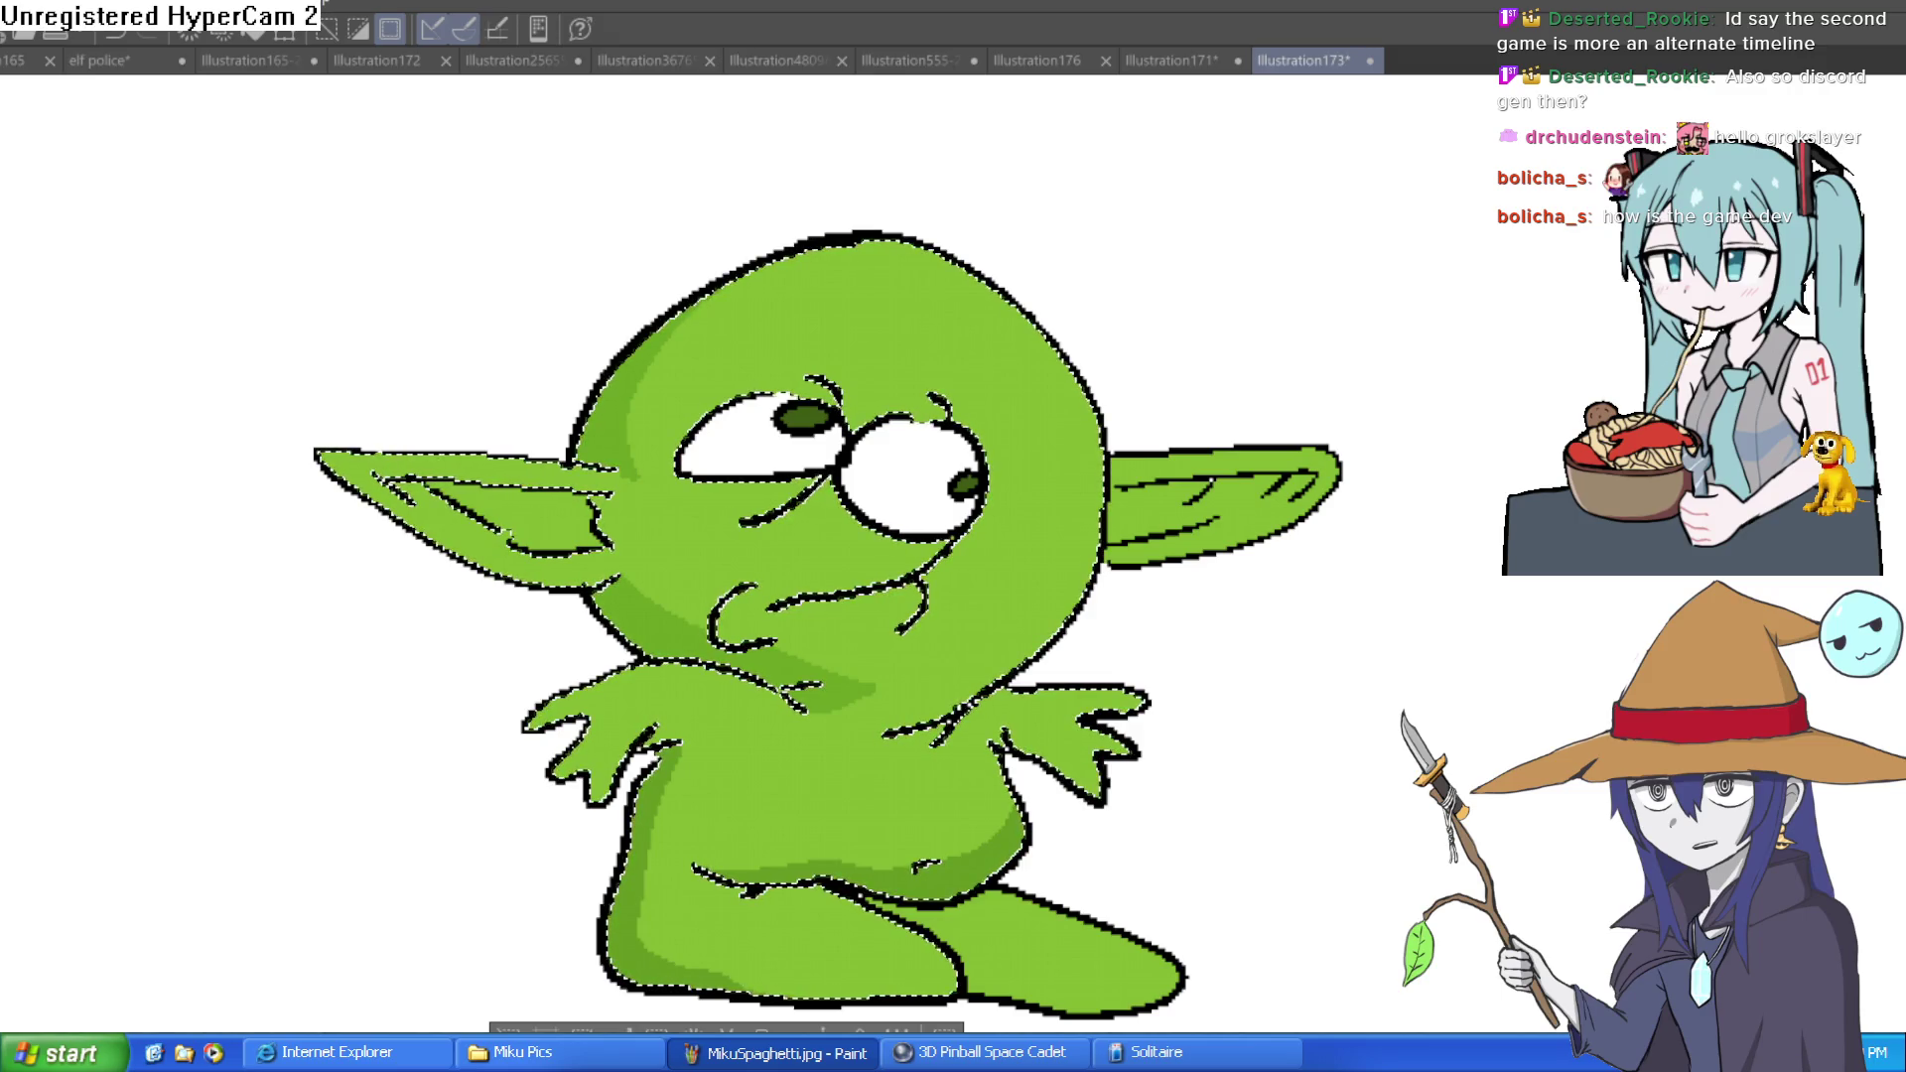
Deselect the shaded goblin with Ctrl+D and switch to the Illustration171 elf sketch
key(ctrl+d)
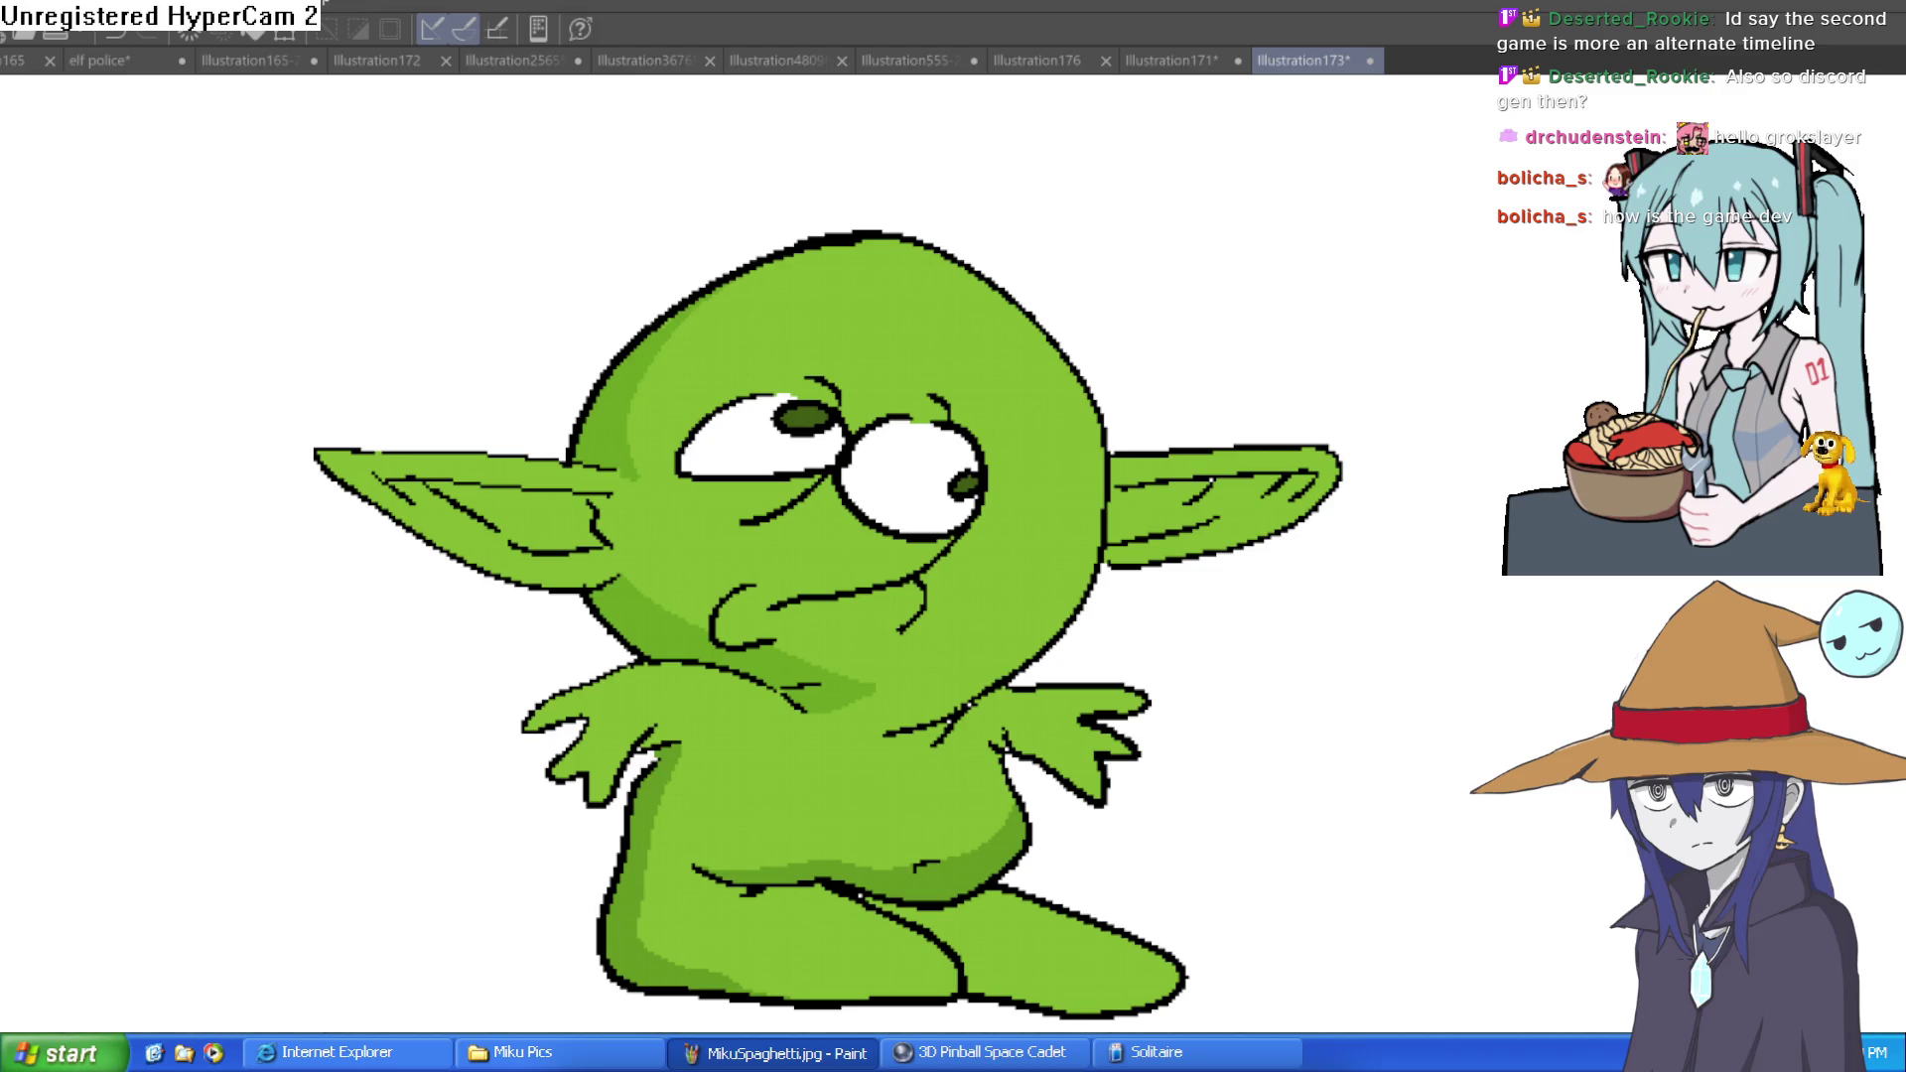
click(1168, 60)
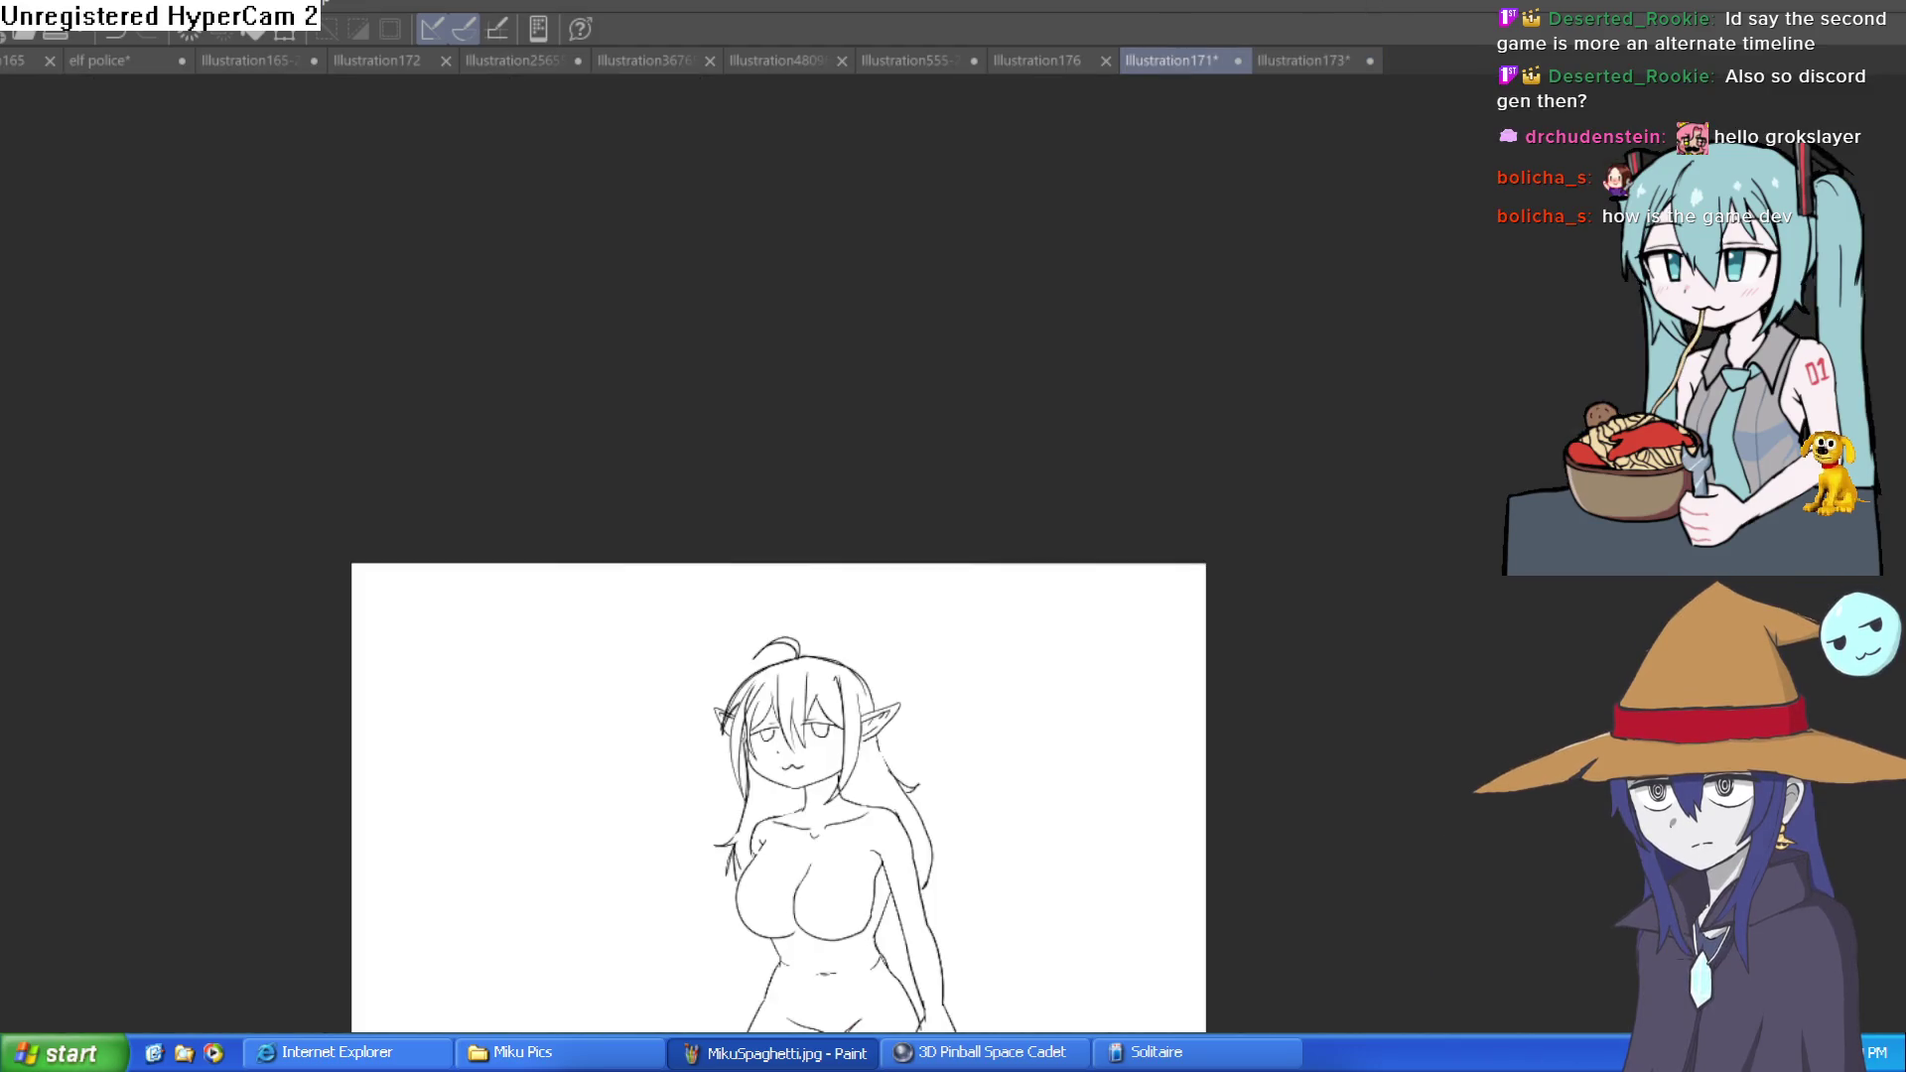
View the Illustration176 purple-robed lich zoomed out to fit, then Alt+Tab to Construct 3
click(1047, 52)
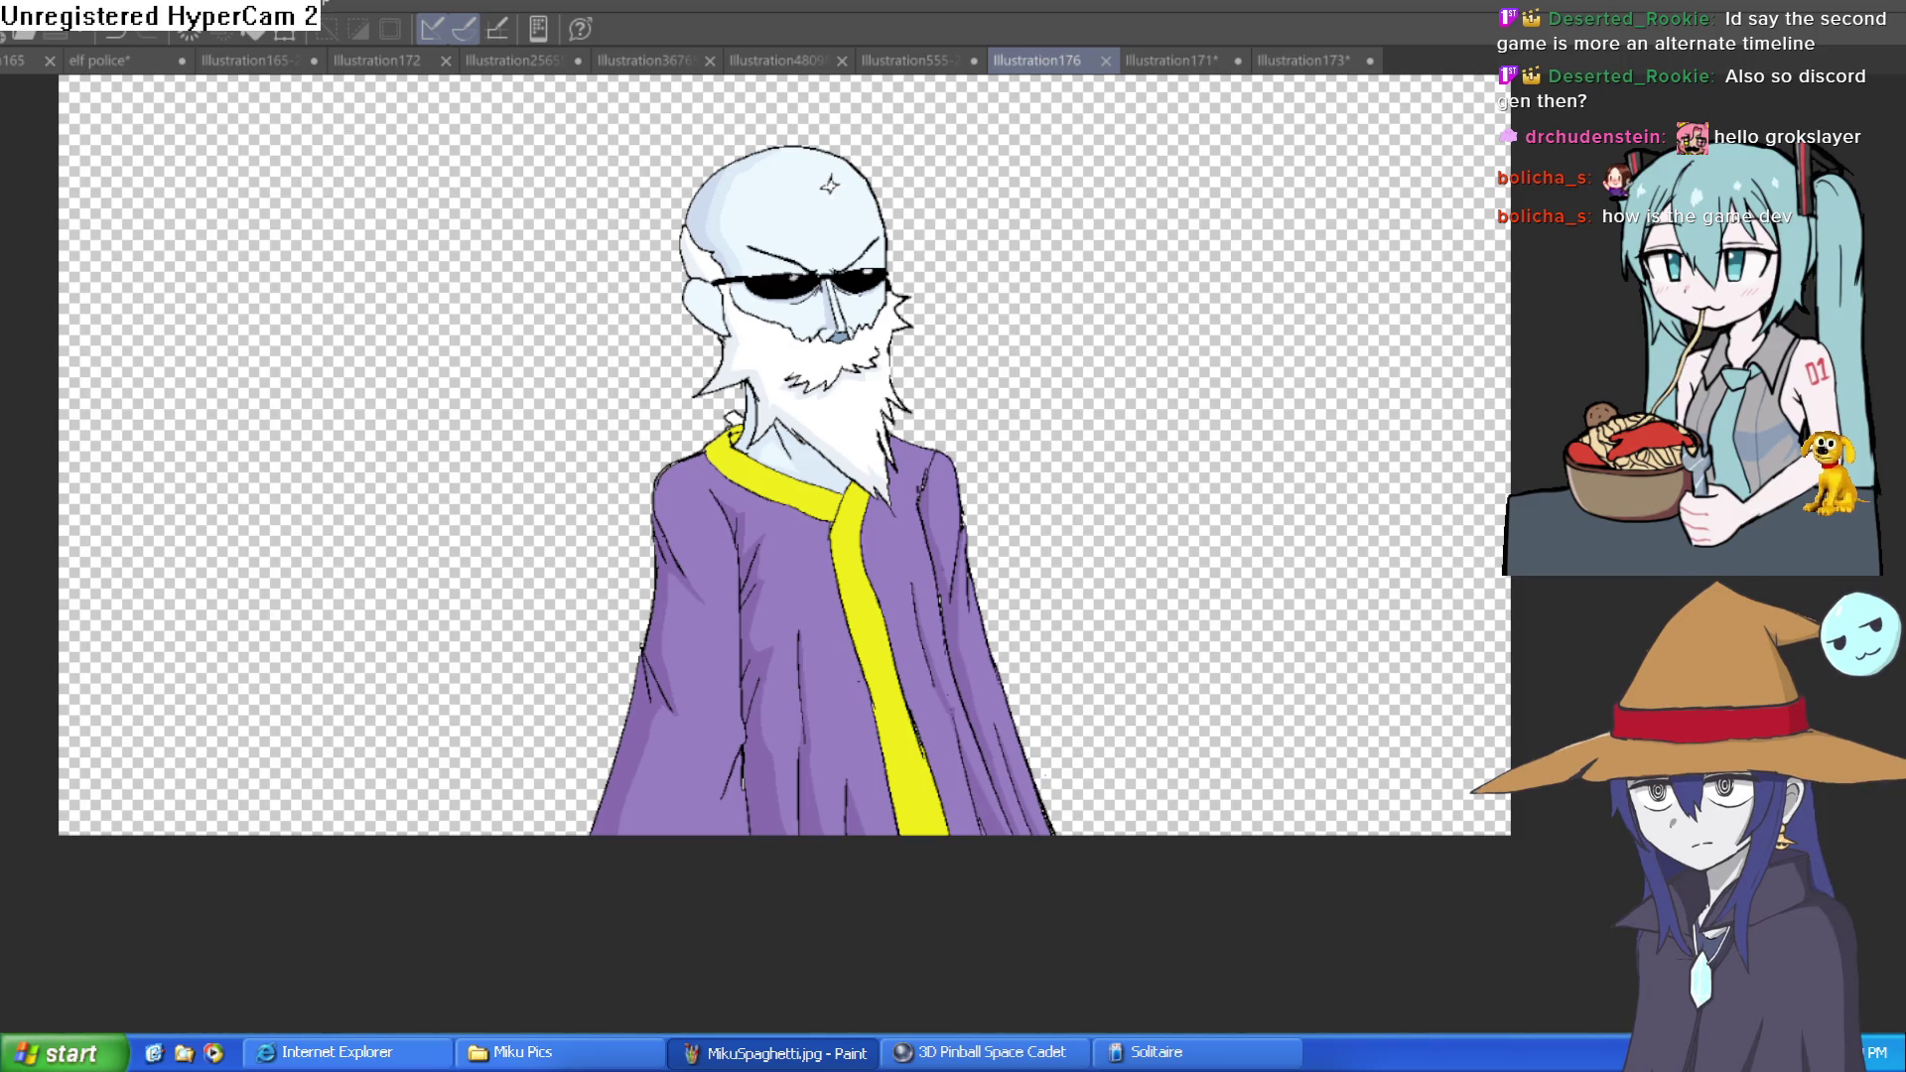
scroll(889, 643, up, 1)
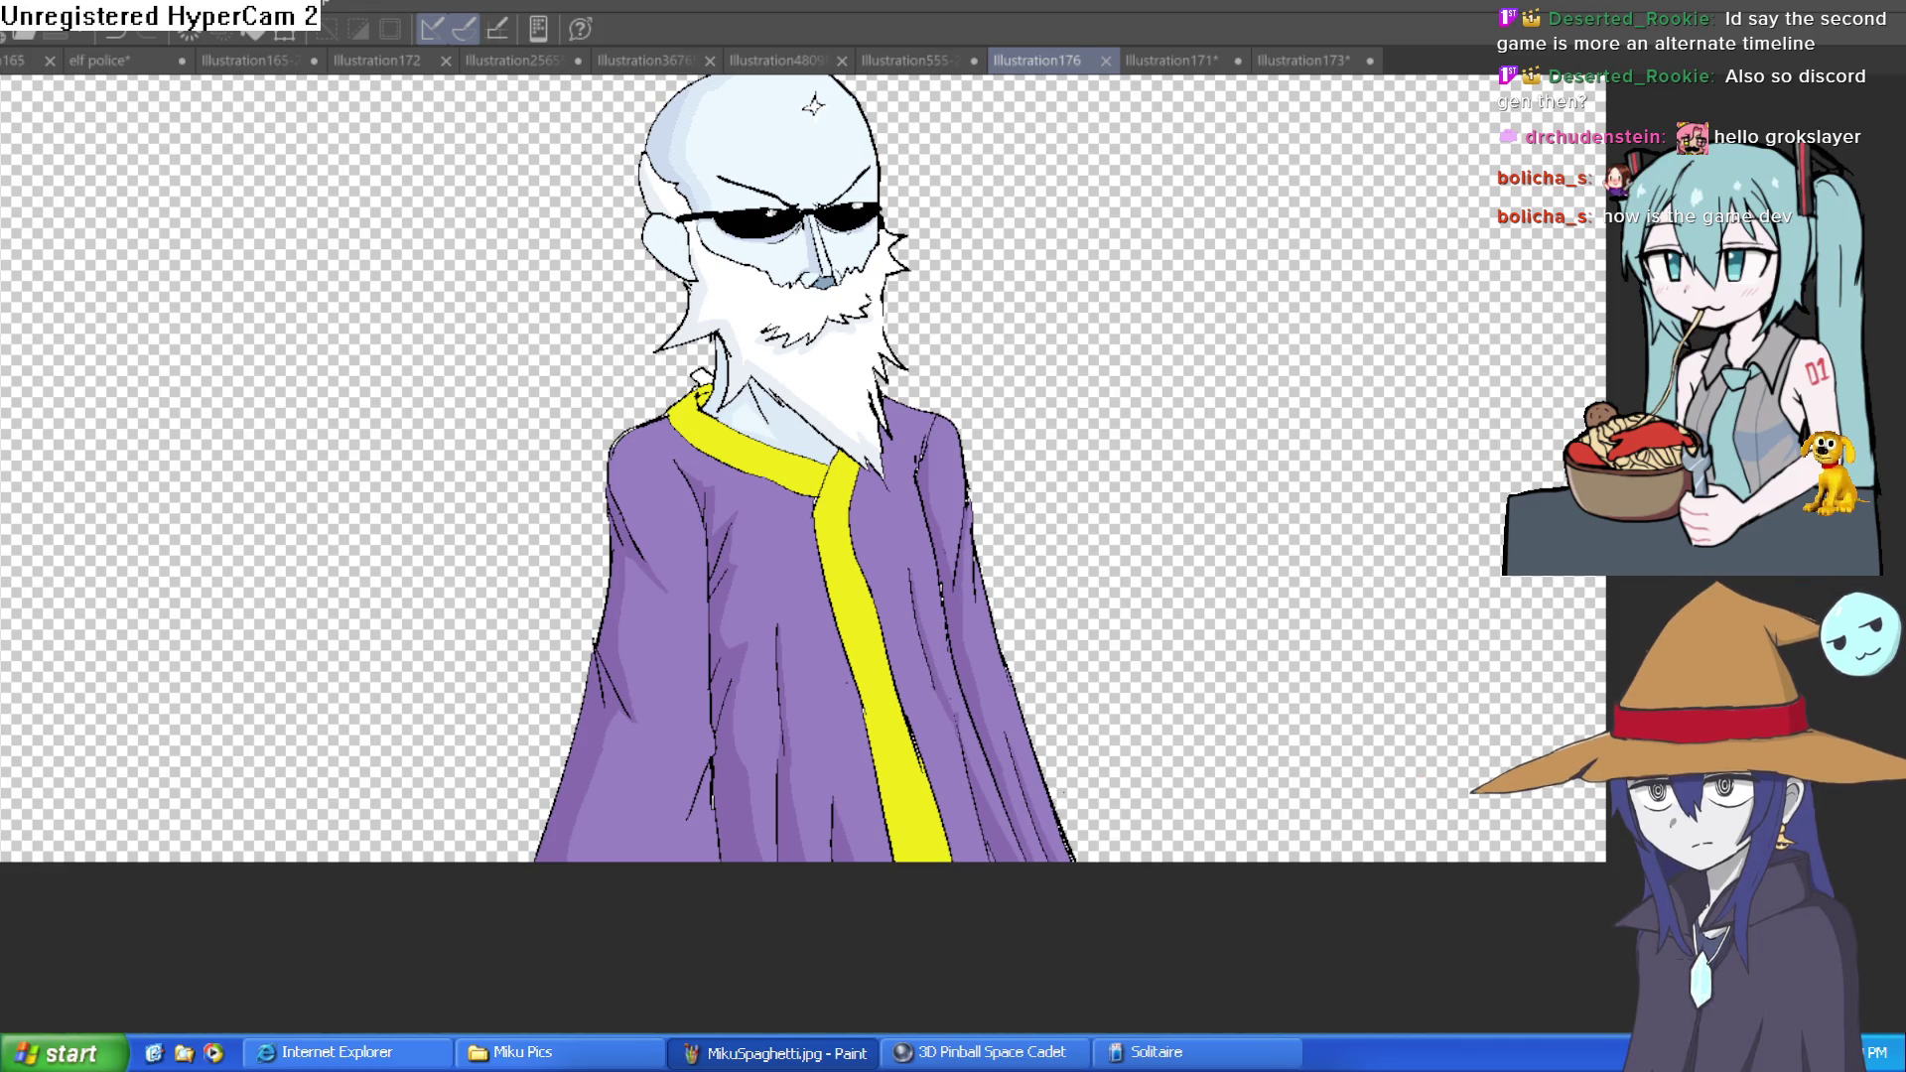
scroll(953, 554, up, 1)
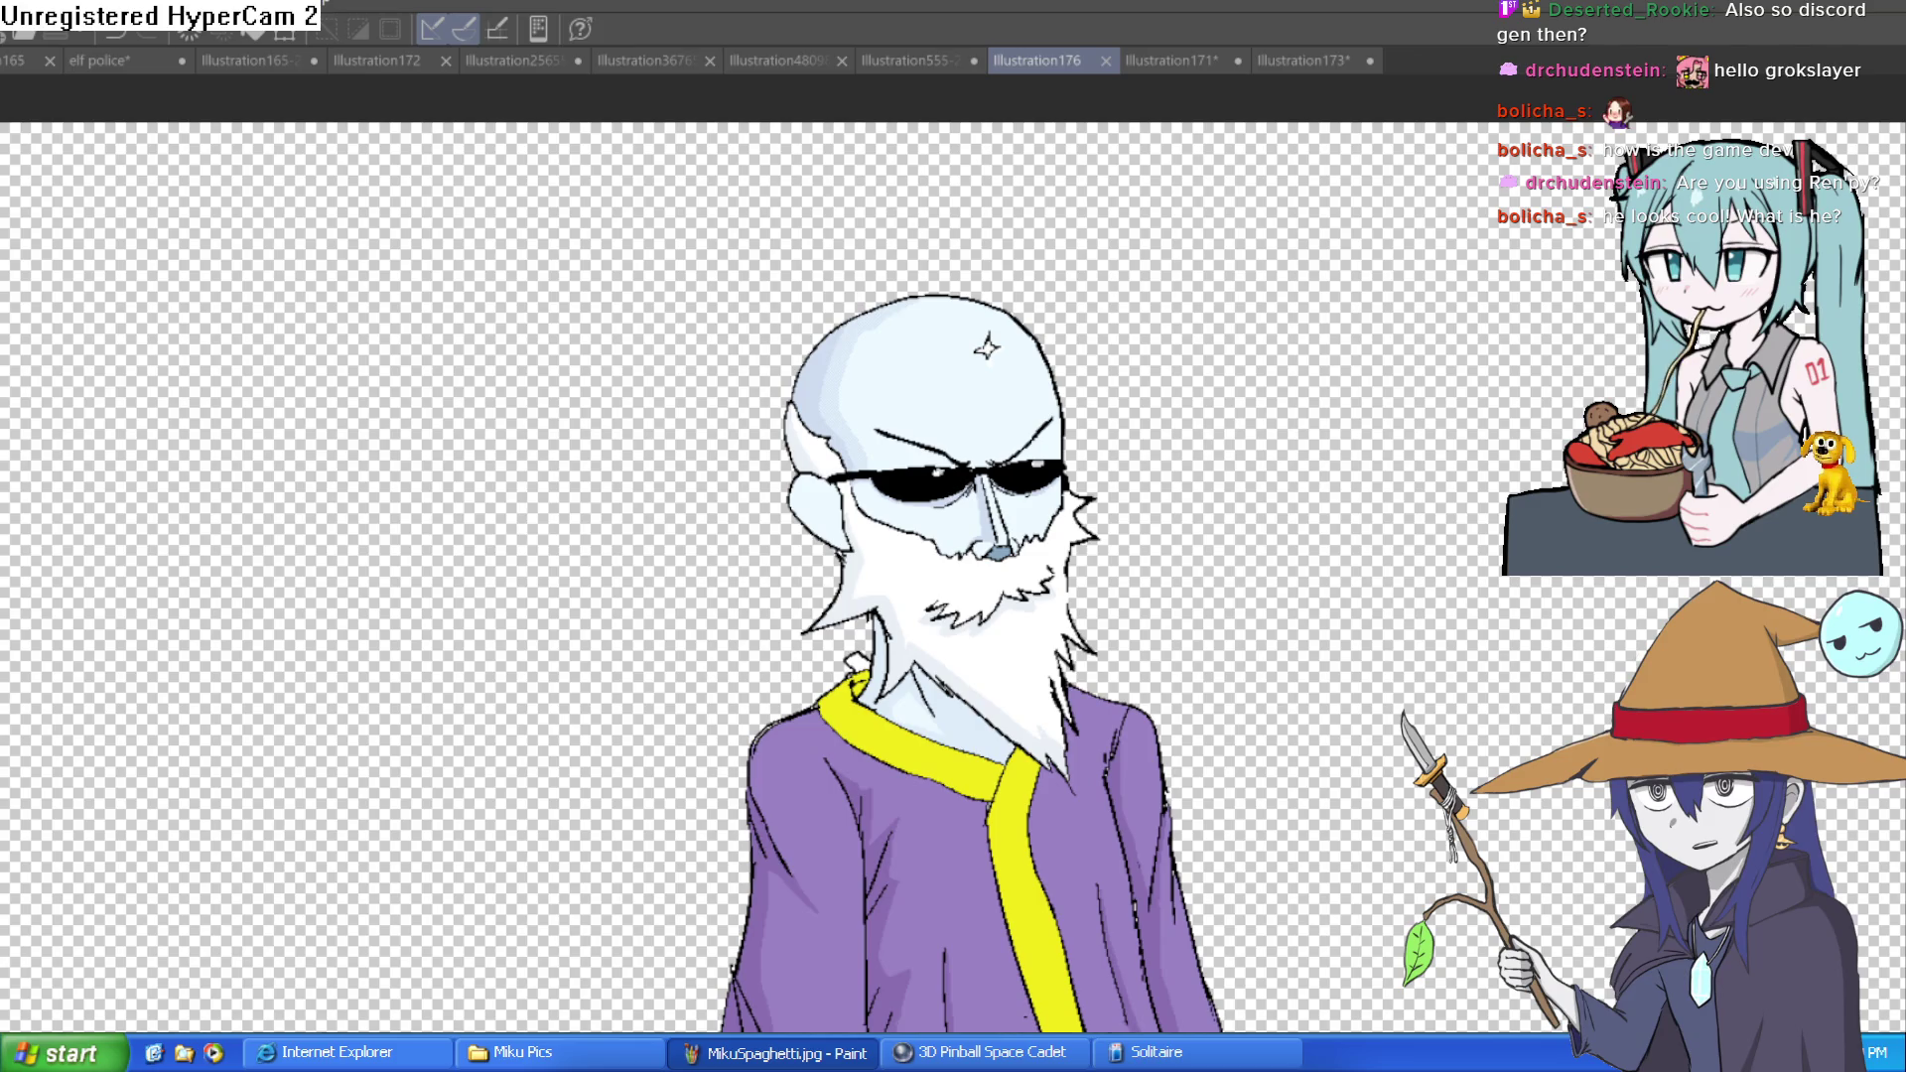
key(ctrl+minus)
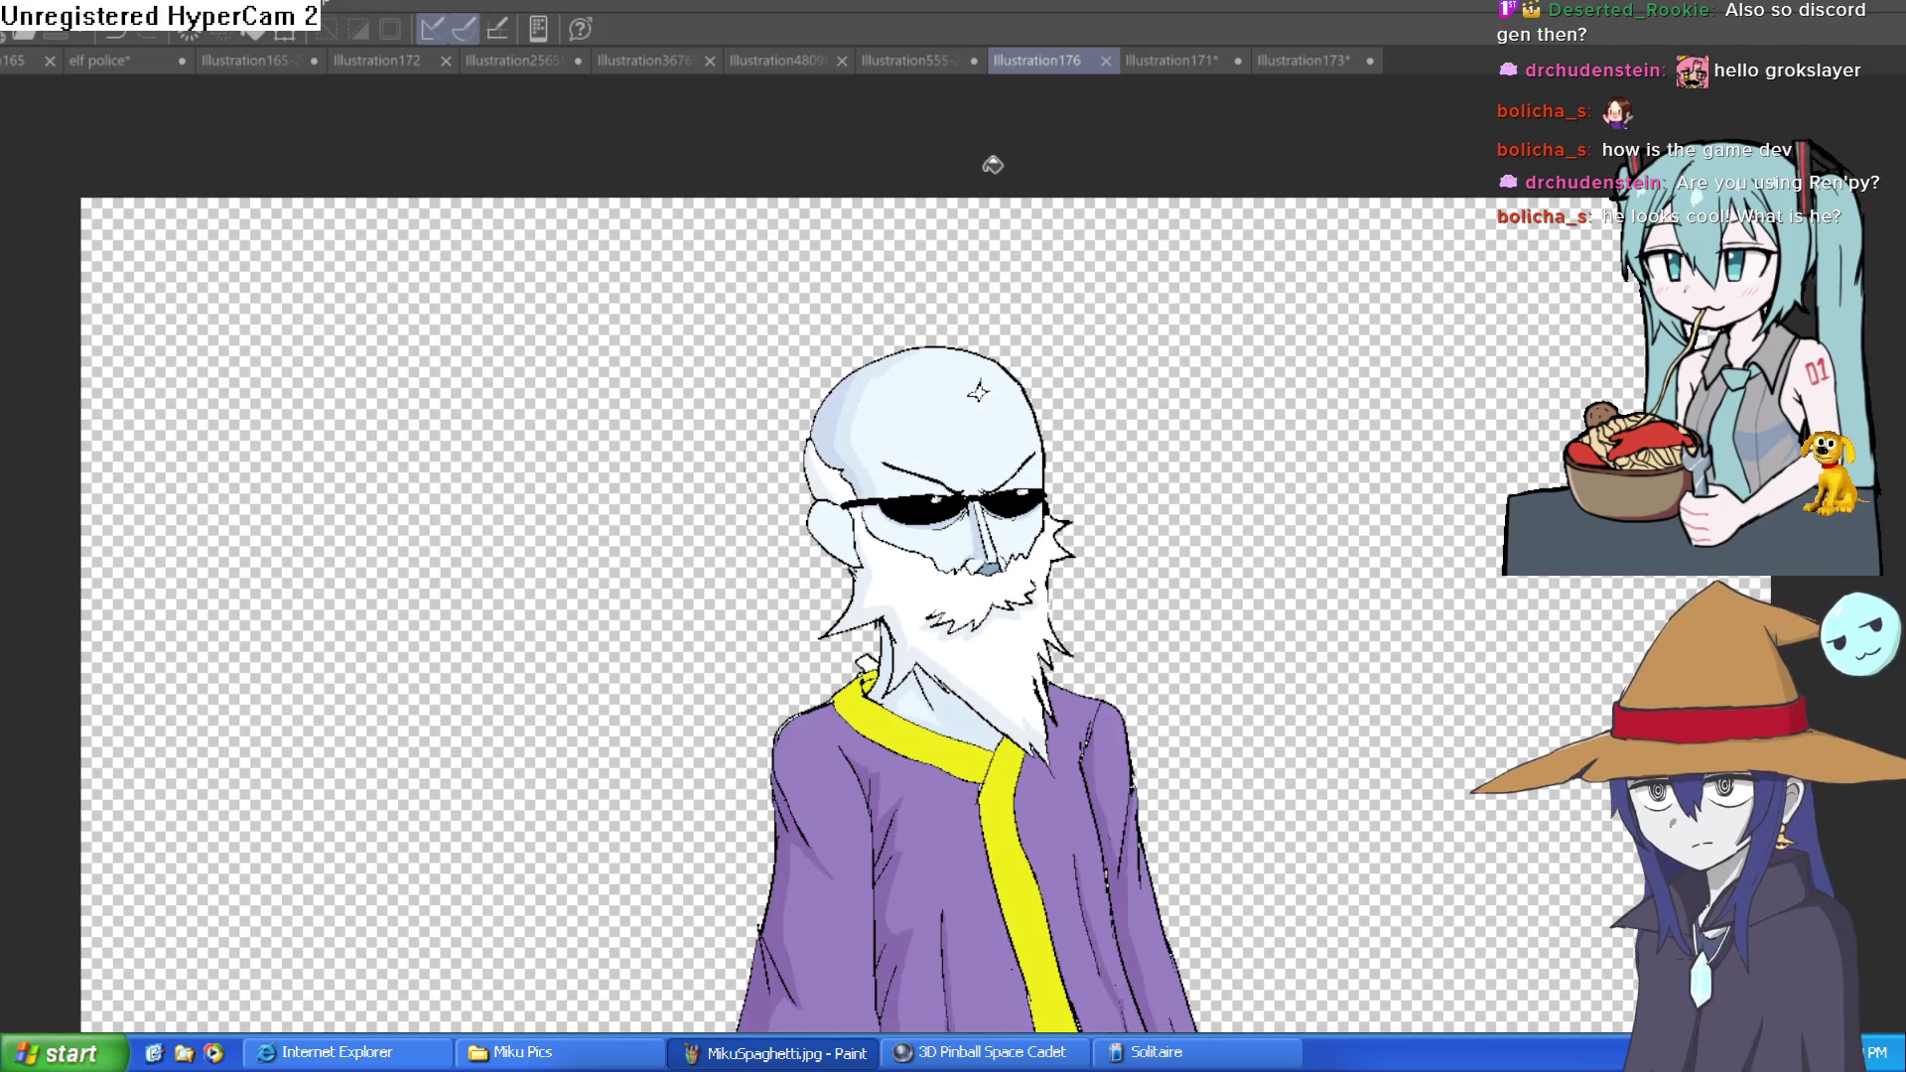
key(ctrl+minus)
key(ctrl+minus)
key(ctrl+minus)
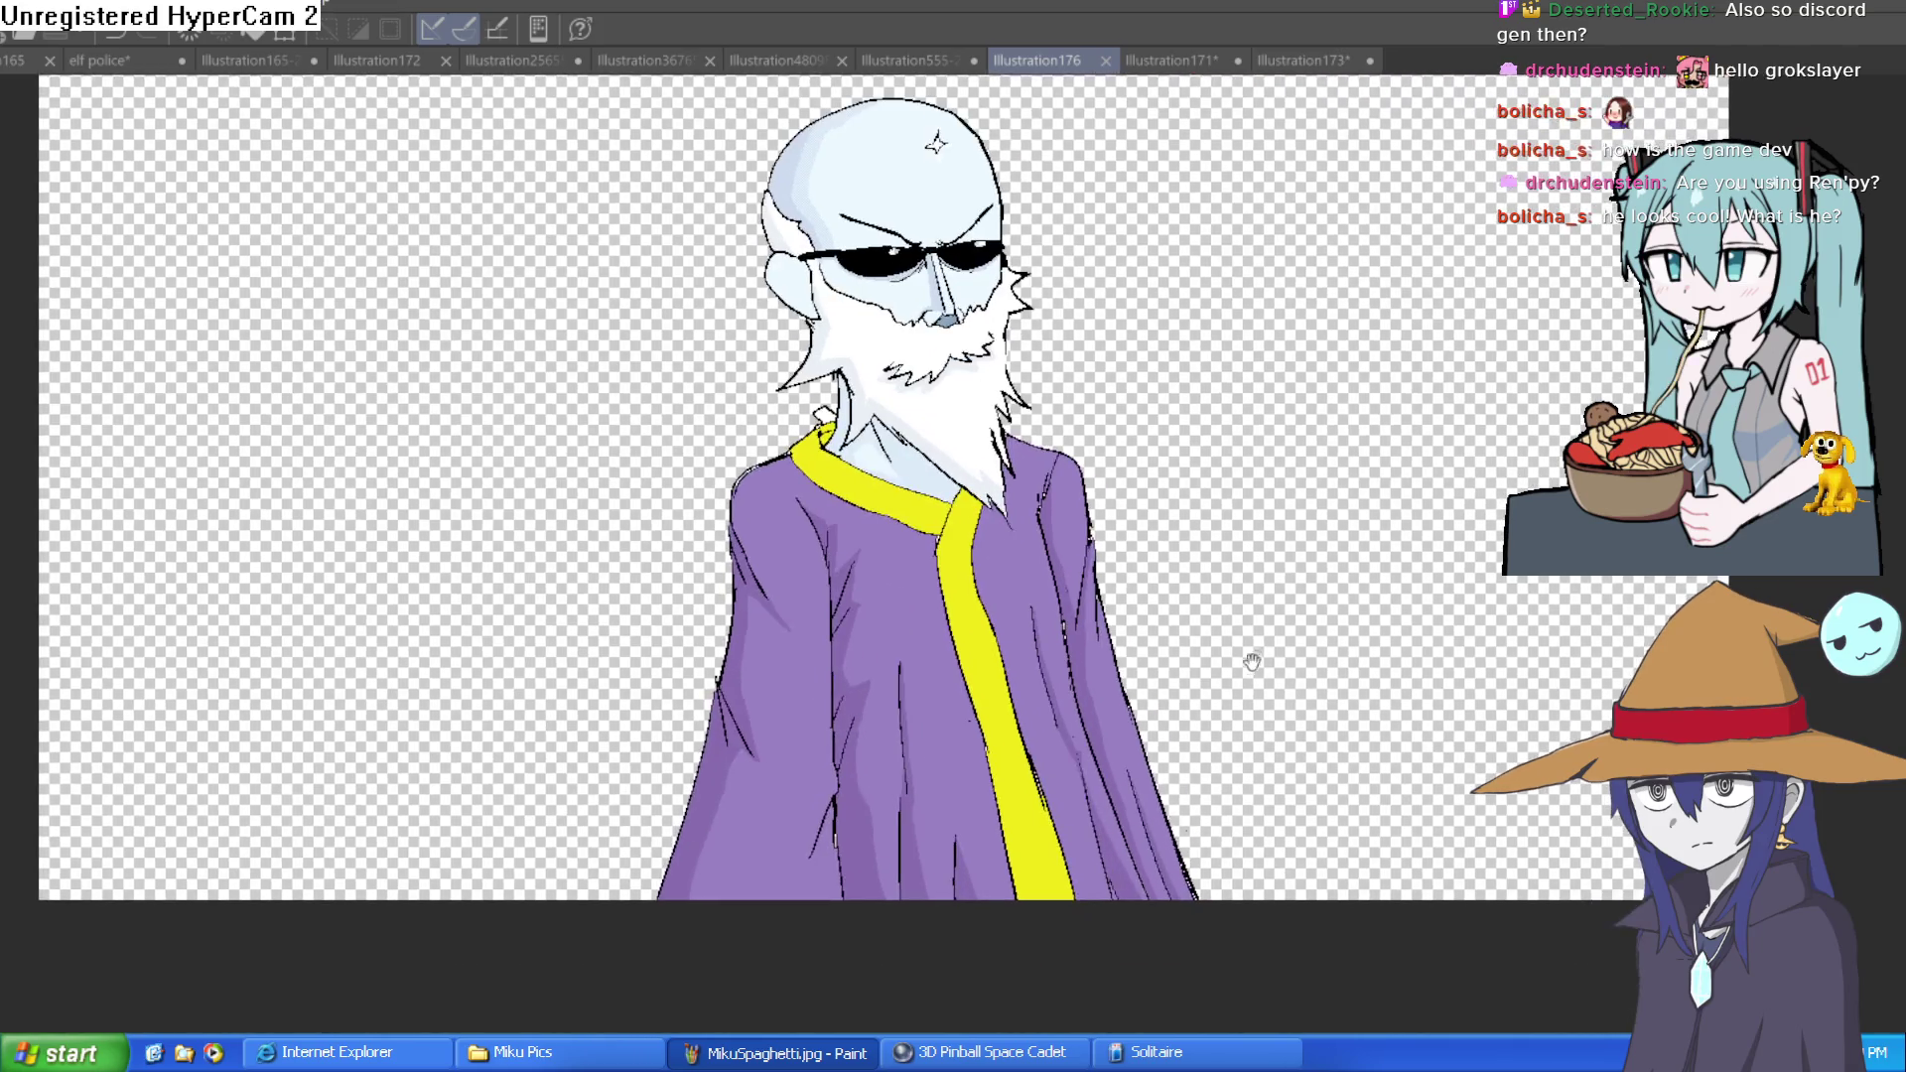
scroll(1200, 823, up, 1)
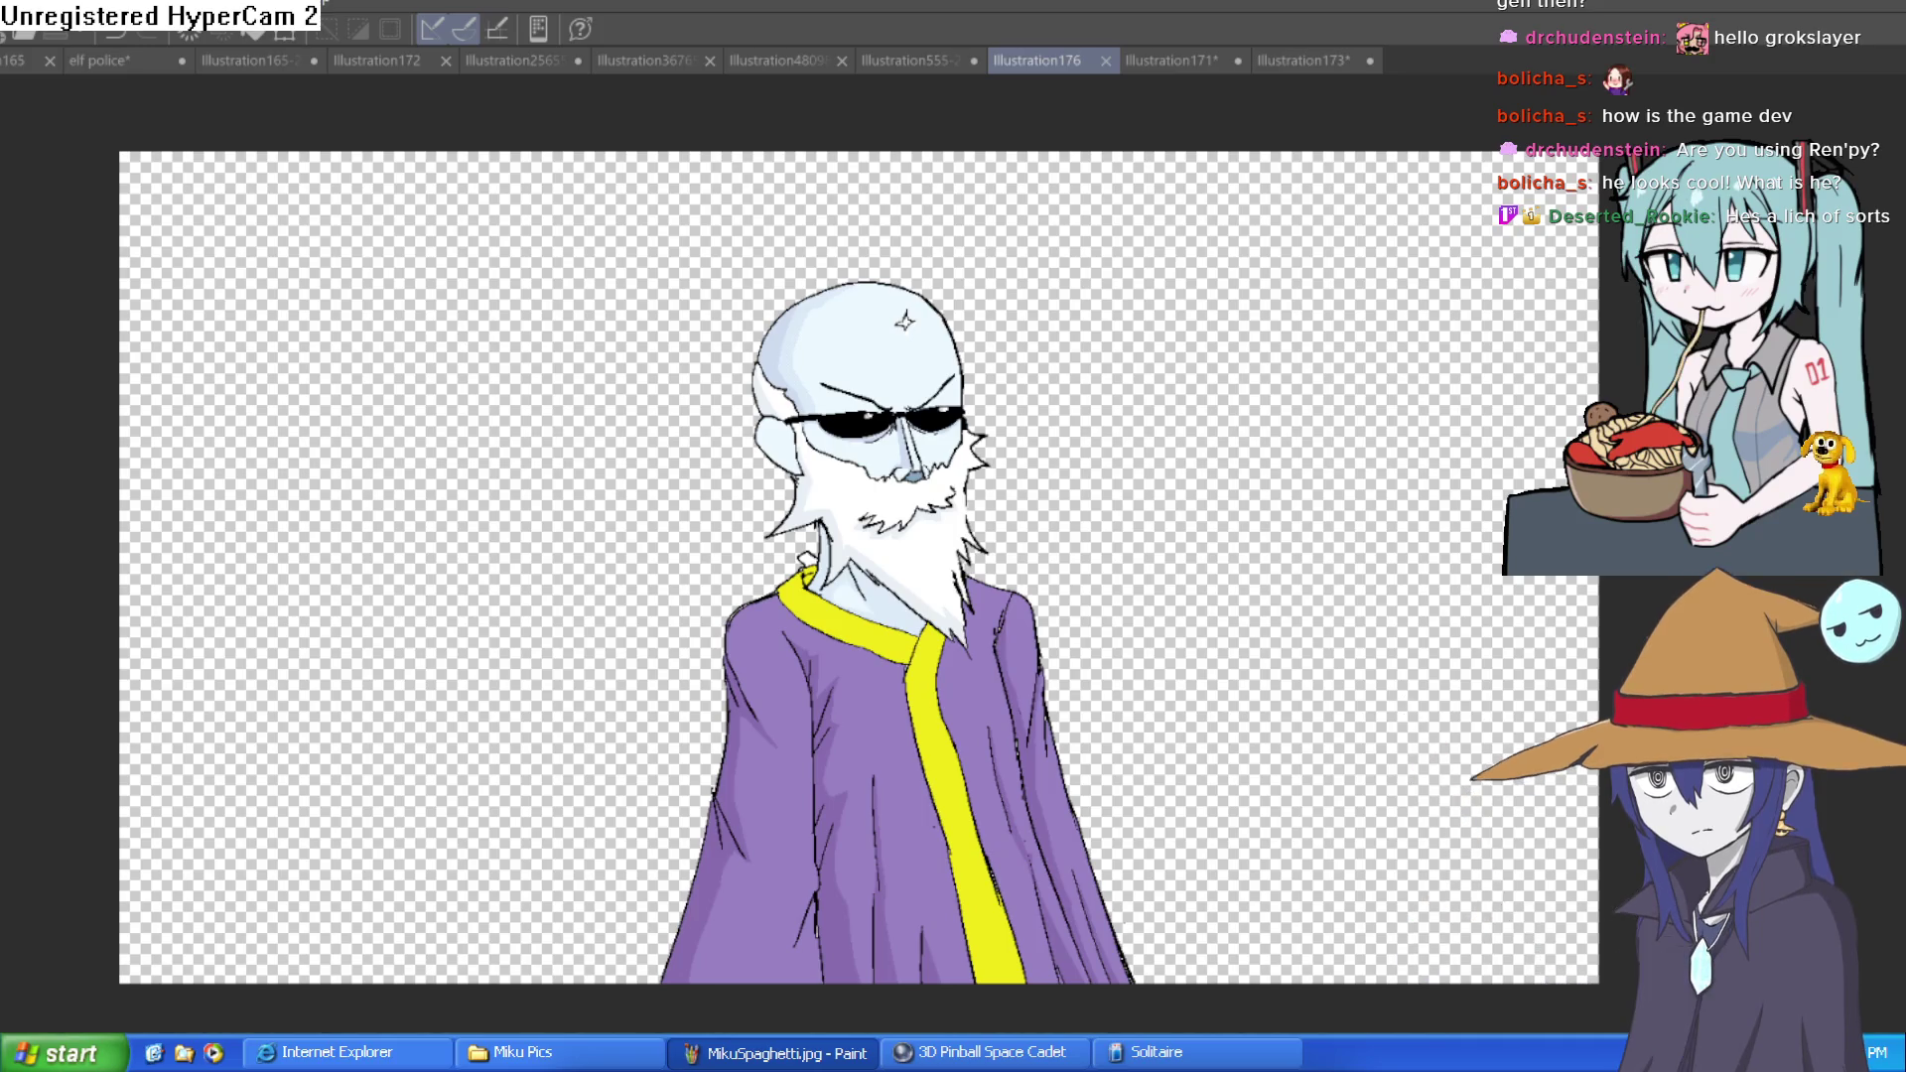
key(alt+Tab)
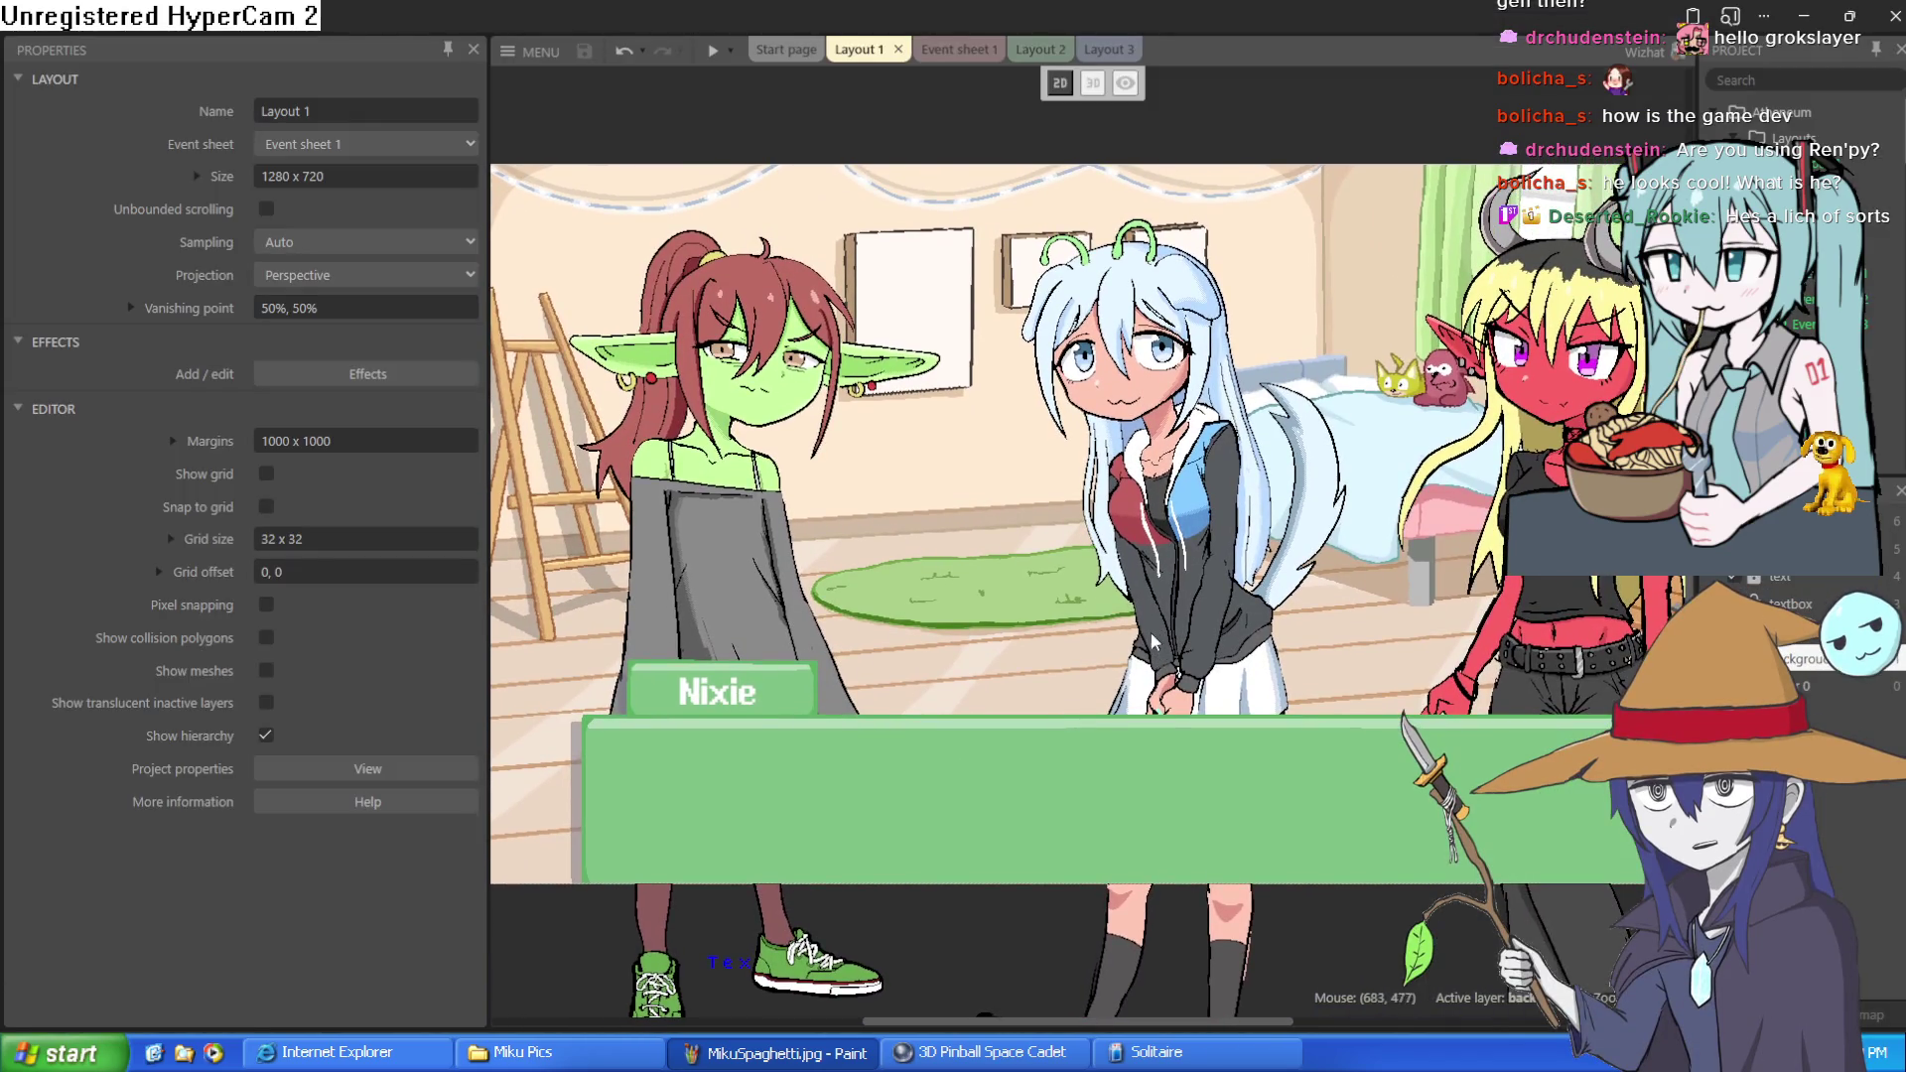
scroll(1141, 631, down, 2)
mouse_move(1116, 623)
mouse_down()
mouse_move(1026, 595)
mouse_move(1082, 584)
mouse_up()
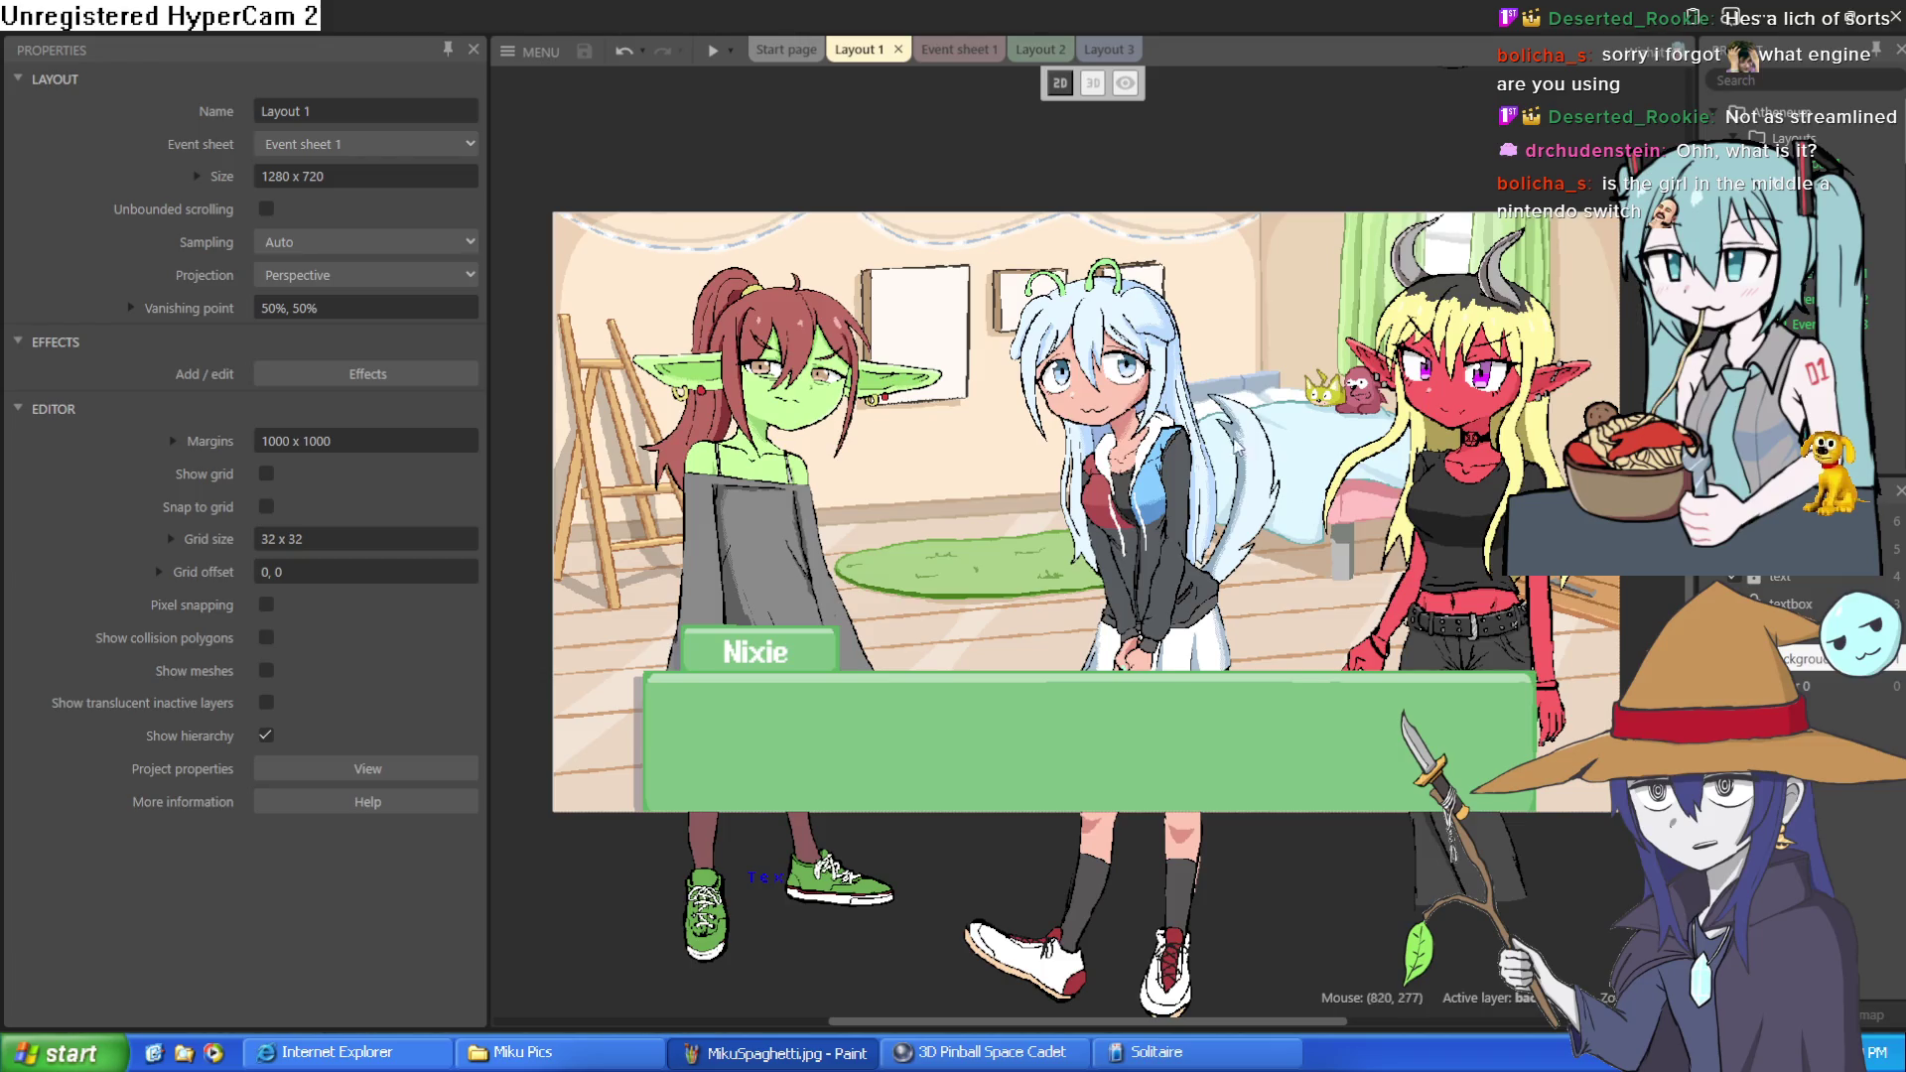
Zoom and pan the layout, then drag Sprite3, the antenna-haired girl, slightly upward
ctrl+scroll(1014, 313, up, 4)
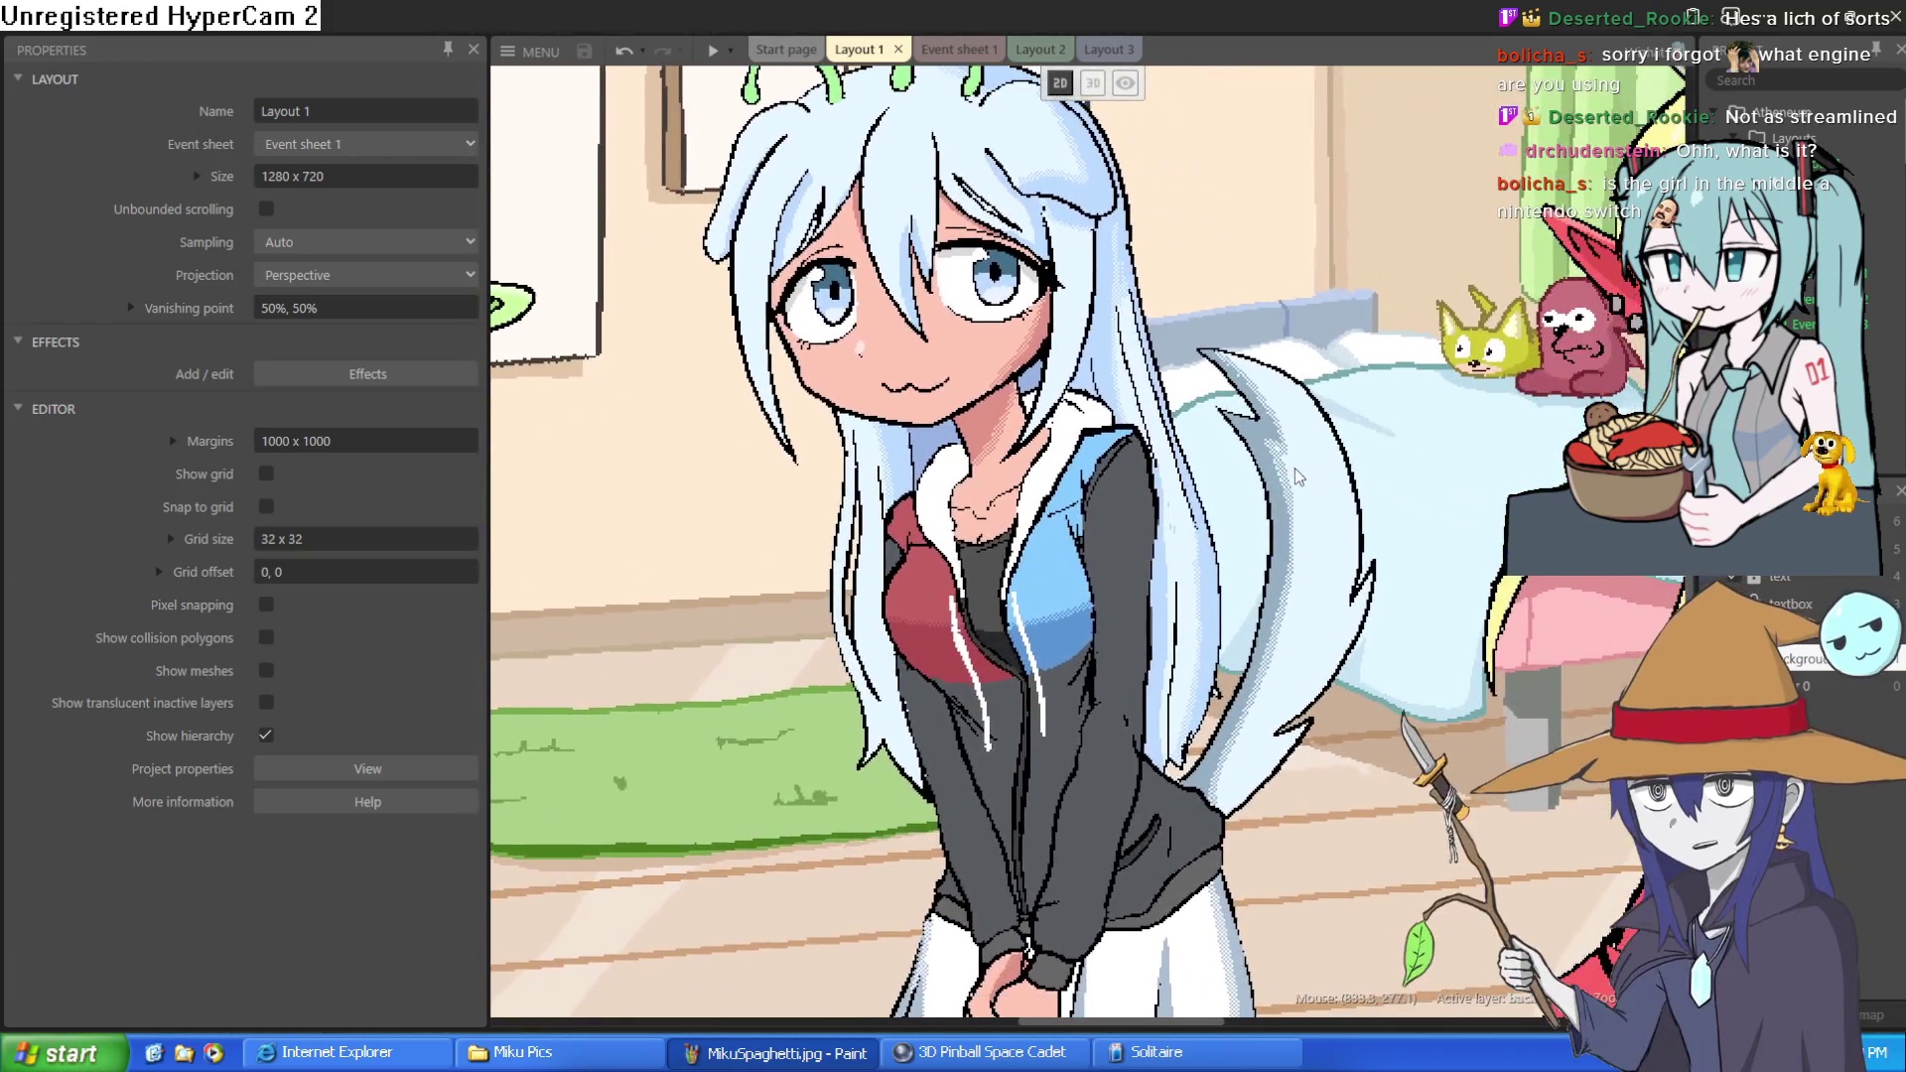
ctrl+scroll(1290, 481, down, 2)
ctrl+scroll(1250, 492, up, 4)
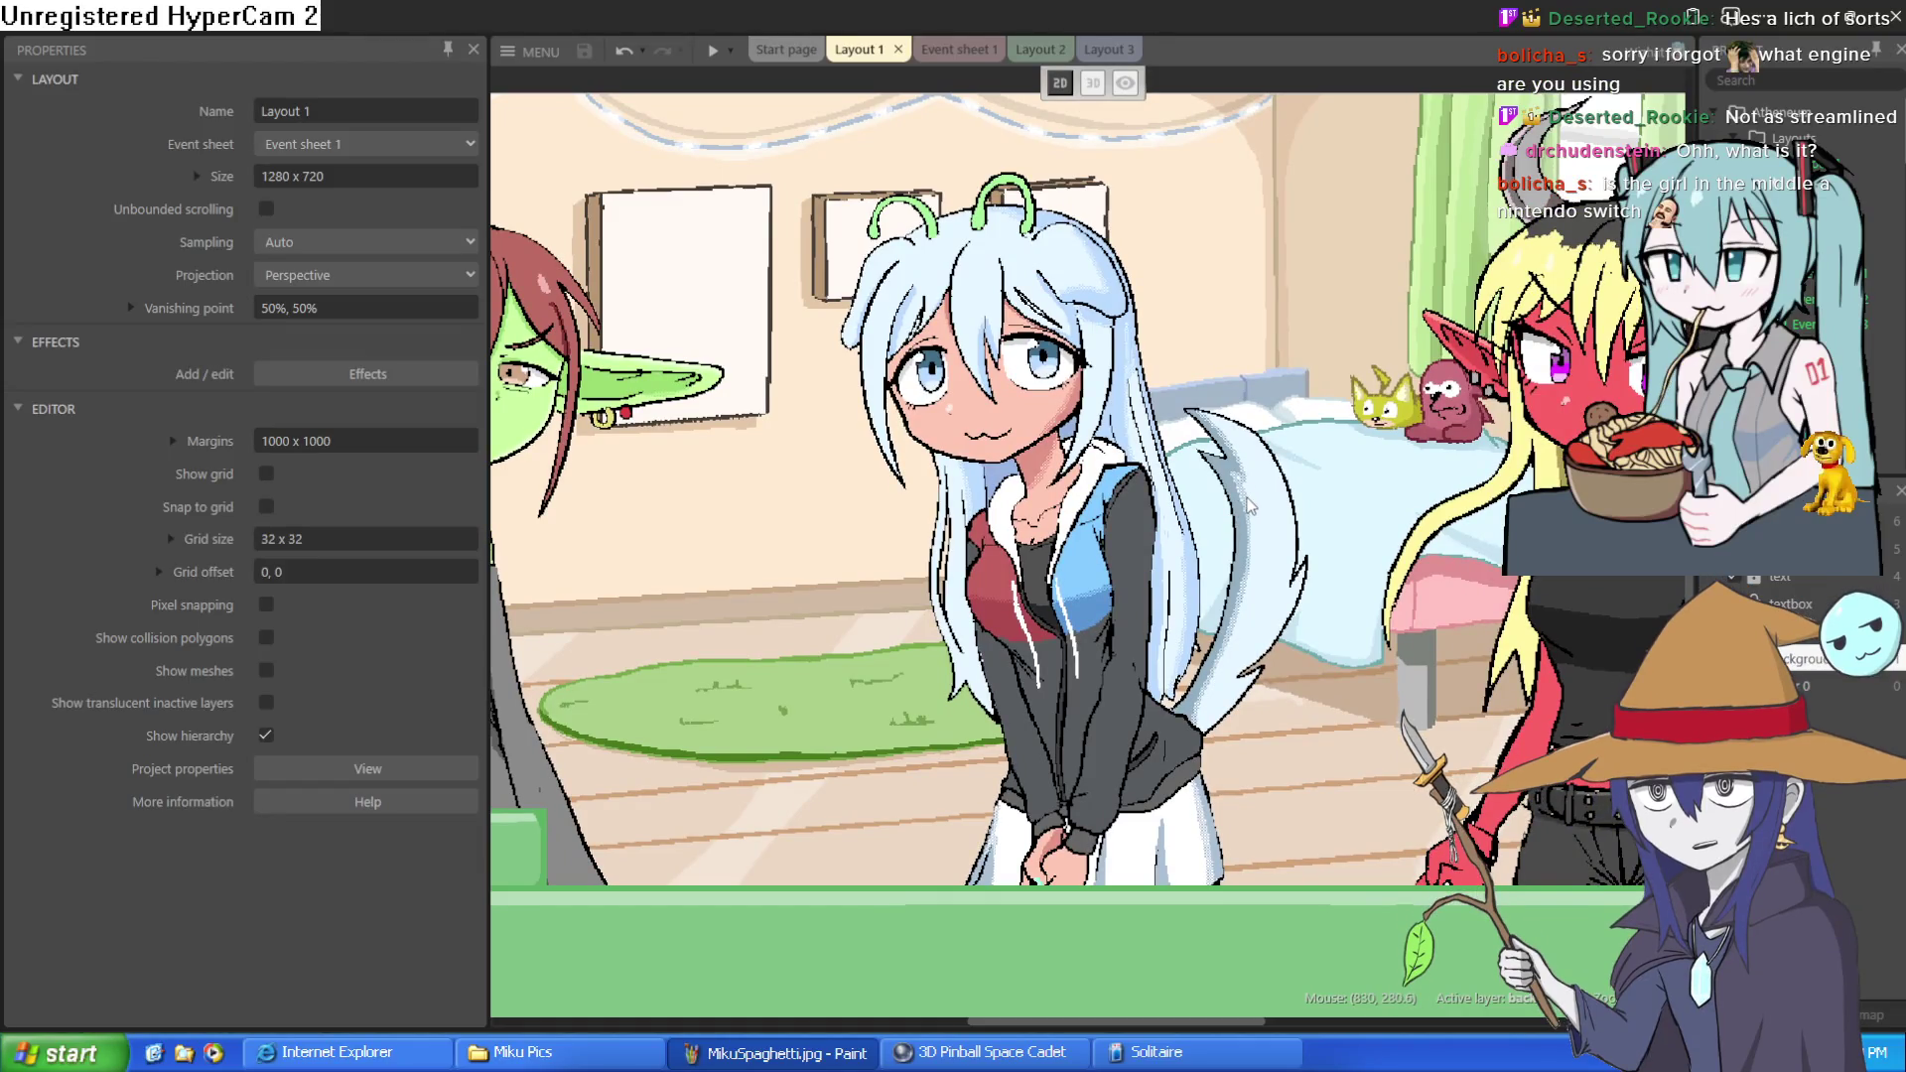
ctrl+scroll(1249, 504, down, 1)
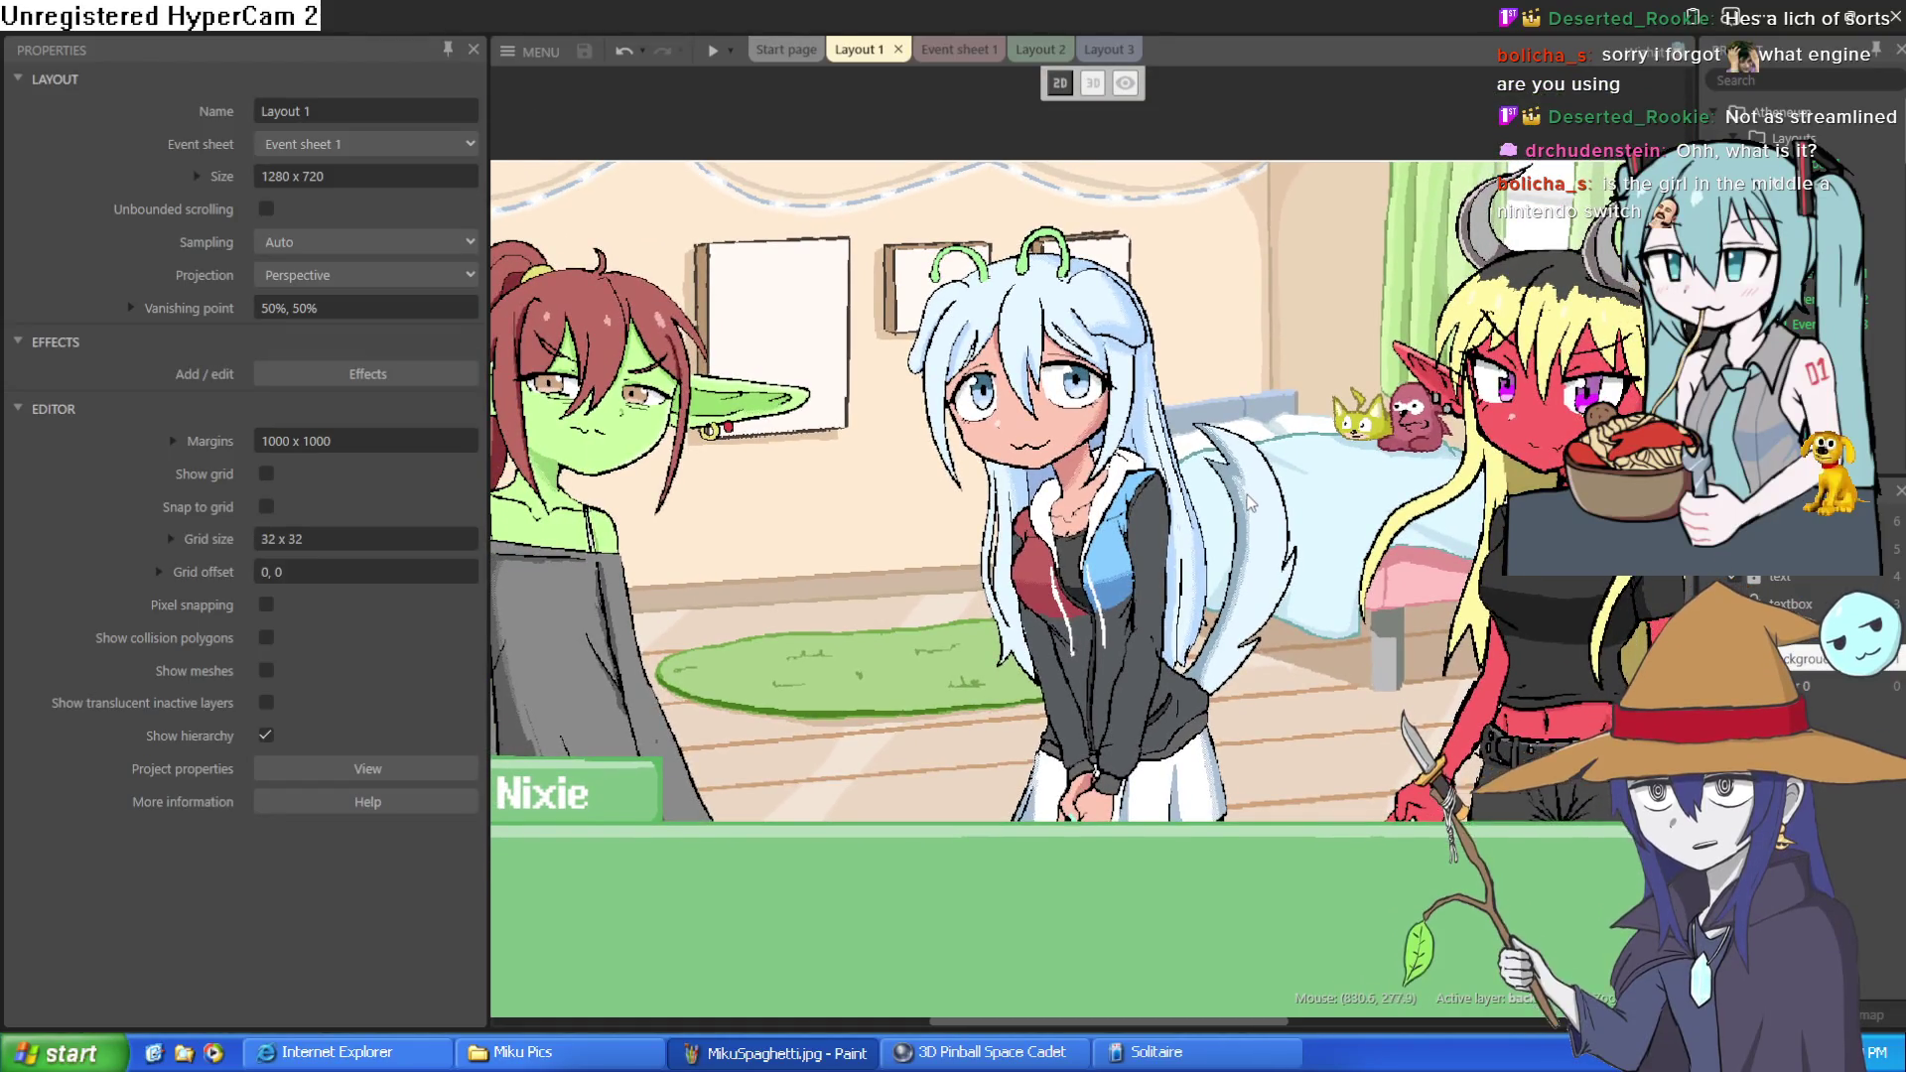
ctrl+scroll(1249, 504, down, 2)
ctrl+scroll(1219, 462, up, 1)
ctrl+scroll(1219, 461, up, 1)
ctrl+scroll(1249, 466, down, 1)
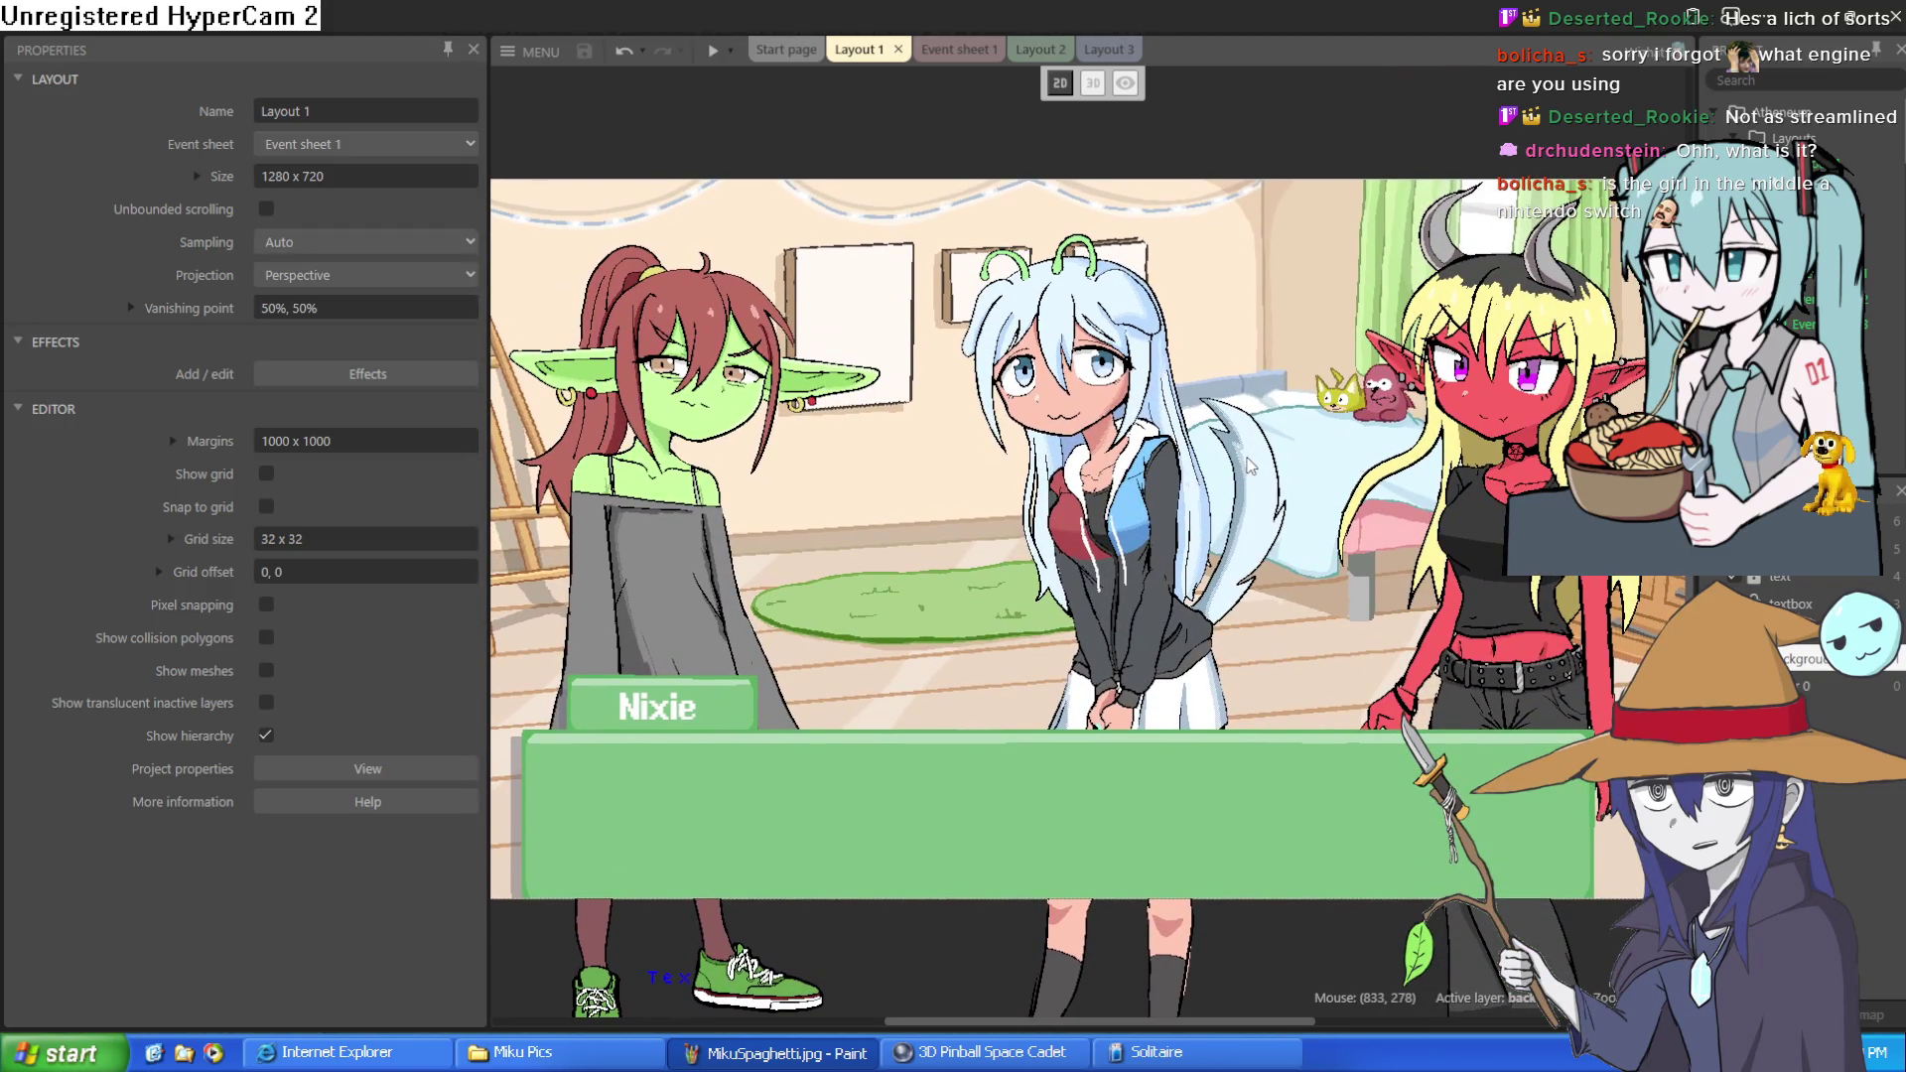
mouse_move(1308, 597)
mouse_down()
mouse_move(1292, 547)
mouse_move(1321, 533)
mouse_move(1300, 582)
mouse_up()
ctrl+scroll(1320, 528, down, 1)
ctrl+scroll(1320, 528, up, 1)
scroll(1278, 554, down, 1)
scroll(1278, 554, up, 1)
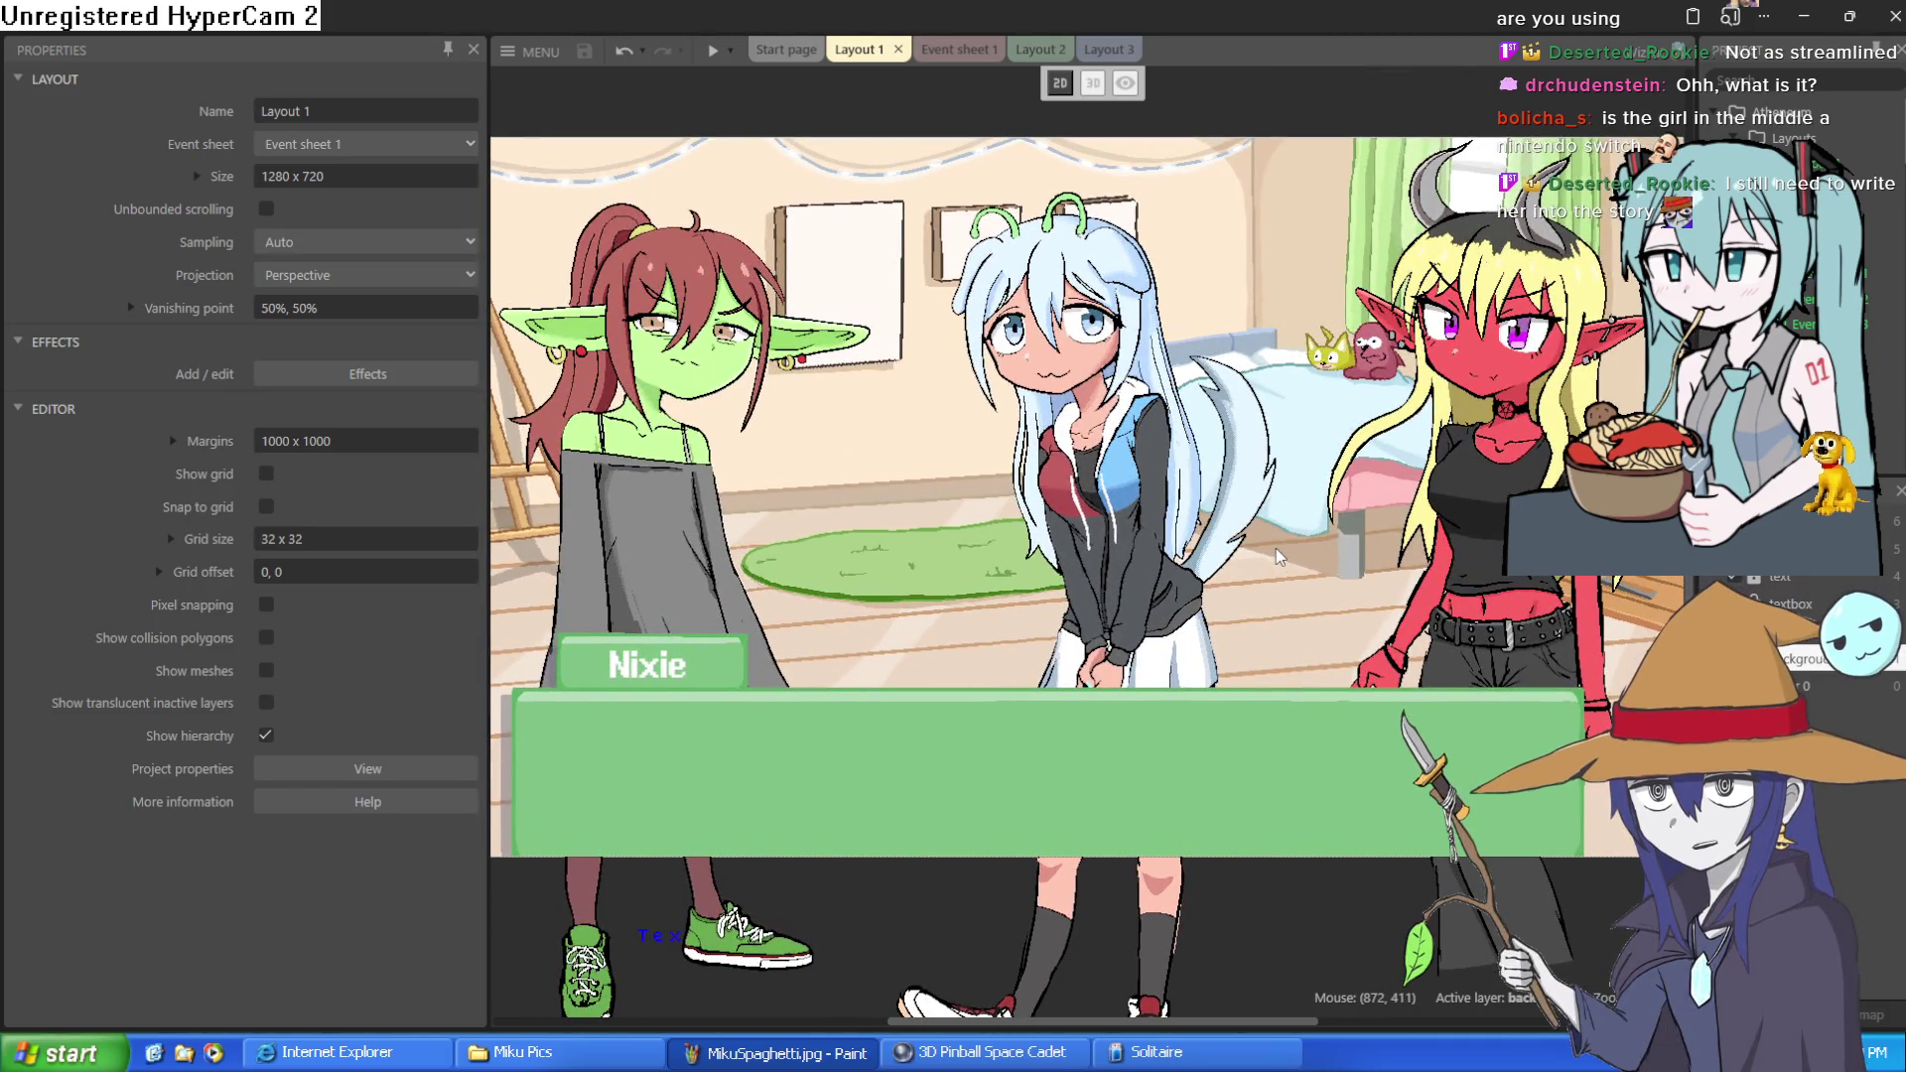
drag(1277, 554, 1258, 469)
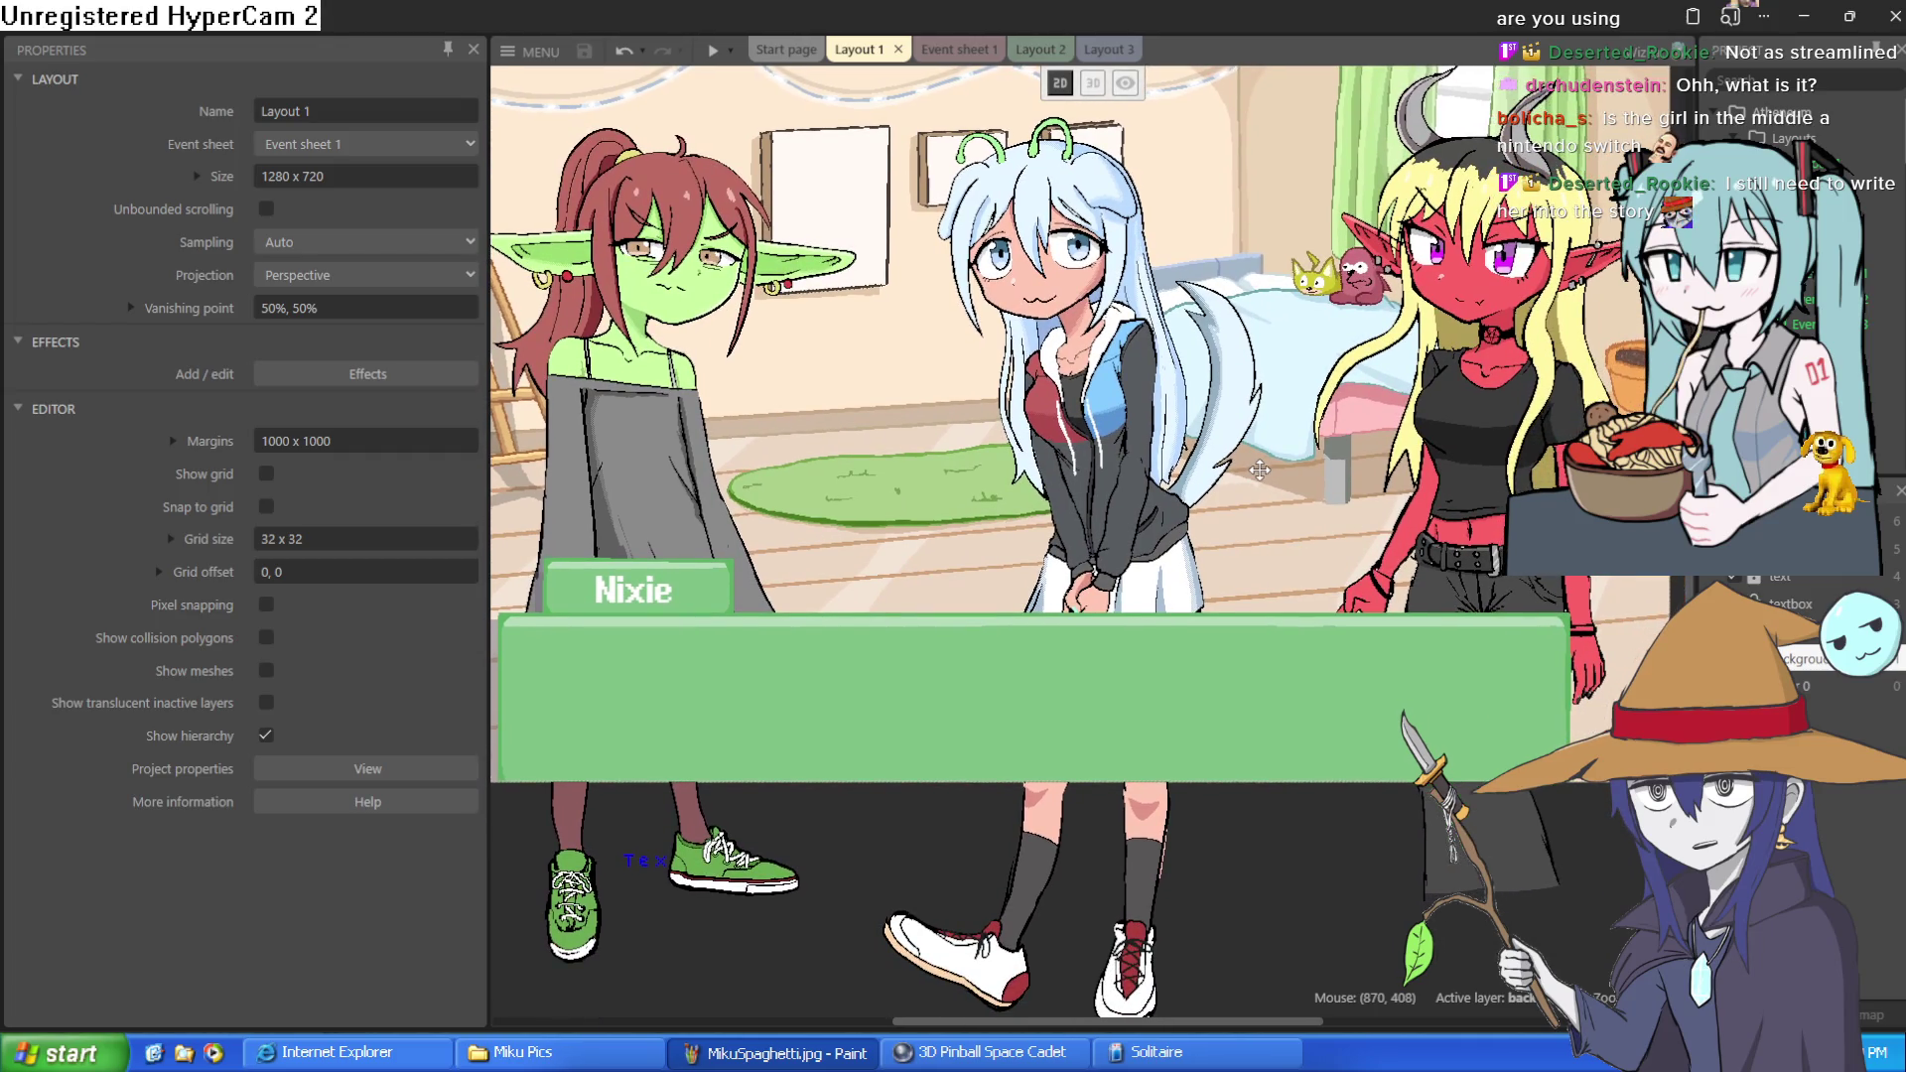
mouse_move(1154, 496)
mouse_down()
mouse_move(1158, 439)
mouse_move(1148, 462)
mouse_up()
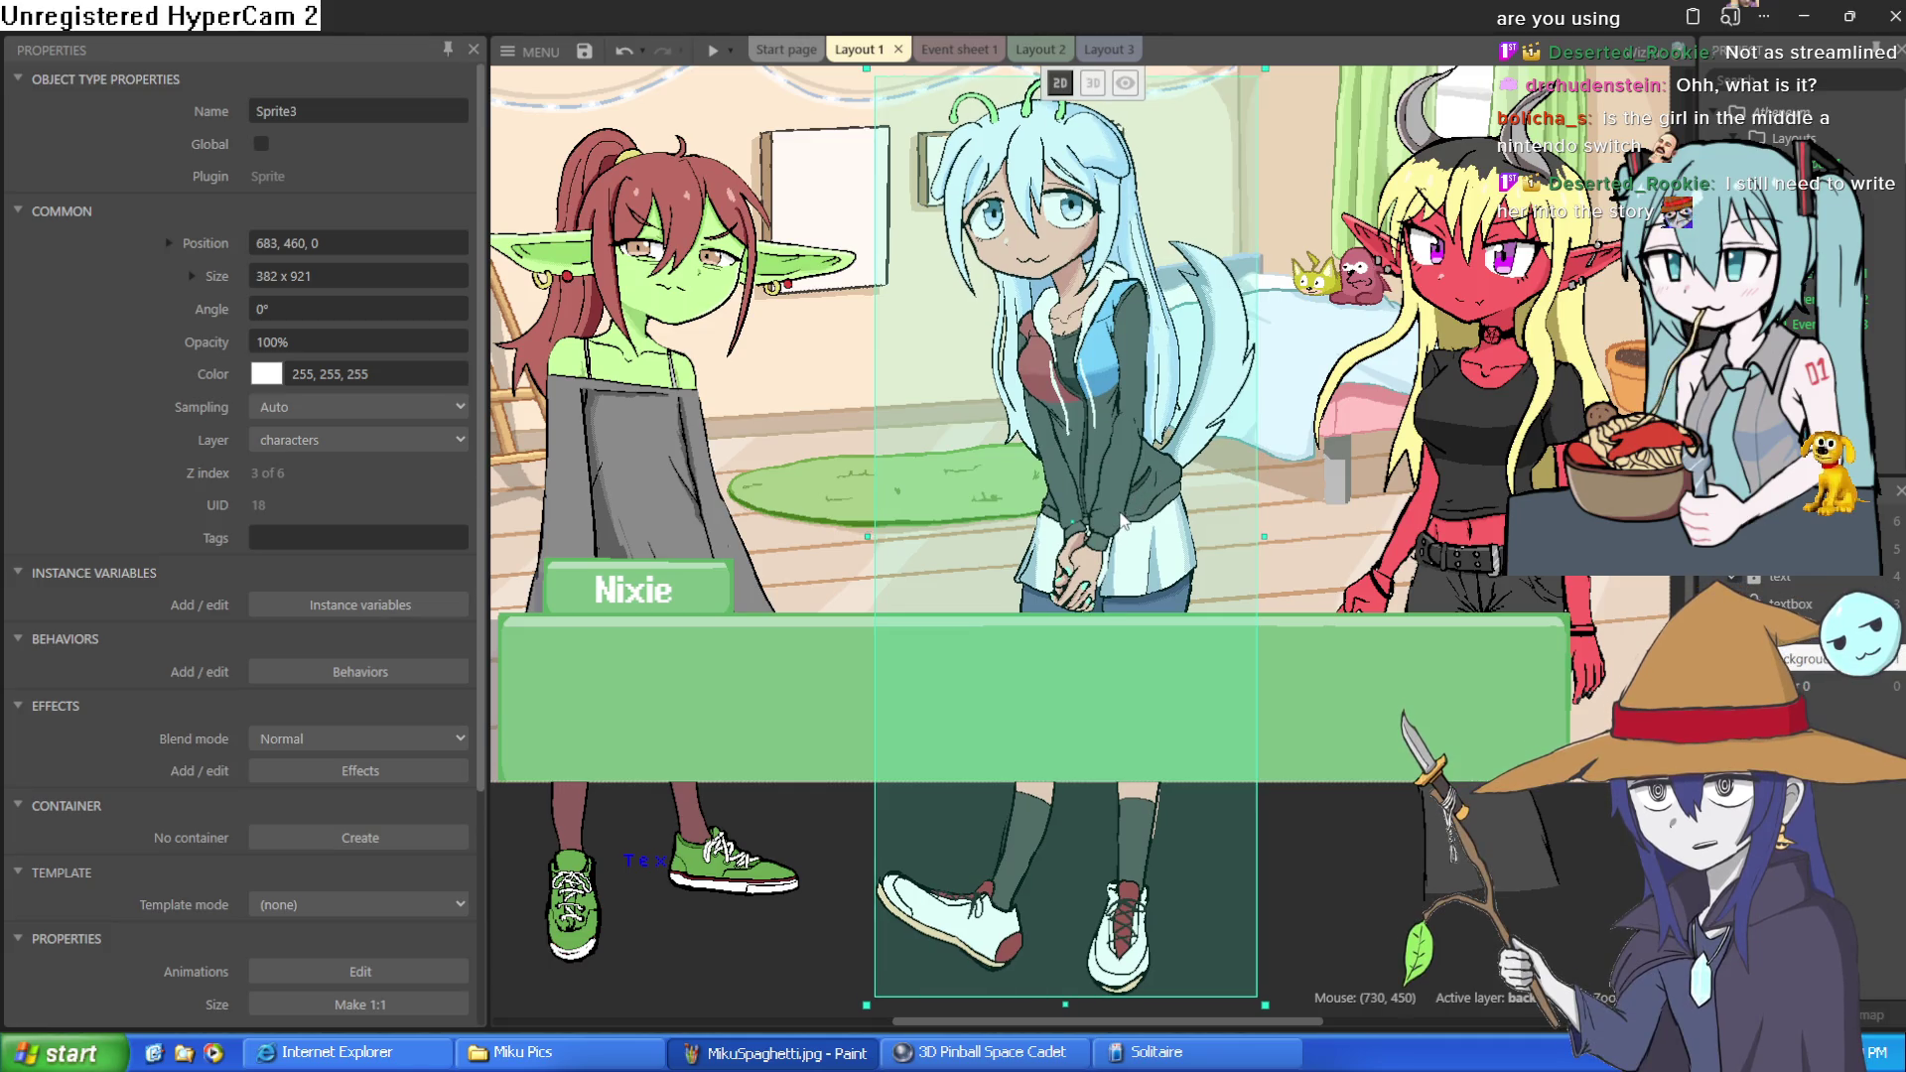
Select and deselect the demon girl Sprite5, recentre the view, and run a preview
click(1368, 849)
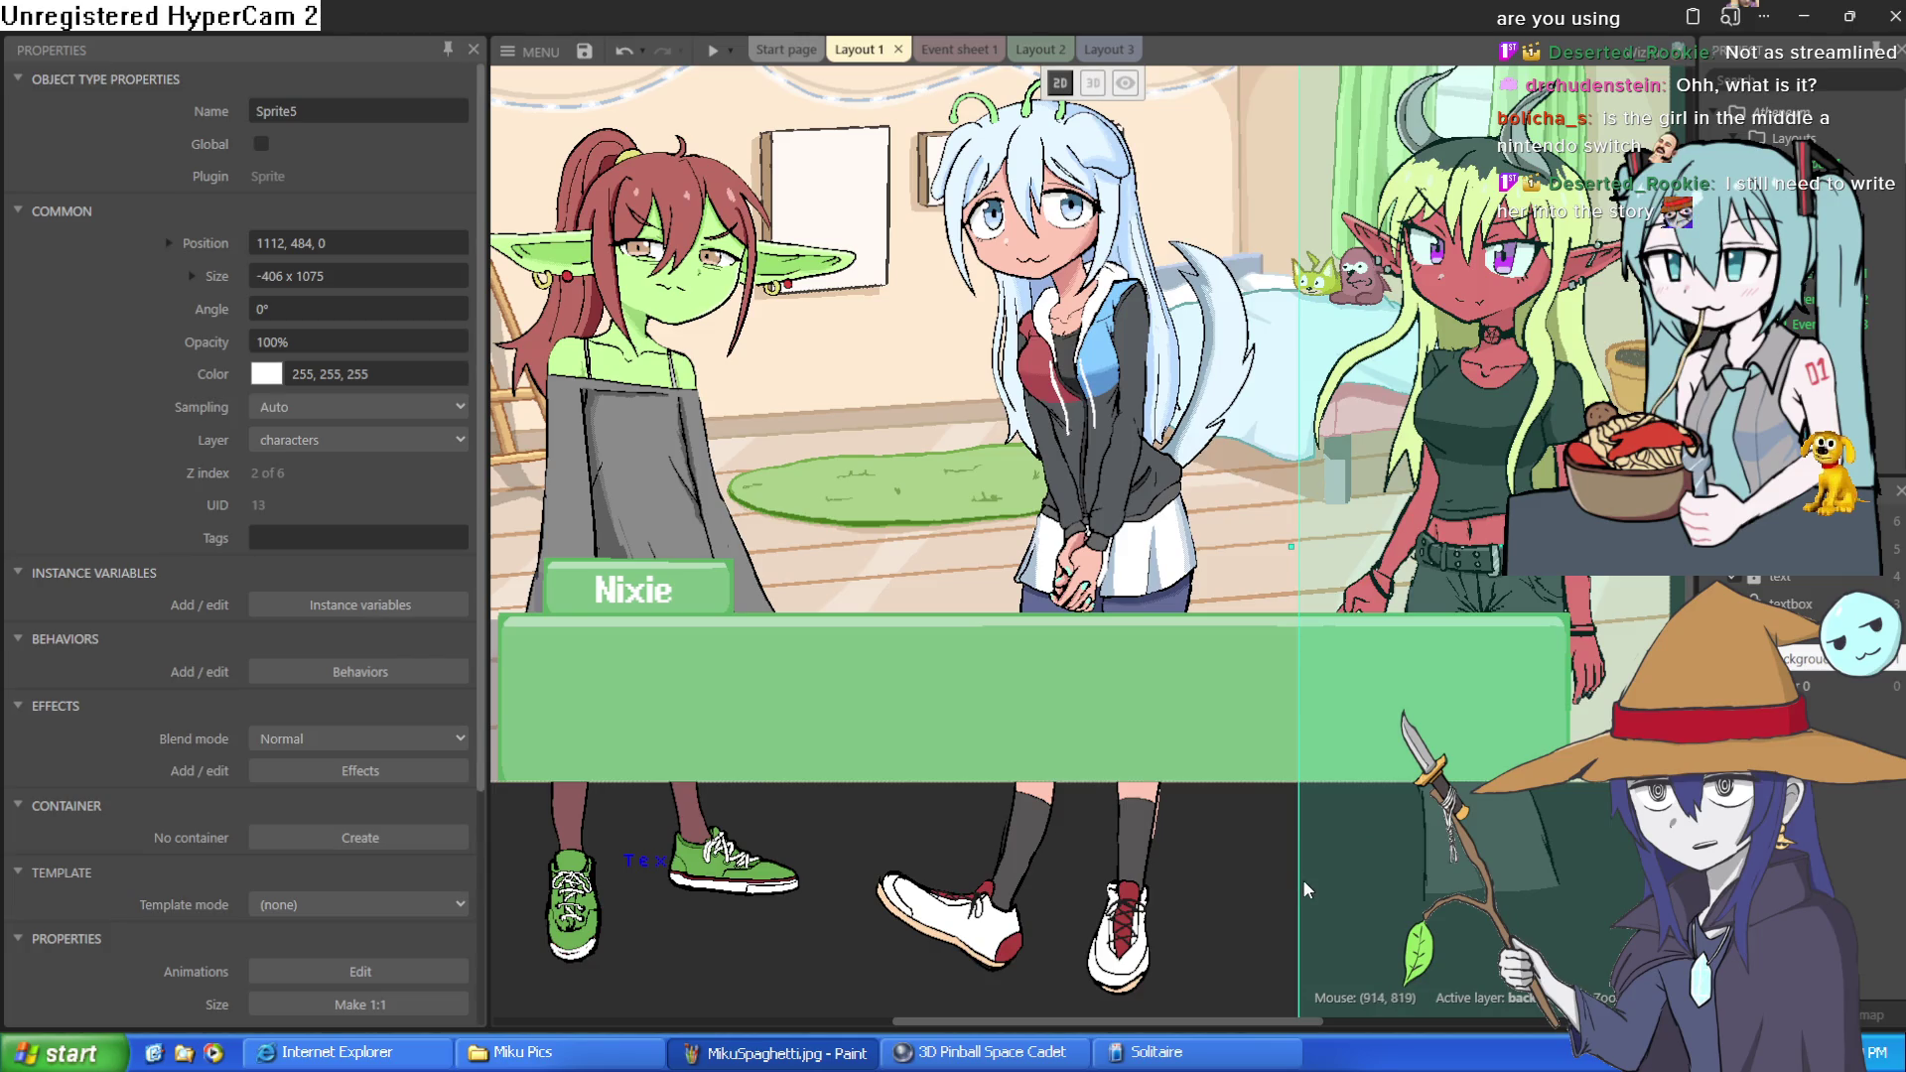
click(1279, 859)
scroll(1215, 681, up, 3)
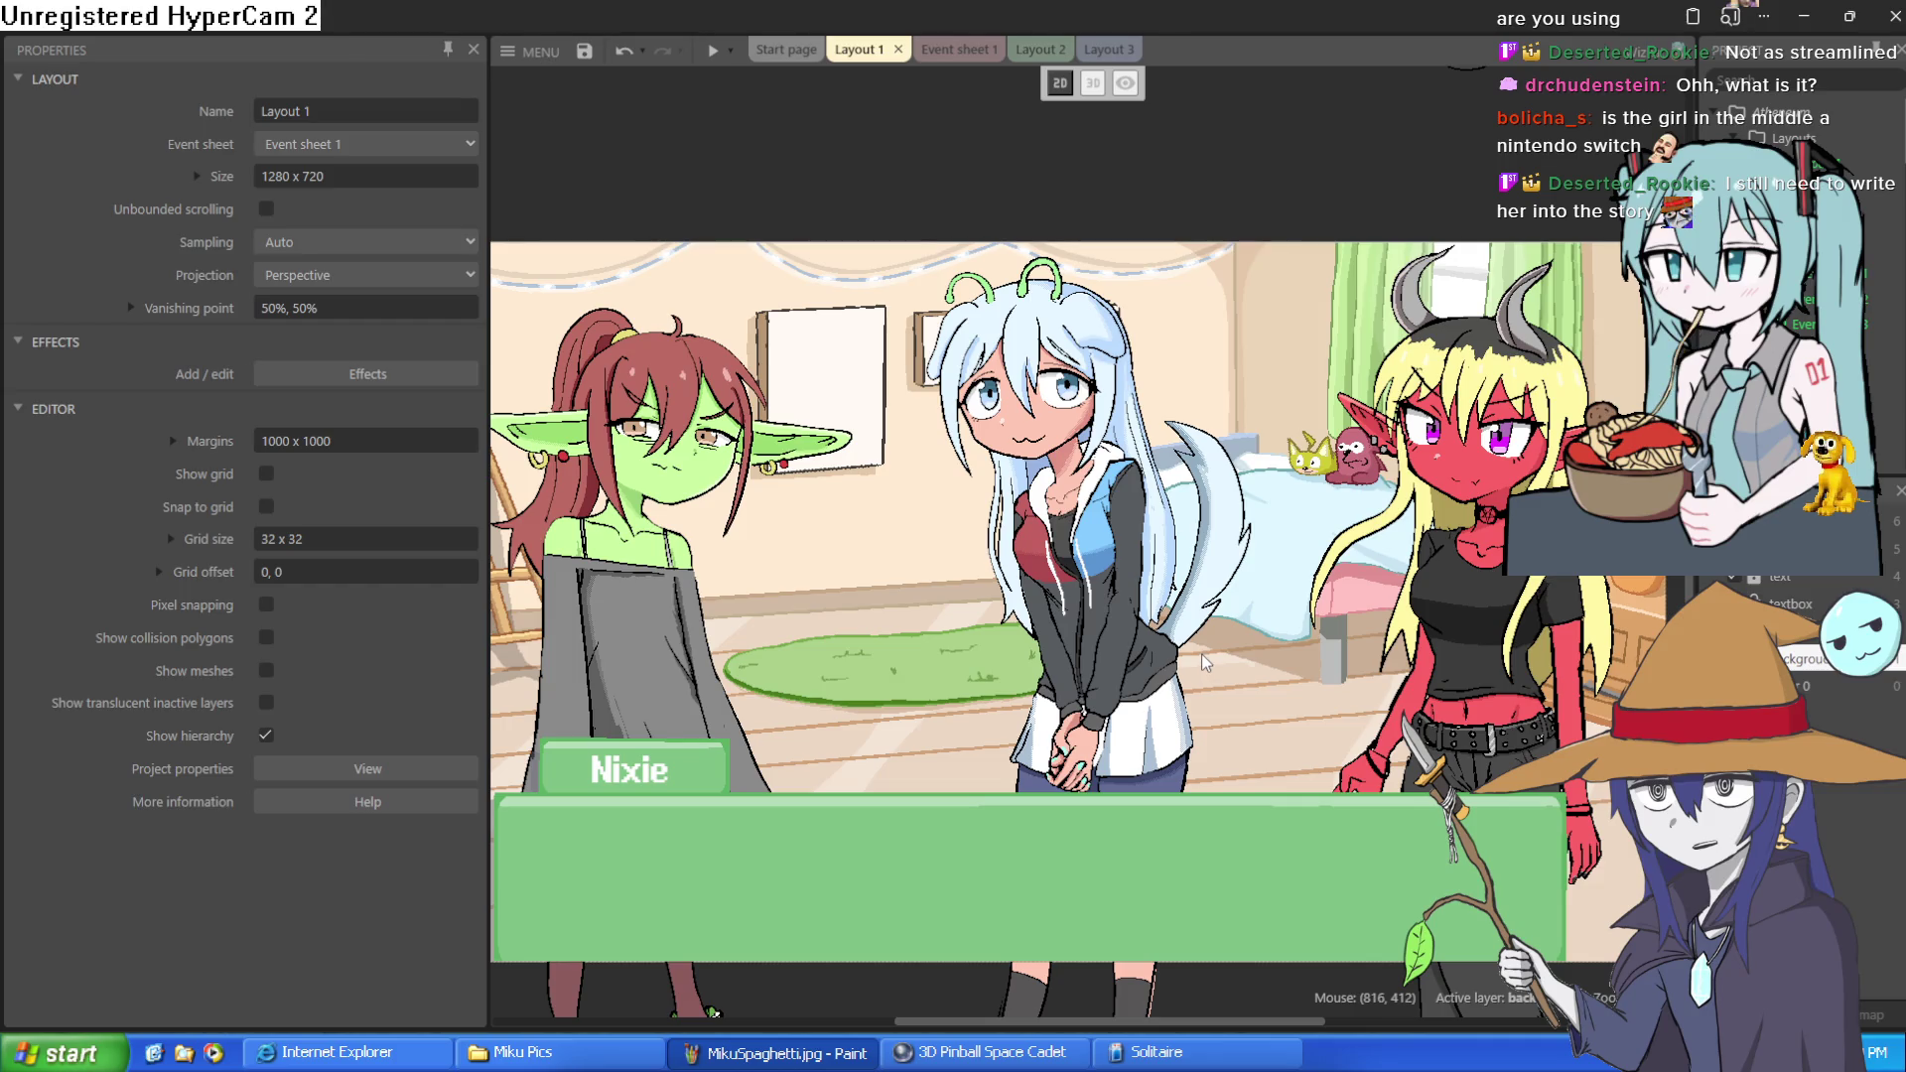
drag(1202, 651, 1228, 577)
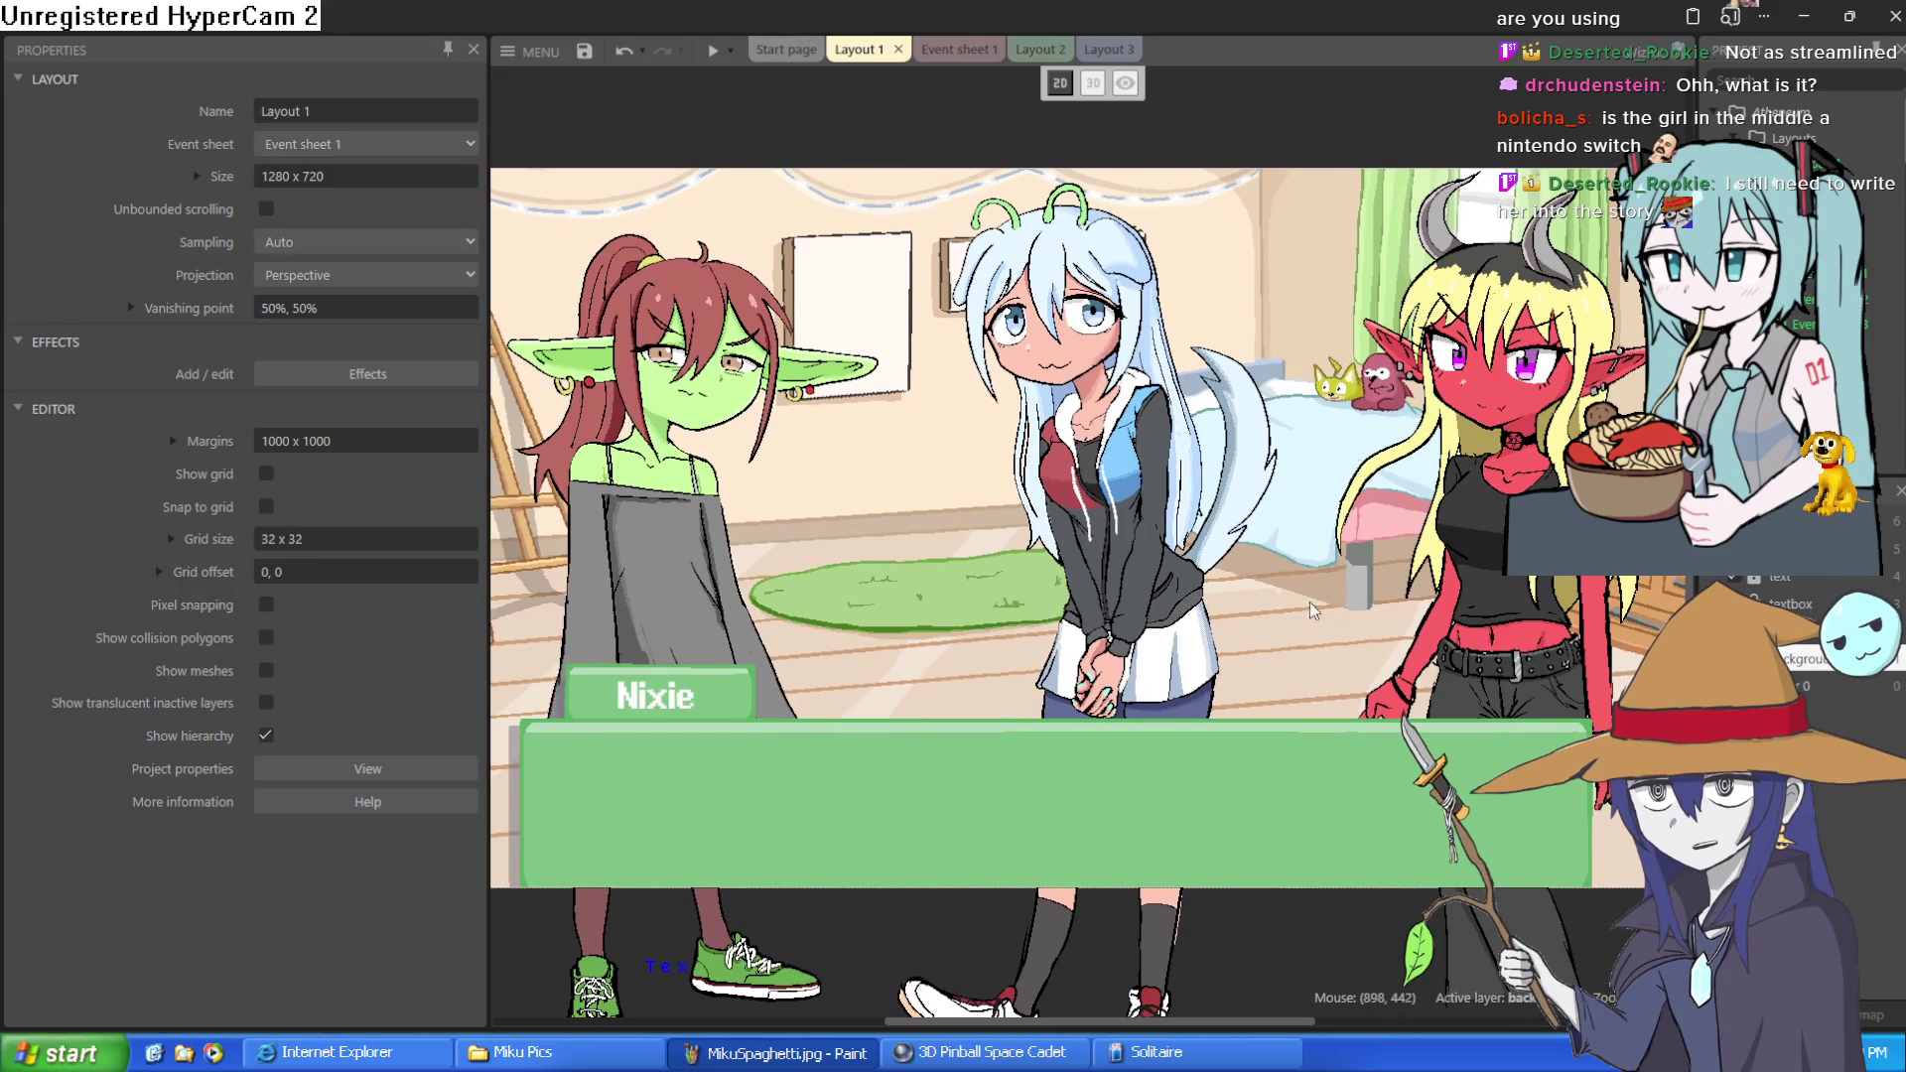
click(713, 51)
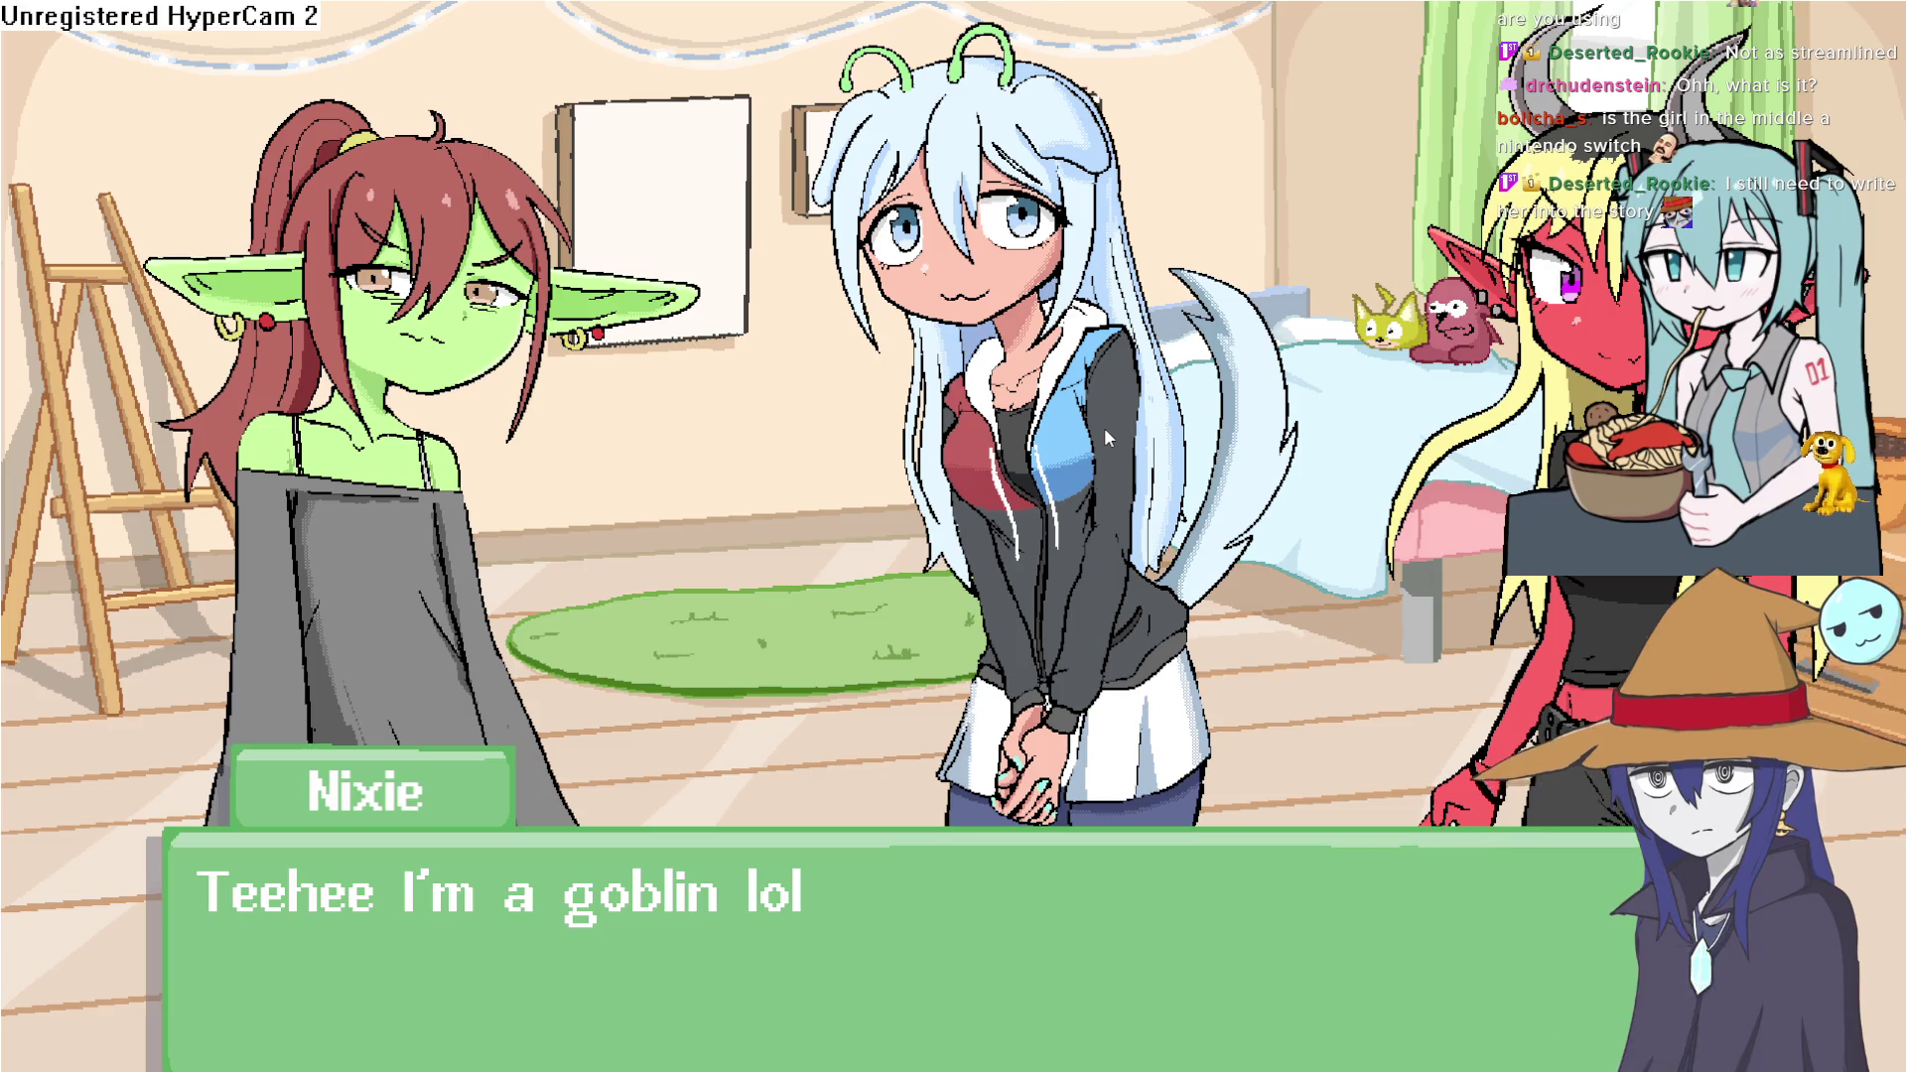
click(1104, 430)
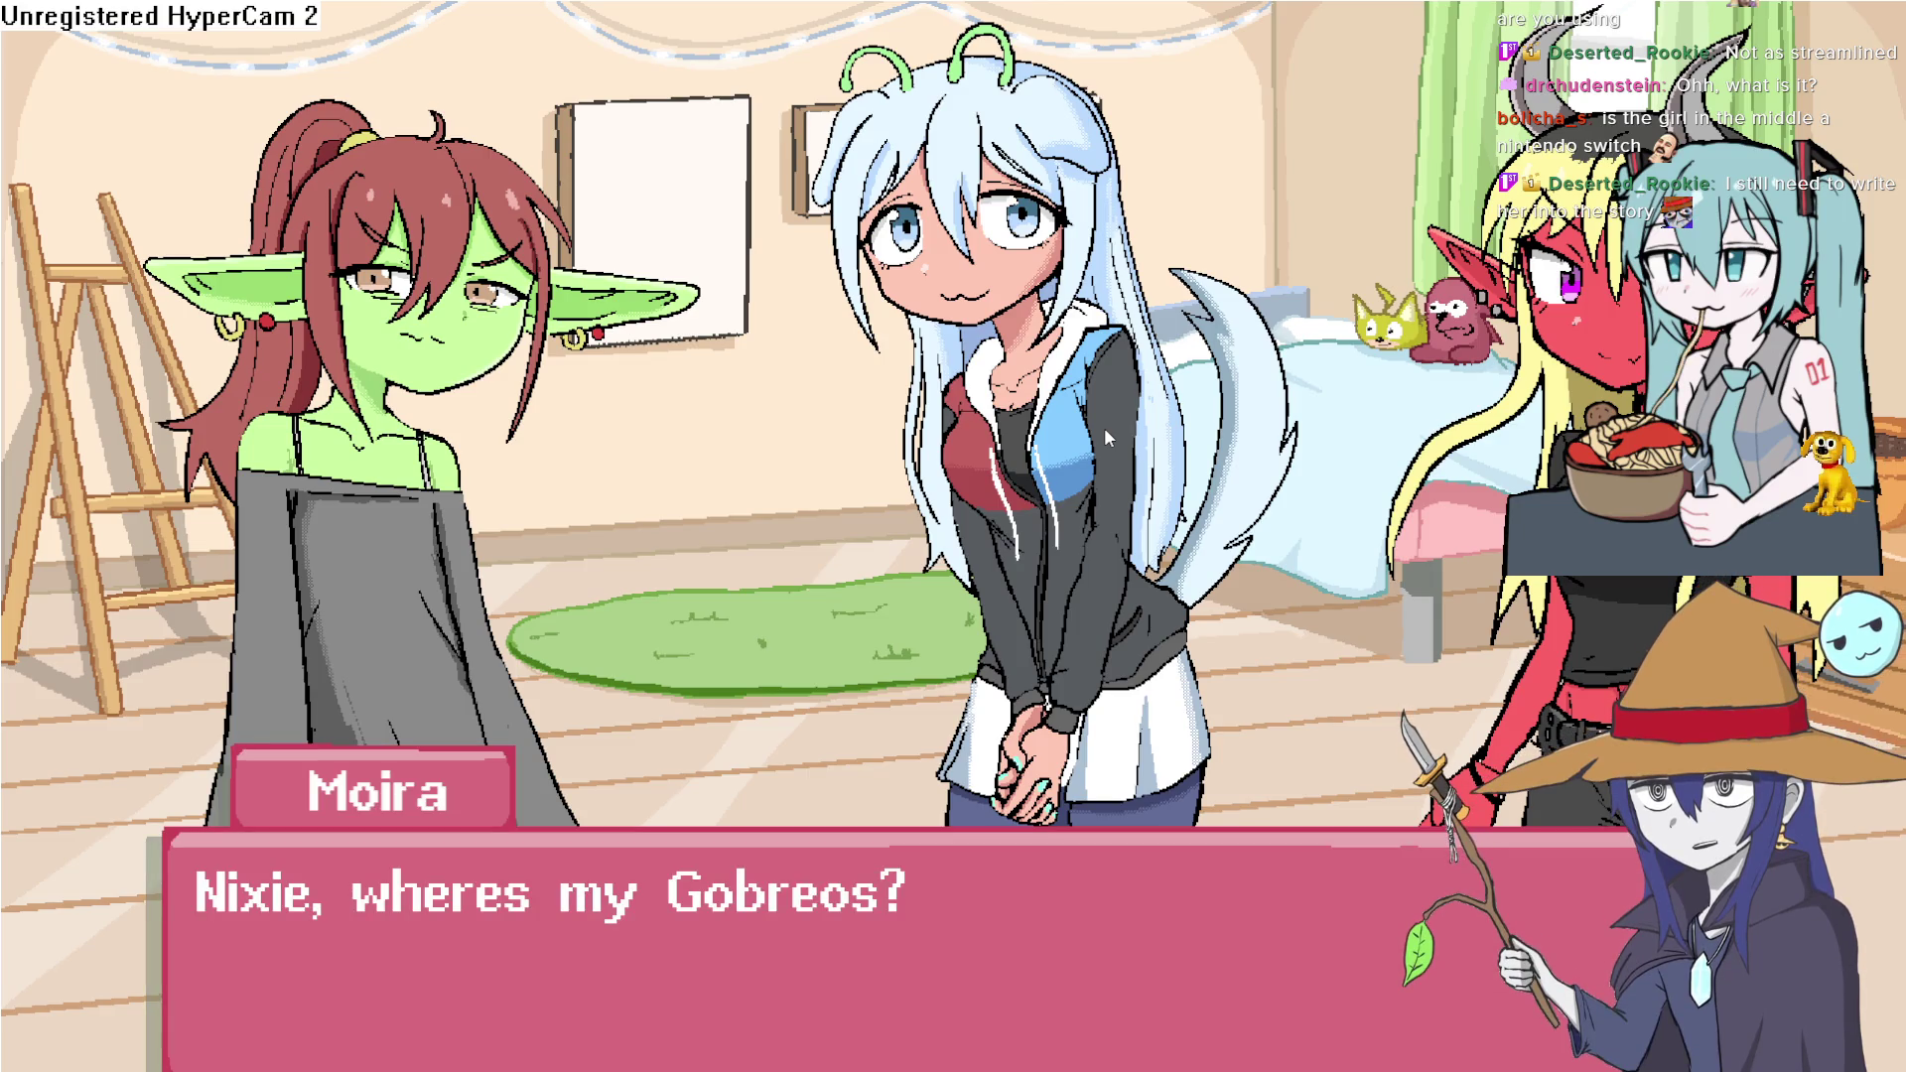
key(Escape)
click(1109, 438)
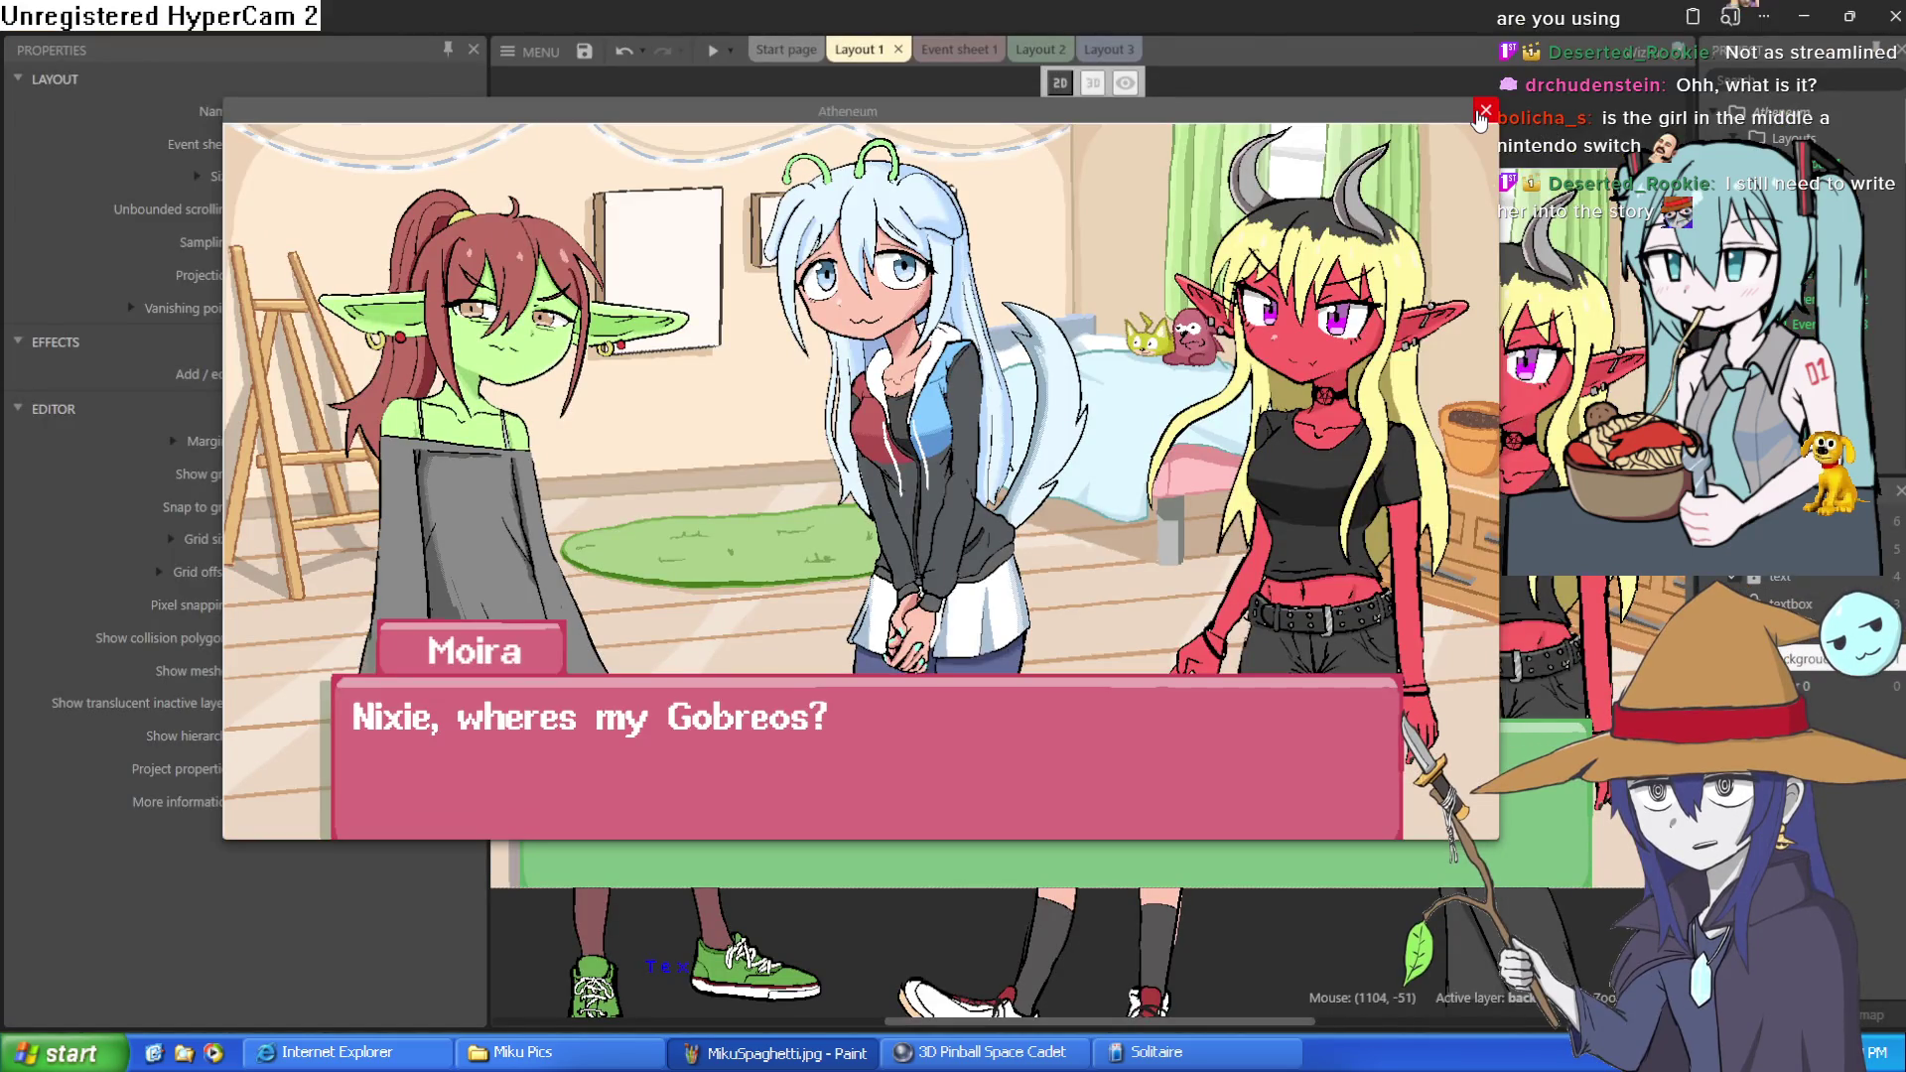
click(1169, 392)
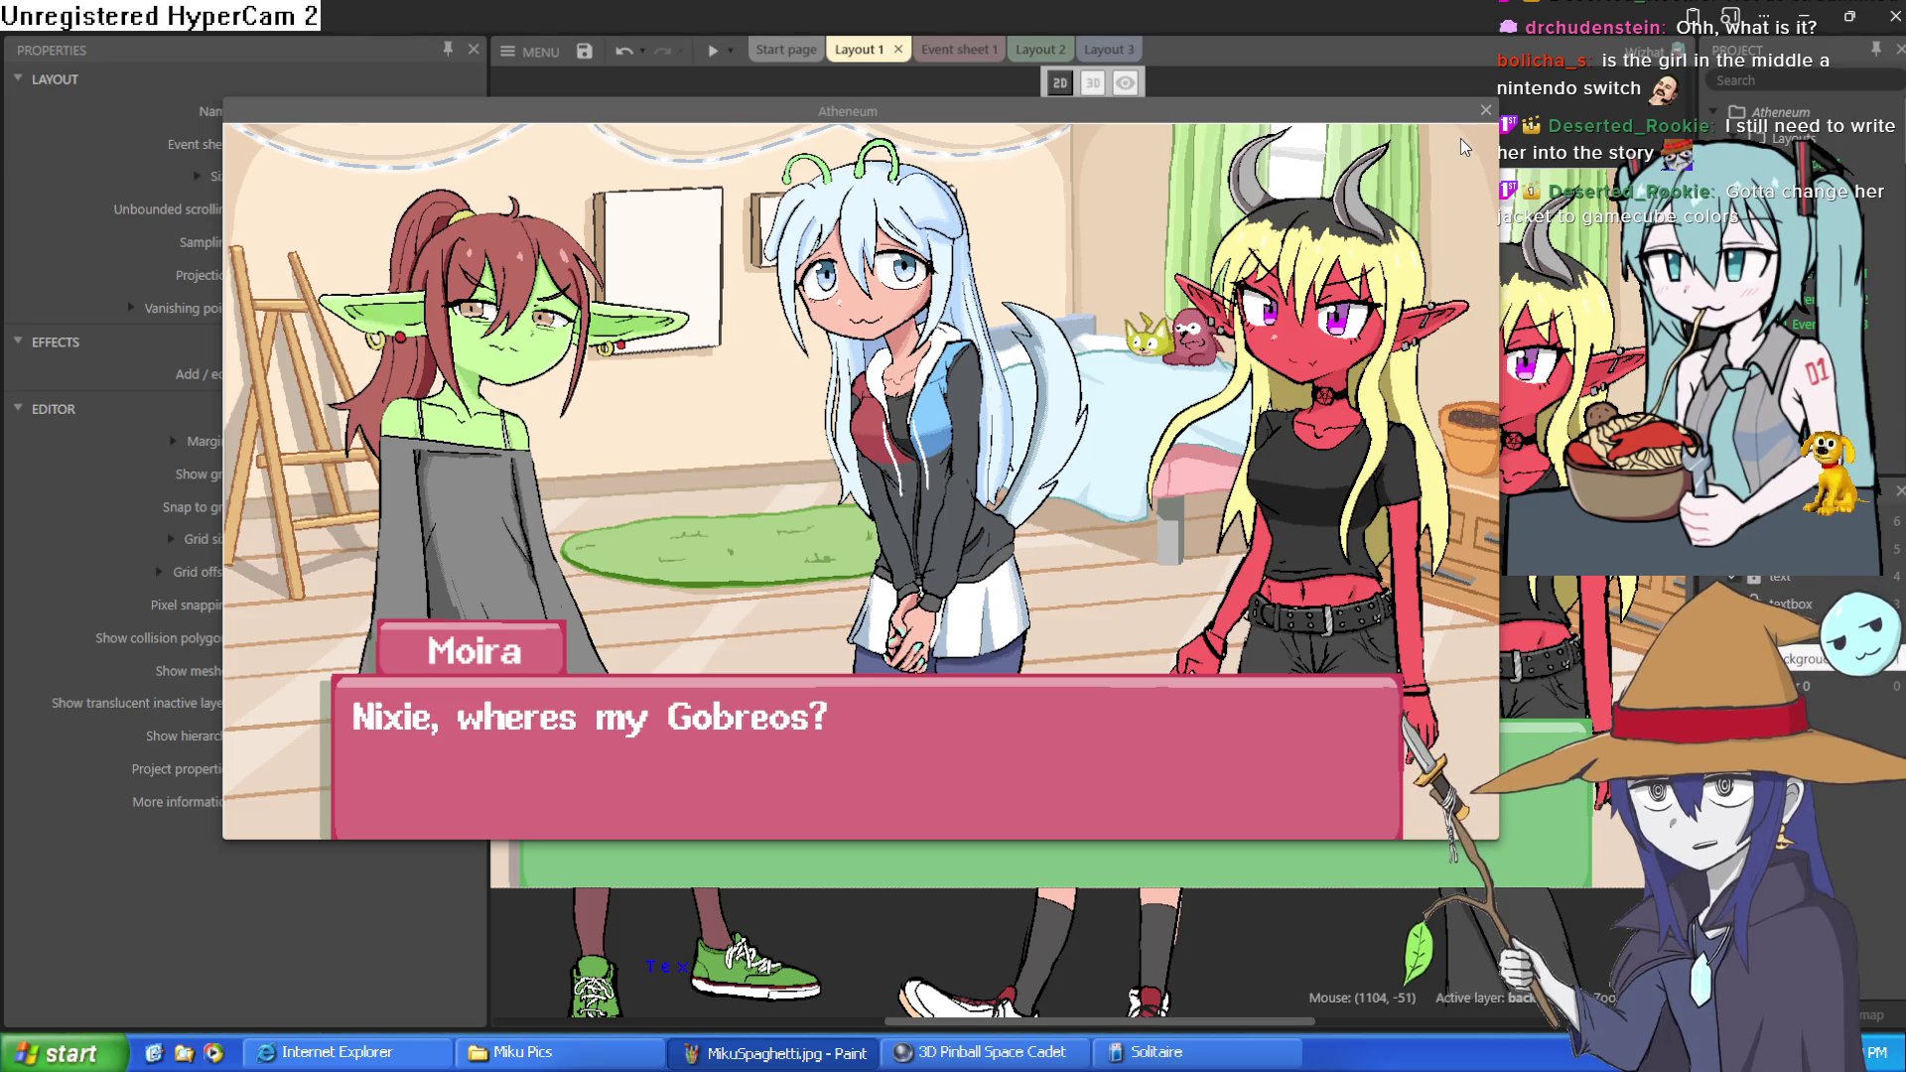
click(1486, 110)
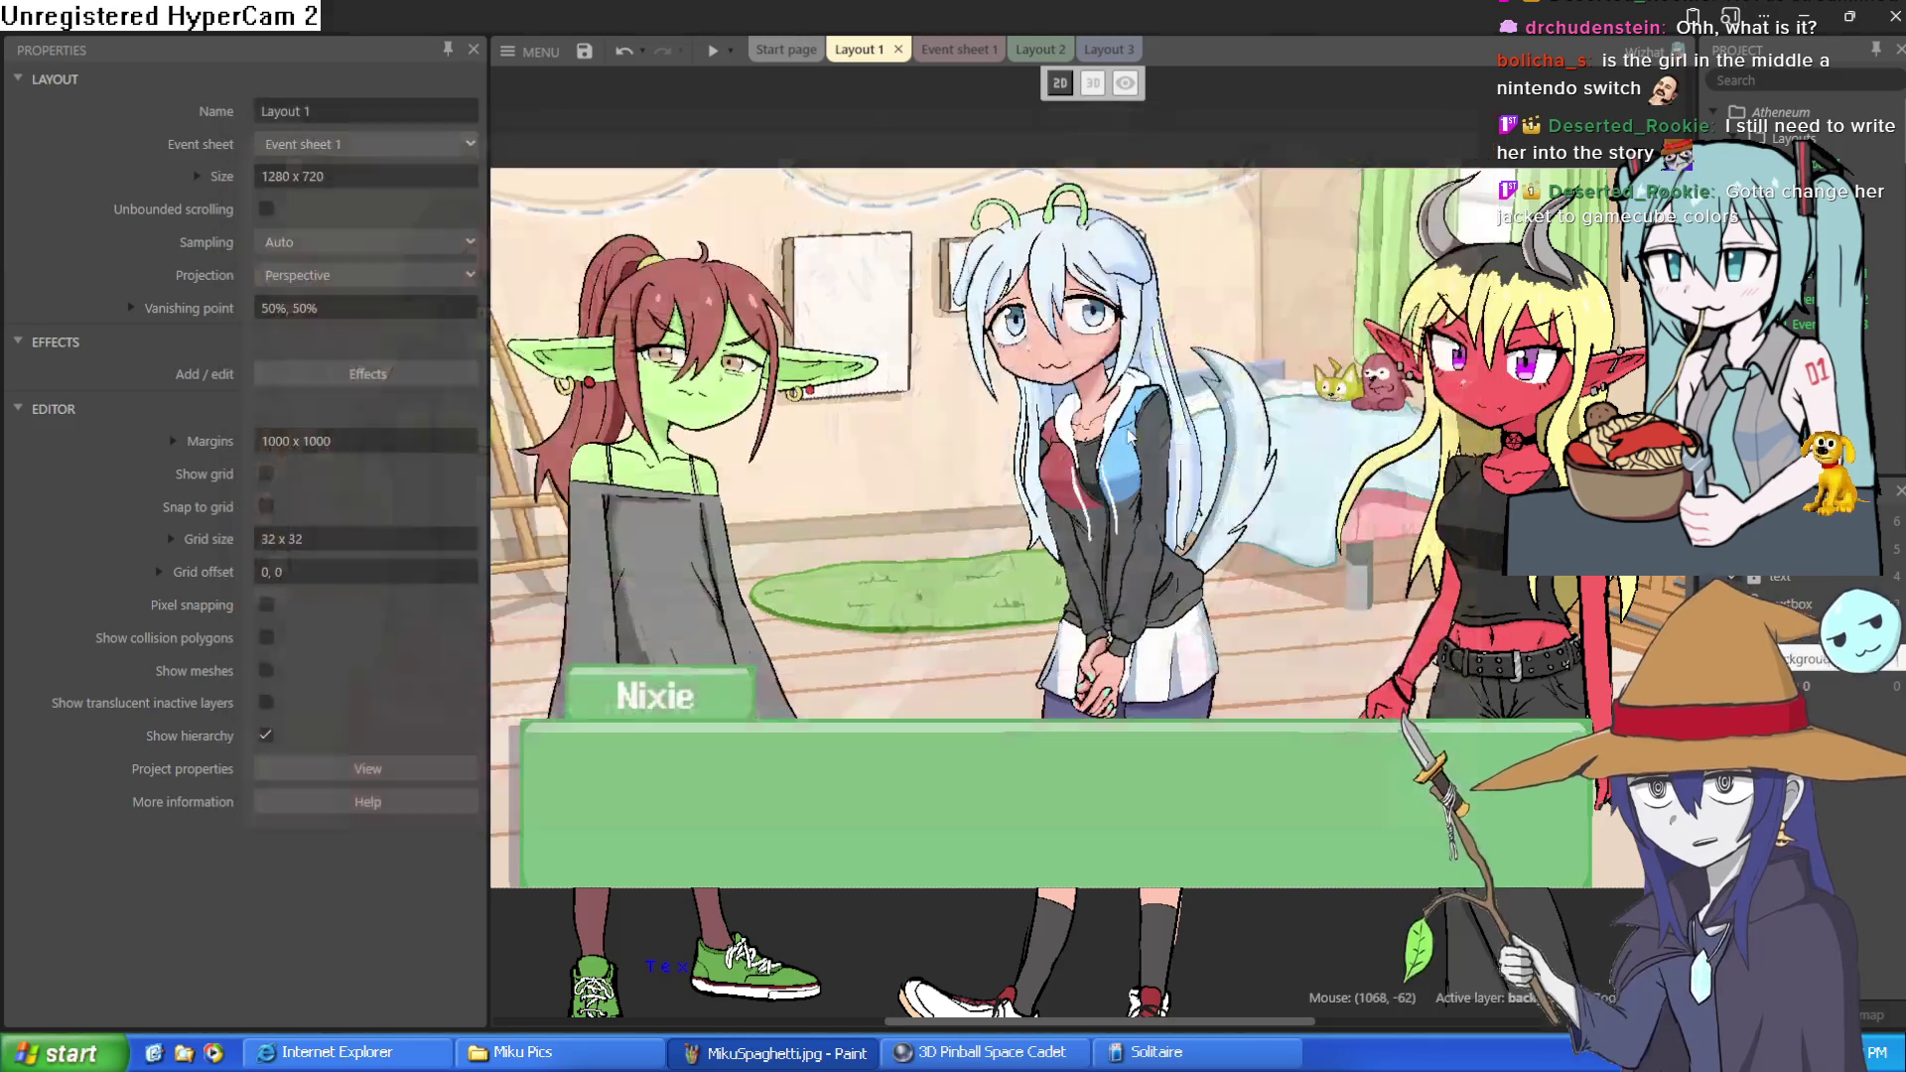
Open the antenna-haired girl's sprite in the image editor, inspect it, and close with Escape
click(1124, 562)
double_click(1122, 556)
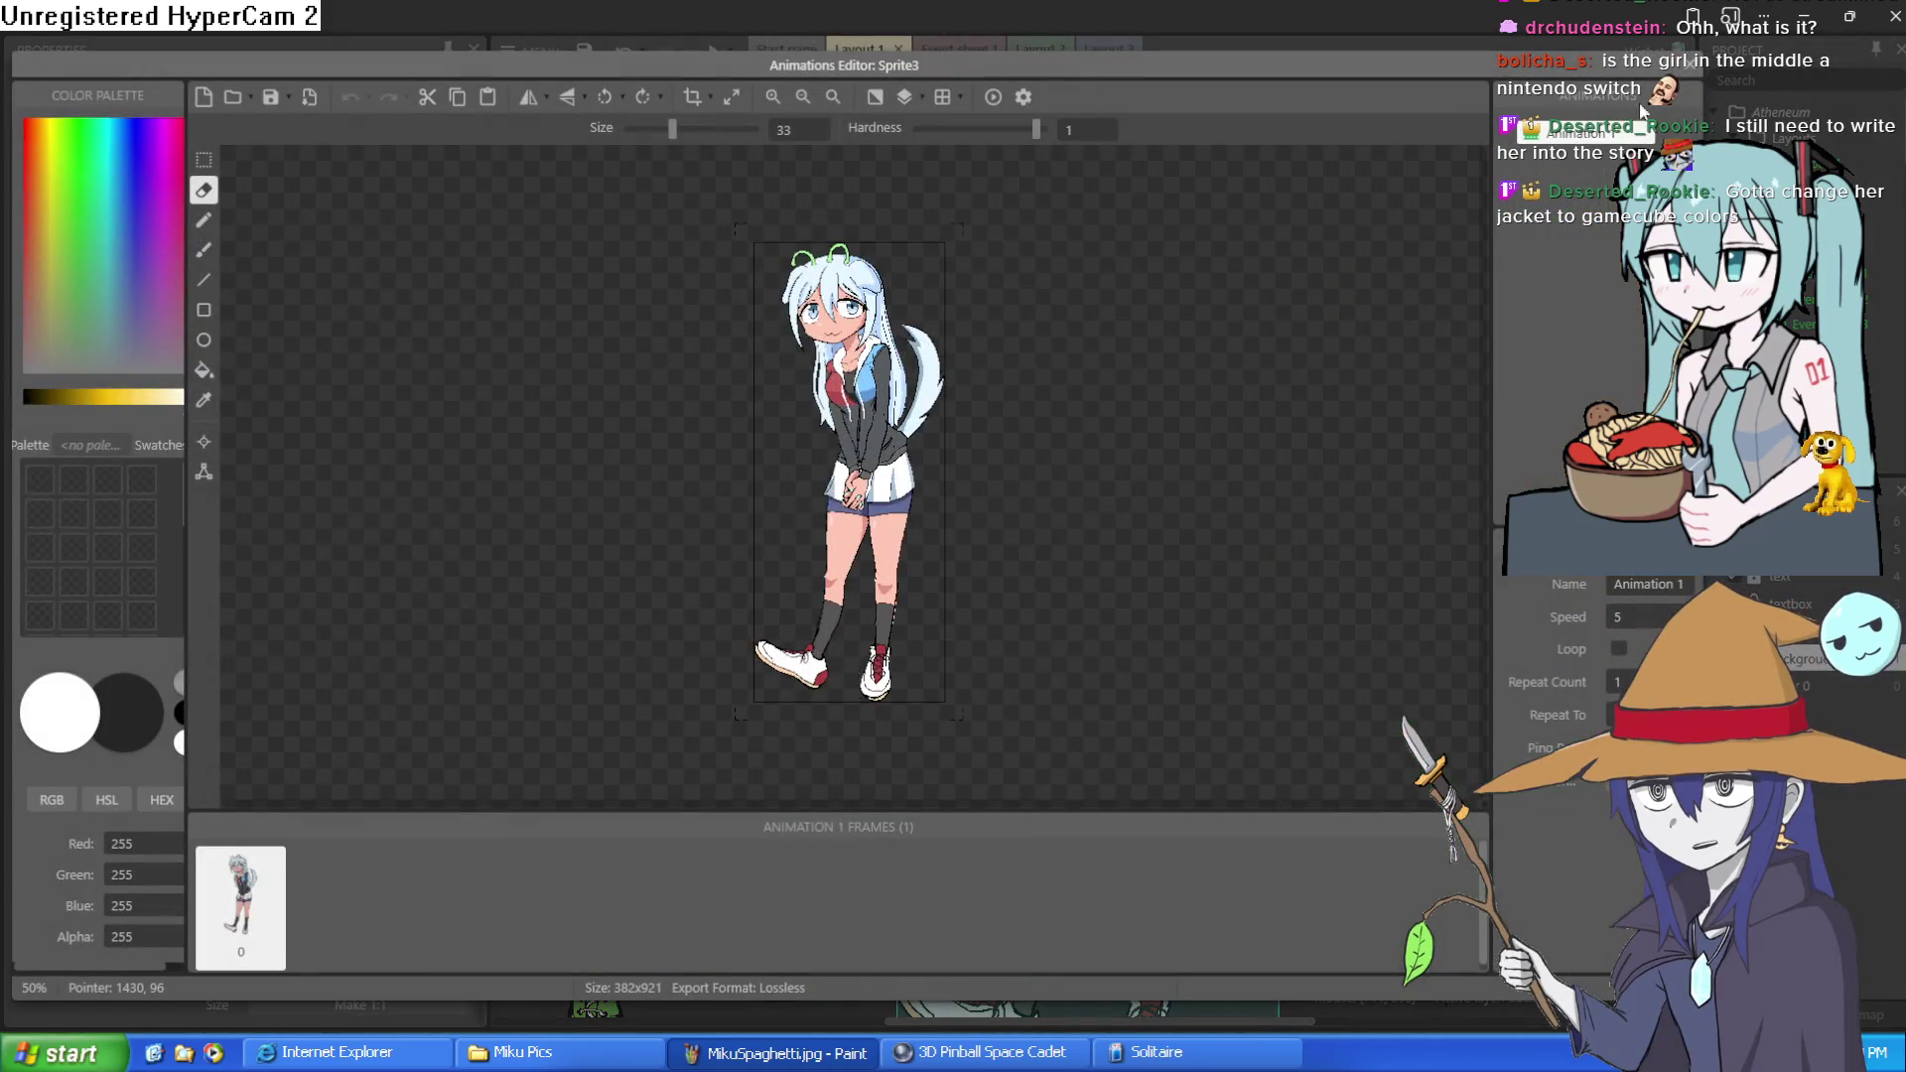
scroll(844, 320, up, 3)
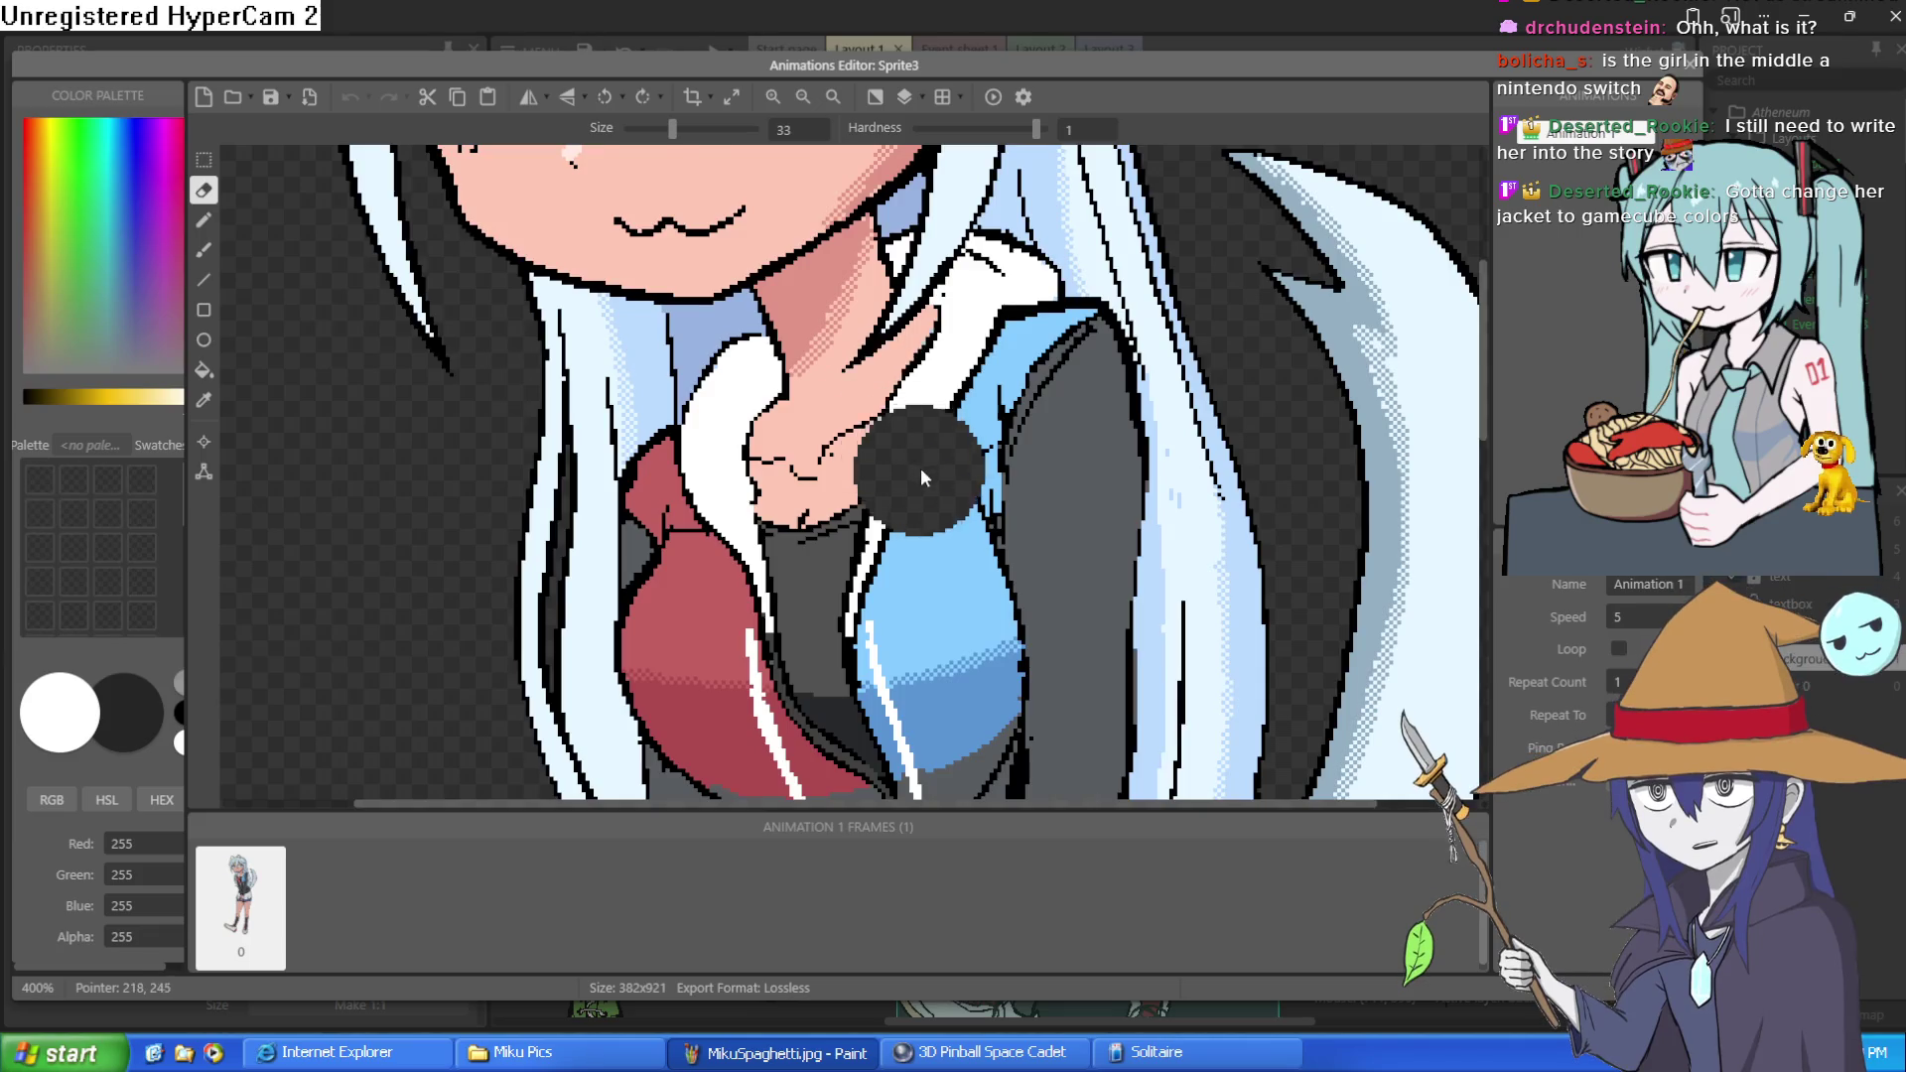
scroll(935, 497, down, 2)
scroll(939, 501, up, 1)
scroll(956, 685, up, 2)
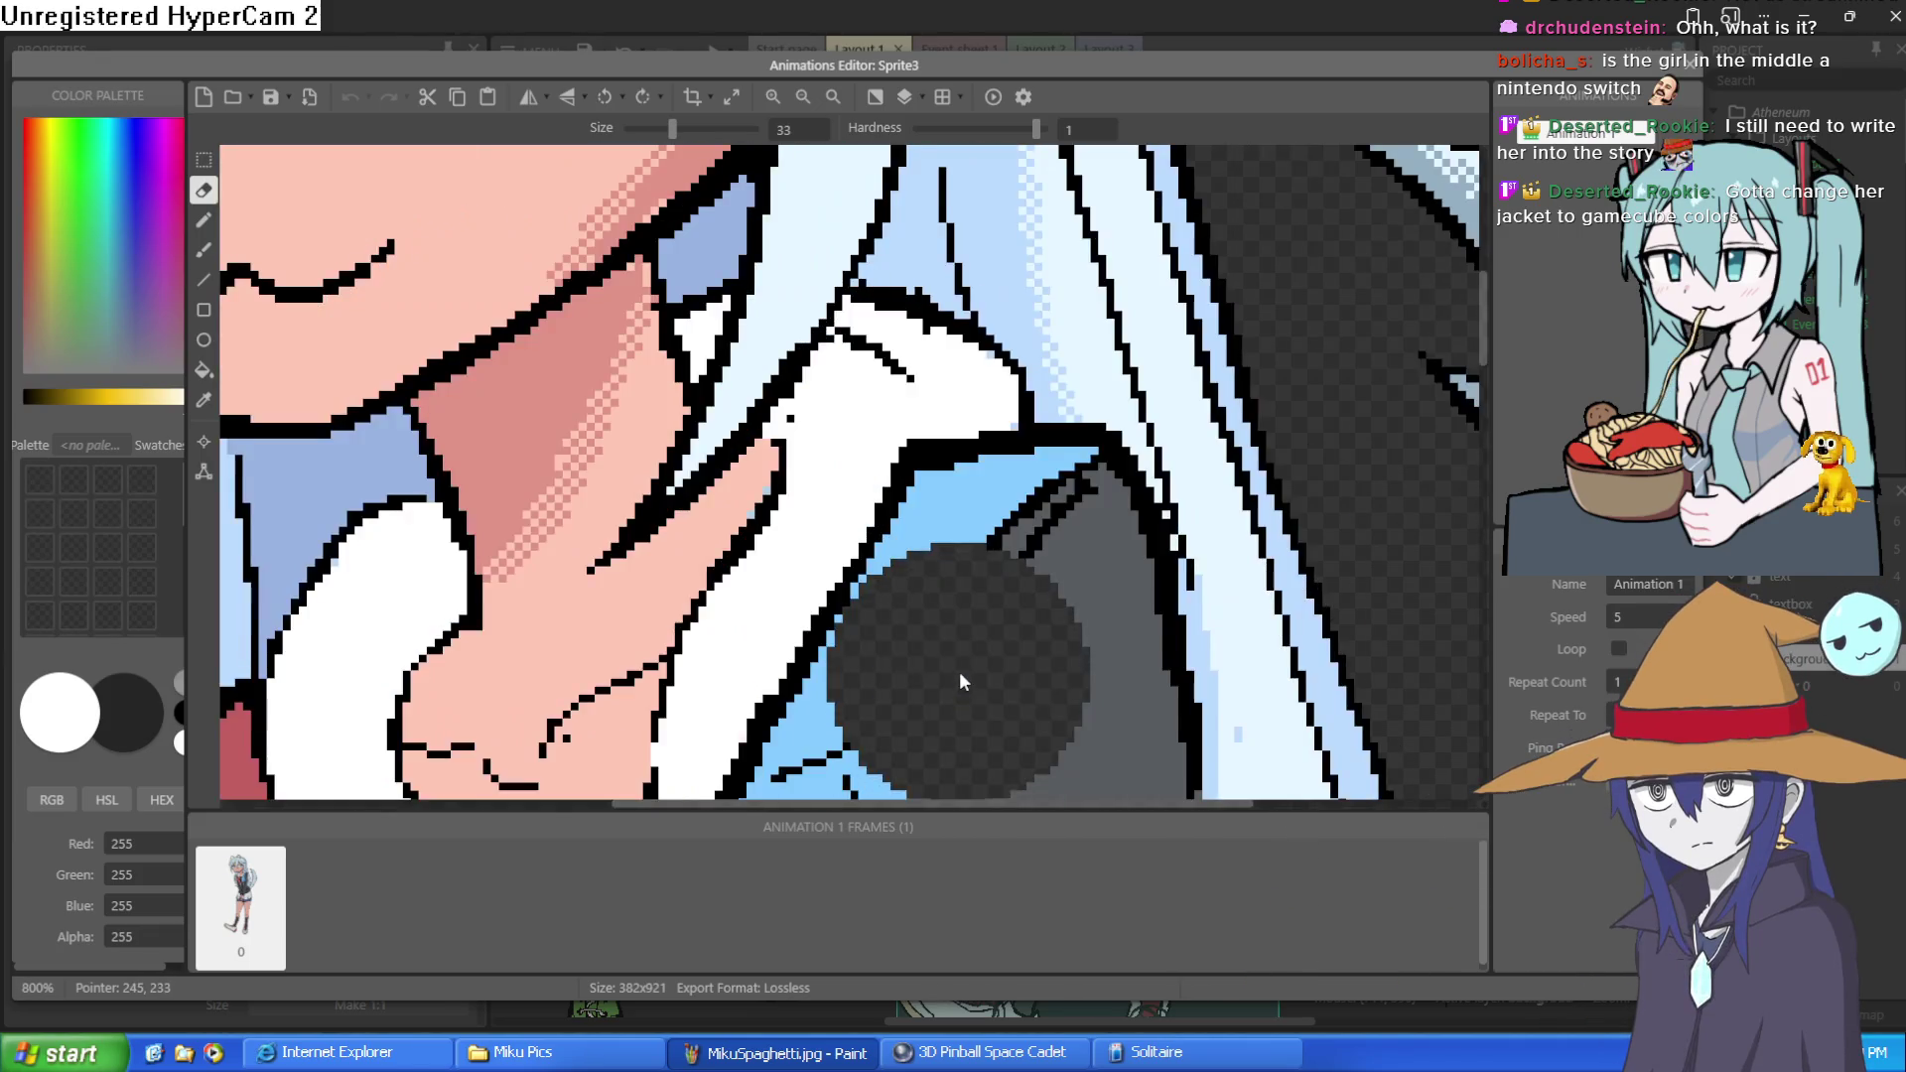
scroll(1129, 455, down, 1)
scroll(1062, 372, up, 2)
scroll(1062, 372, down, 2)
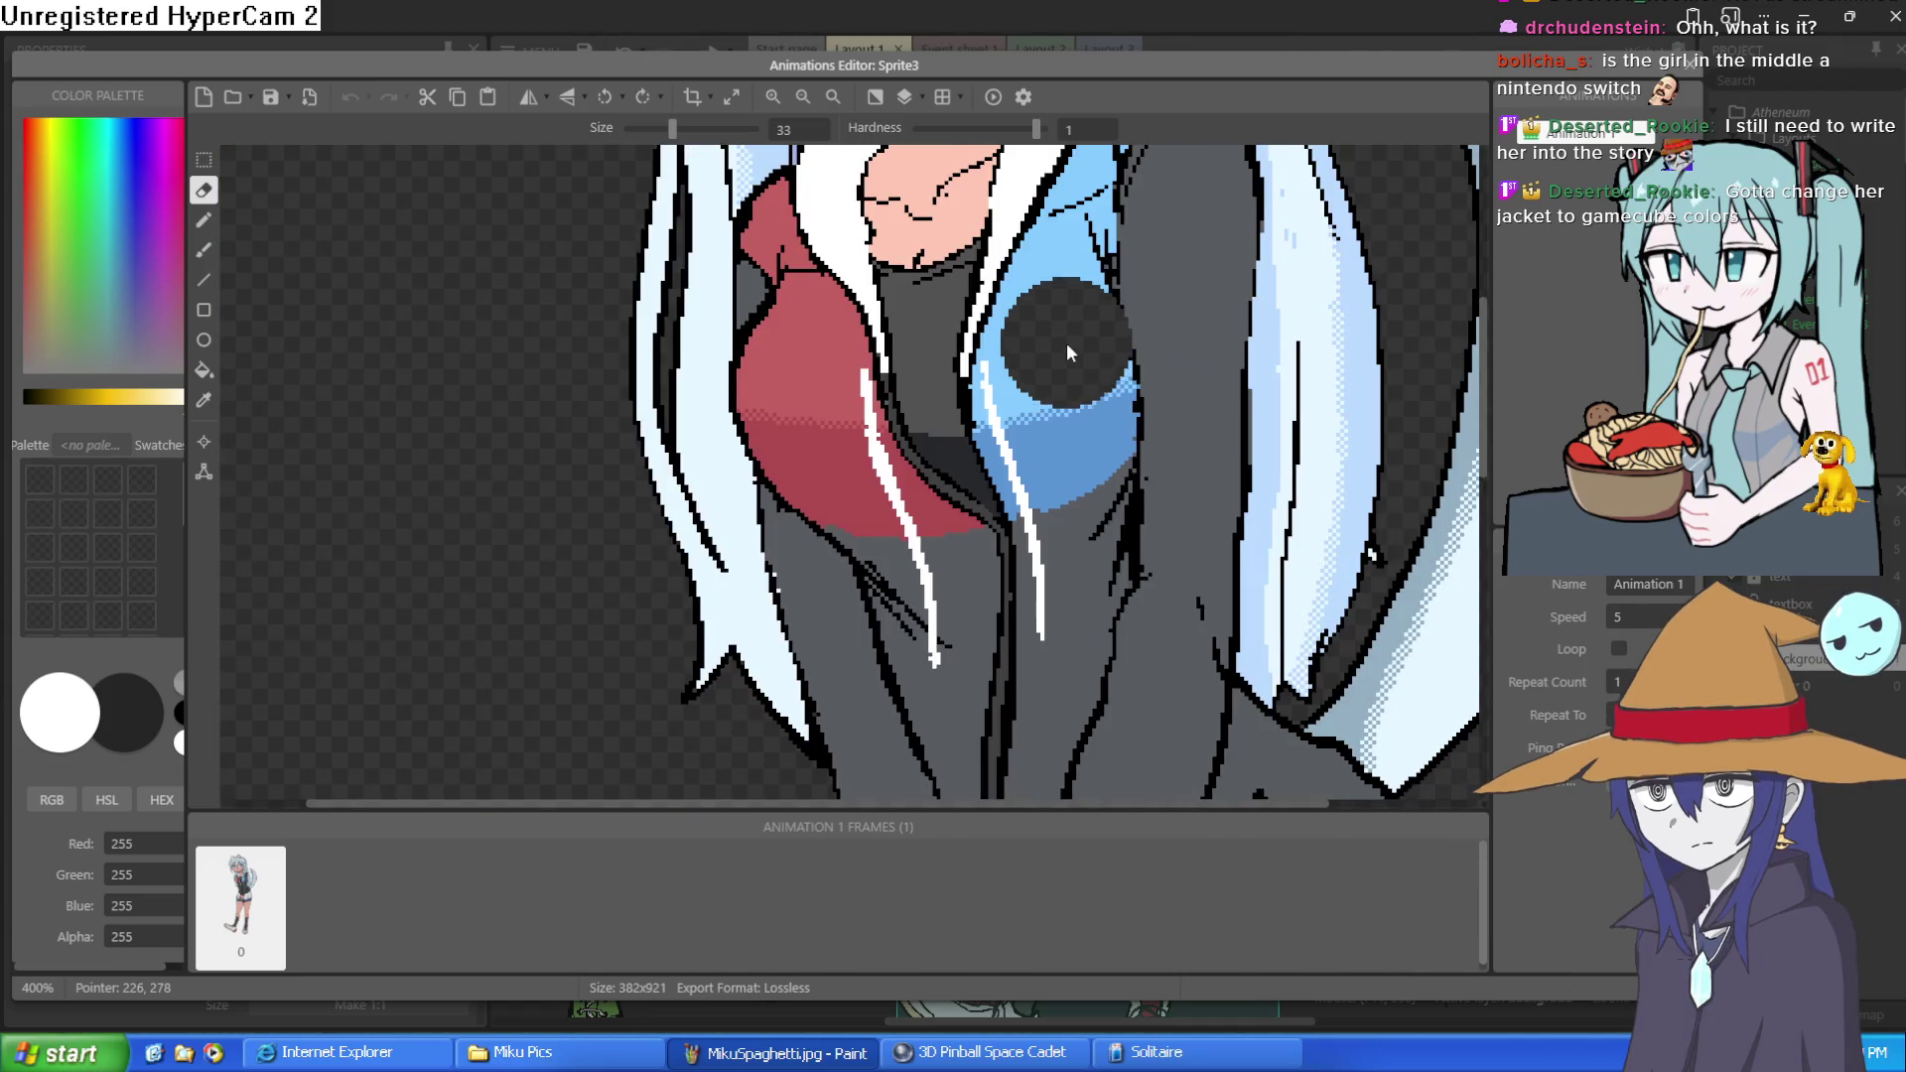
scroll(1068, 343, down, 1)
key(Escape)
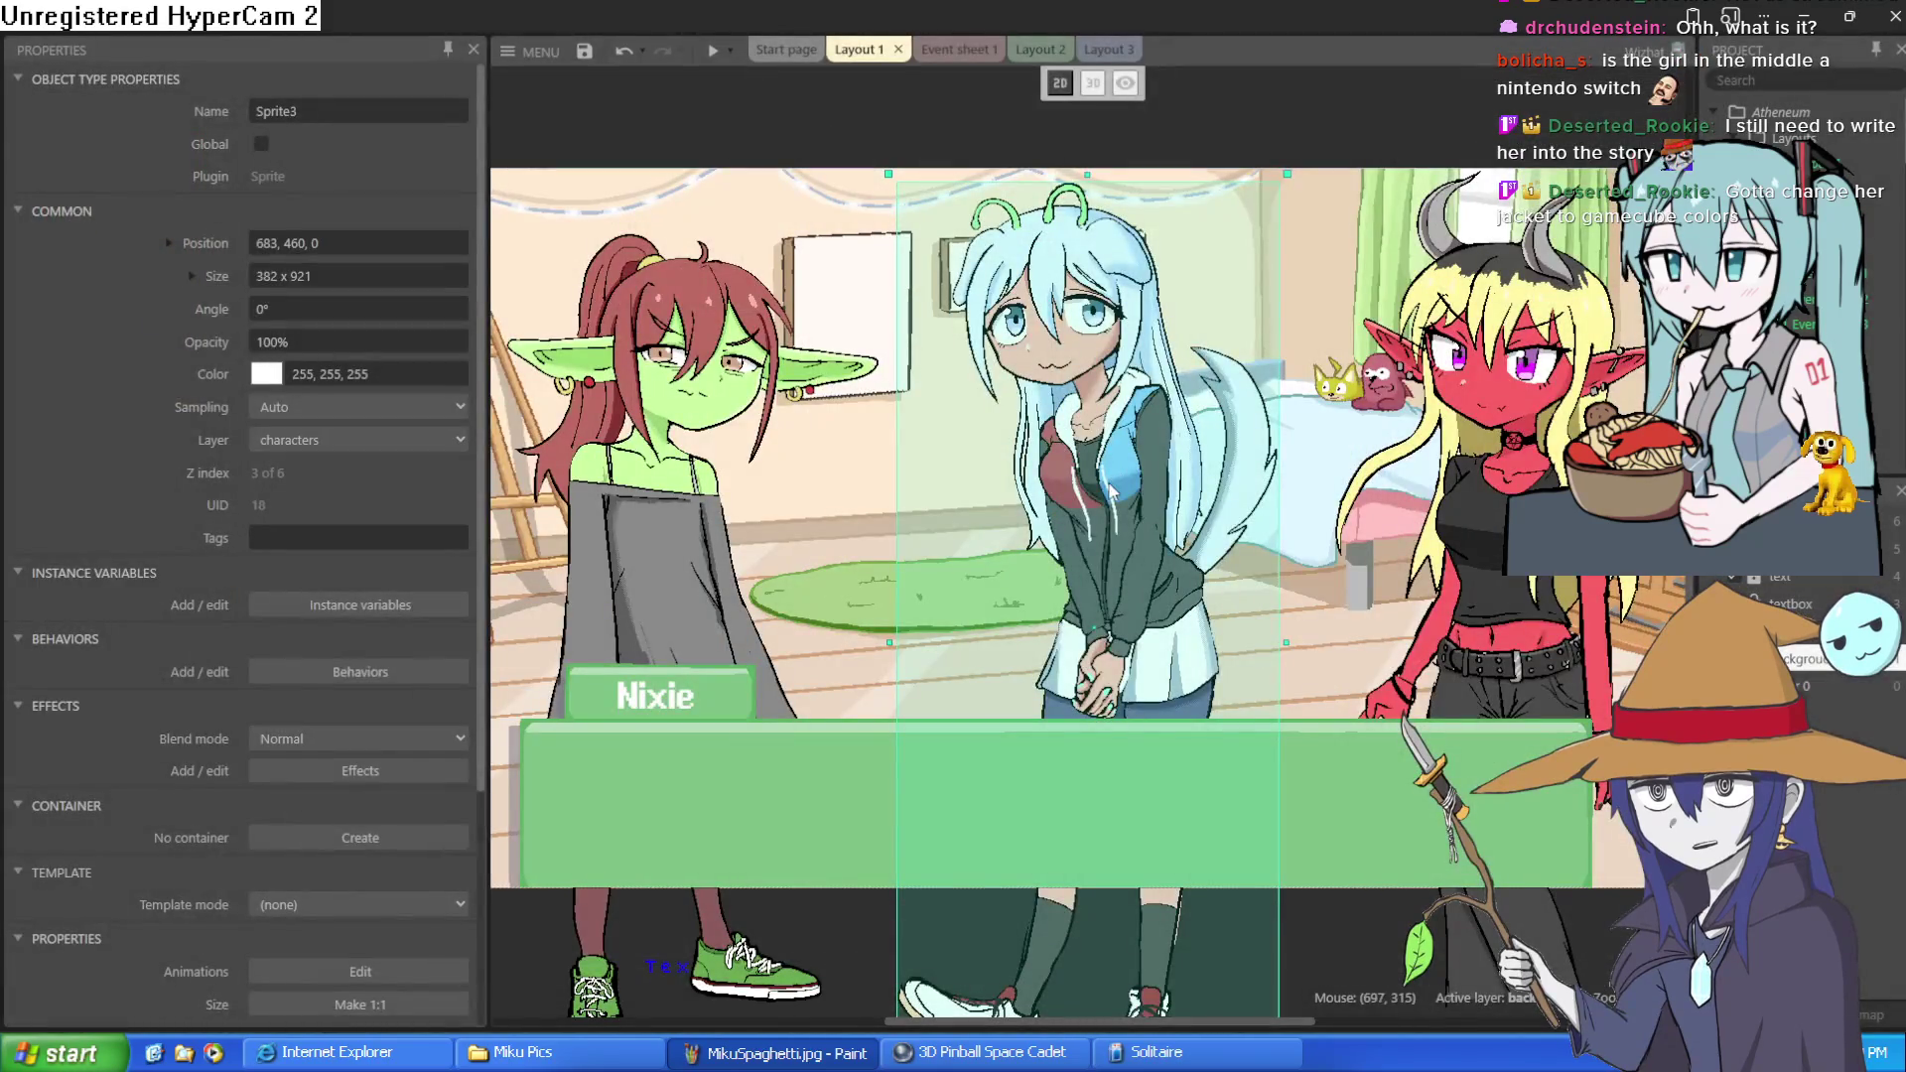
Copy and paste the blue-haired girl sprite, dragging the original off to the right
right_click(1110, 487)
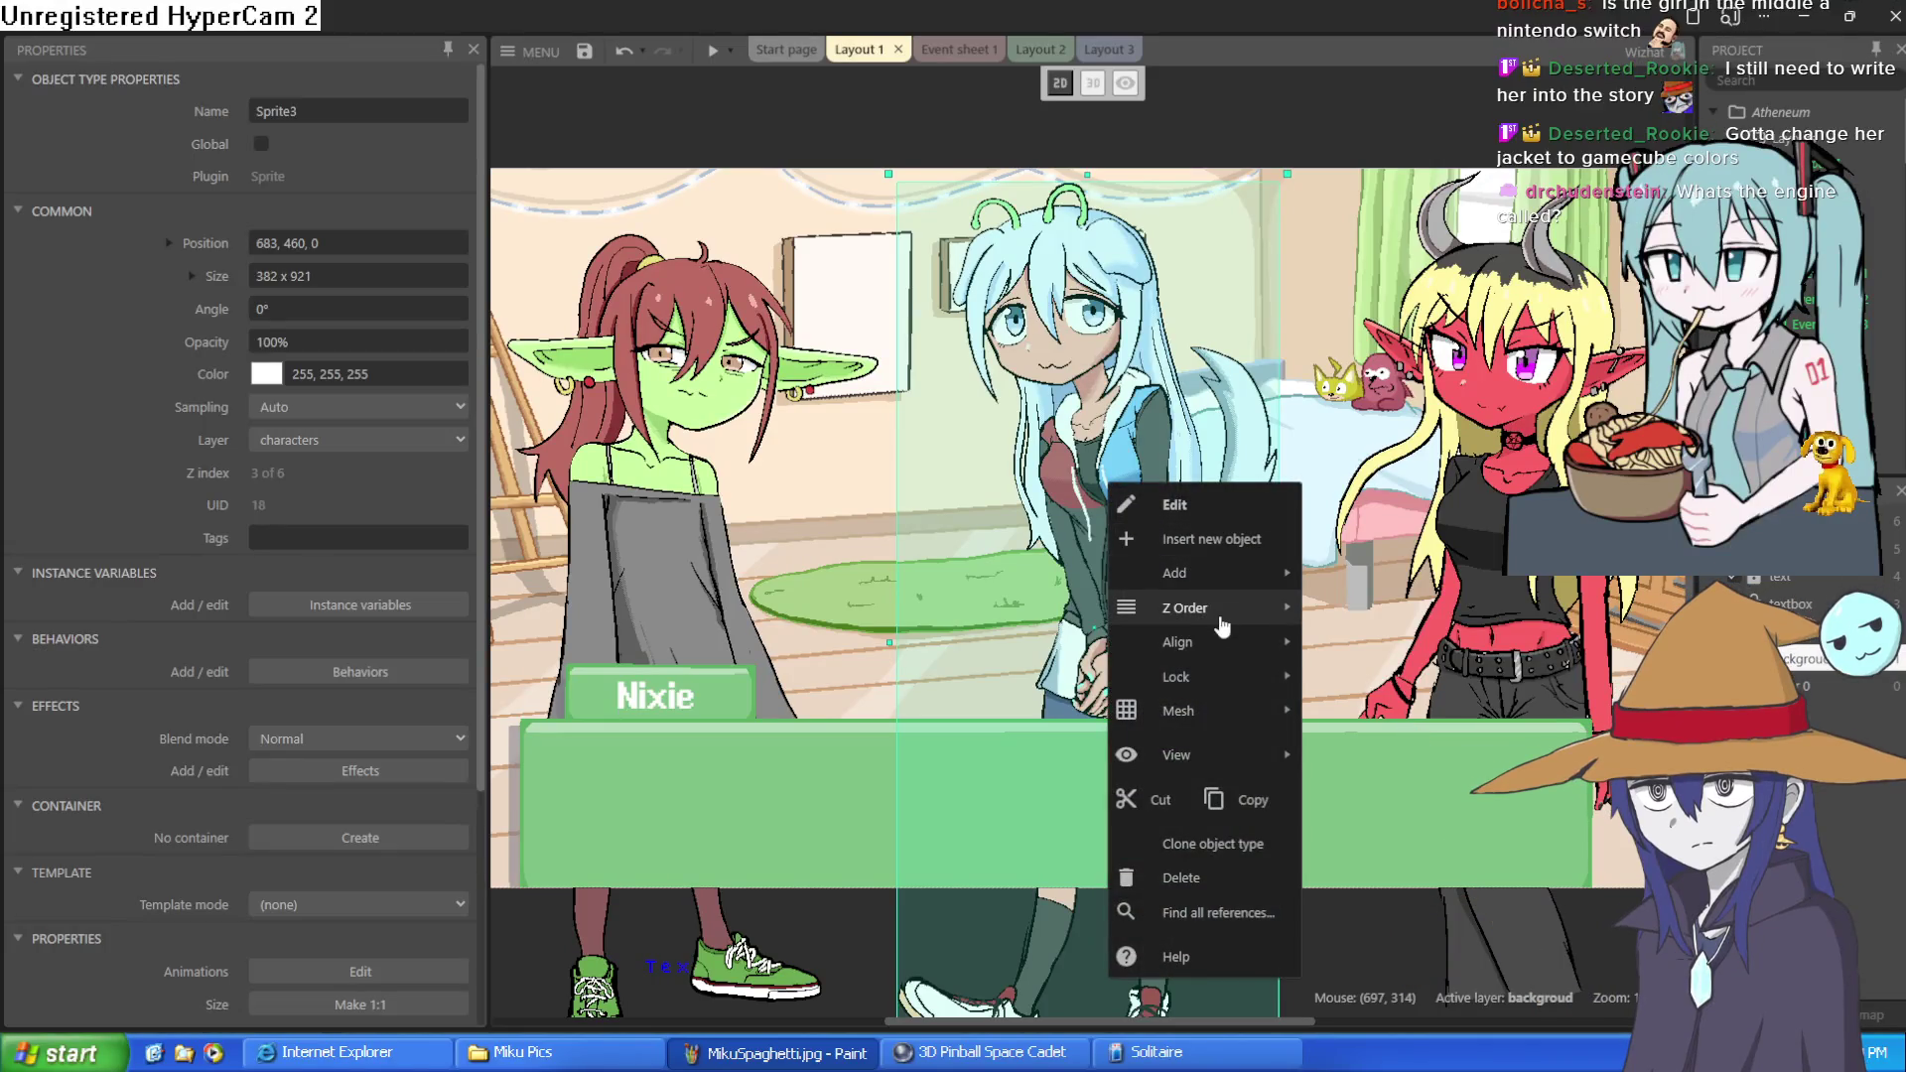
mouse_move(1221, 616)
click(1213, 844)
key(ctrl+z)
key(ctrl+z)
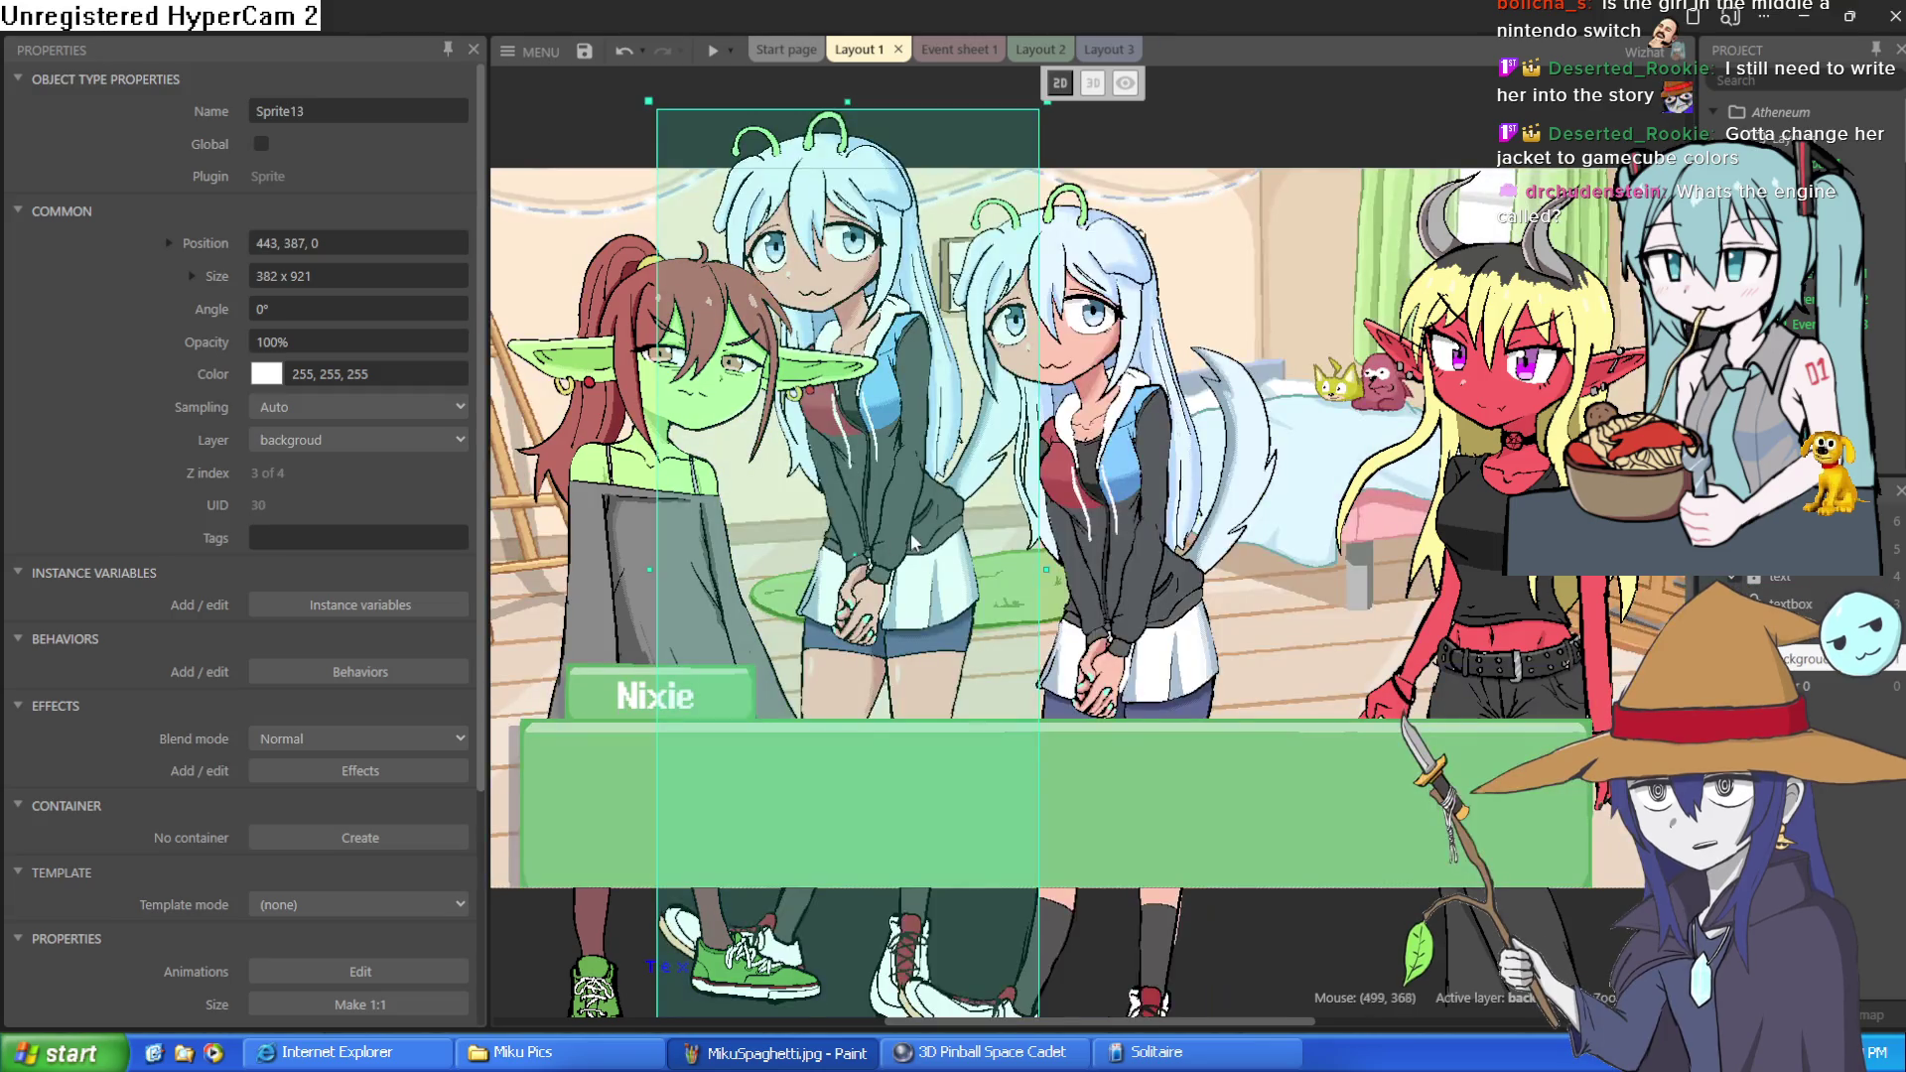
mouse_move(1073, 568)
mouse_down()
mouse_move(1450, 338)
mouse_move(1548, 248)
mouse_move(1582, 303)
mouse_move(1541, 332)
mouse_up()
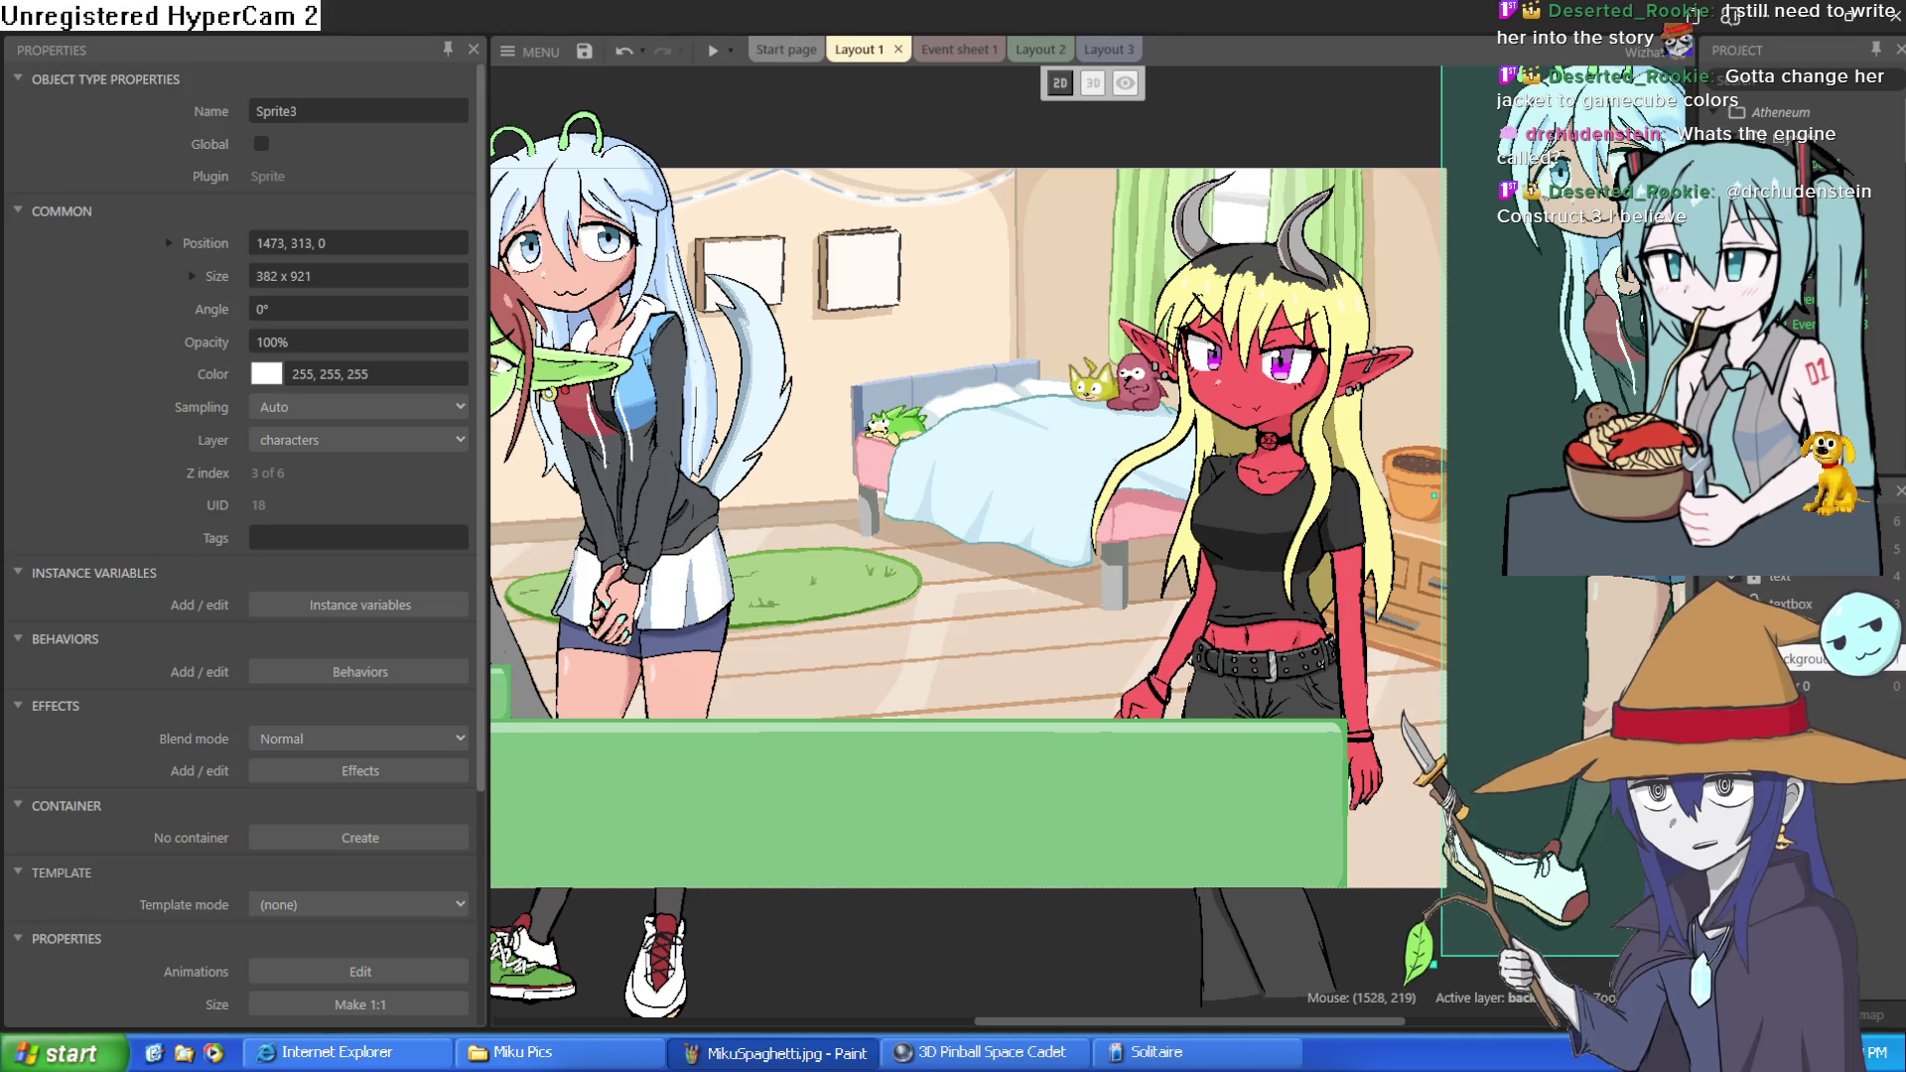
Move the pasted copy to the scene's centre, then open Event sheet 1
click(622, 501)
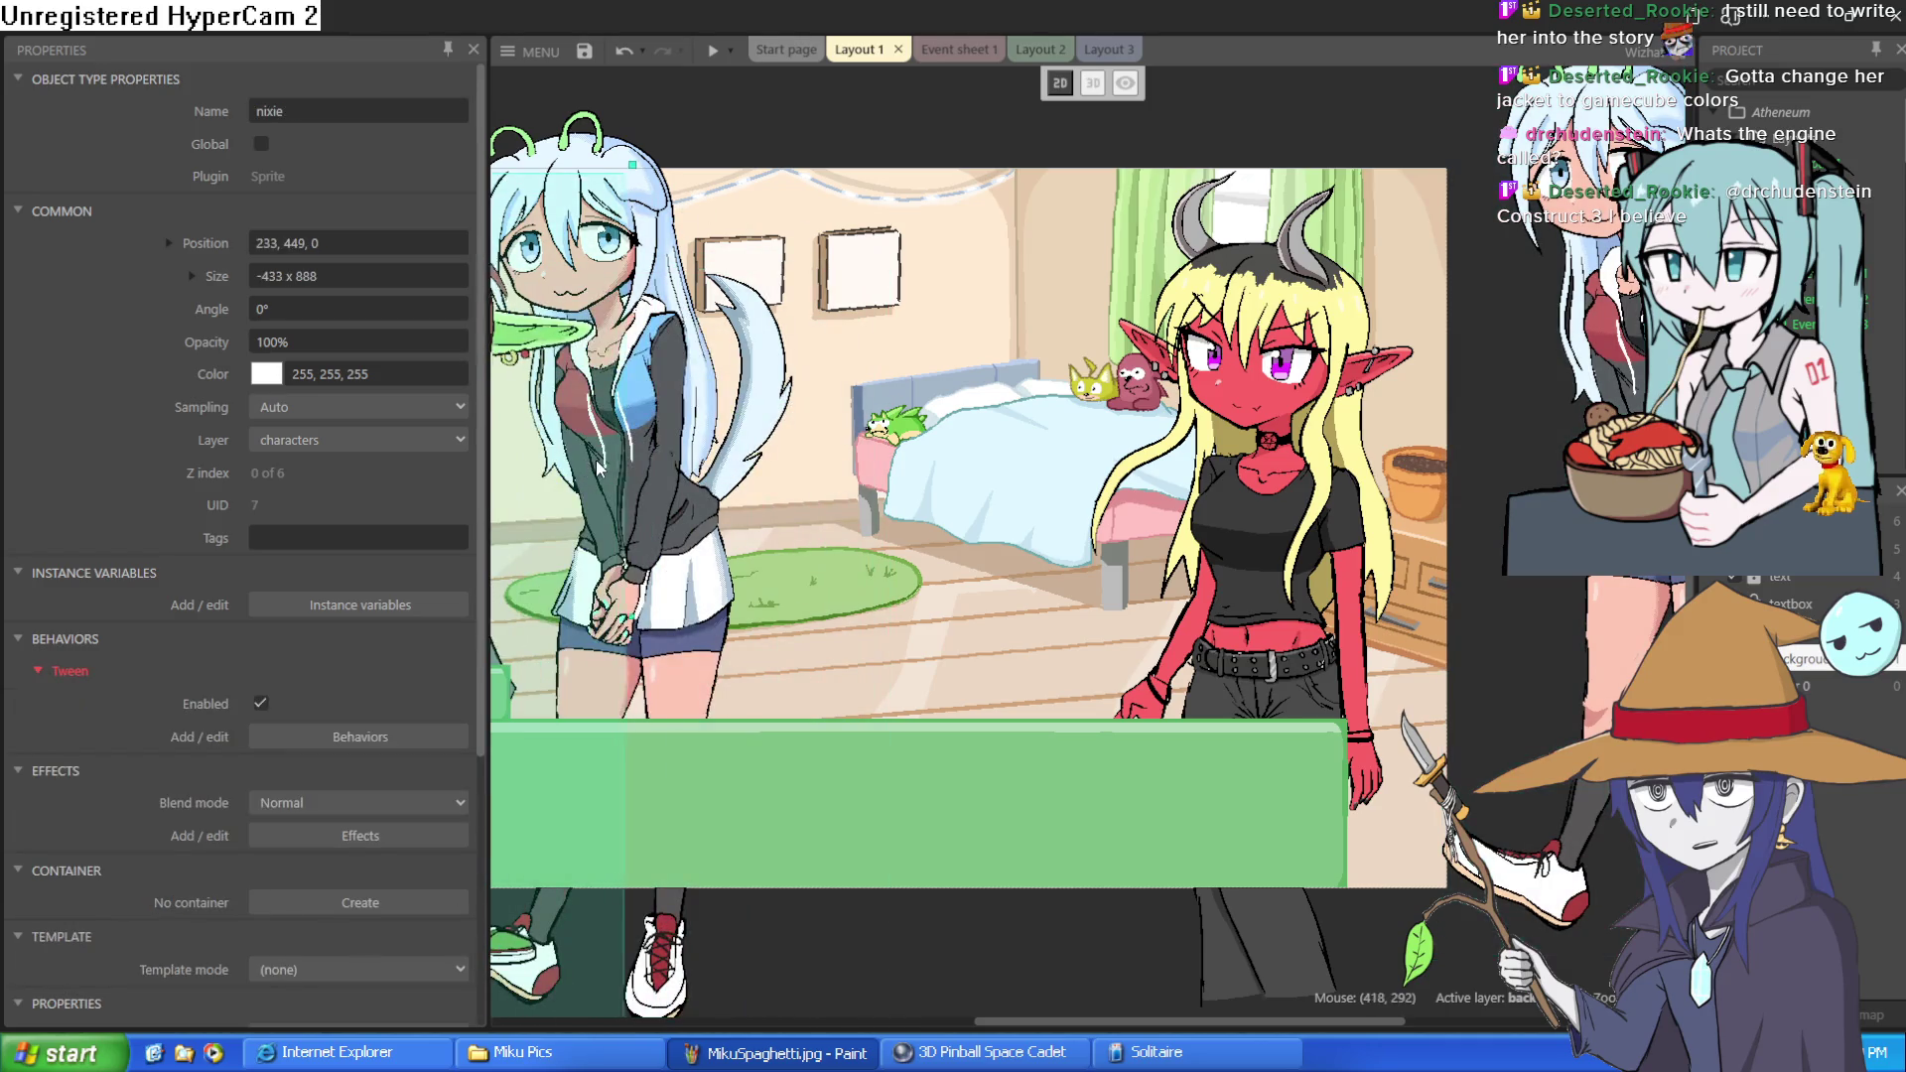
mouse_move(635, 496)
mouse_down()
mouse_move(739, 538)
mouse_move(943, 562)
mouse_move(951, 592)
mouse_move(950, 569)
mouse_move(905, 579)
mouse_up()
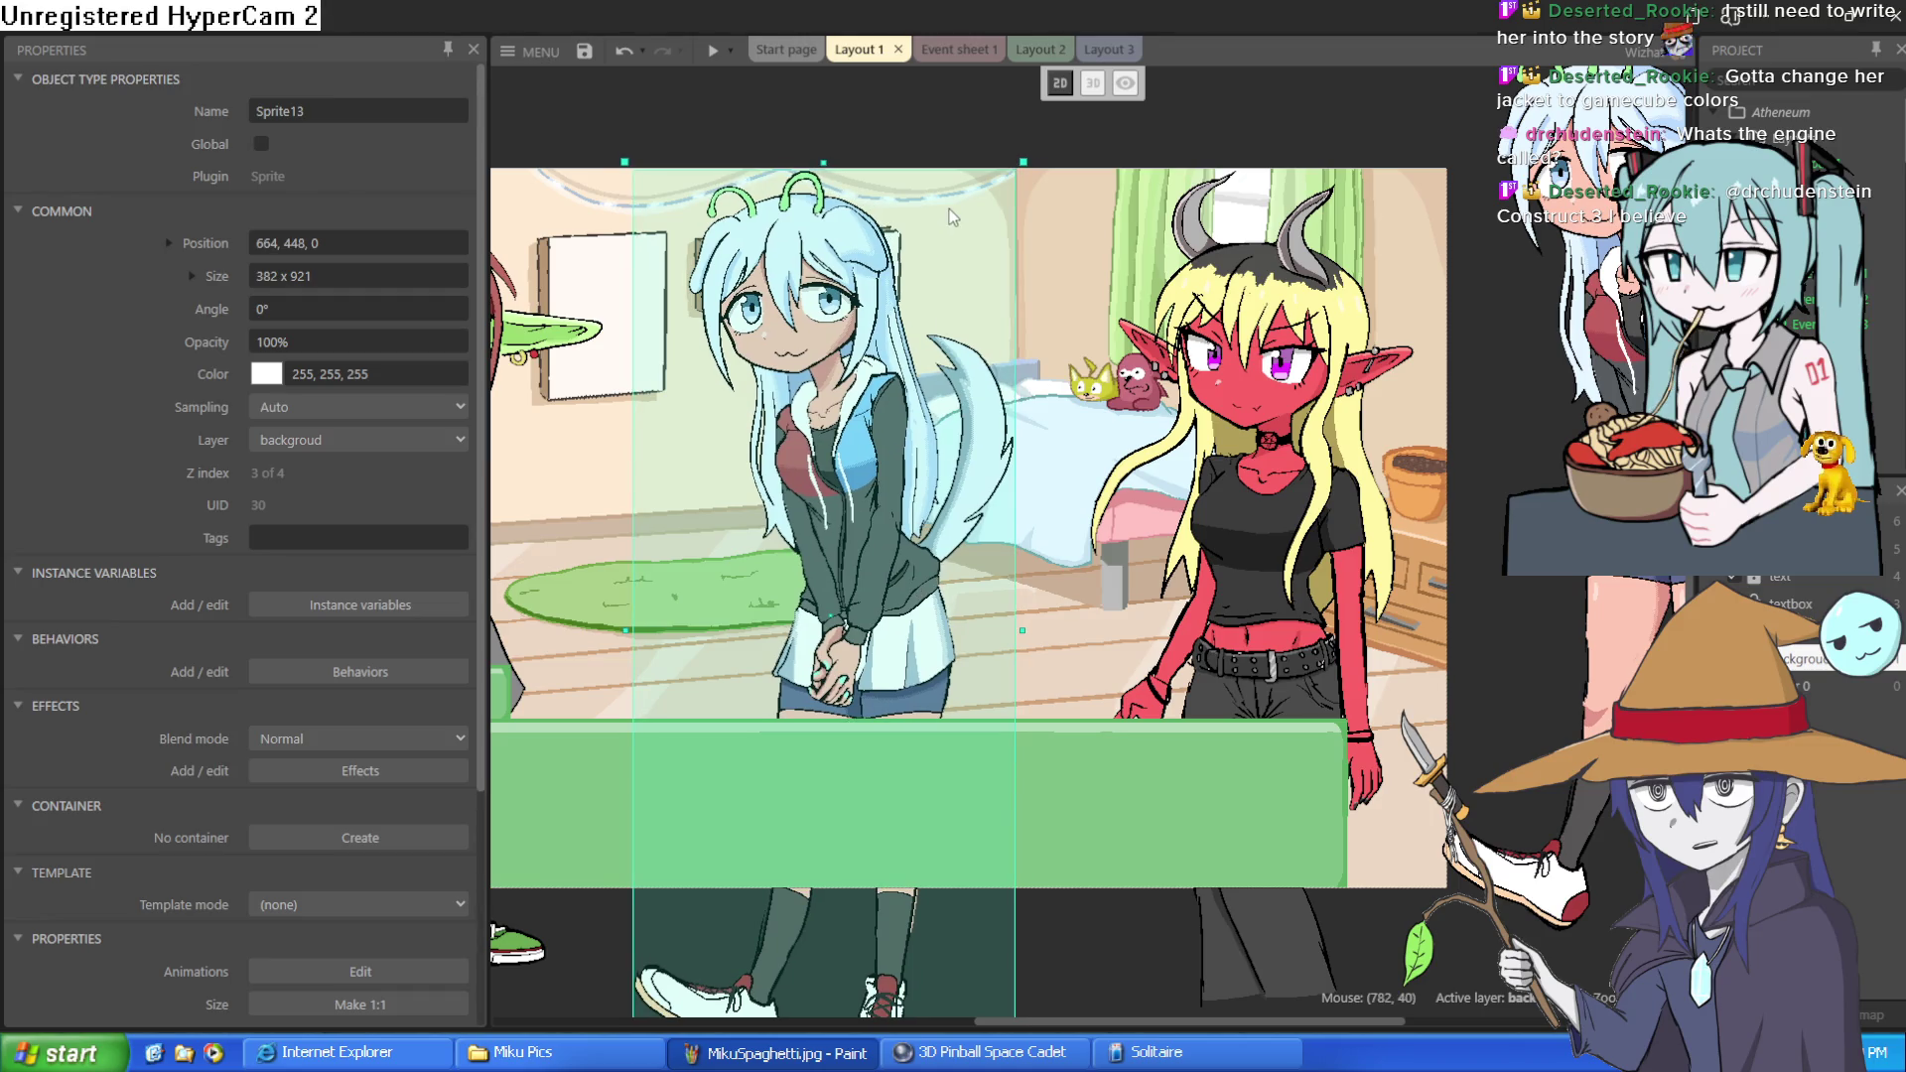
click(973, 54)
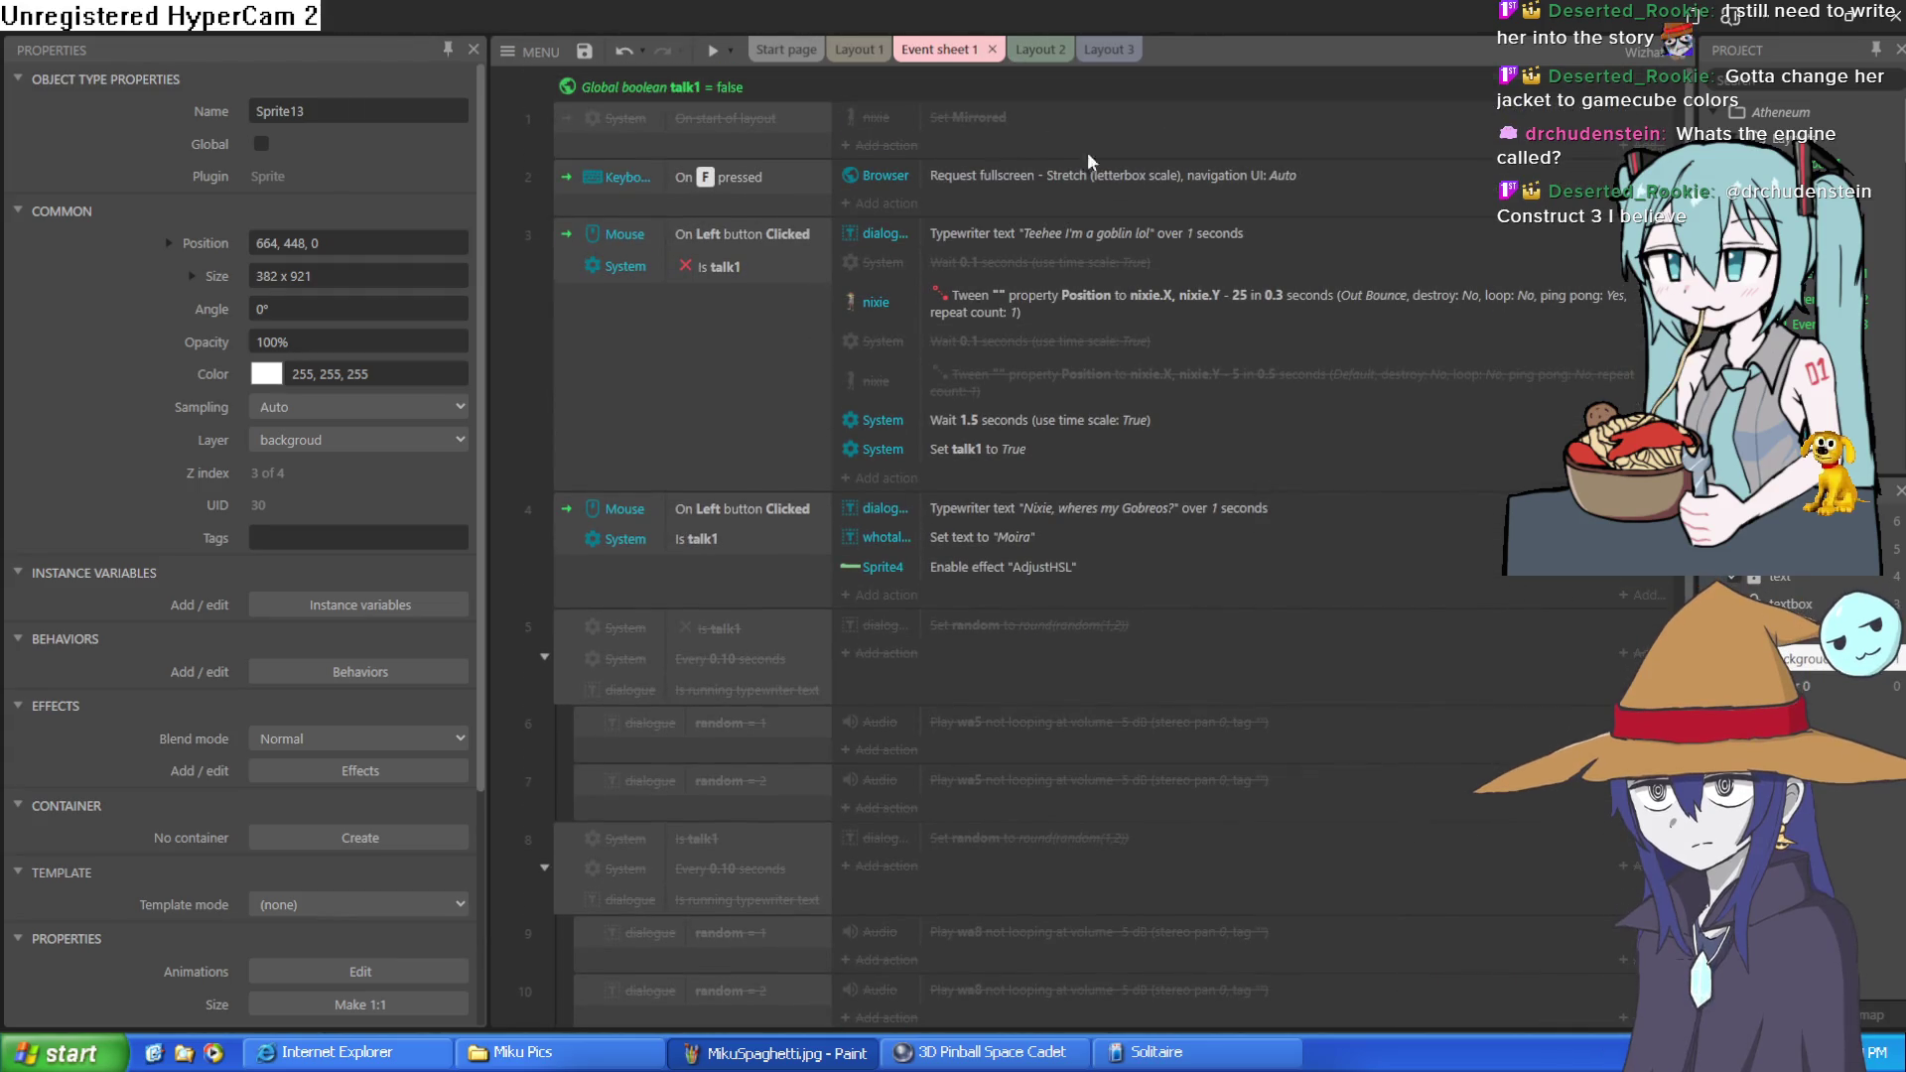
scroll(1134, 296, down, 2)
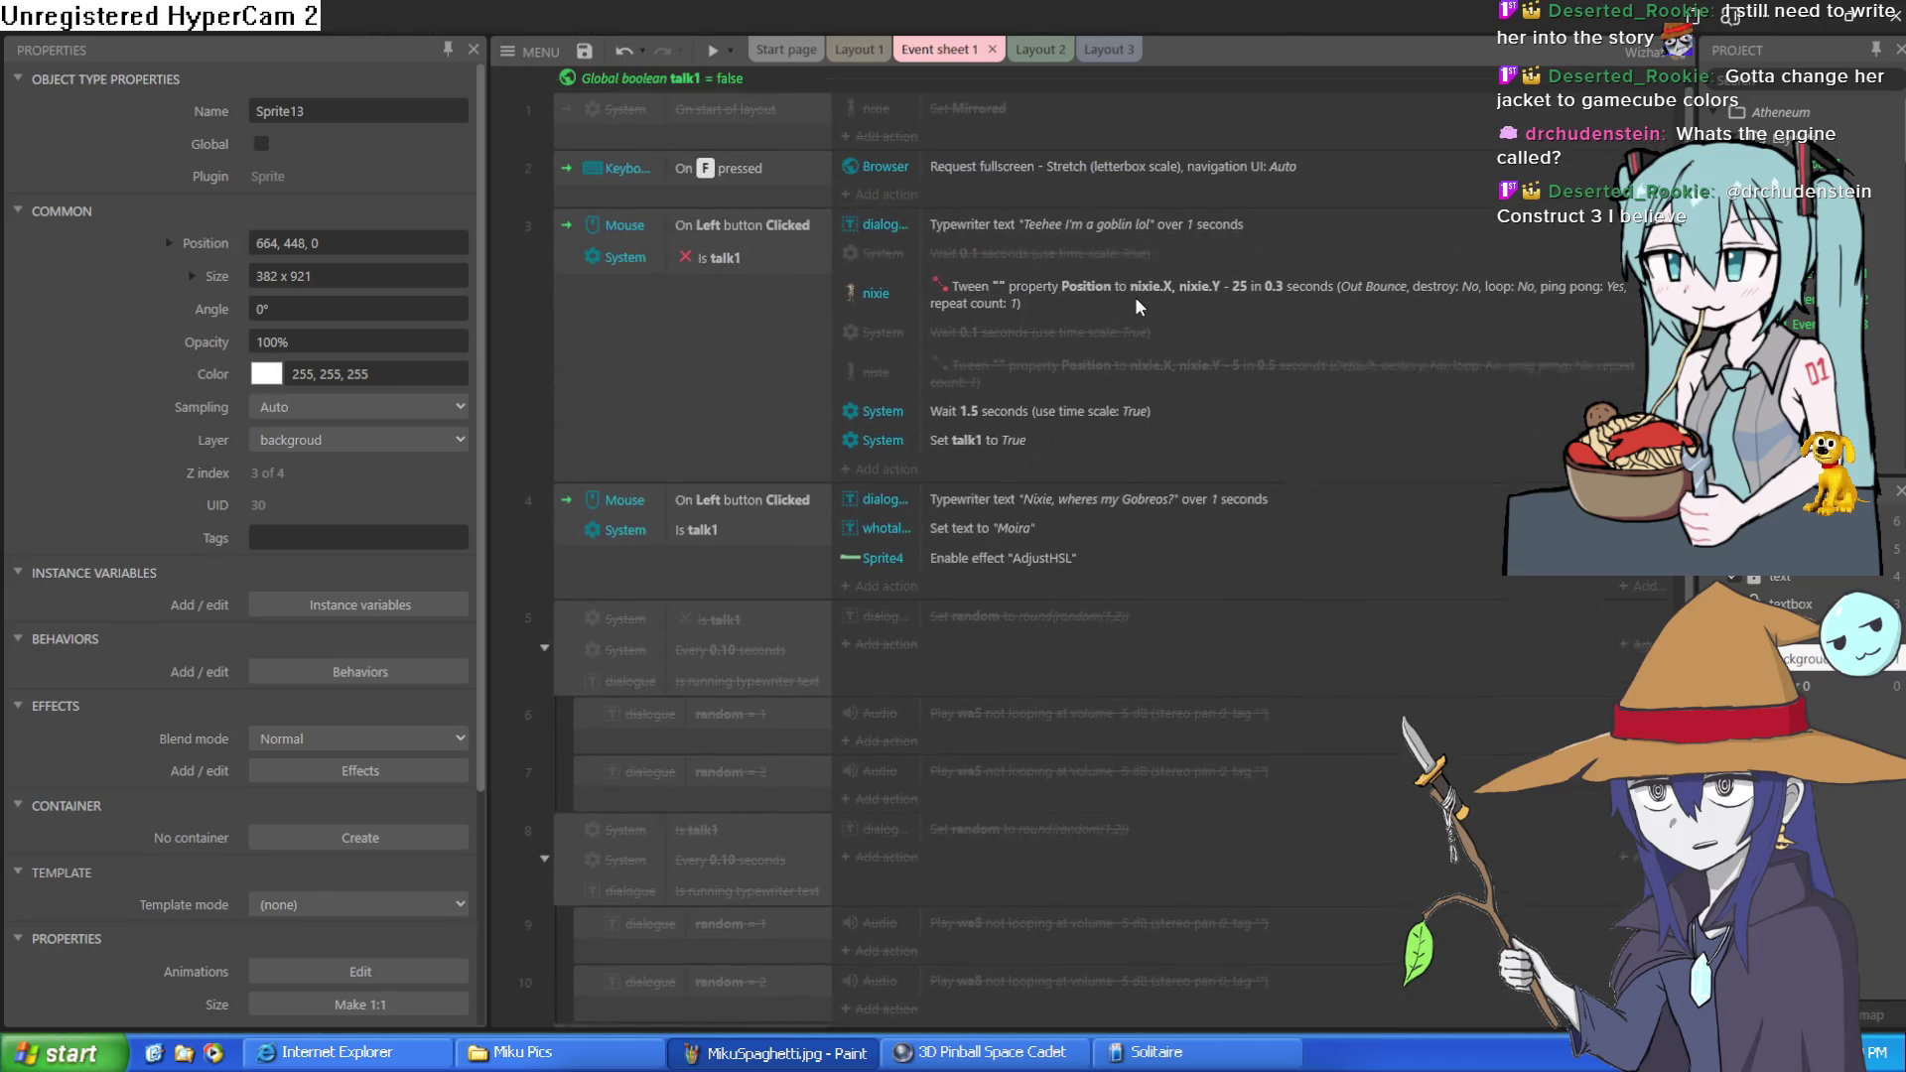
scroll(1142, 310, up, 2)
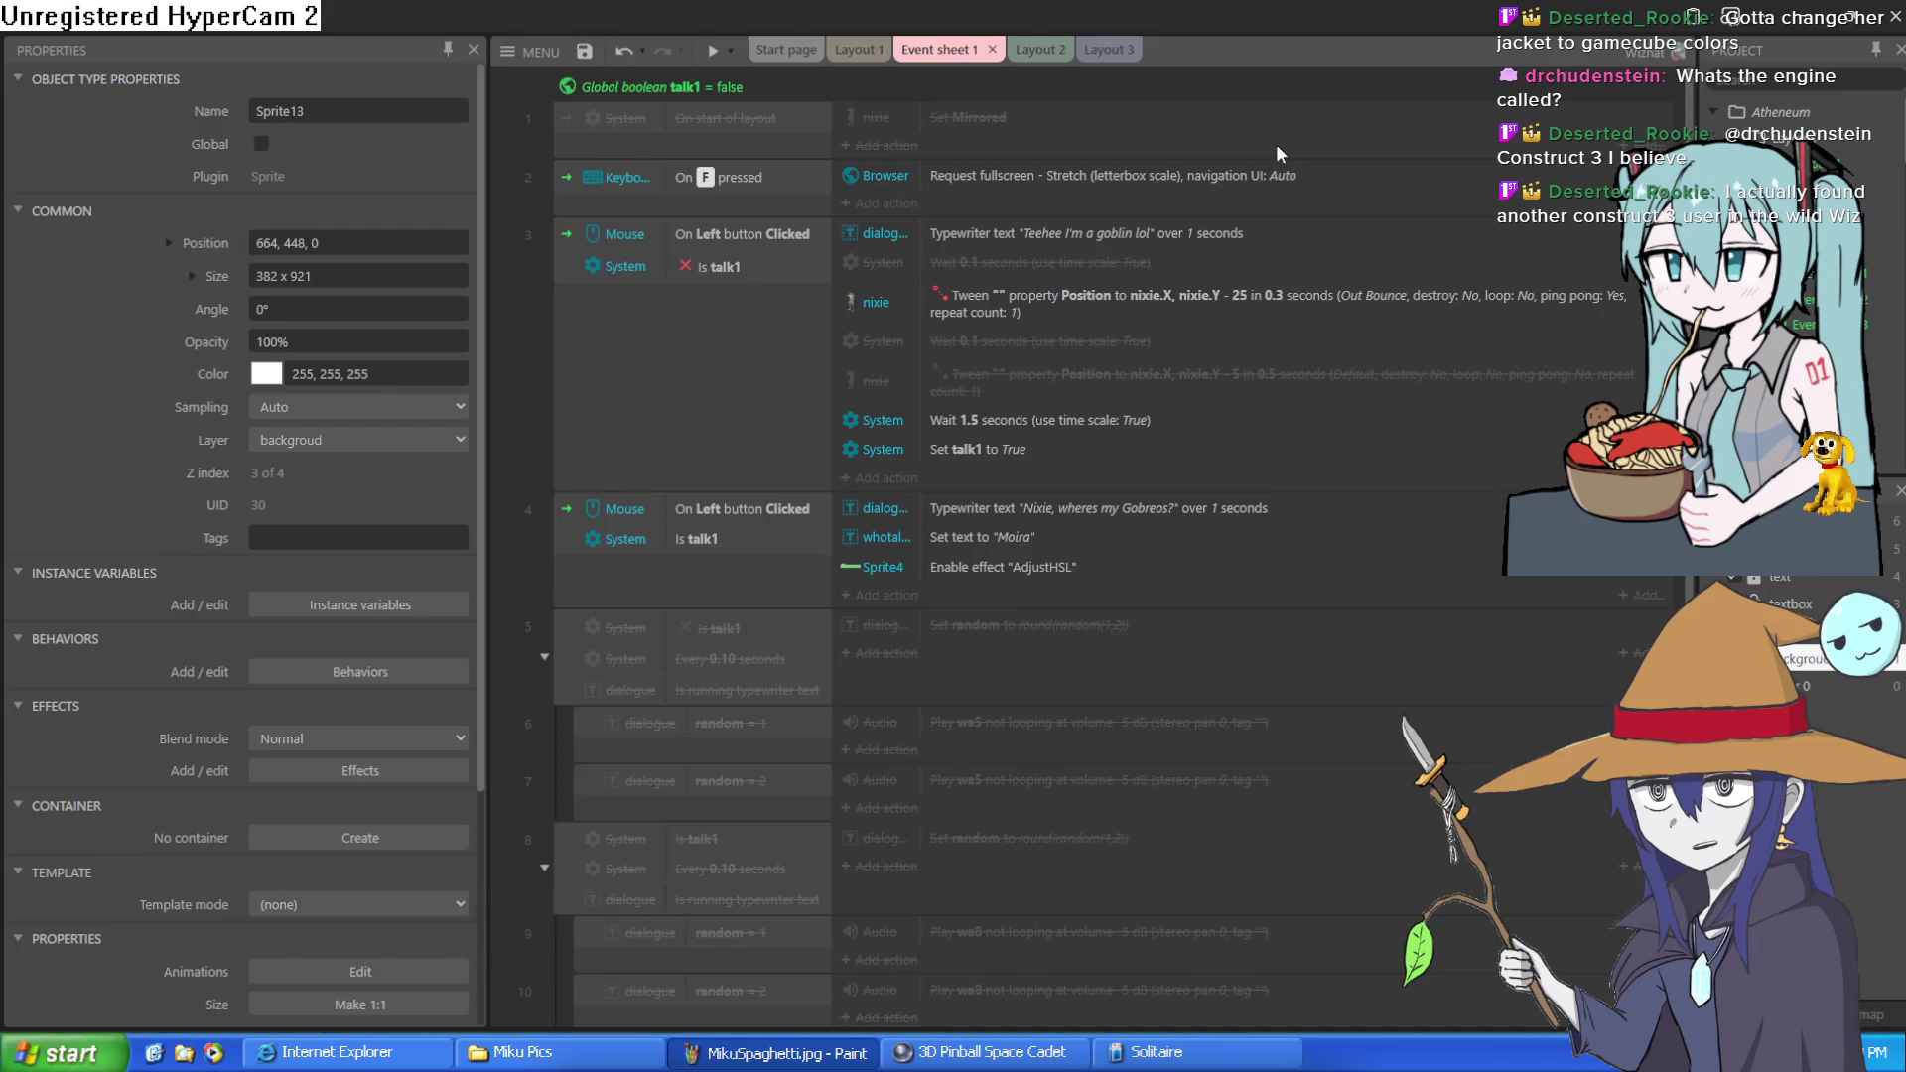
Check the Layout 2 scene and the event sheet in turn
click(1050, 58)
click(956, 55)
click(873, 48)
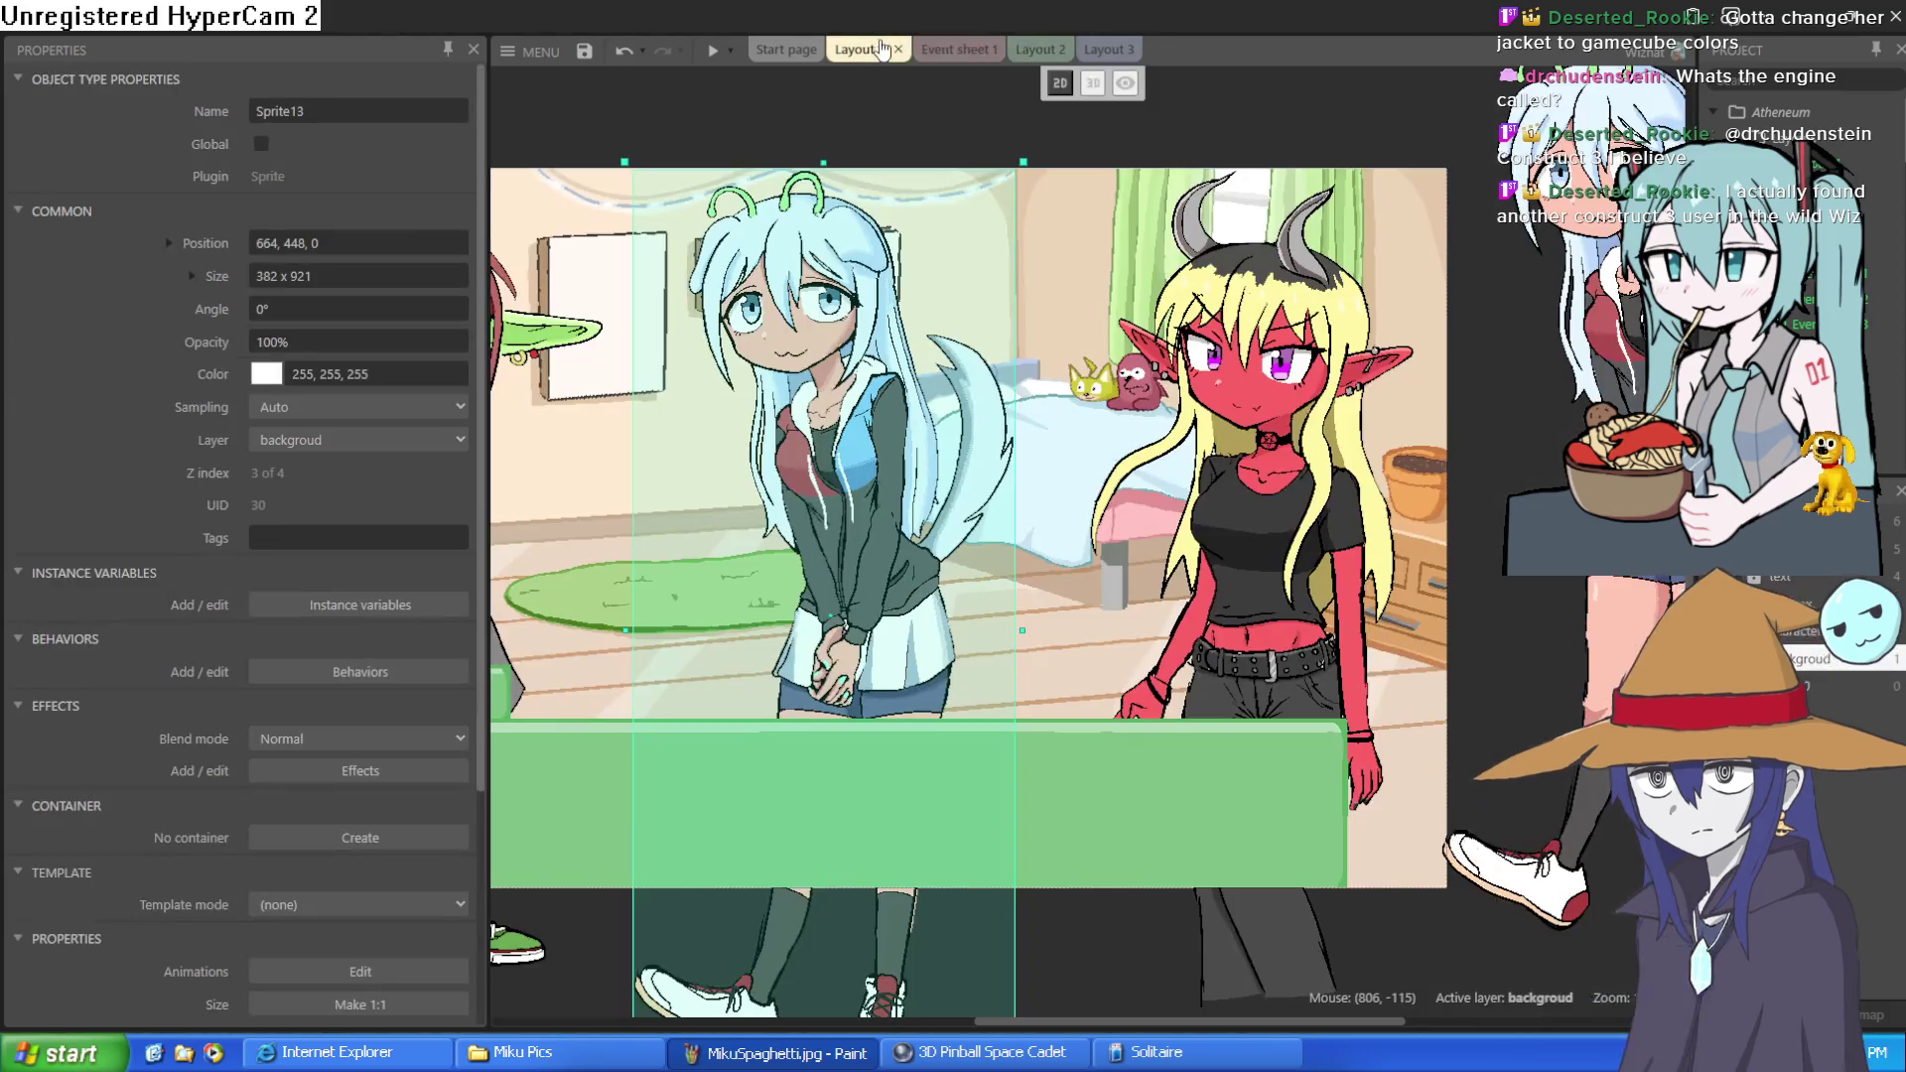
click(943, 50)
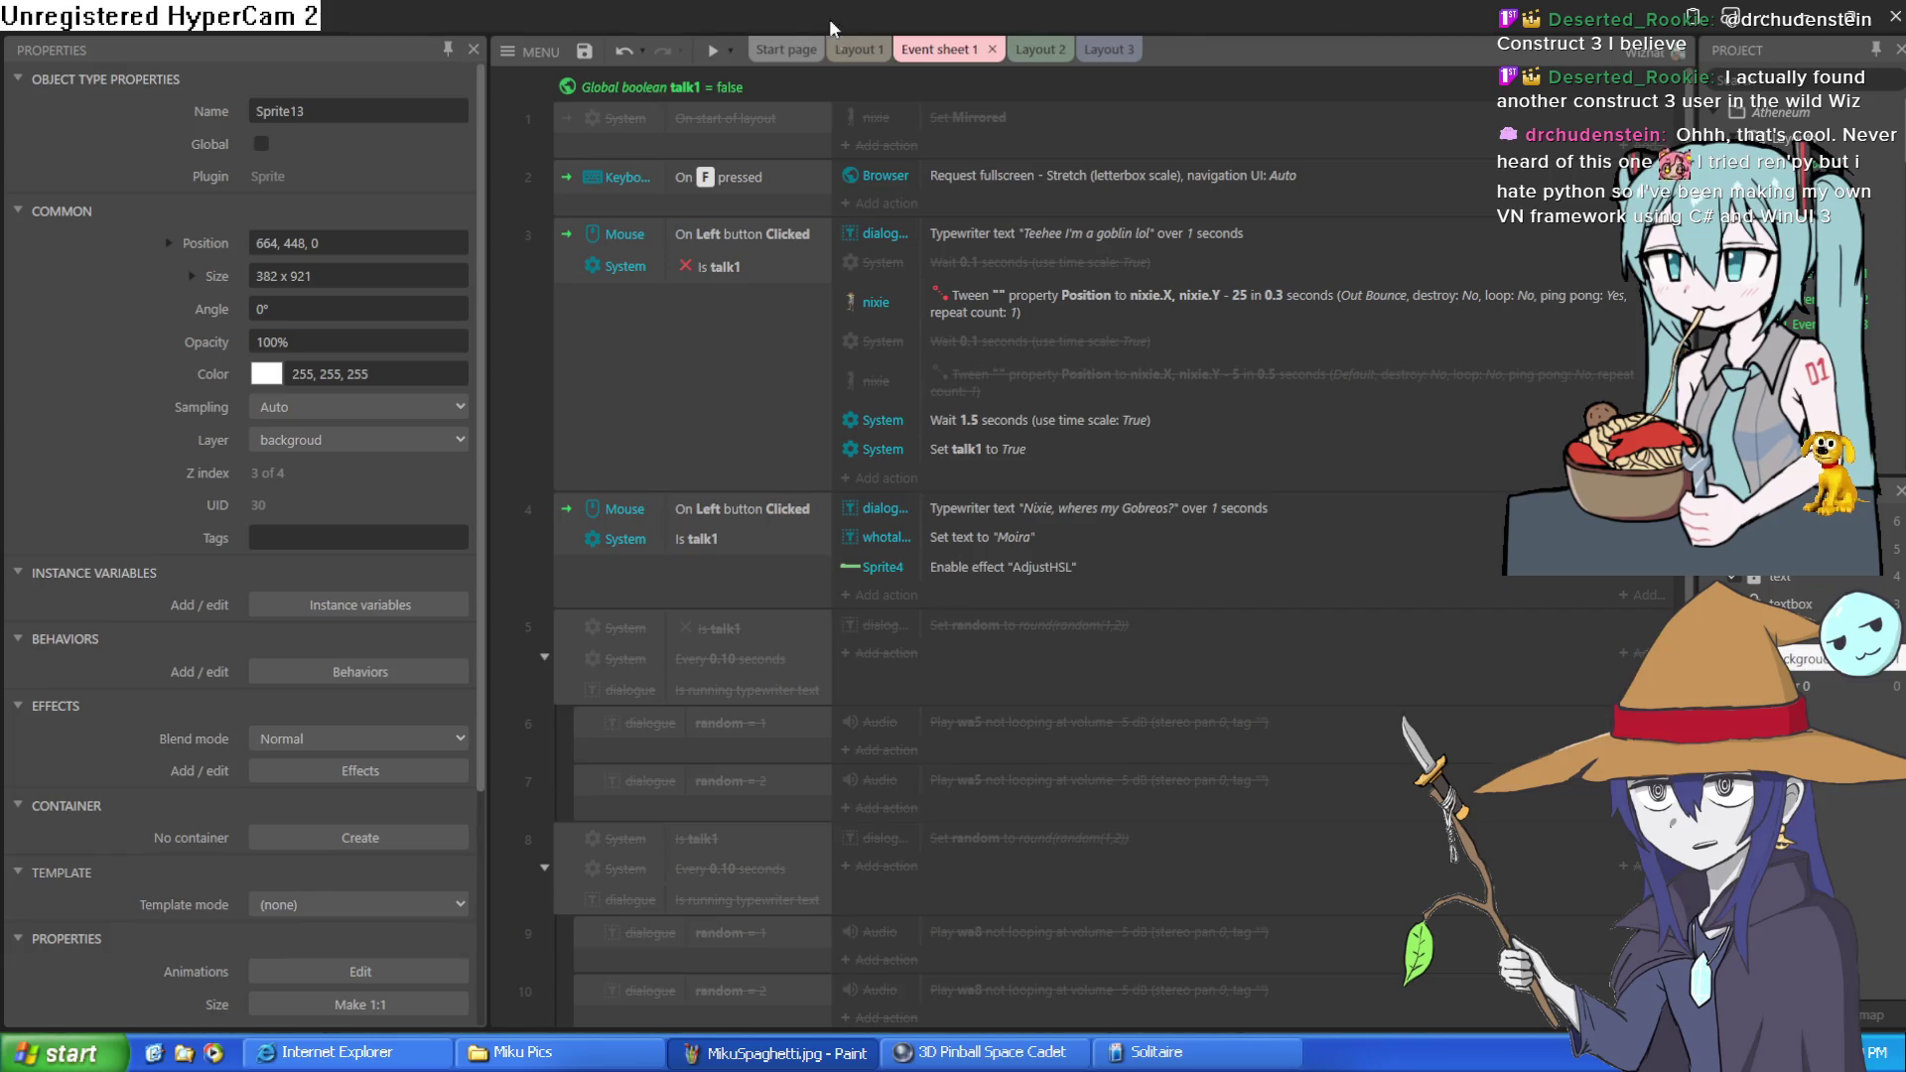
Back in Layout 1, nudge the blue-haired girl's copy slightly left and up to 634, 457
click(877, 68)
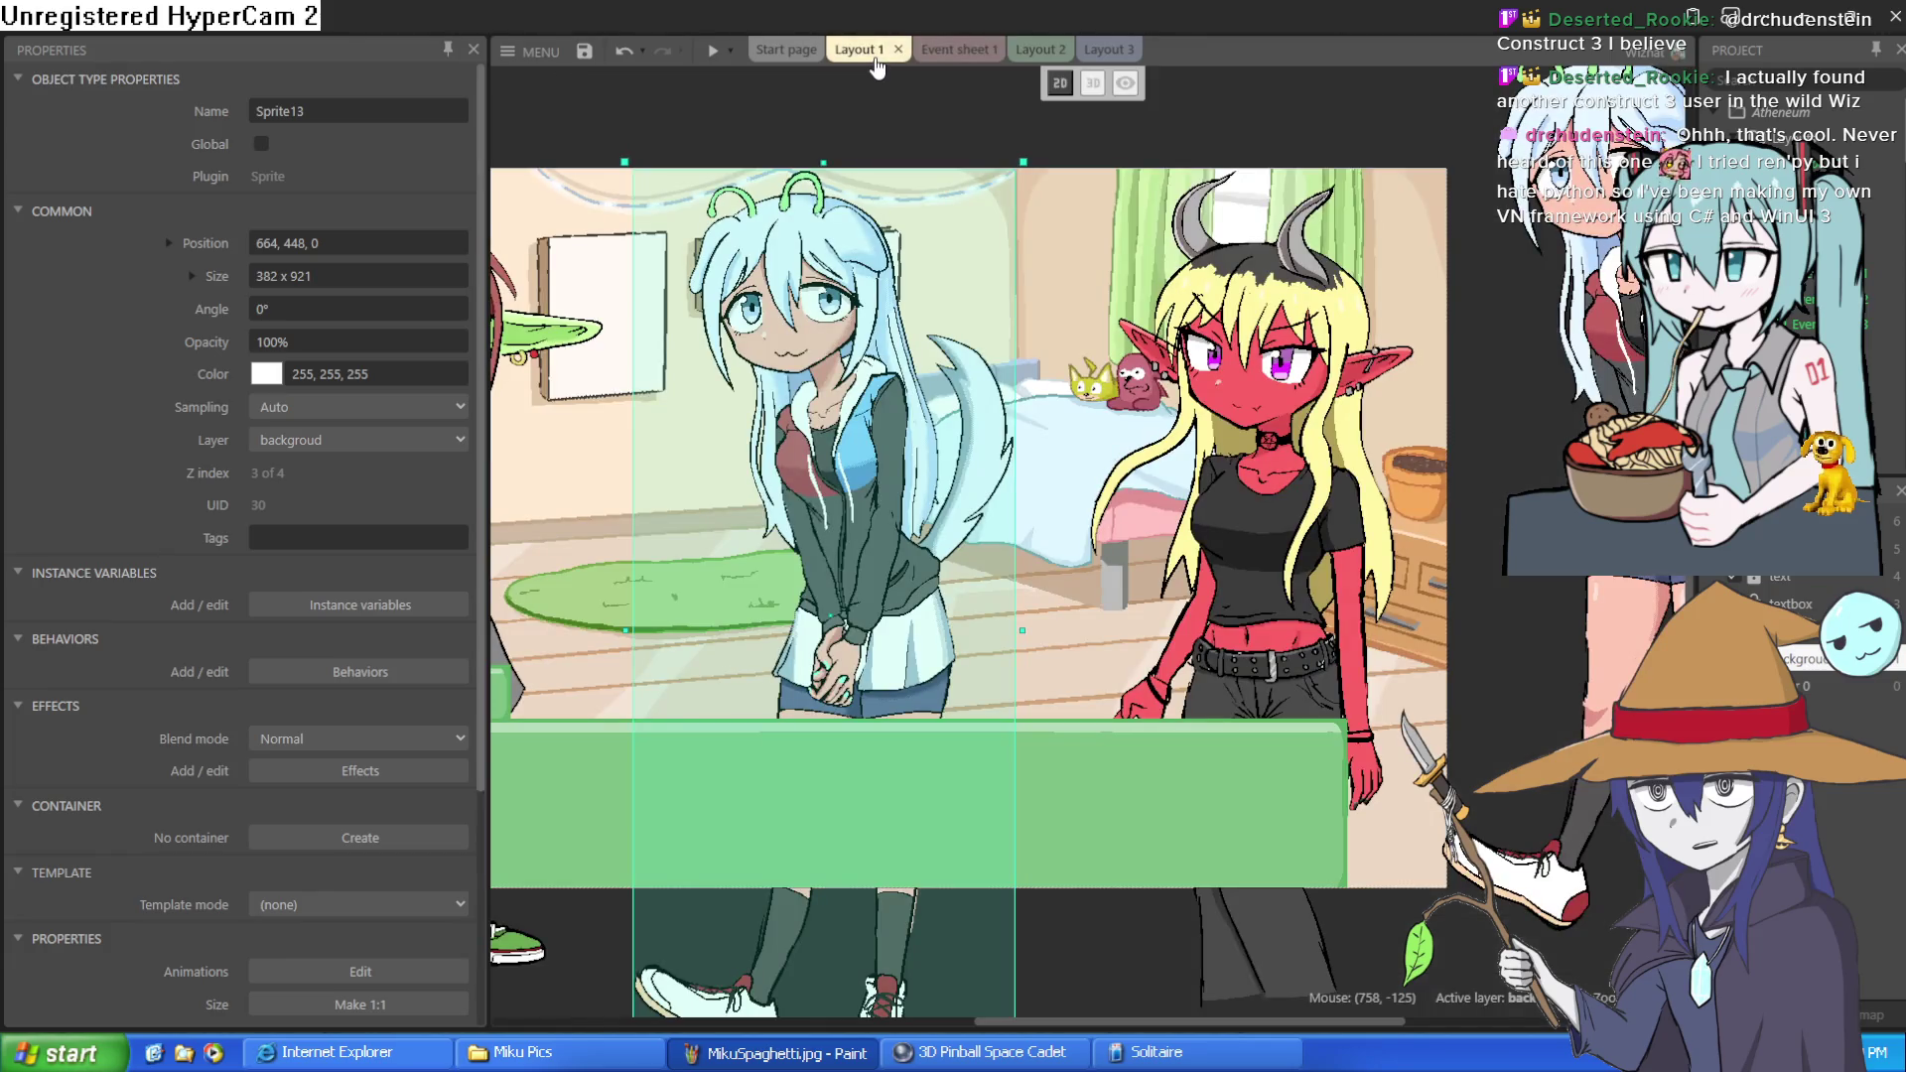
drag(734, 102, 929, 179)
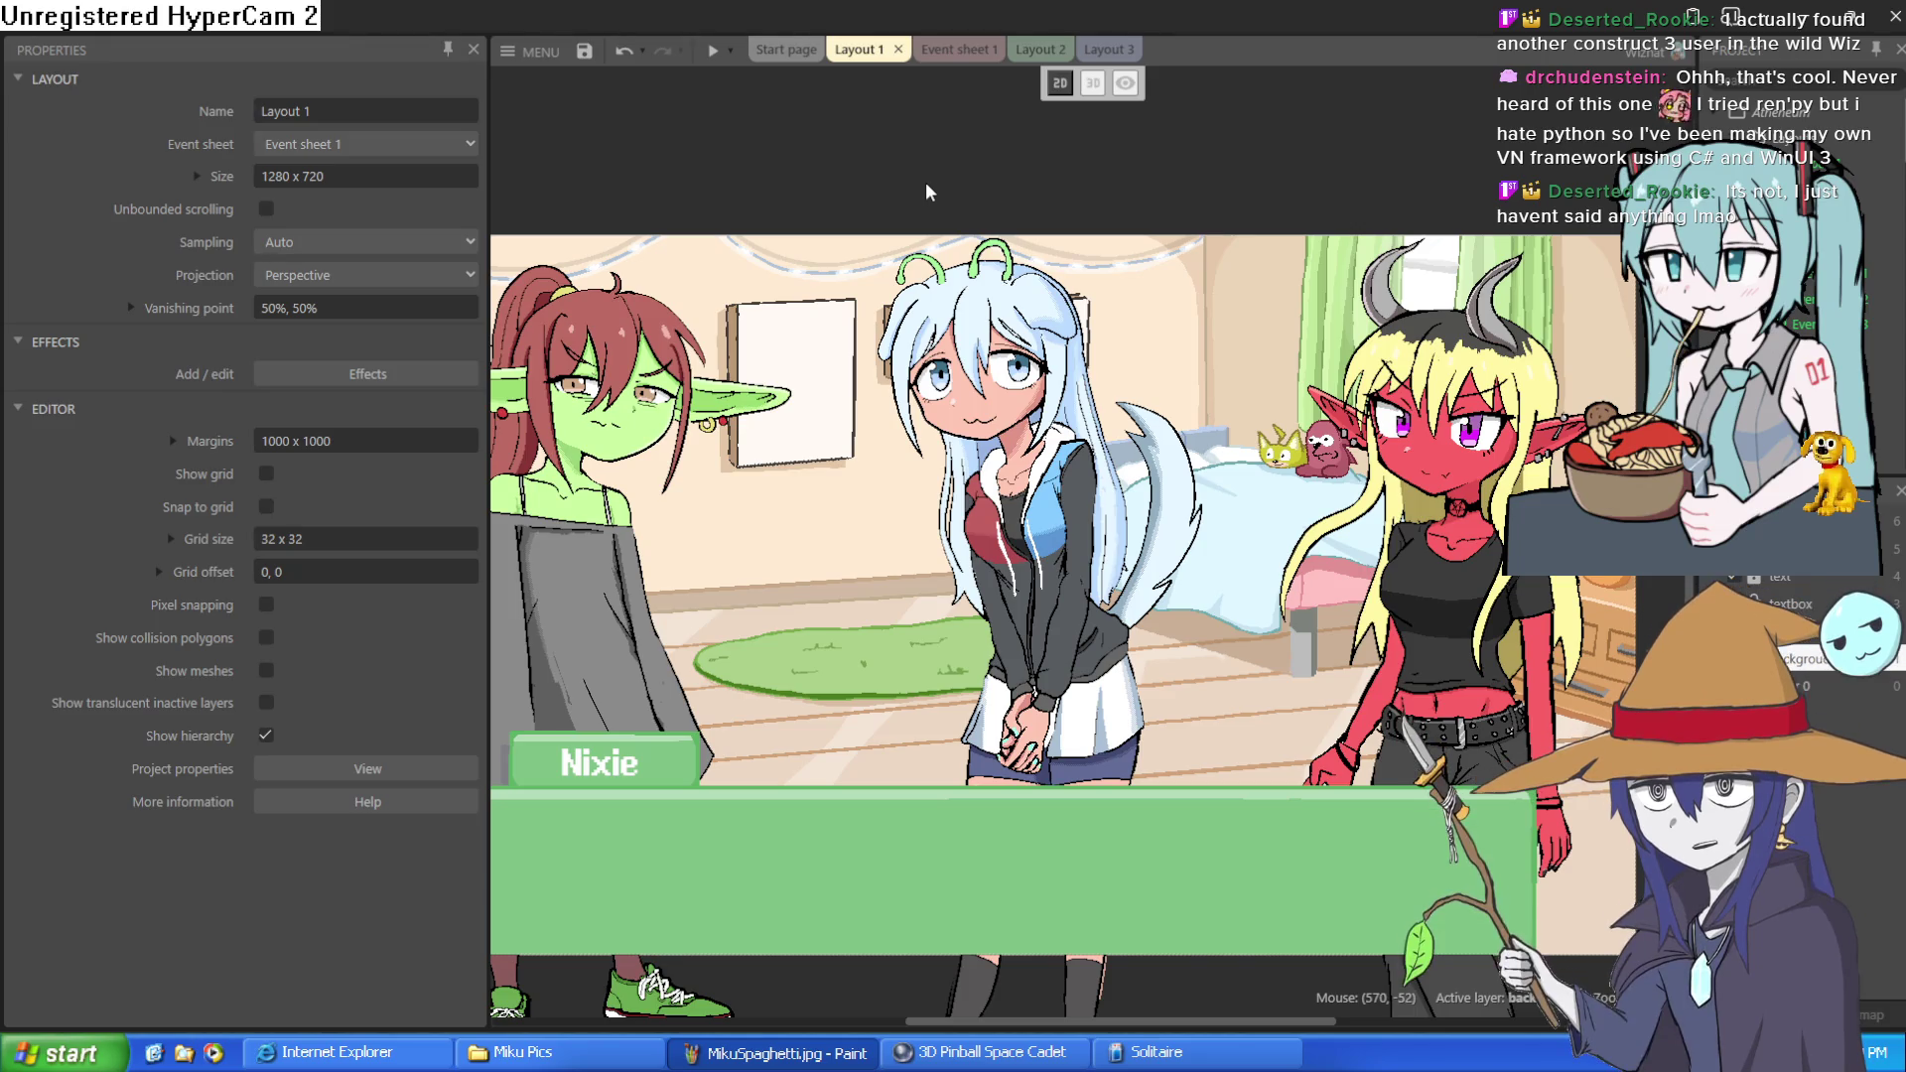
drag(927, 173, 996, 118)
scroll(997, 117, down, 2)
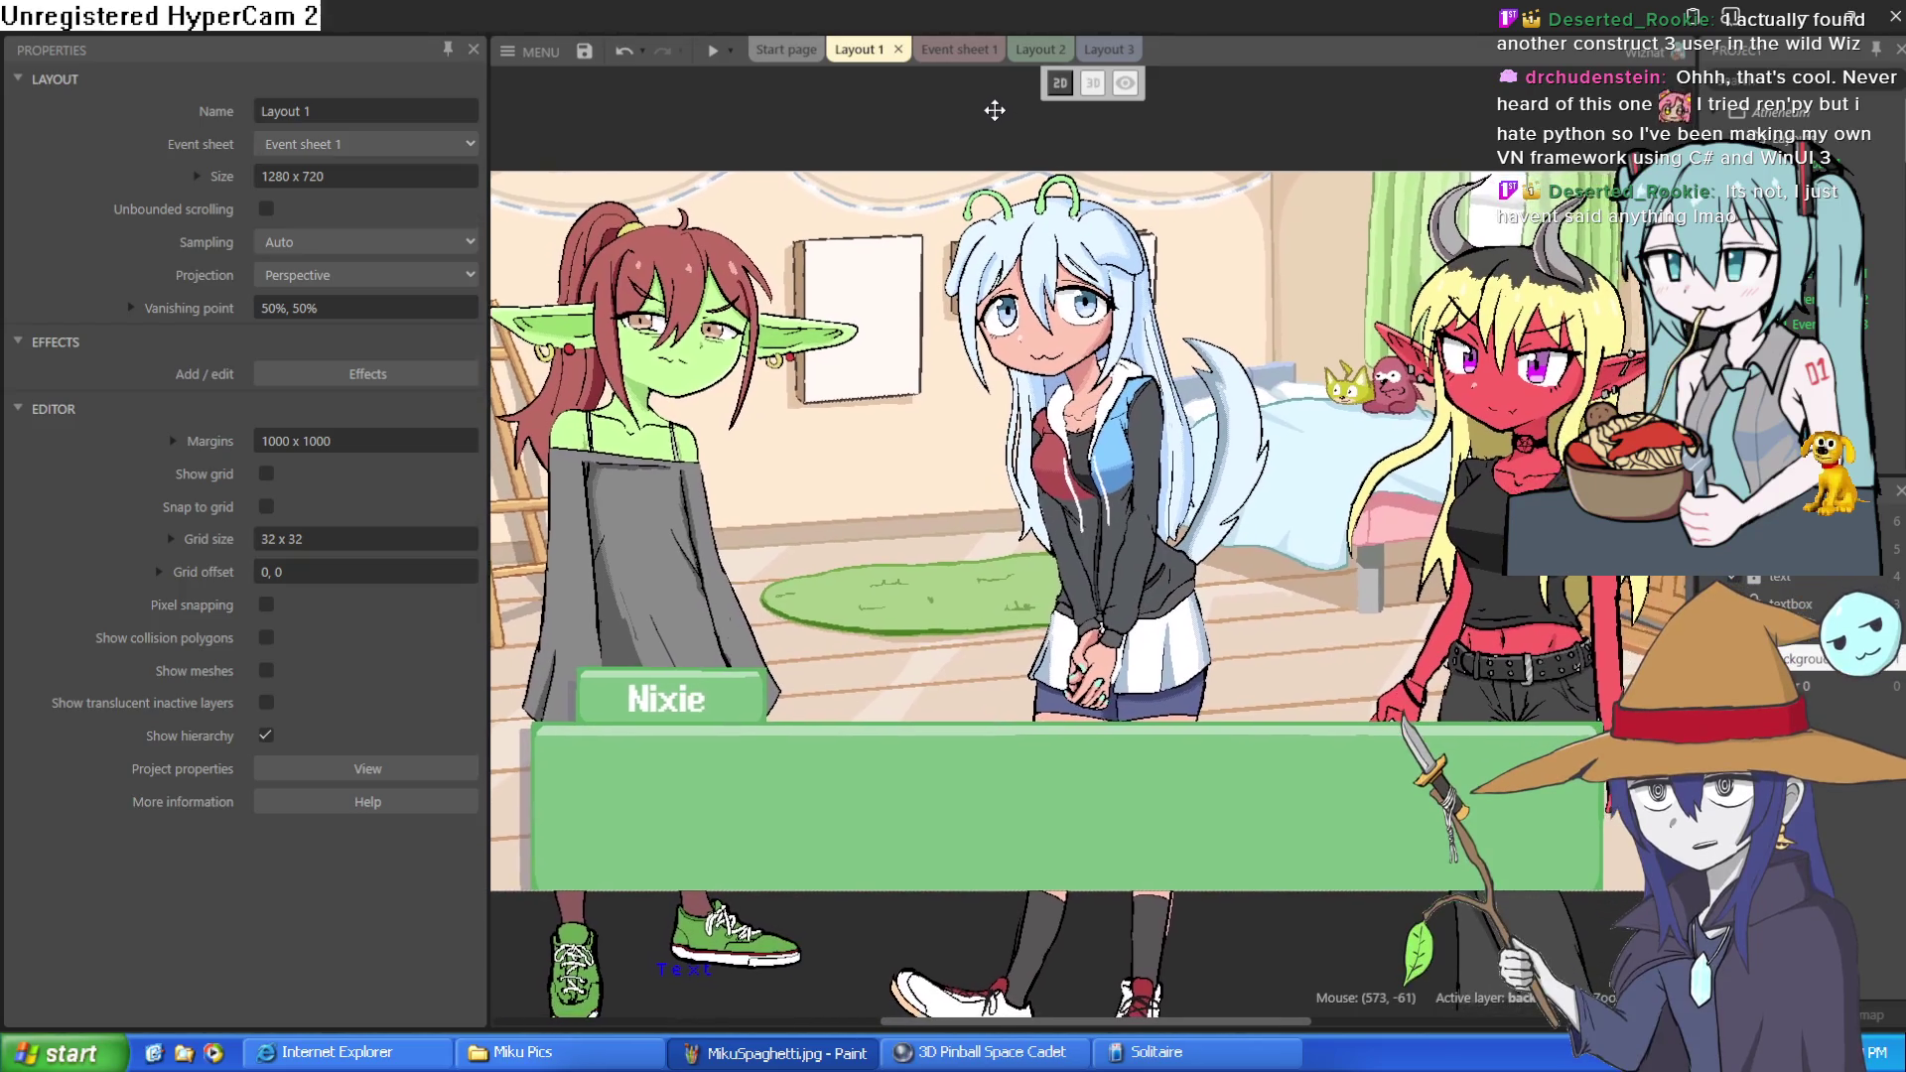
scroll(931, 386, down, 4)
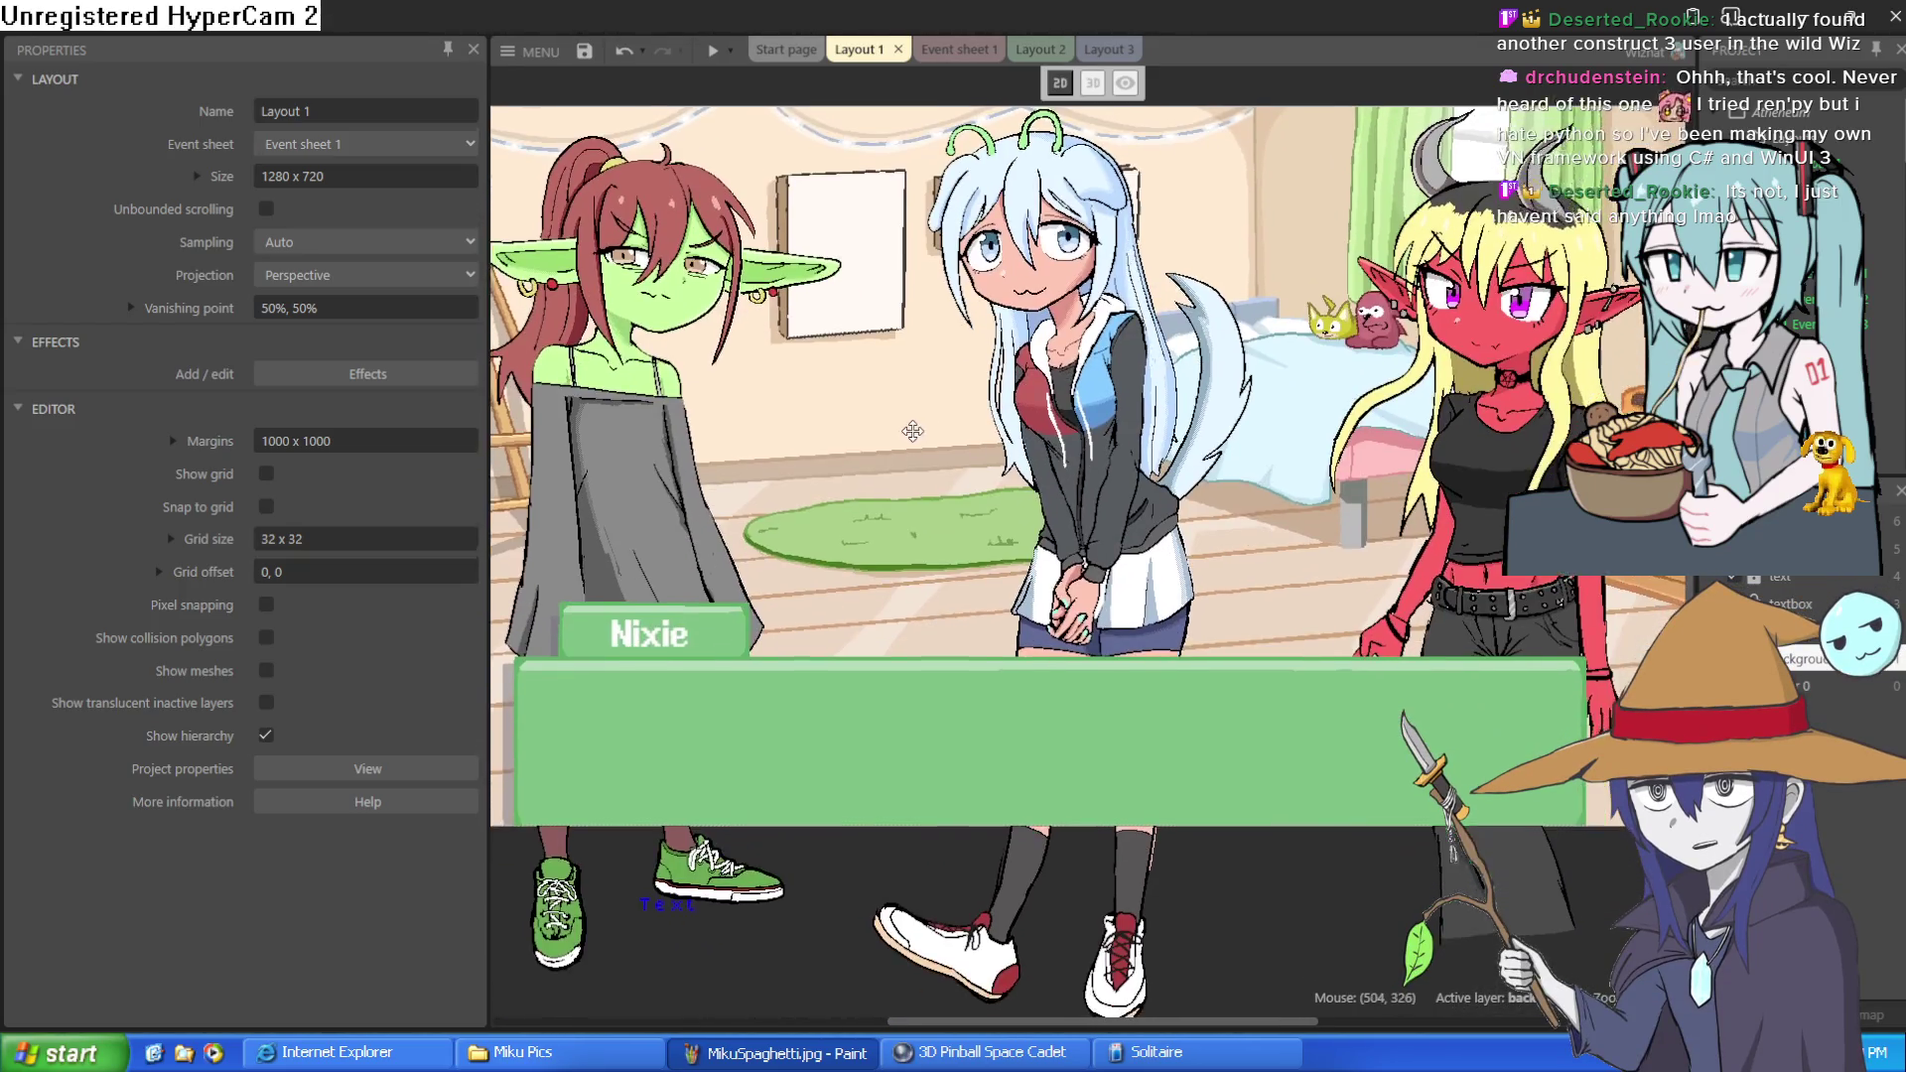
drag(931, 386, 935, 395)
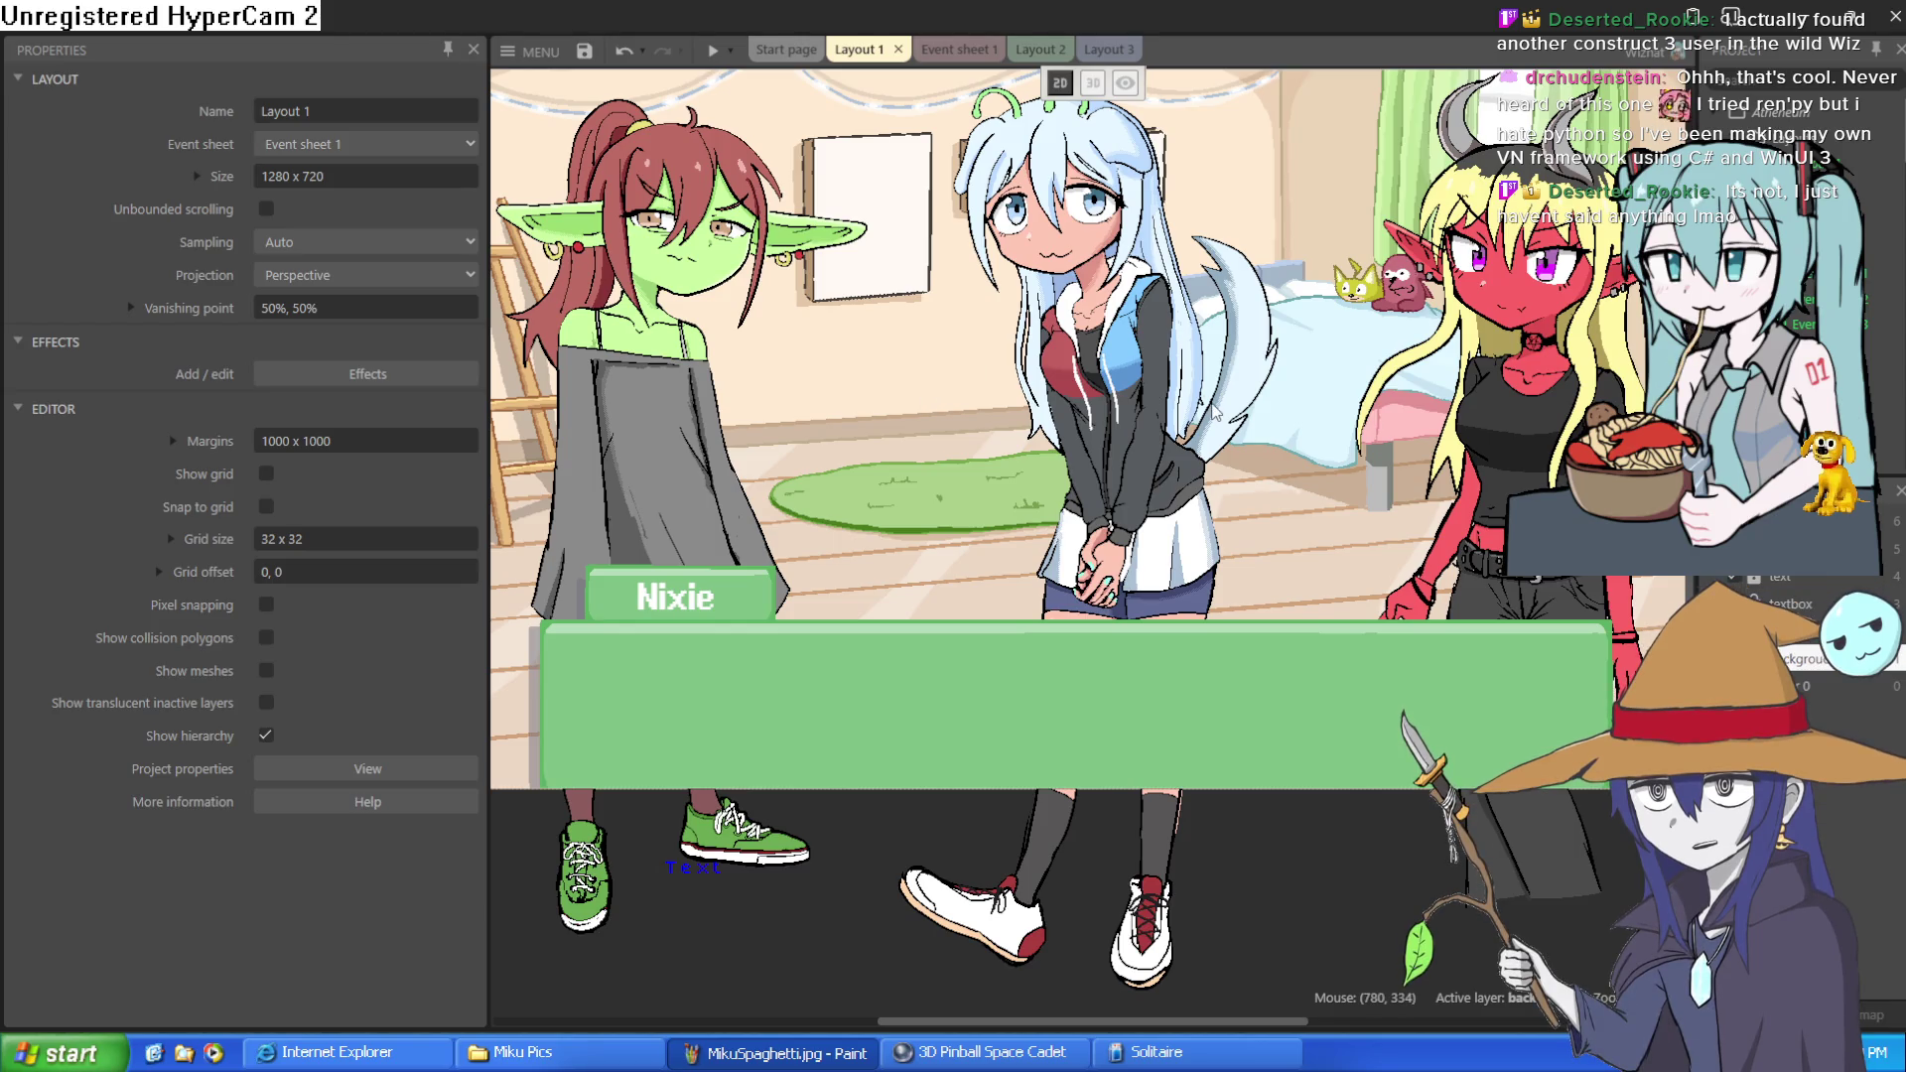
click(1128, 496)
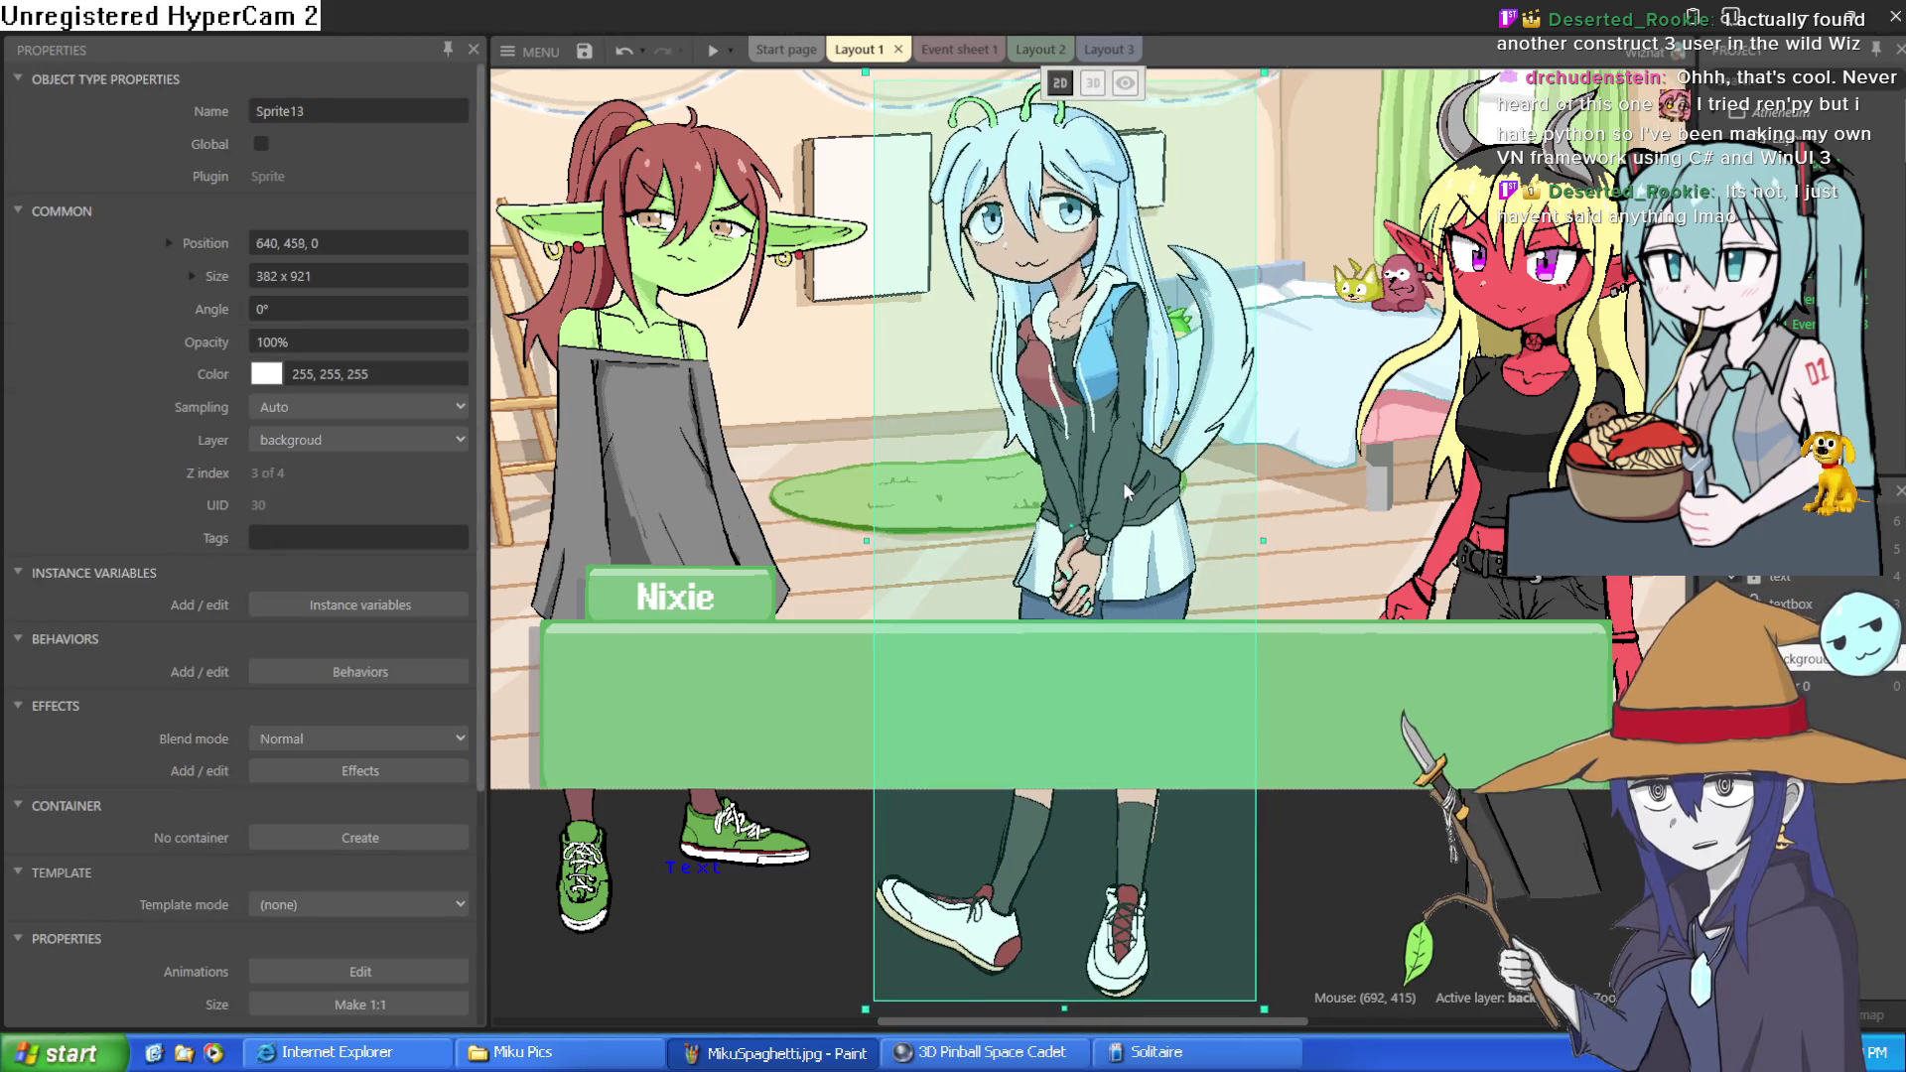
drag(1123, 481, 1116, 480)
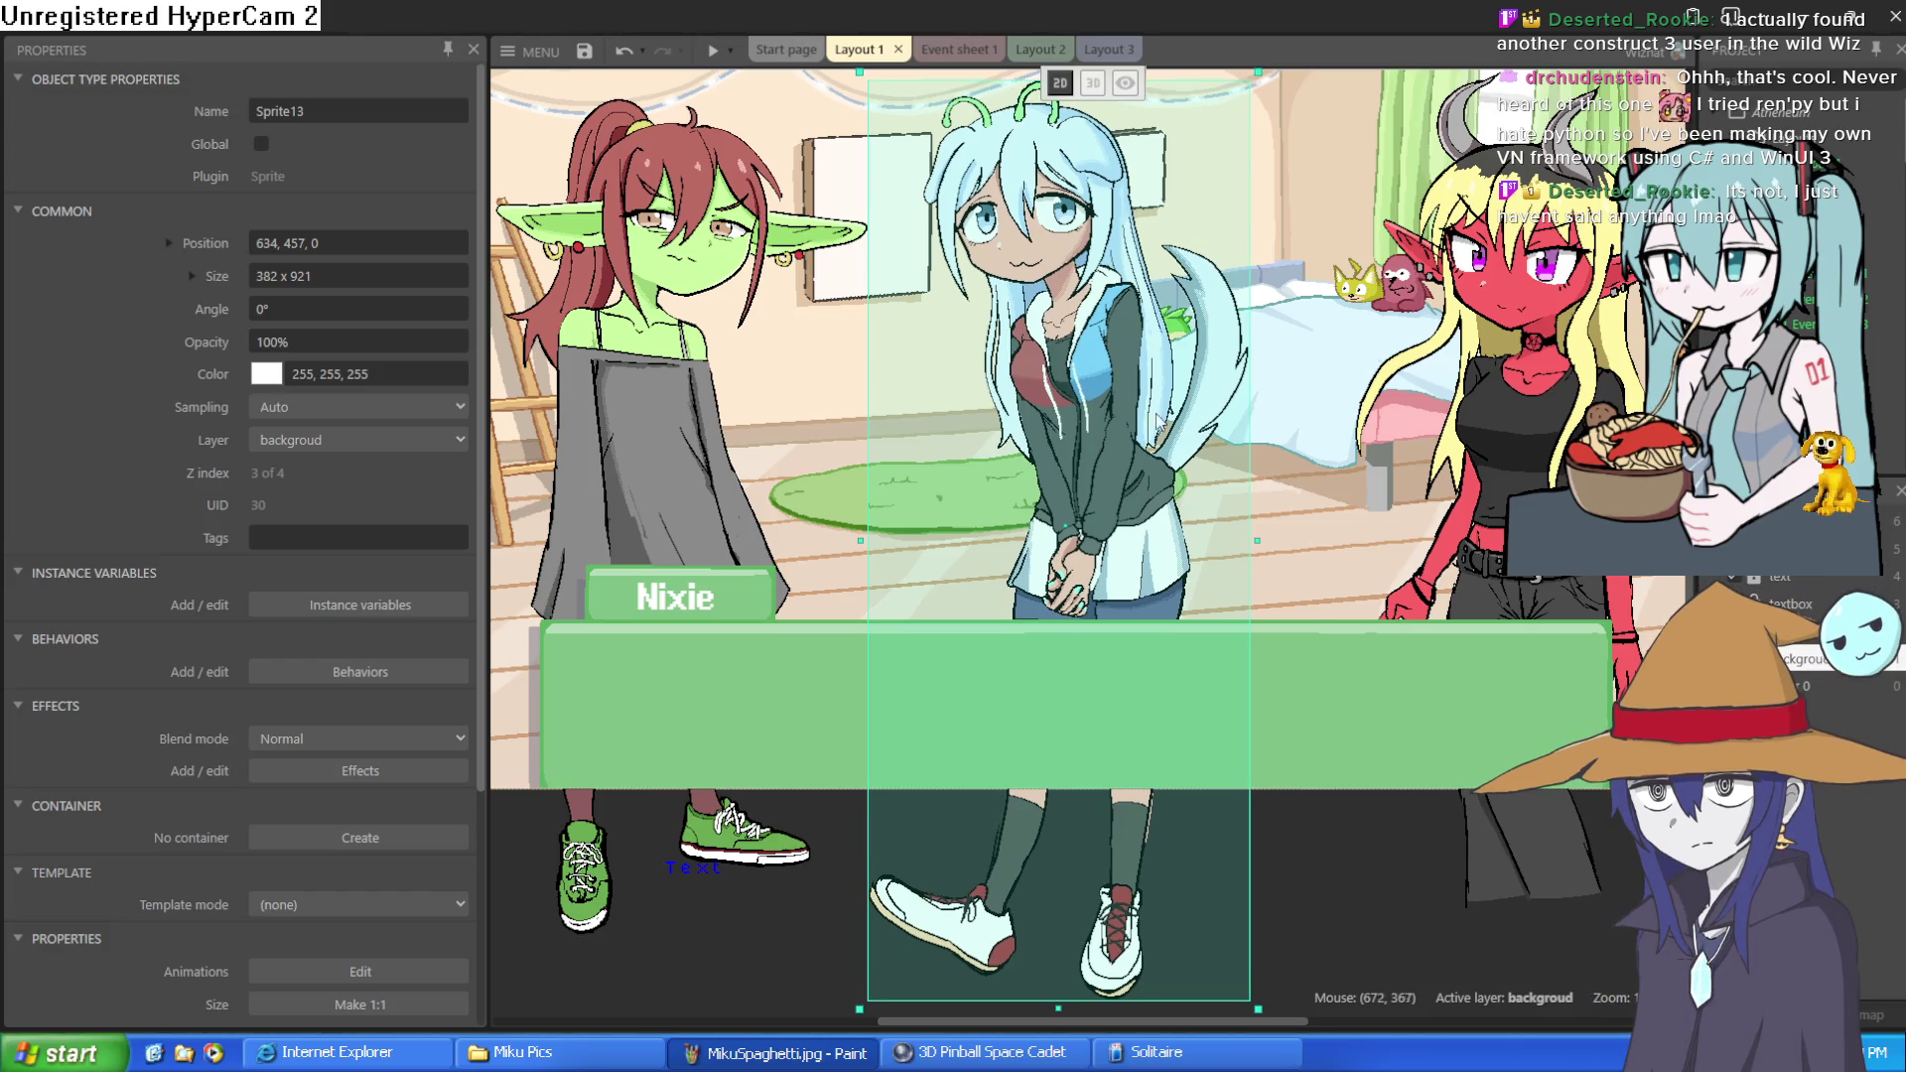
Deselect the sprite, pan the Layout 1 view upward, then bring up the Layout 2 bus-stop scene
scroll(1101, 248, up, 3)
click(1114, 167)
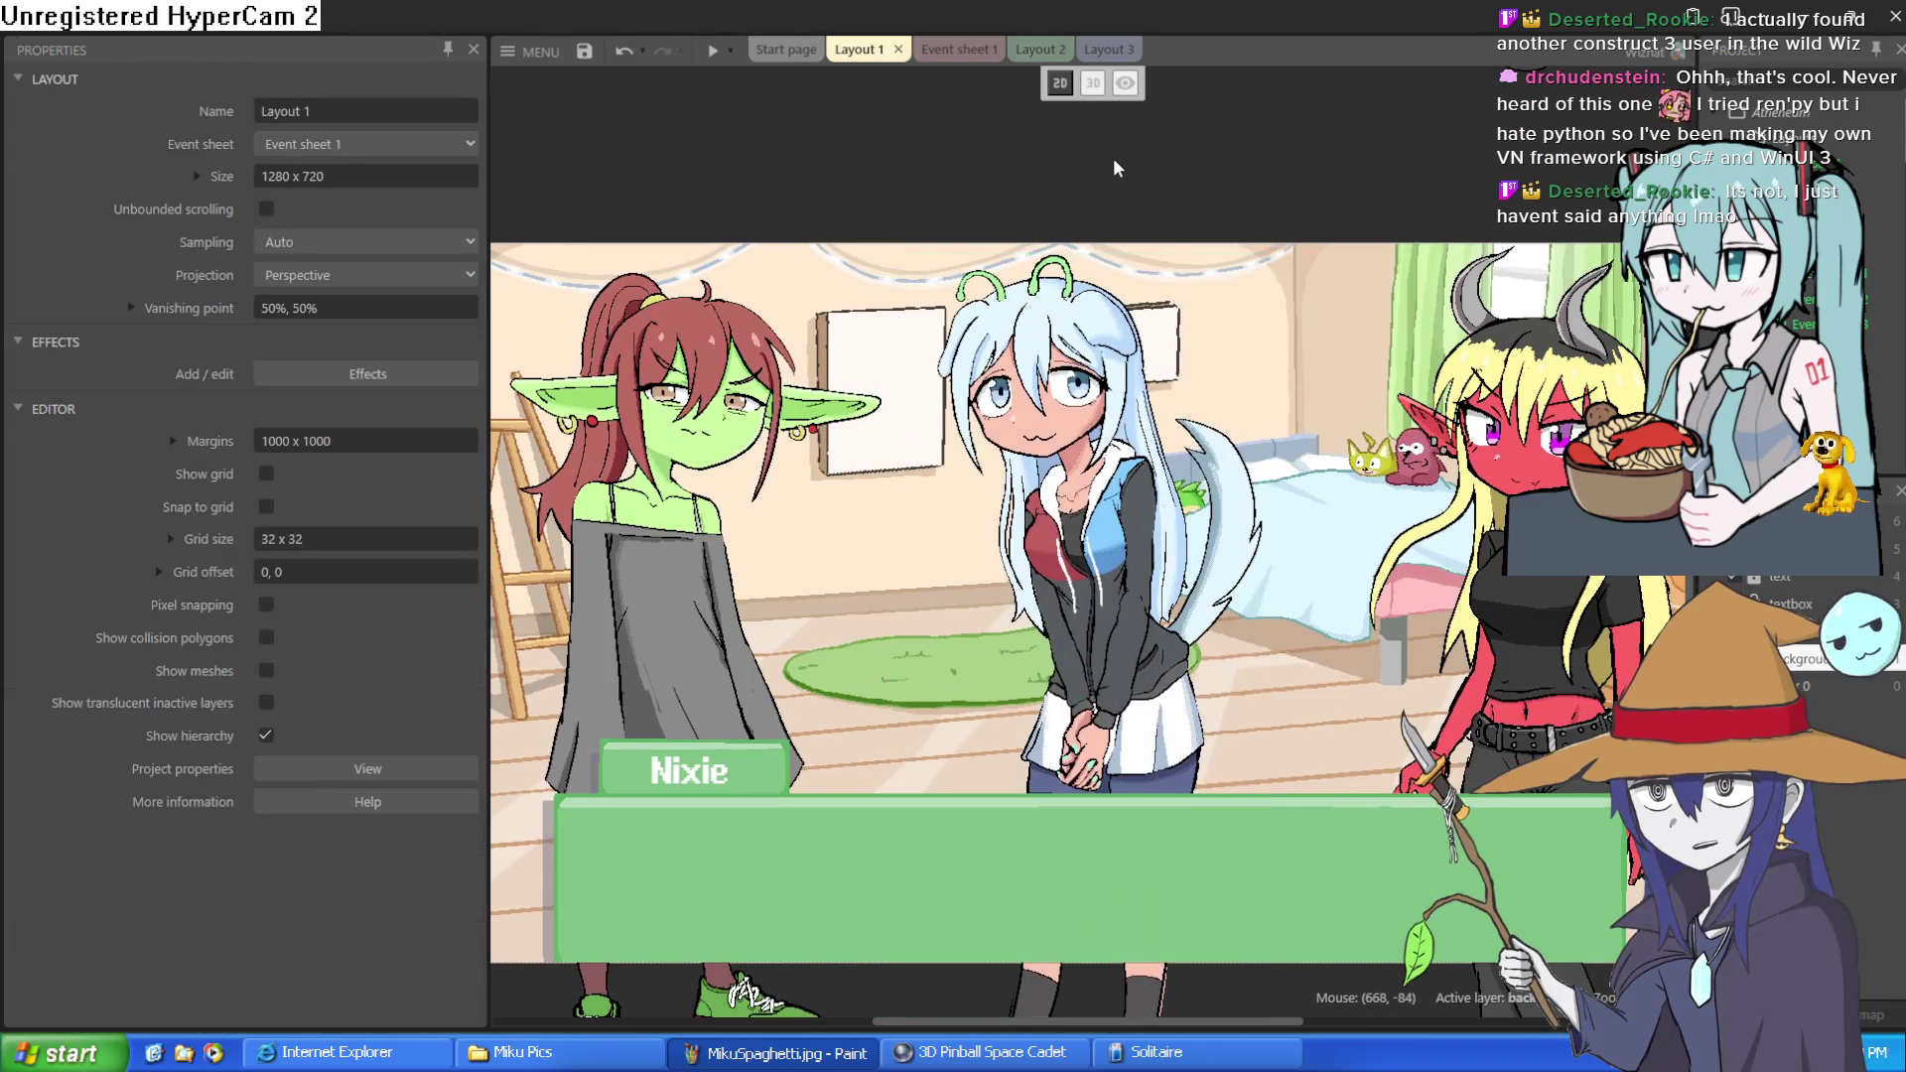
mouse_move(1106, 172)
mouse_down()
mouse_move(1135, 170)
mouse_move(1110, 132)
mouse_up()
drag(1175, 217, 1172, 189)
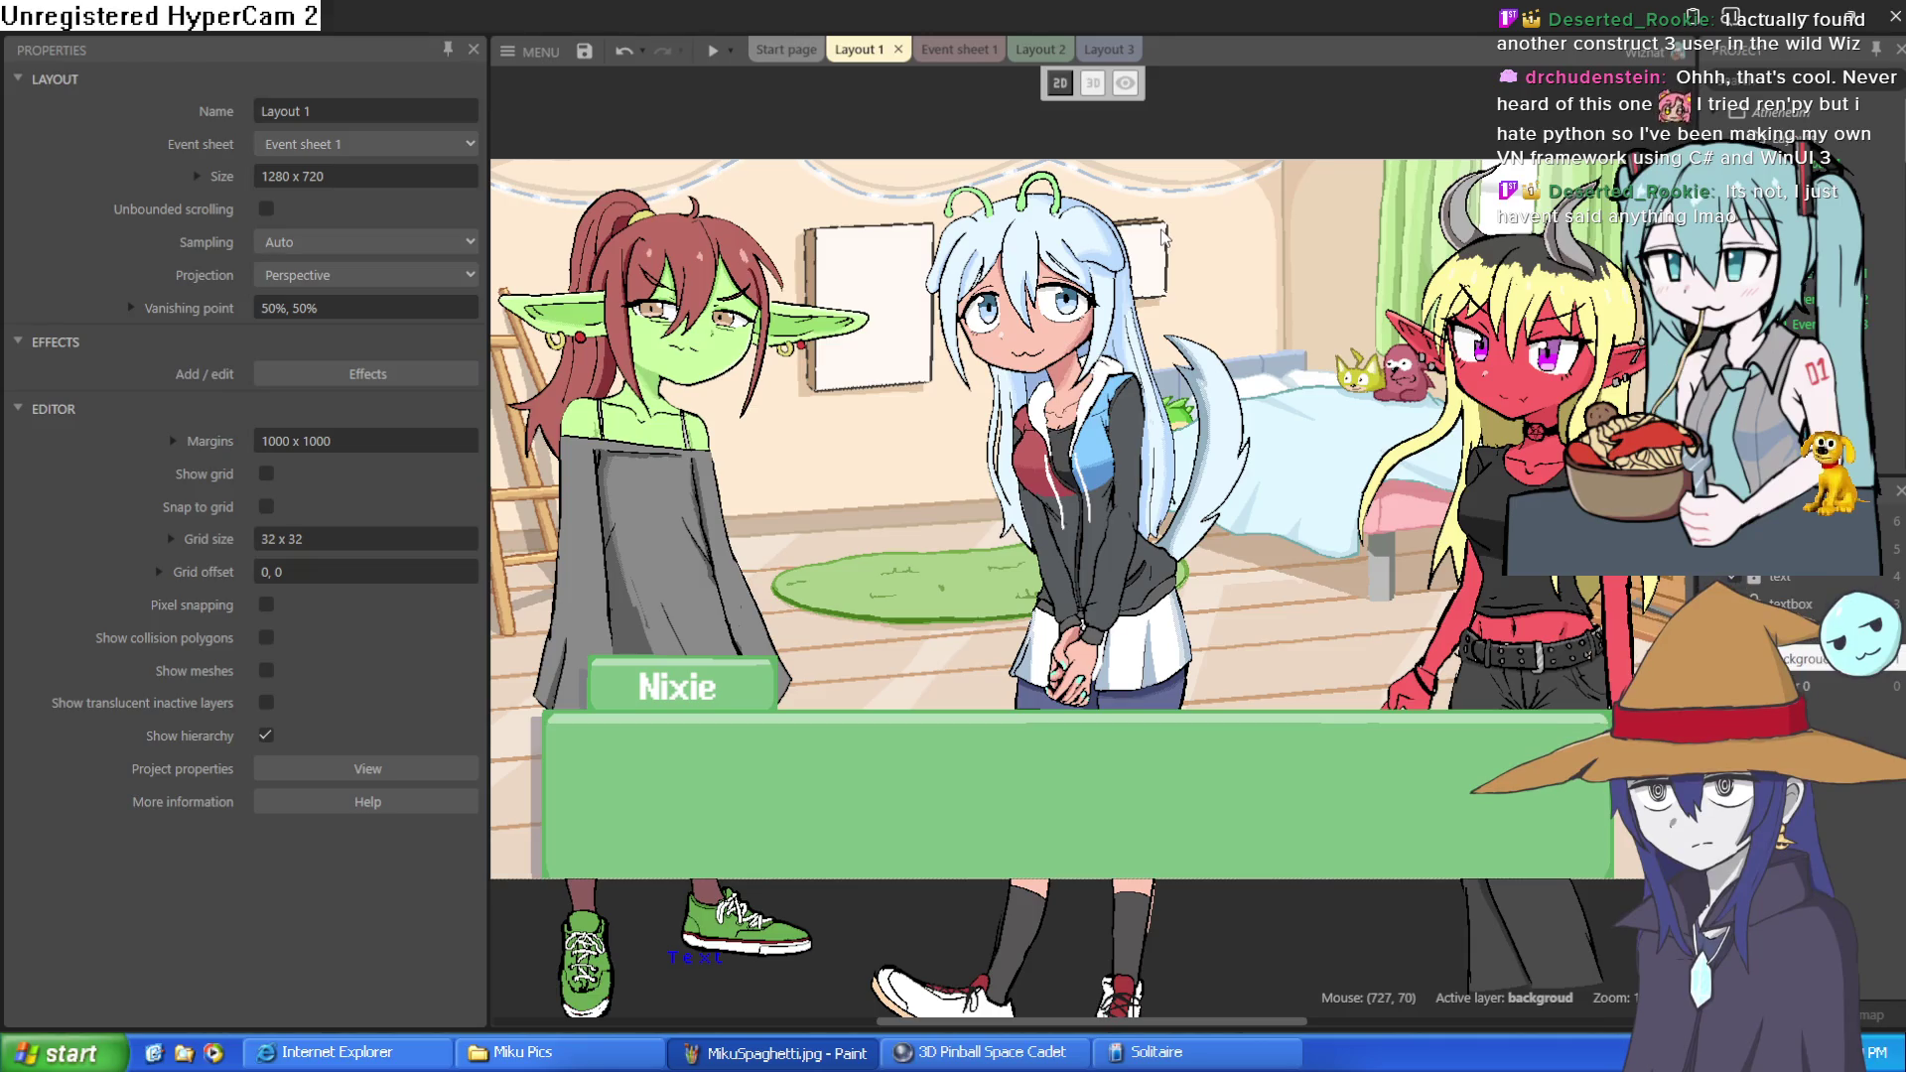
click(1036, 55)
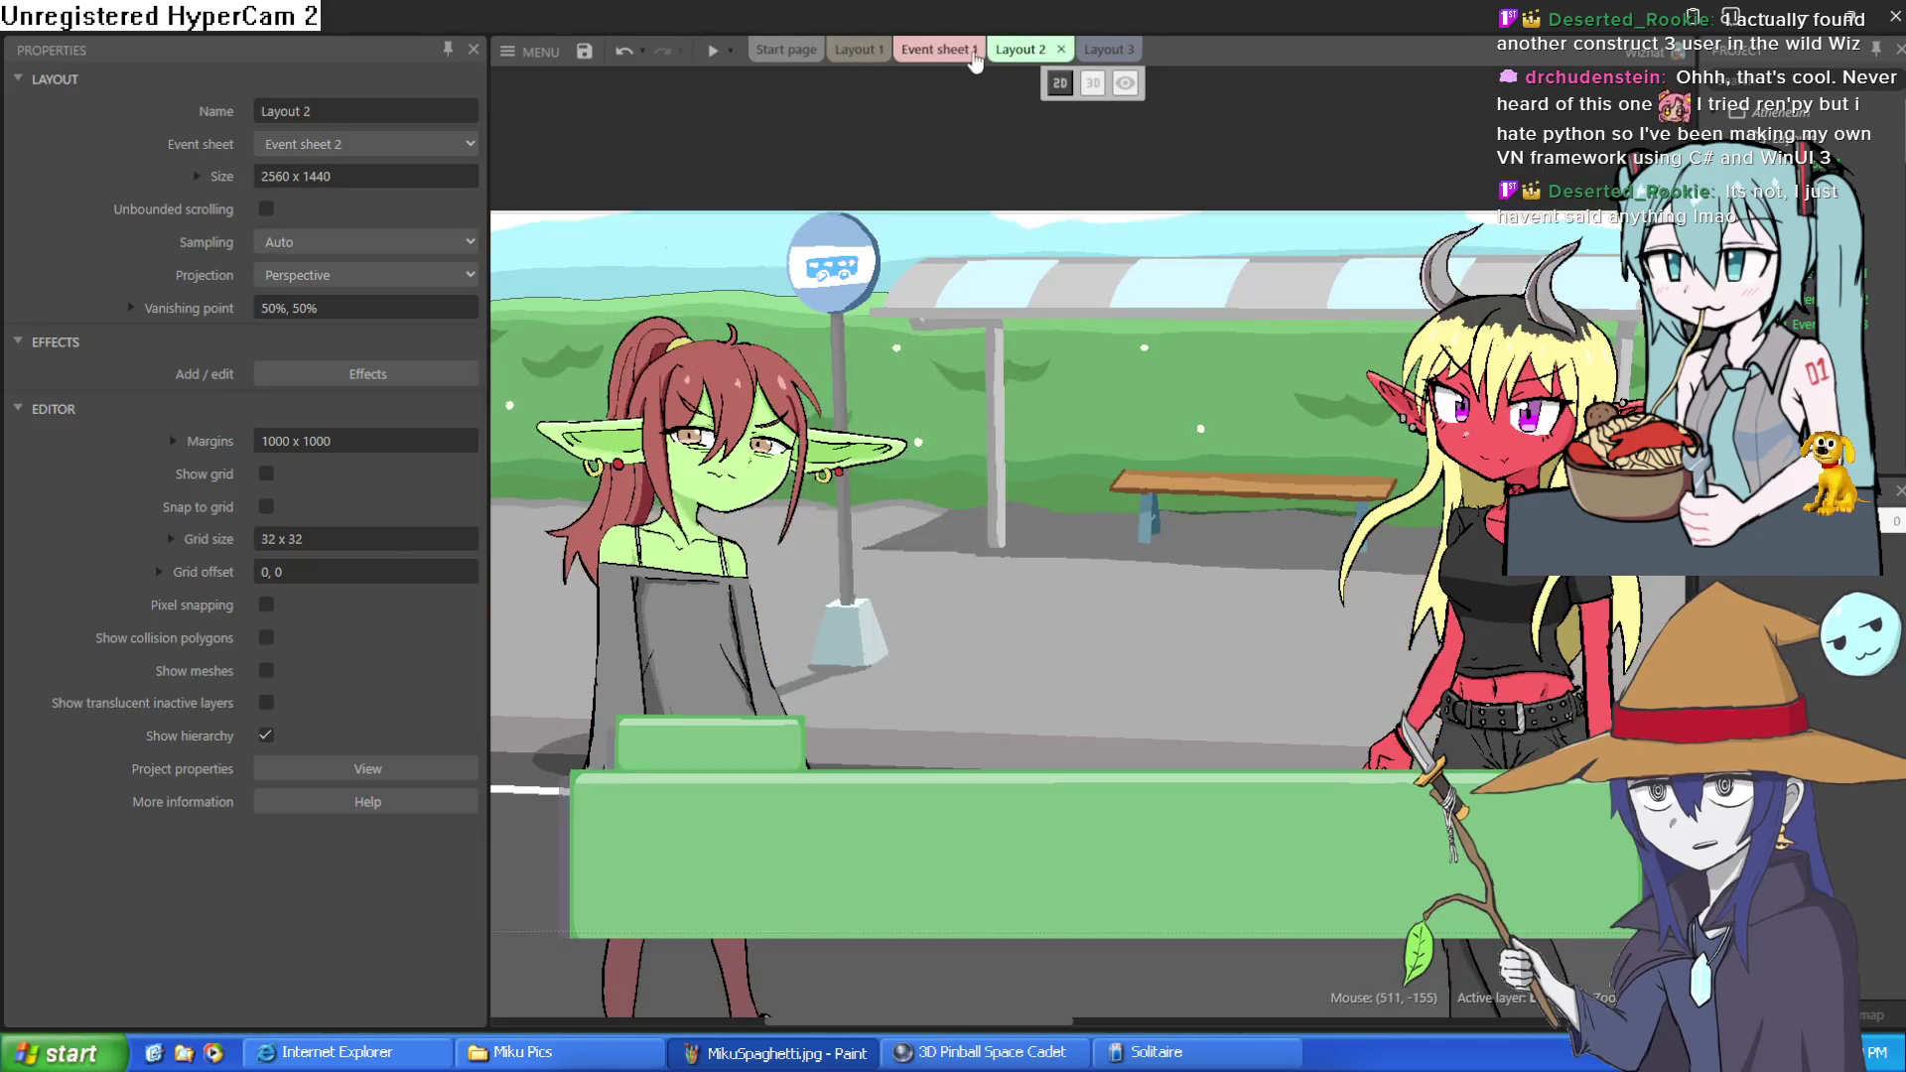
click(956, 54)
click(1102, 52)
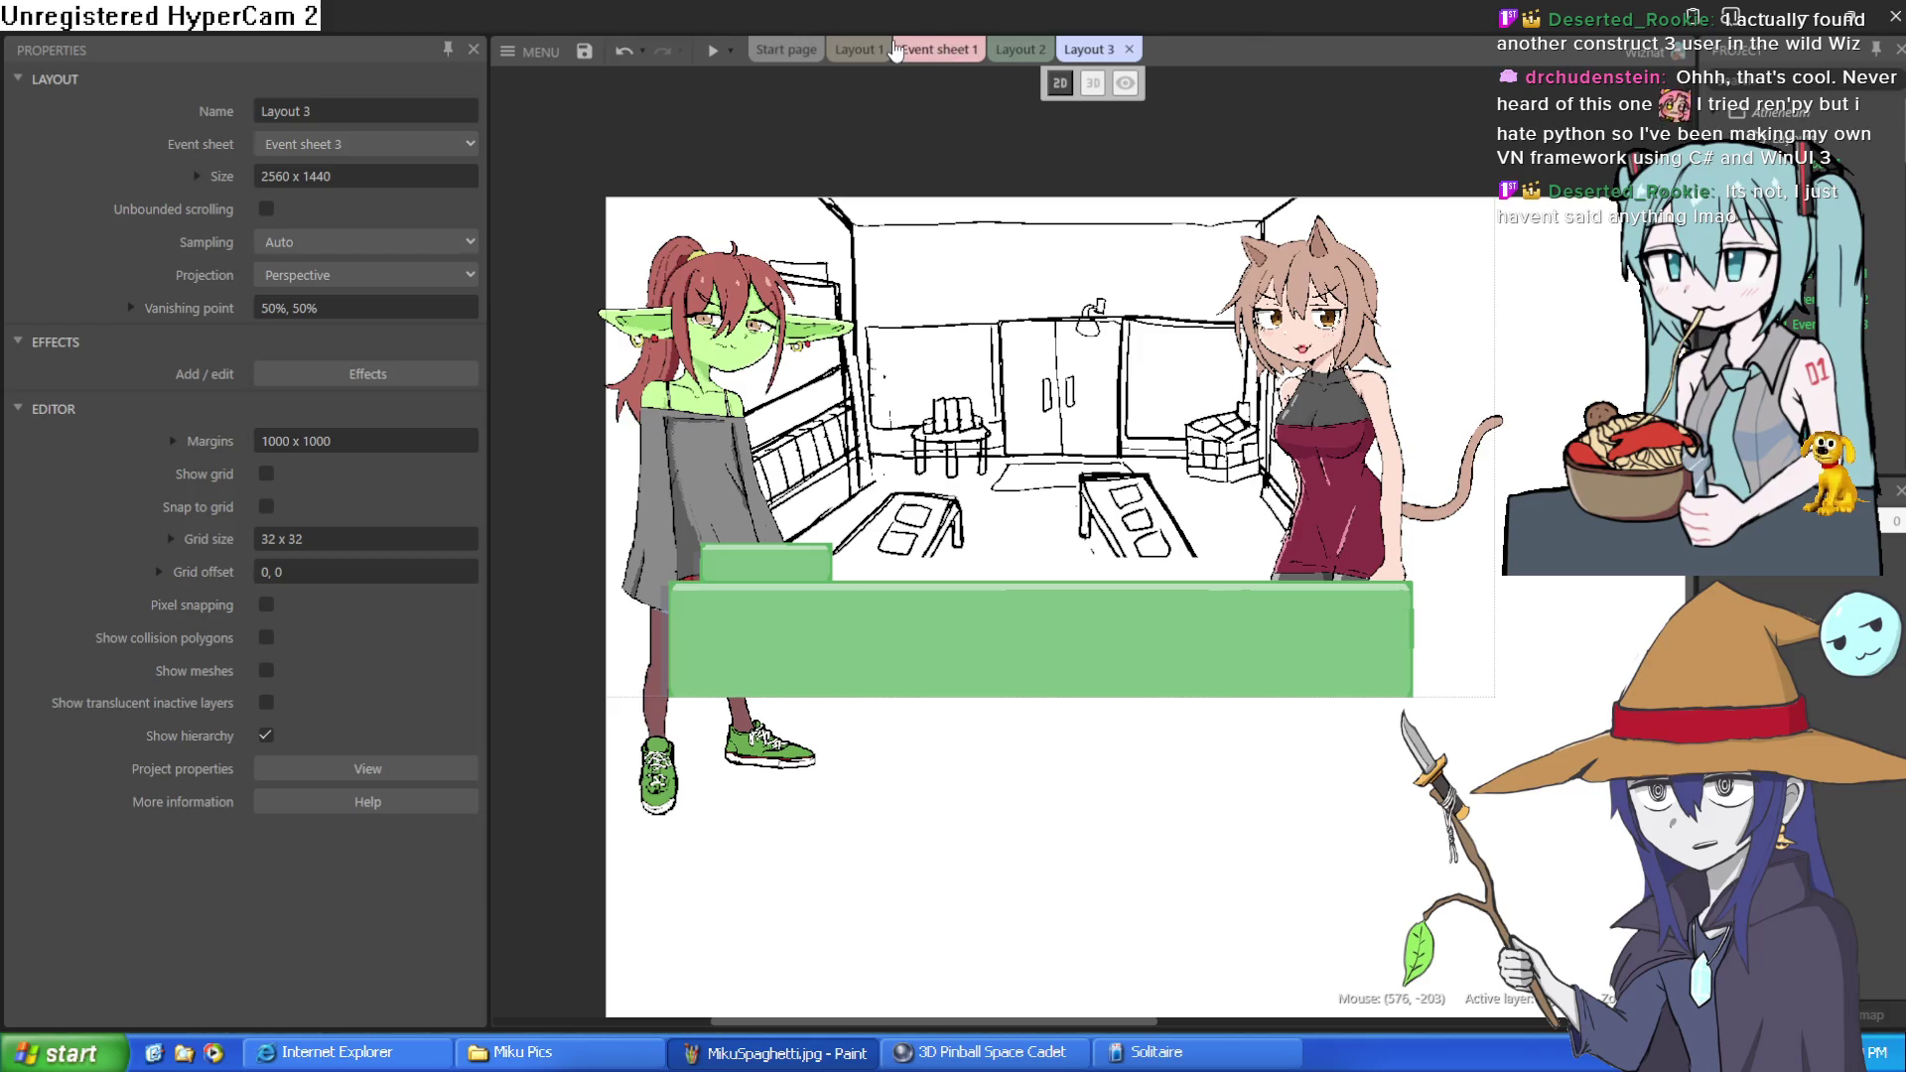
click(918, 55)
scroll(1042, 201, down, 3)
scroll(1062, 198, up, 3)
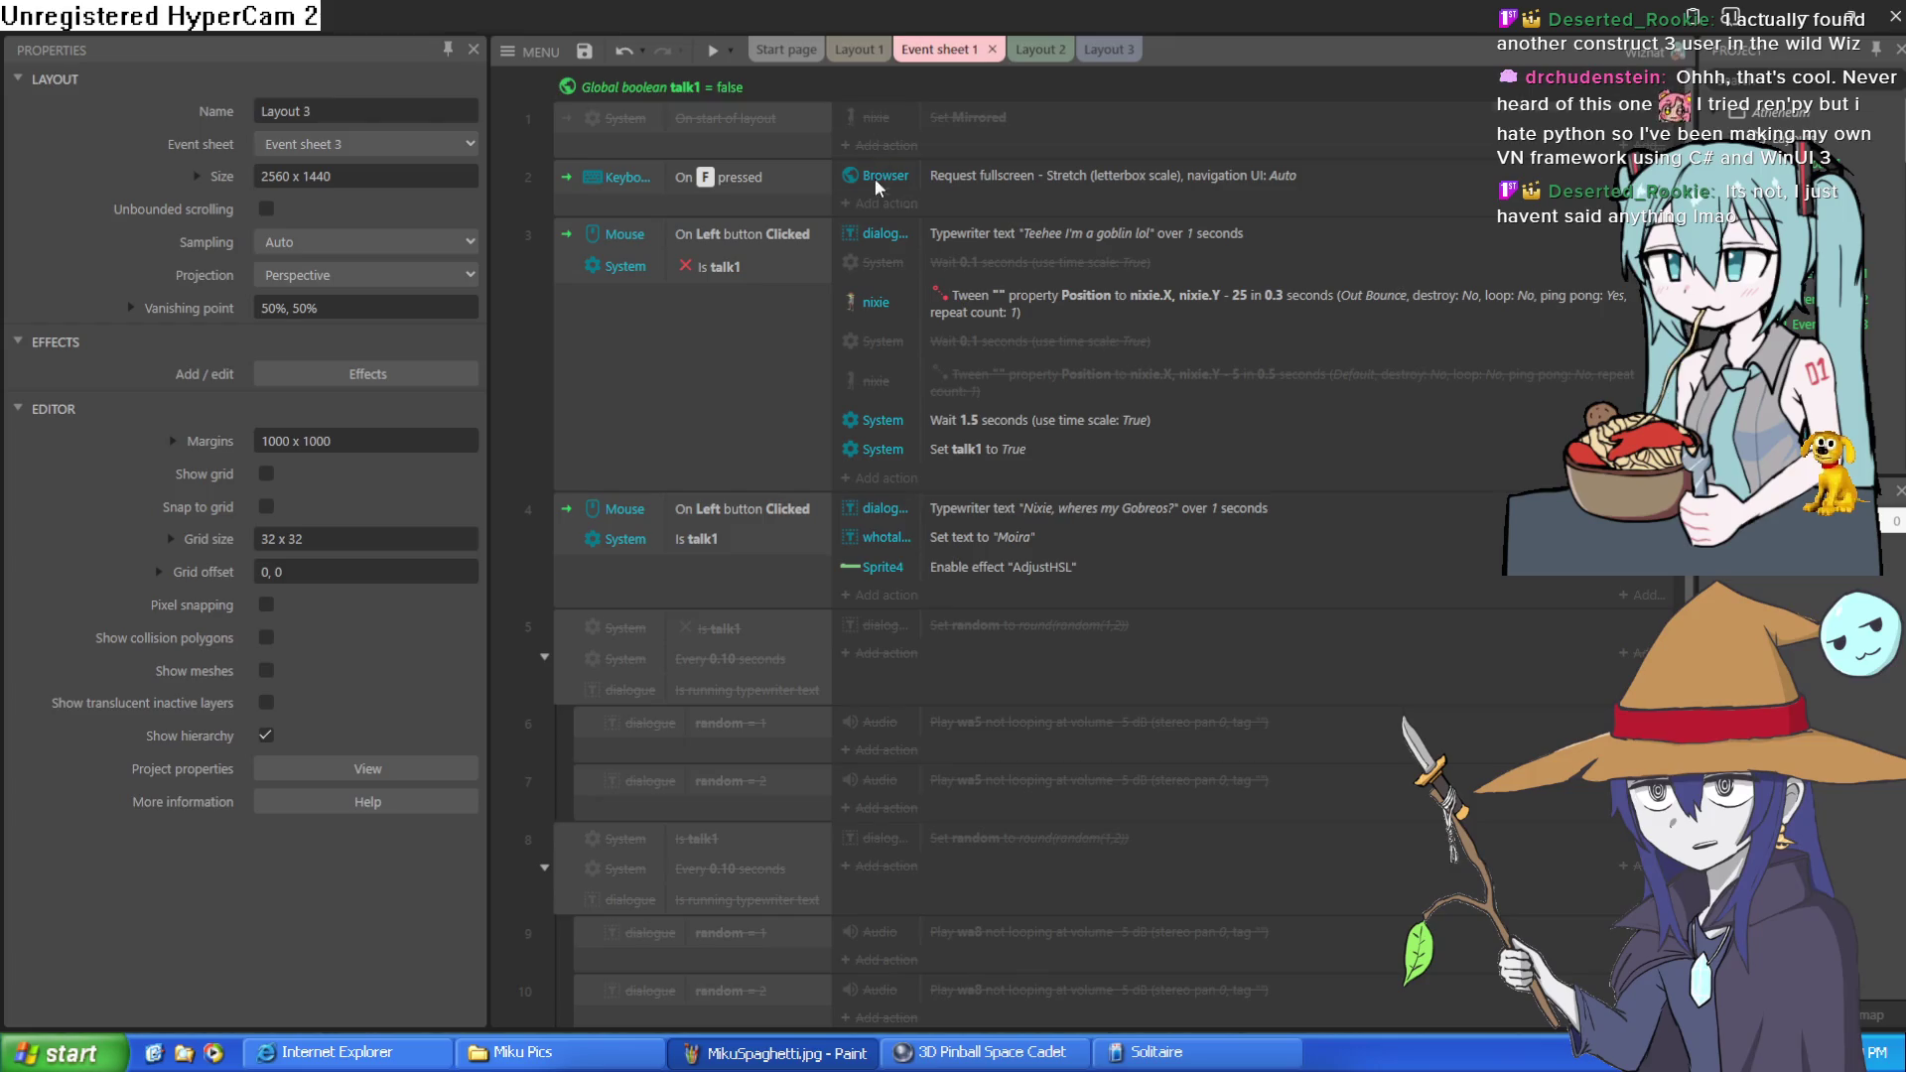
scroll(1020, 397, down, 3)
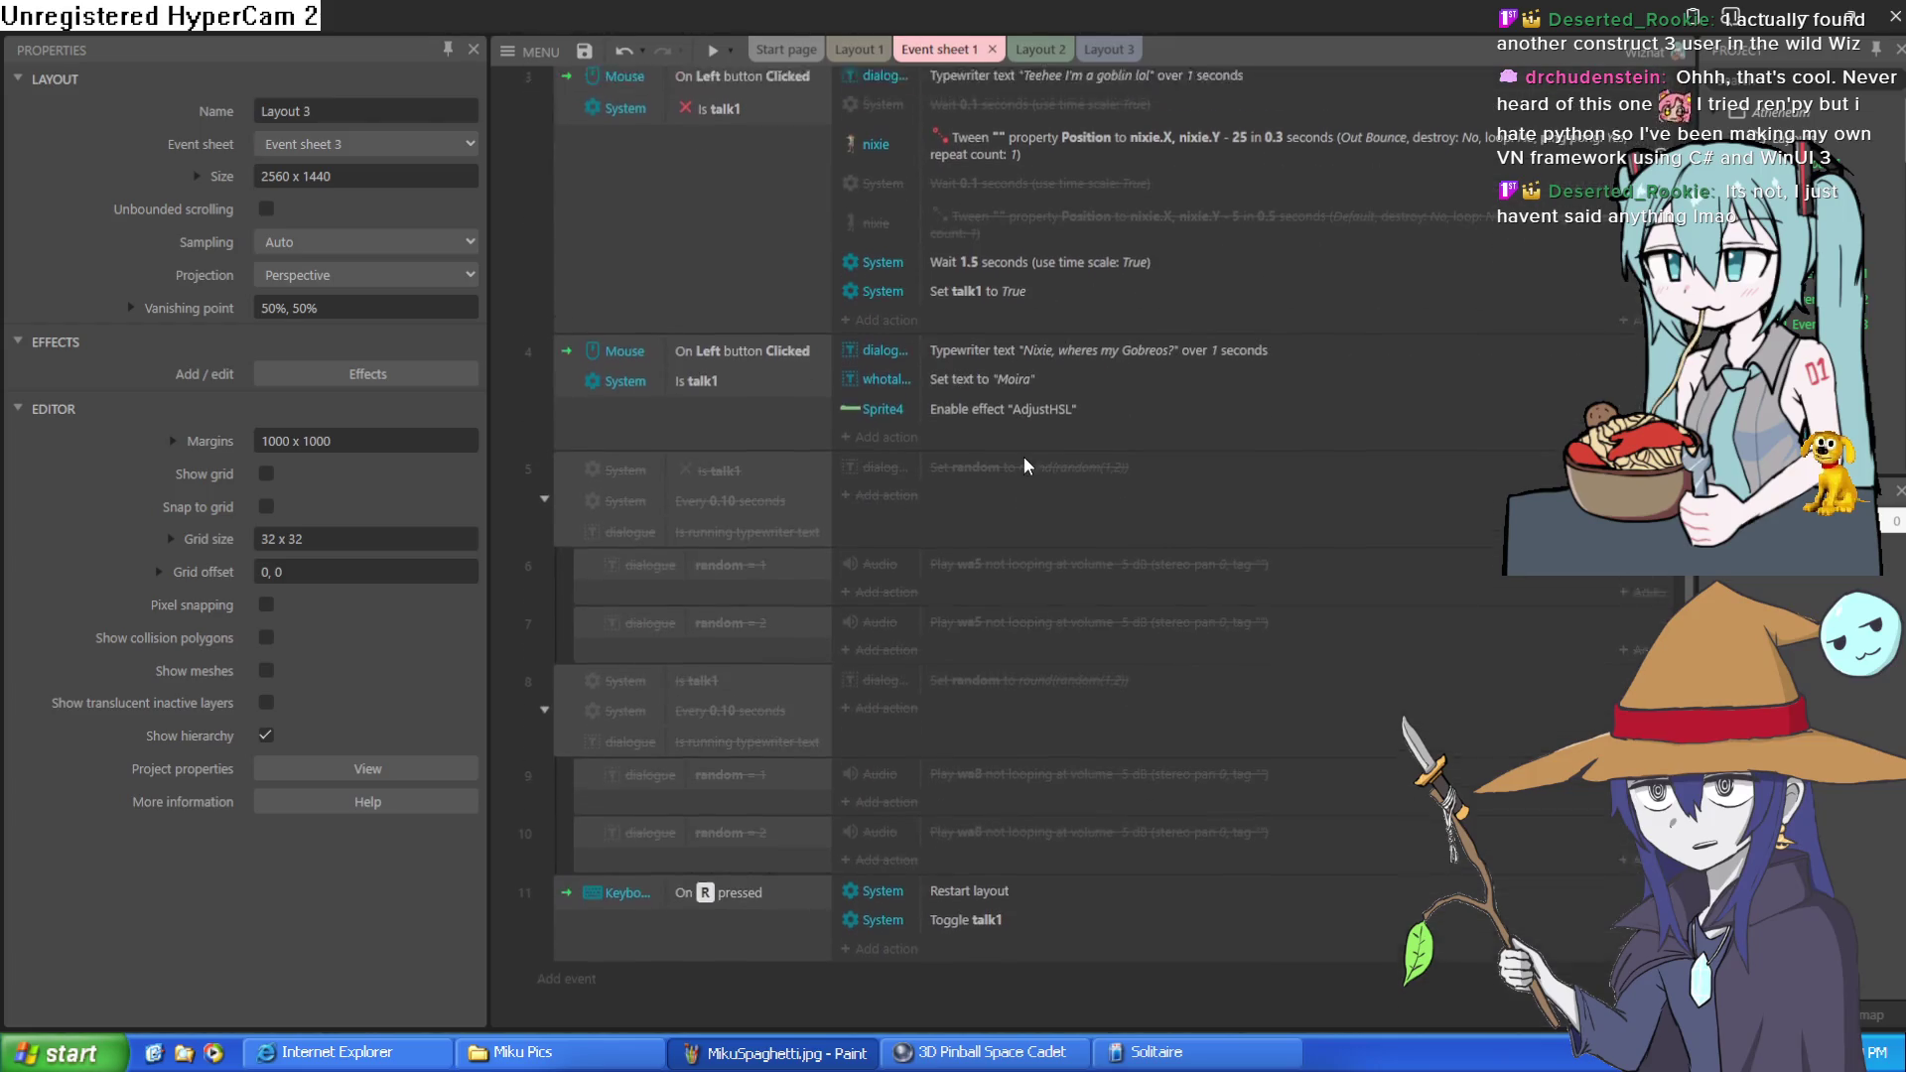
scroll(1031, 422, up, 3)
scroll(894, 487, down, 3)
scroll(884, 446, up, 3)
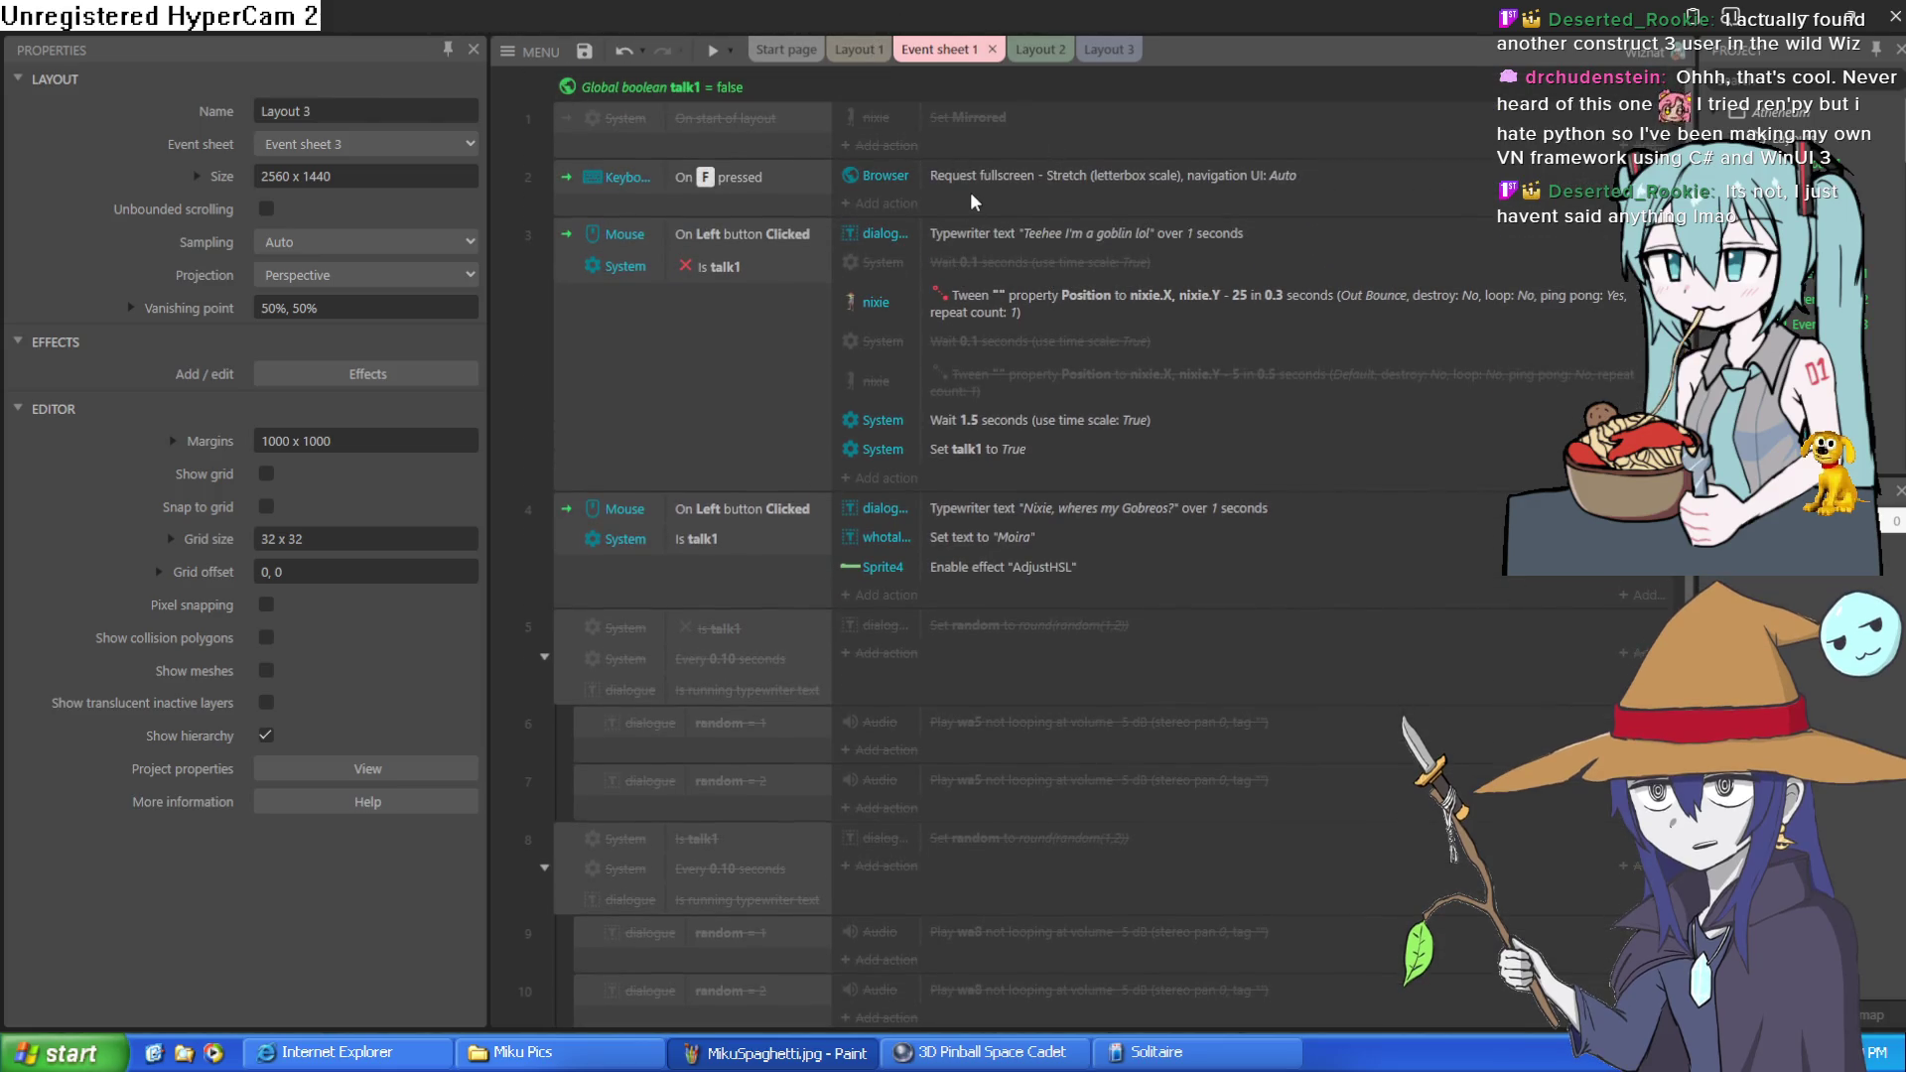
click(765, 377)
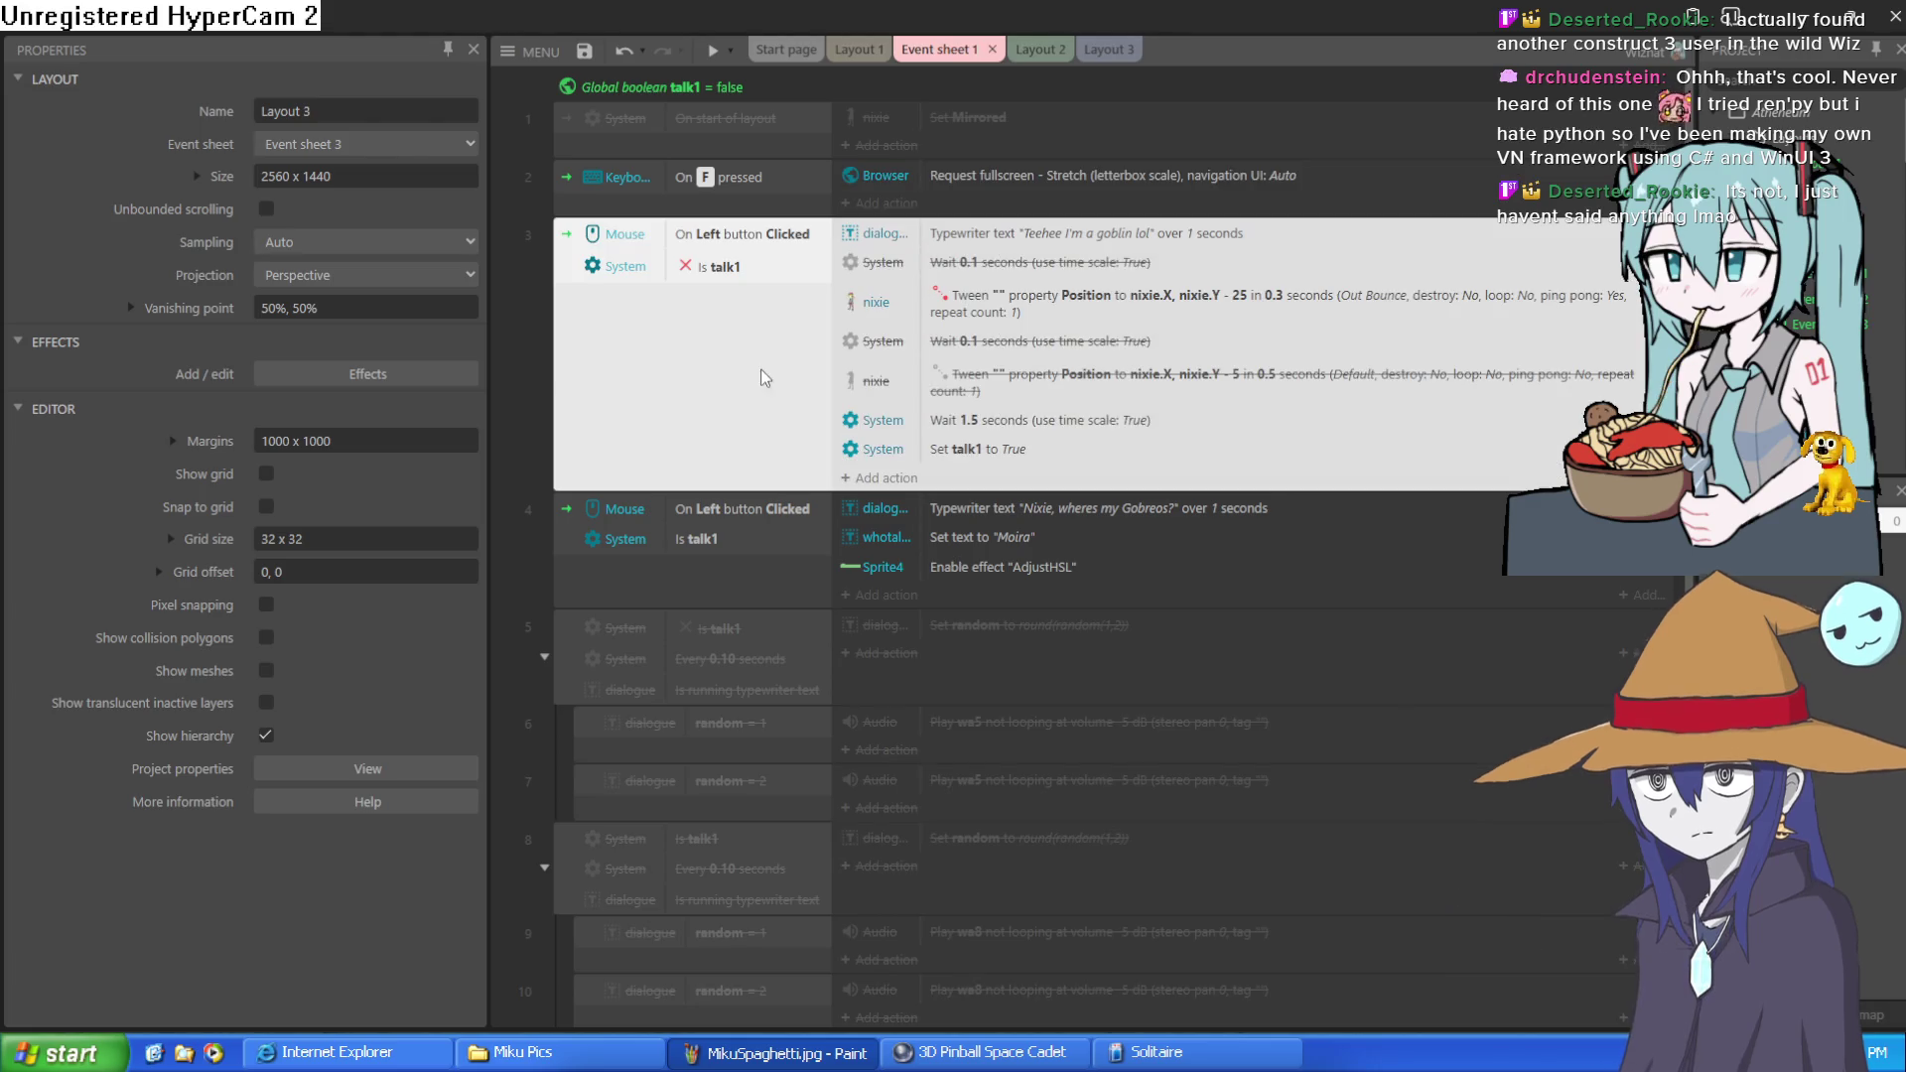
click(700, 563)
click(713, 385)
click(724, 580)
click(734, 424)
click(671, 211)
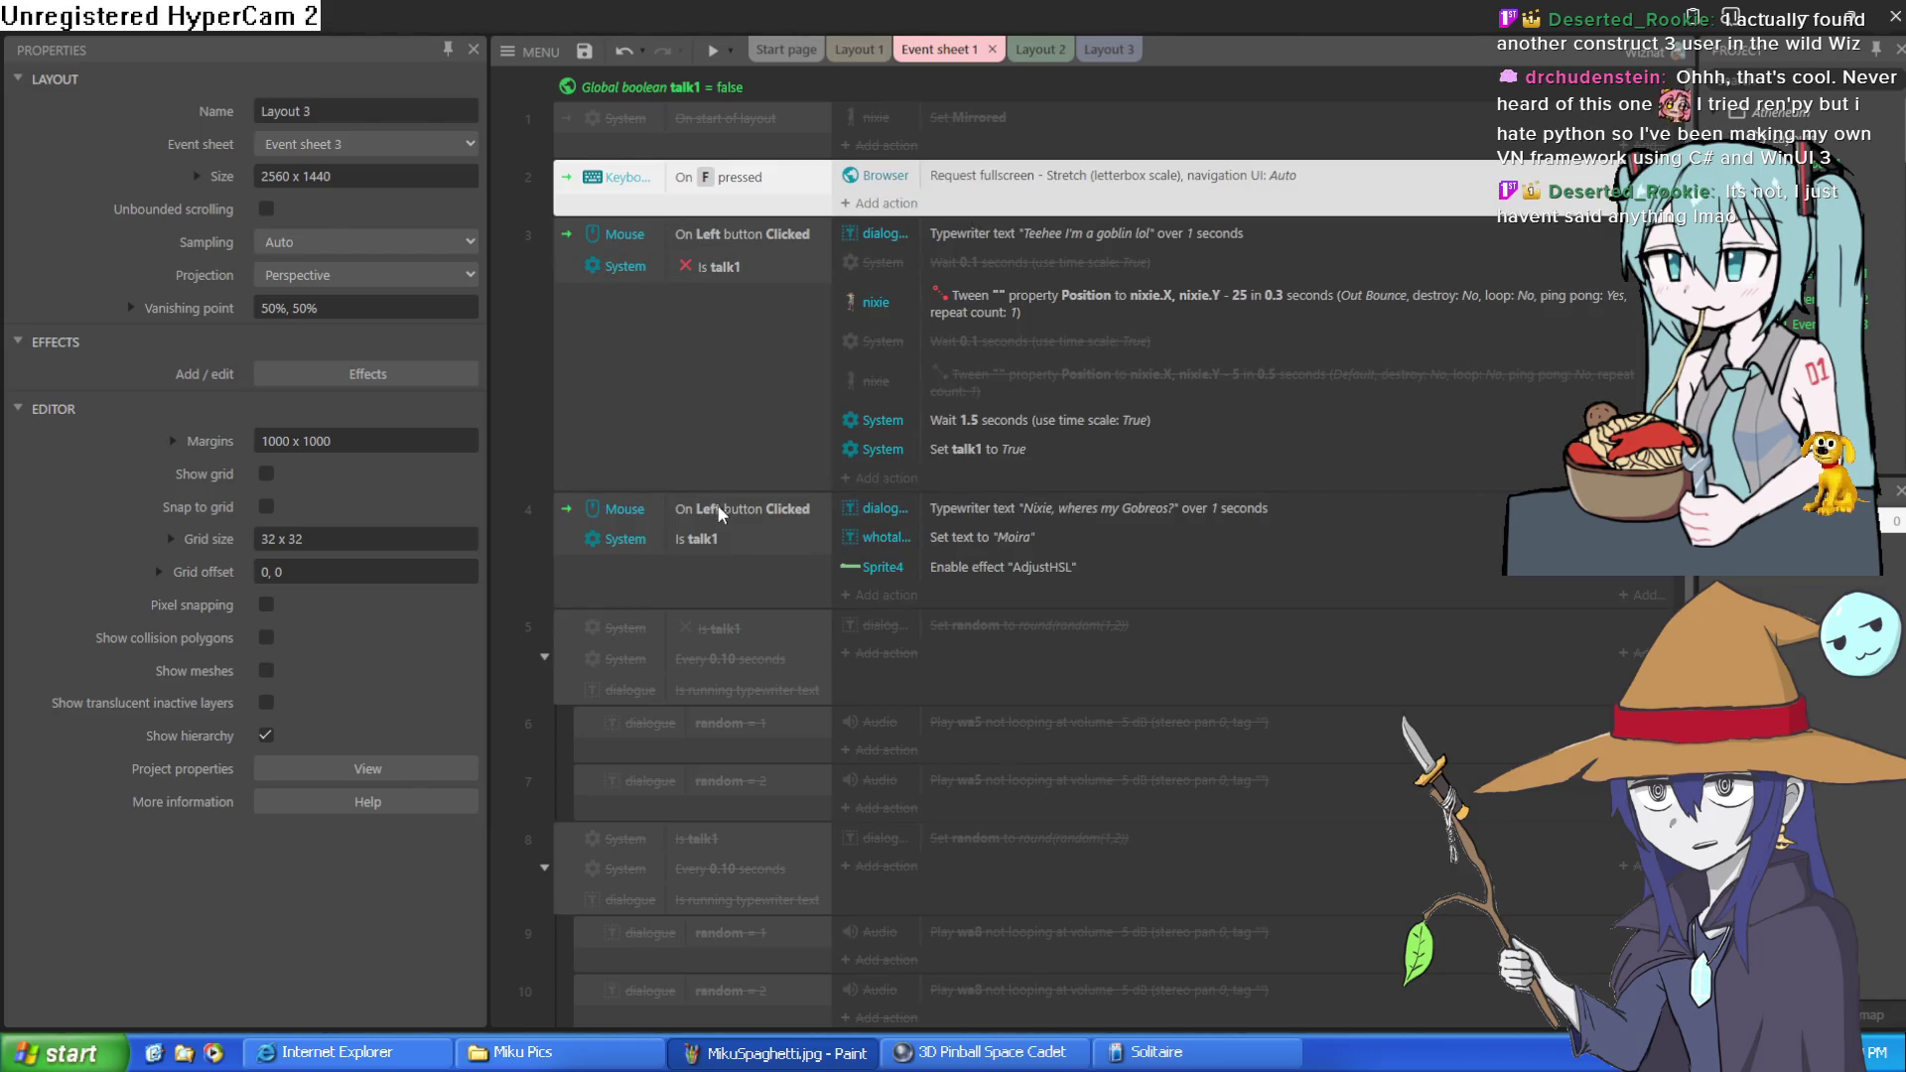
shift+click(710, 454)
click(859, 49)
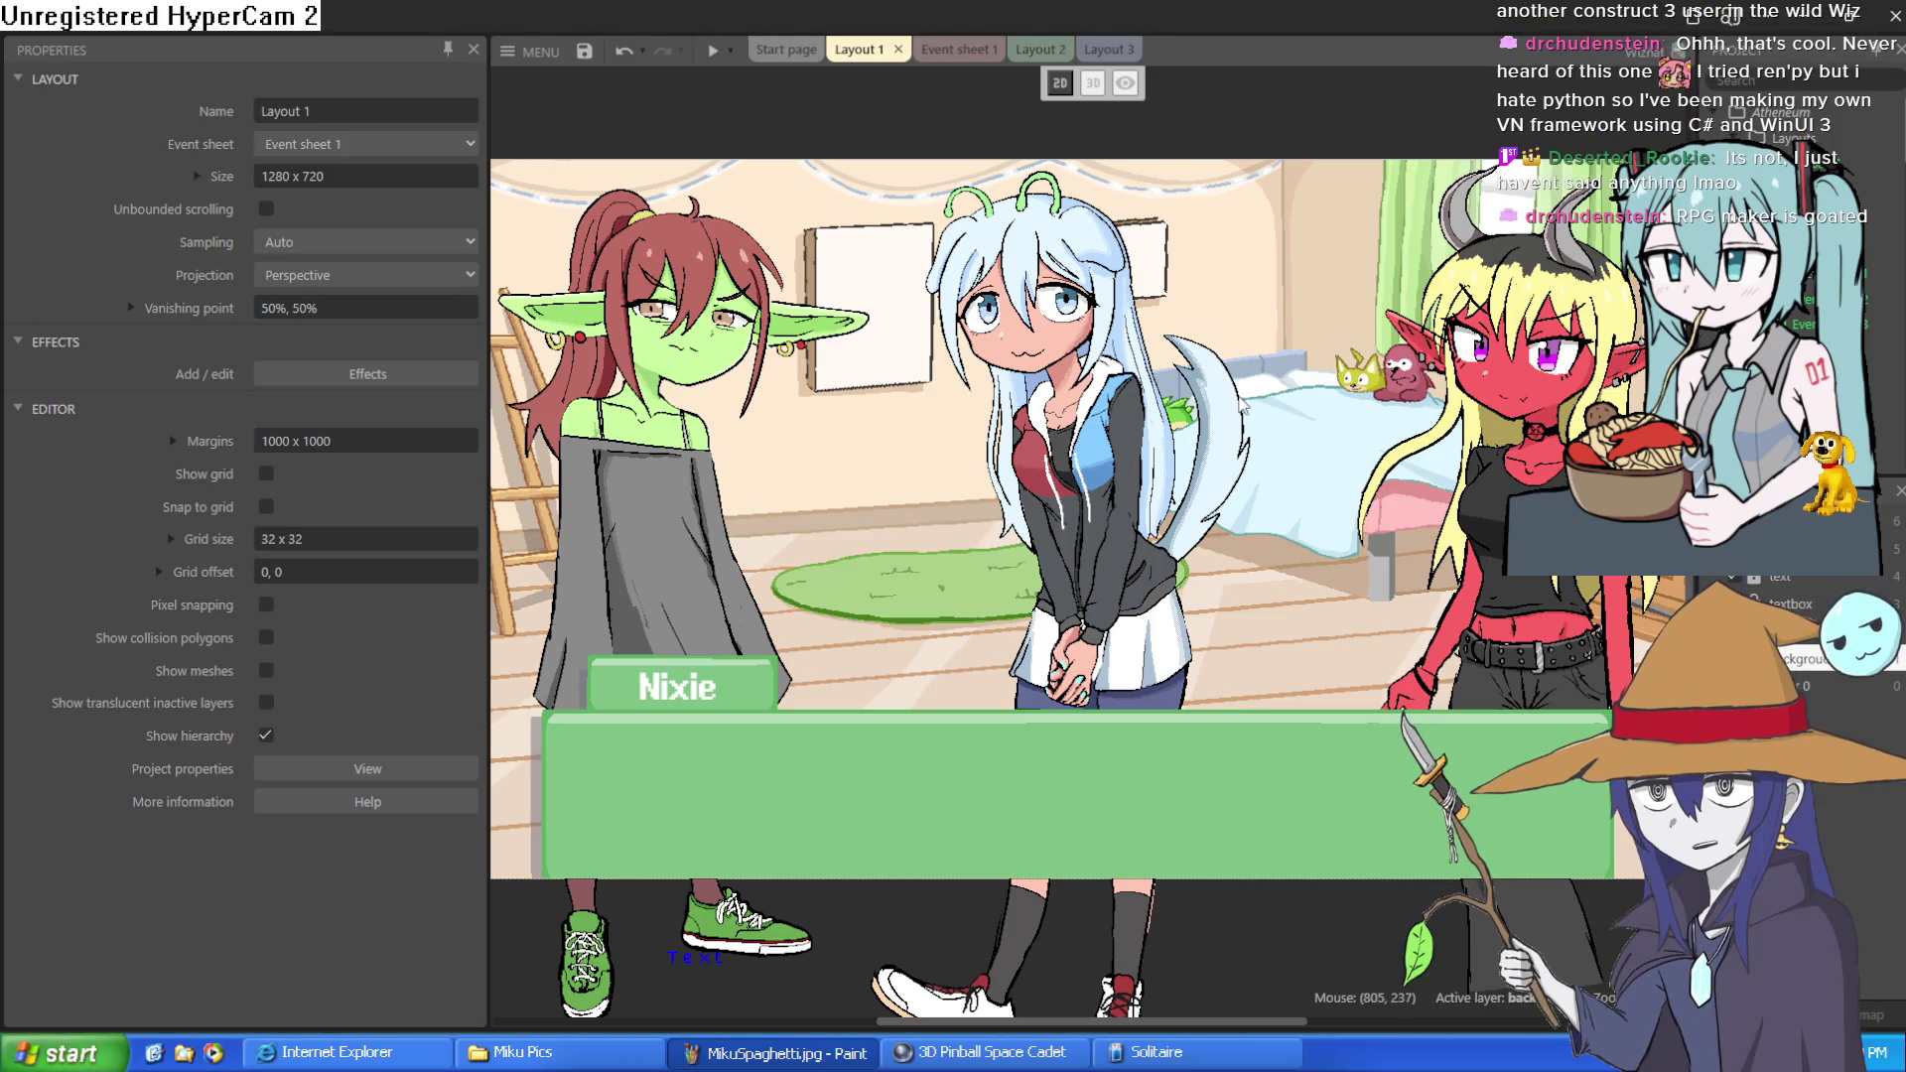
Open the blue-haired girl copy's image for editing and pick a slightly brighter purple
double_click(1181, 444)
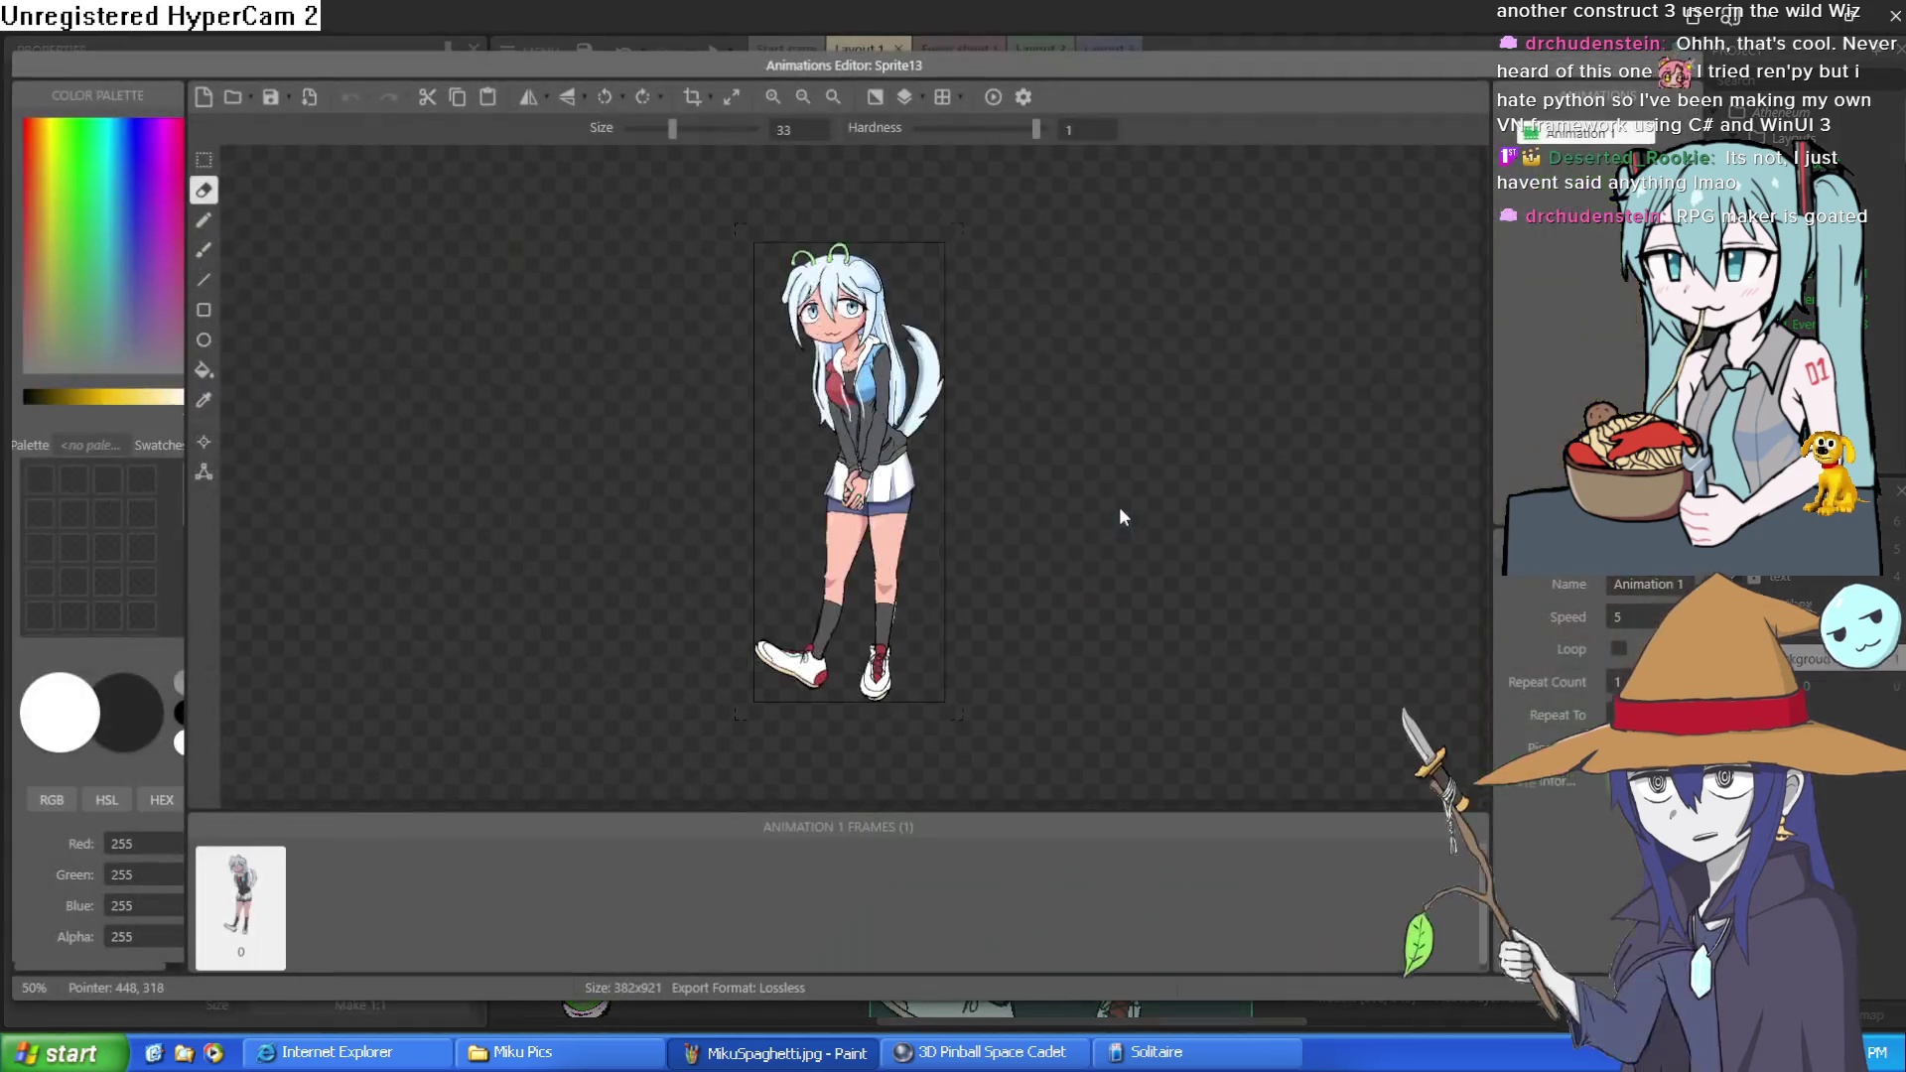
scroll(910, 398, up, 3)
scroll(953, 401, up, 3)
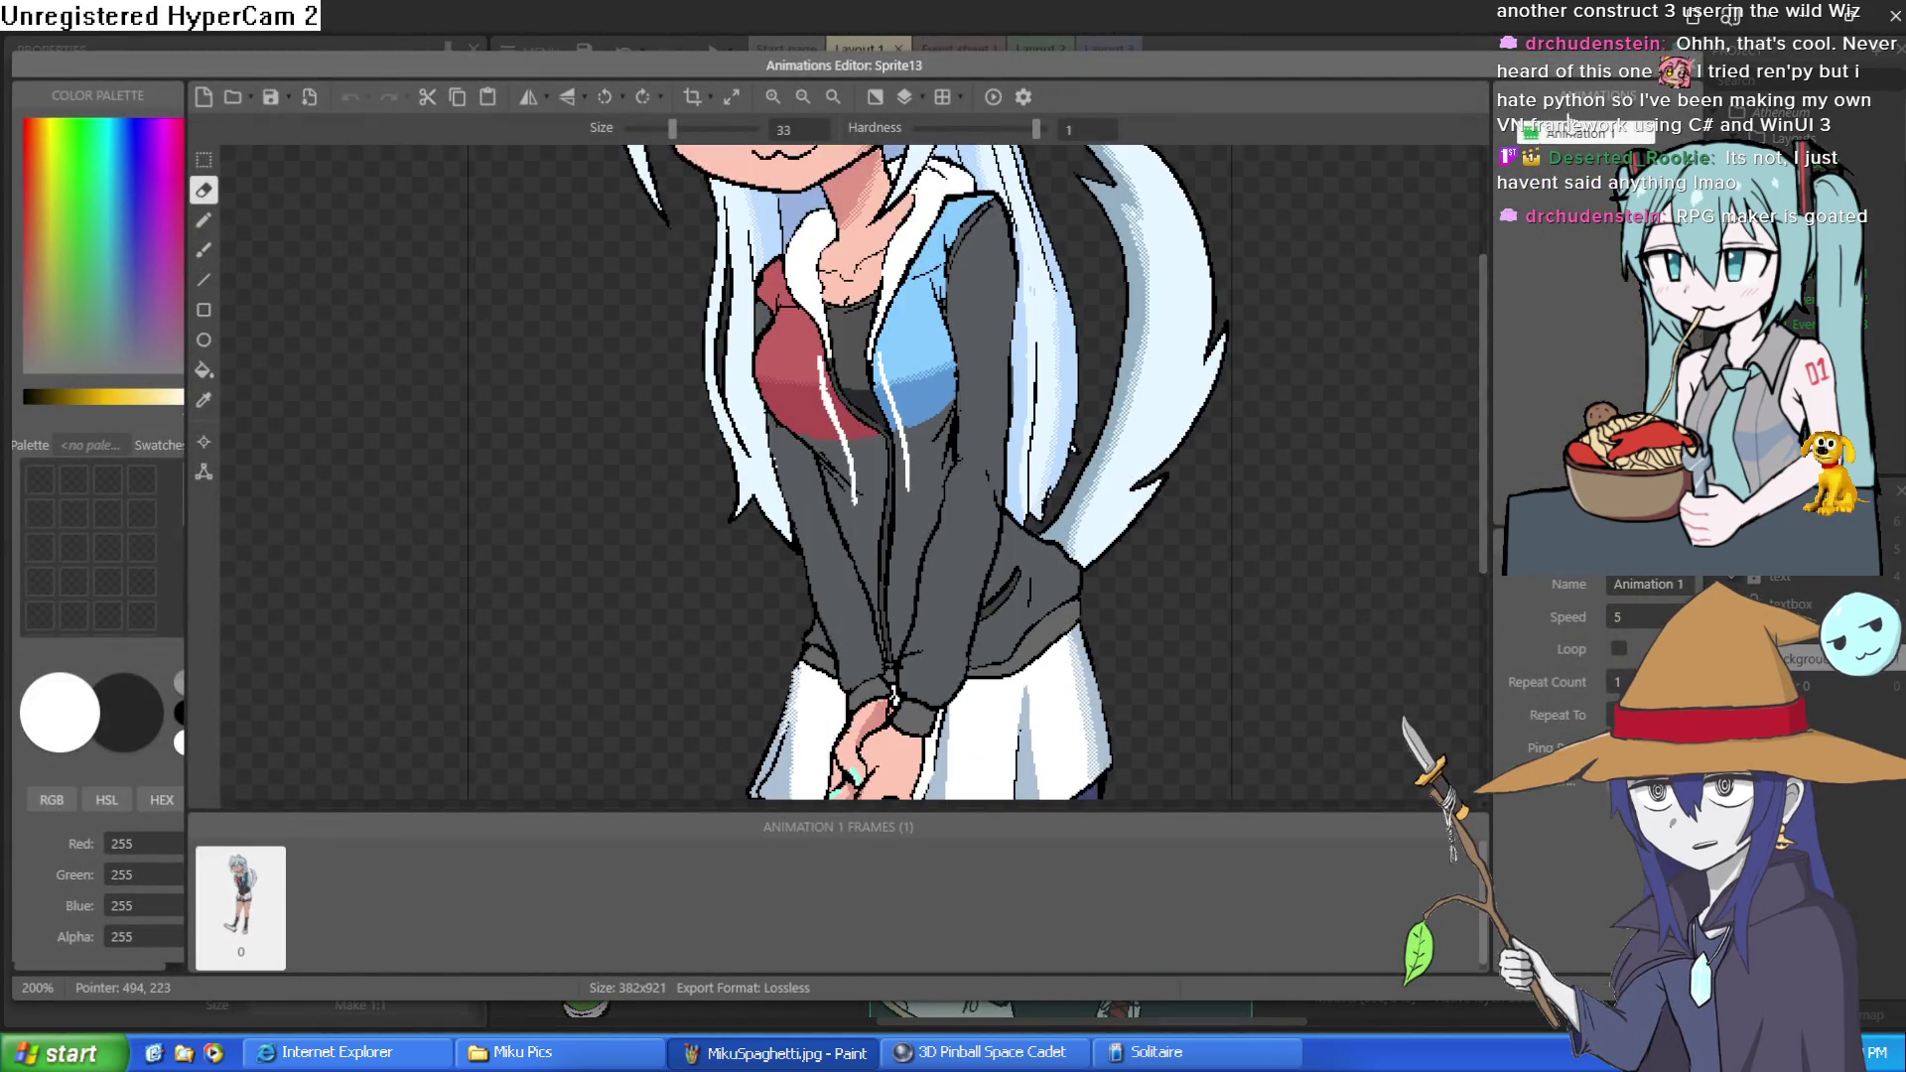
drag(139, 239, 143, 176)
click(104, 405)
drag(103, 407, 99, 408)
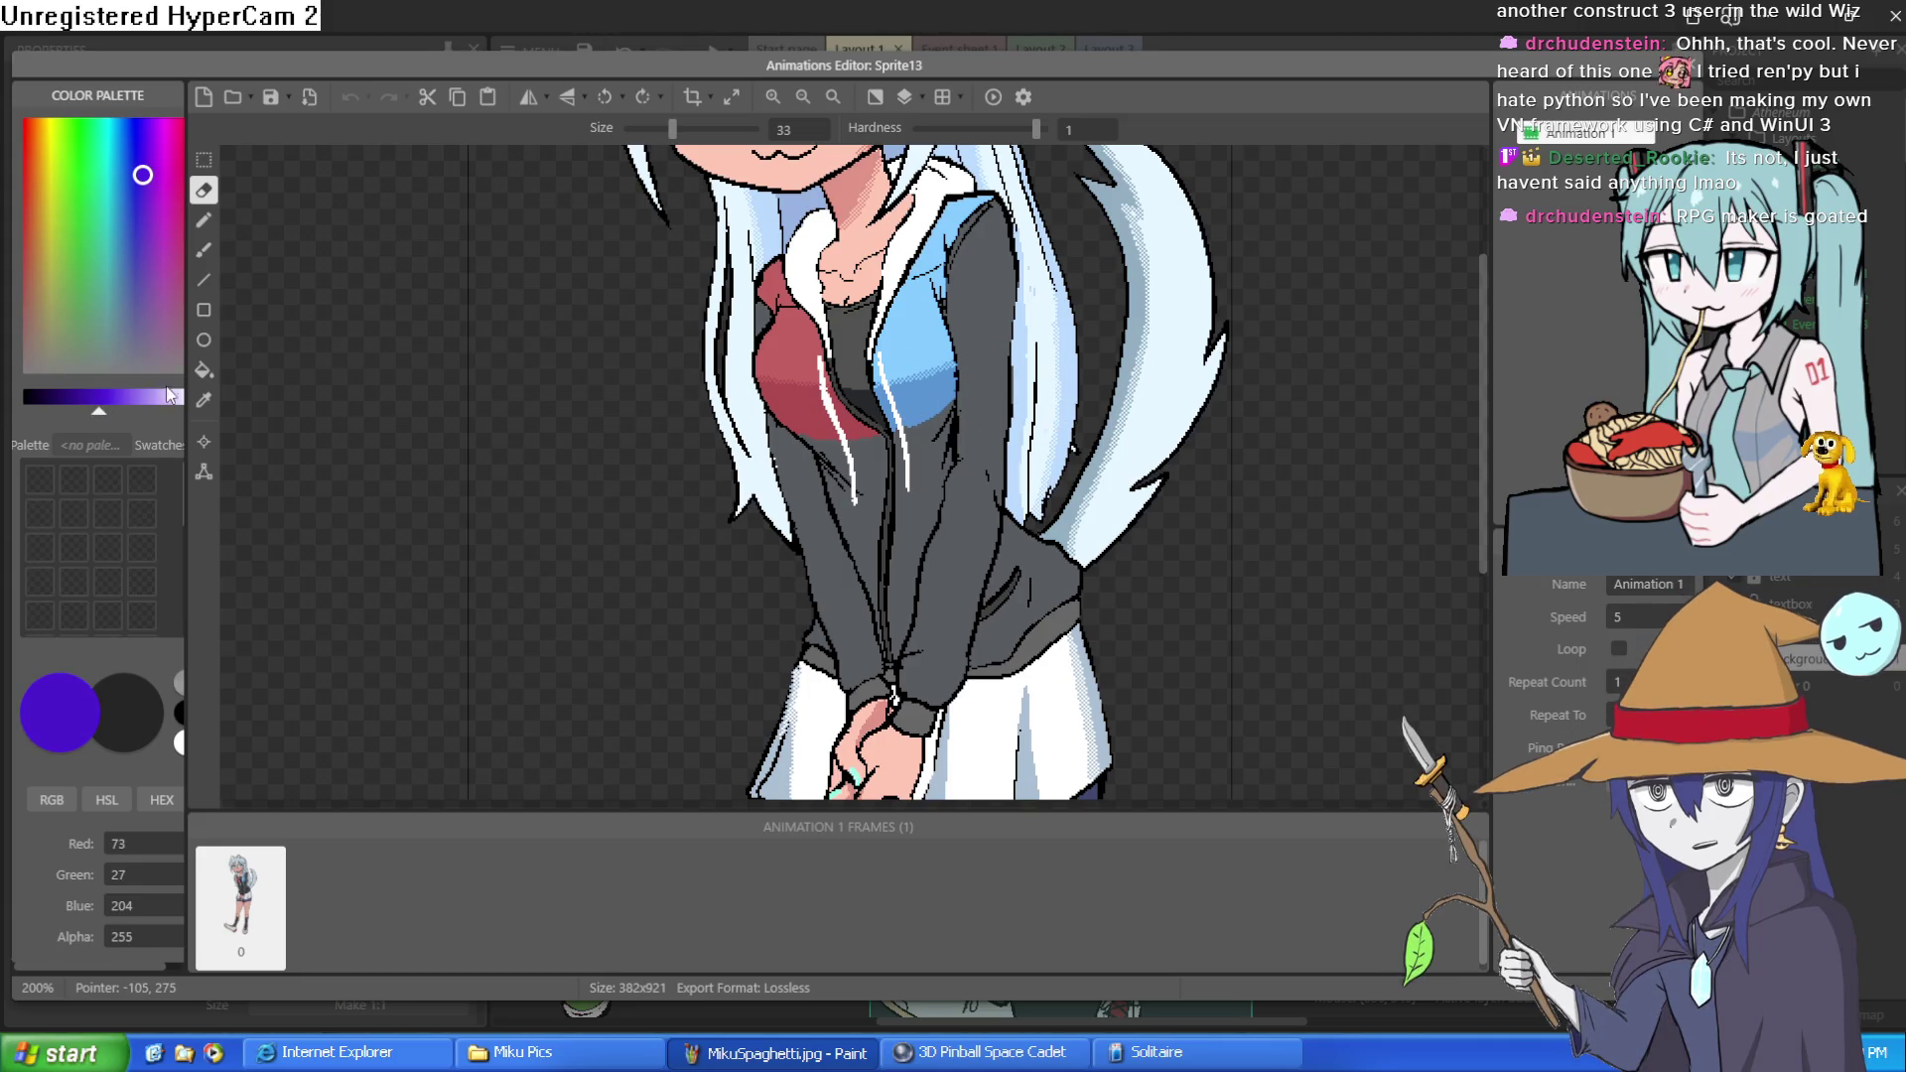
Flood-fill the upper jacket and upper-left chest areas purple
click(204, 369)
click(931, 333)
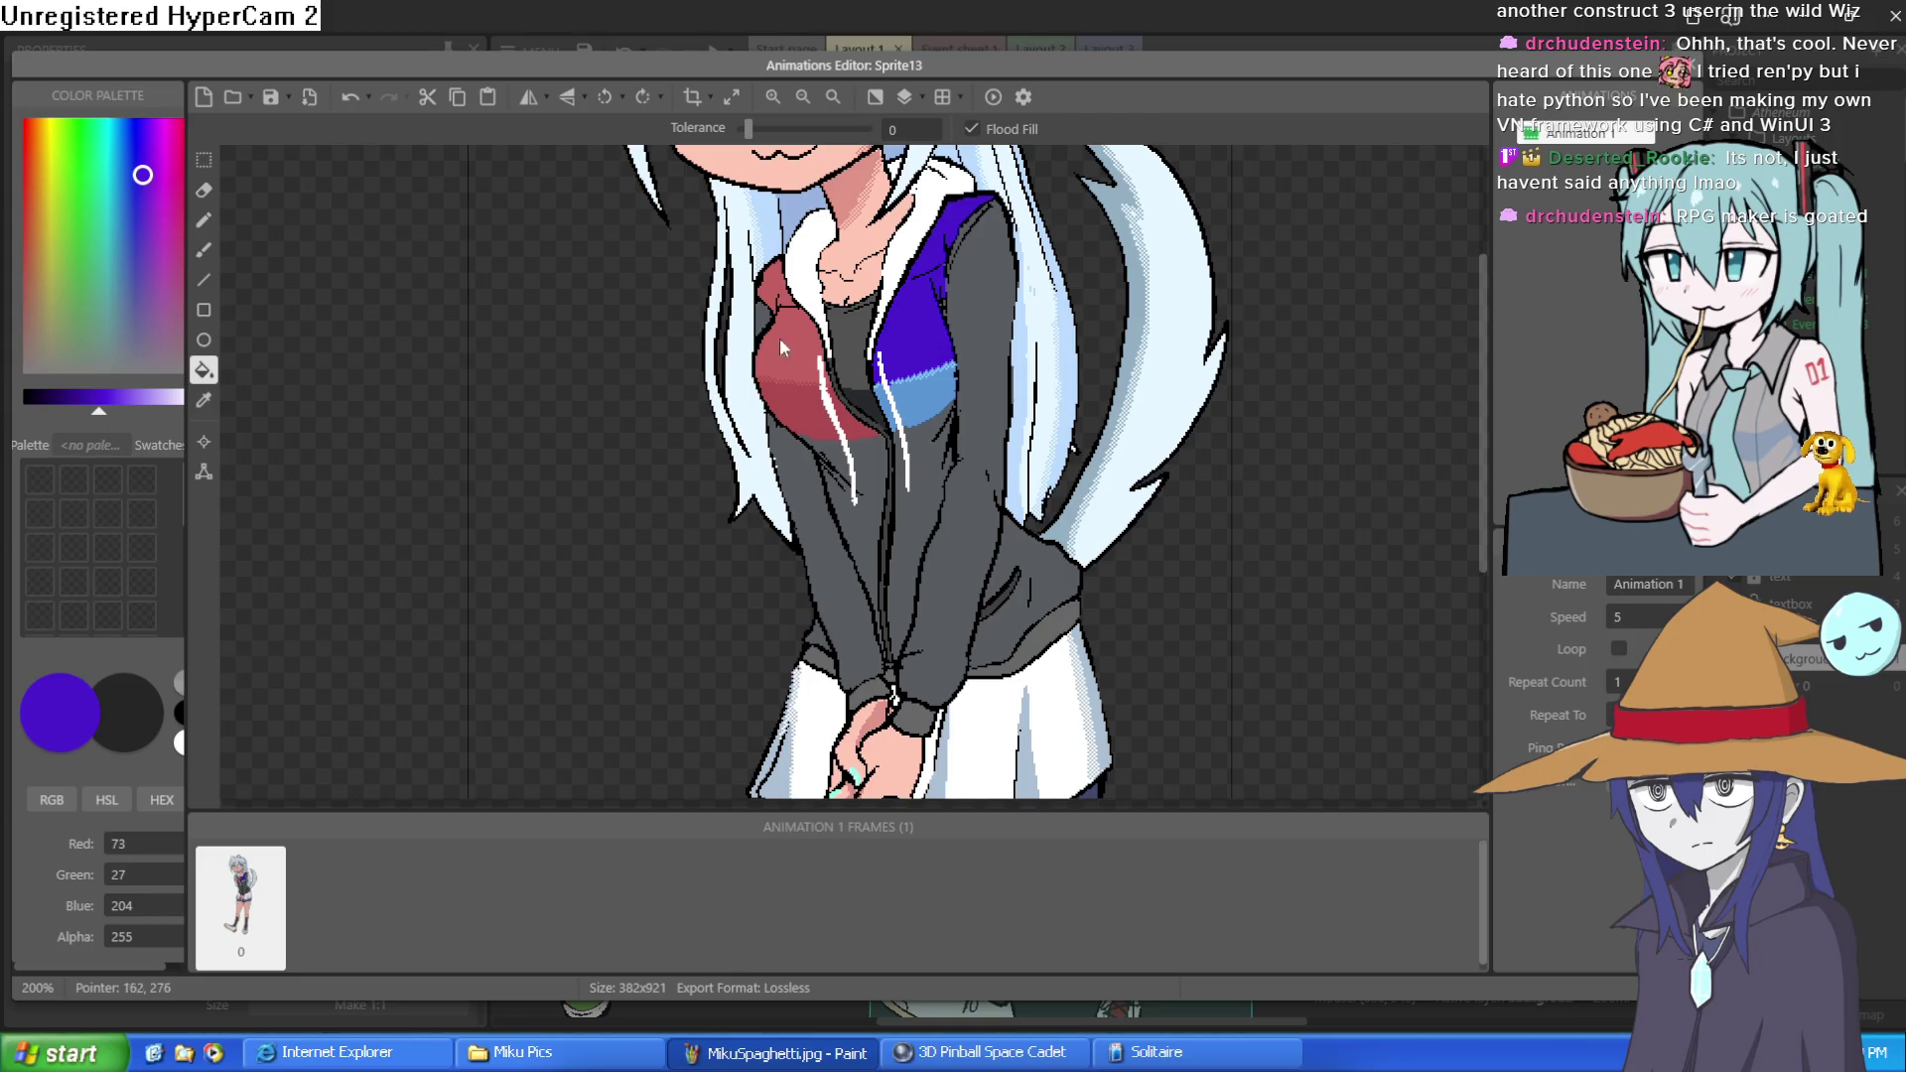
click(784, 364)
click(780, 294)
Turn the light-blue checker pixels along the chest shading purple, undoing one stray large fill
scroll(840, 434, up, 3)
scroll(844, 397, down, 3)
scroll(874, 377, up, 2)
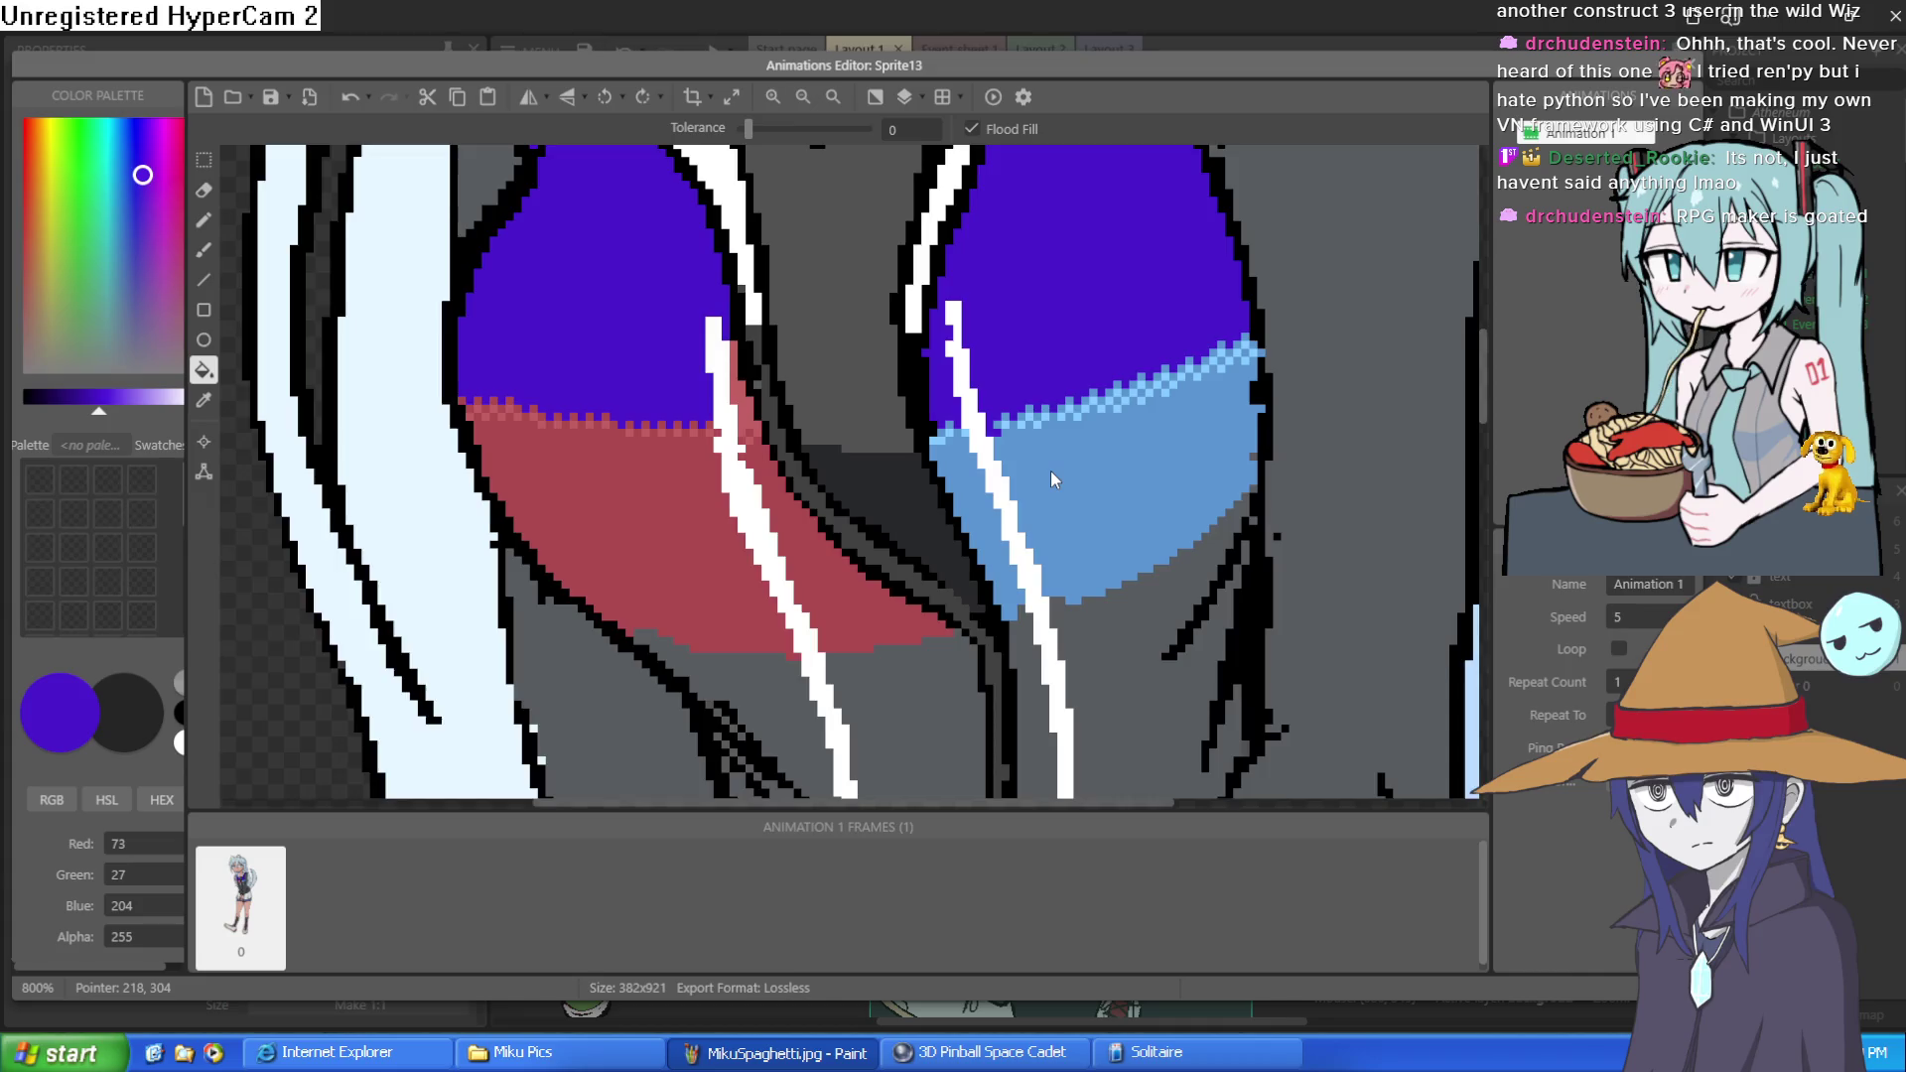
scroll(1051, 470, up, 1)
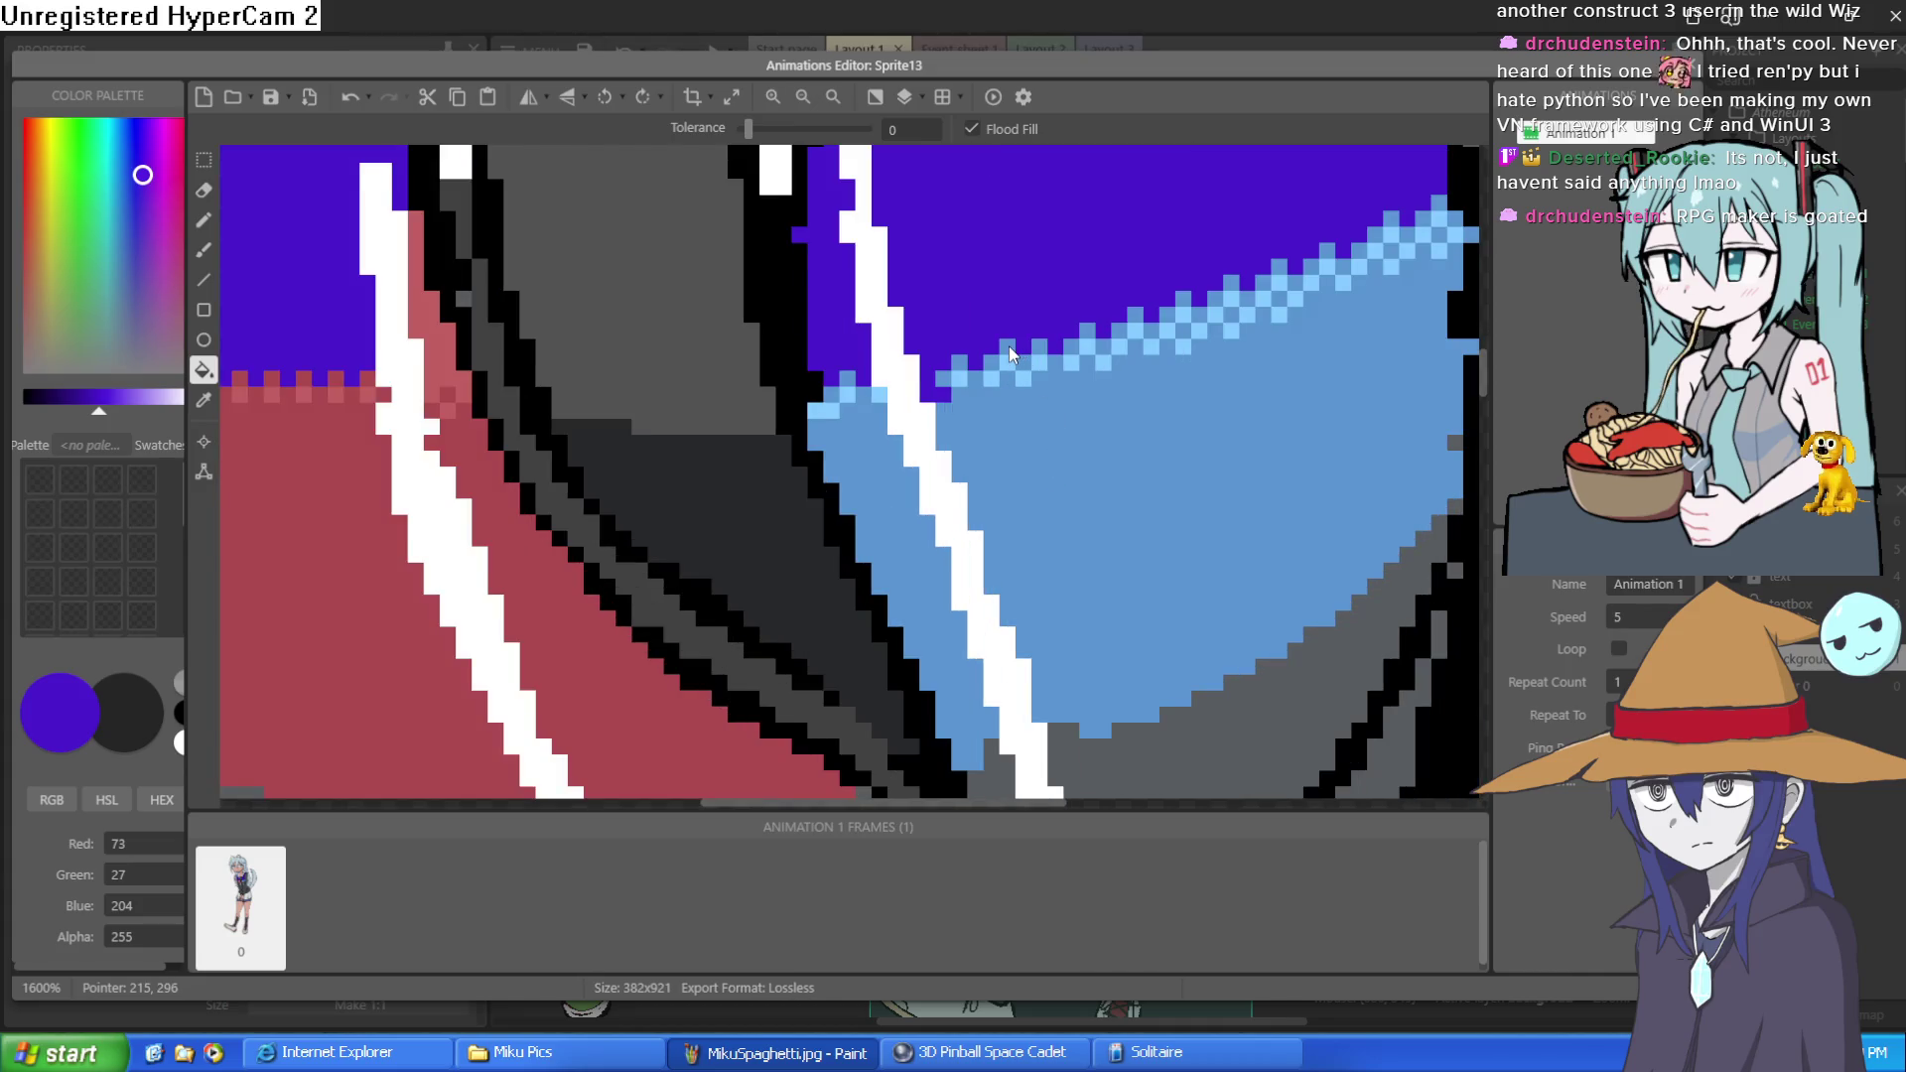
click(1009, 362)
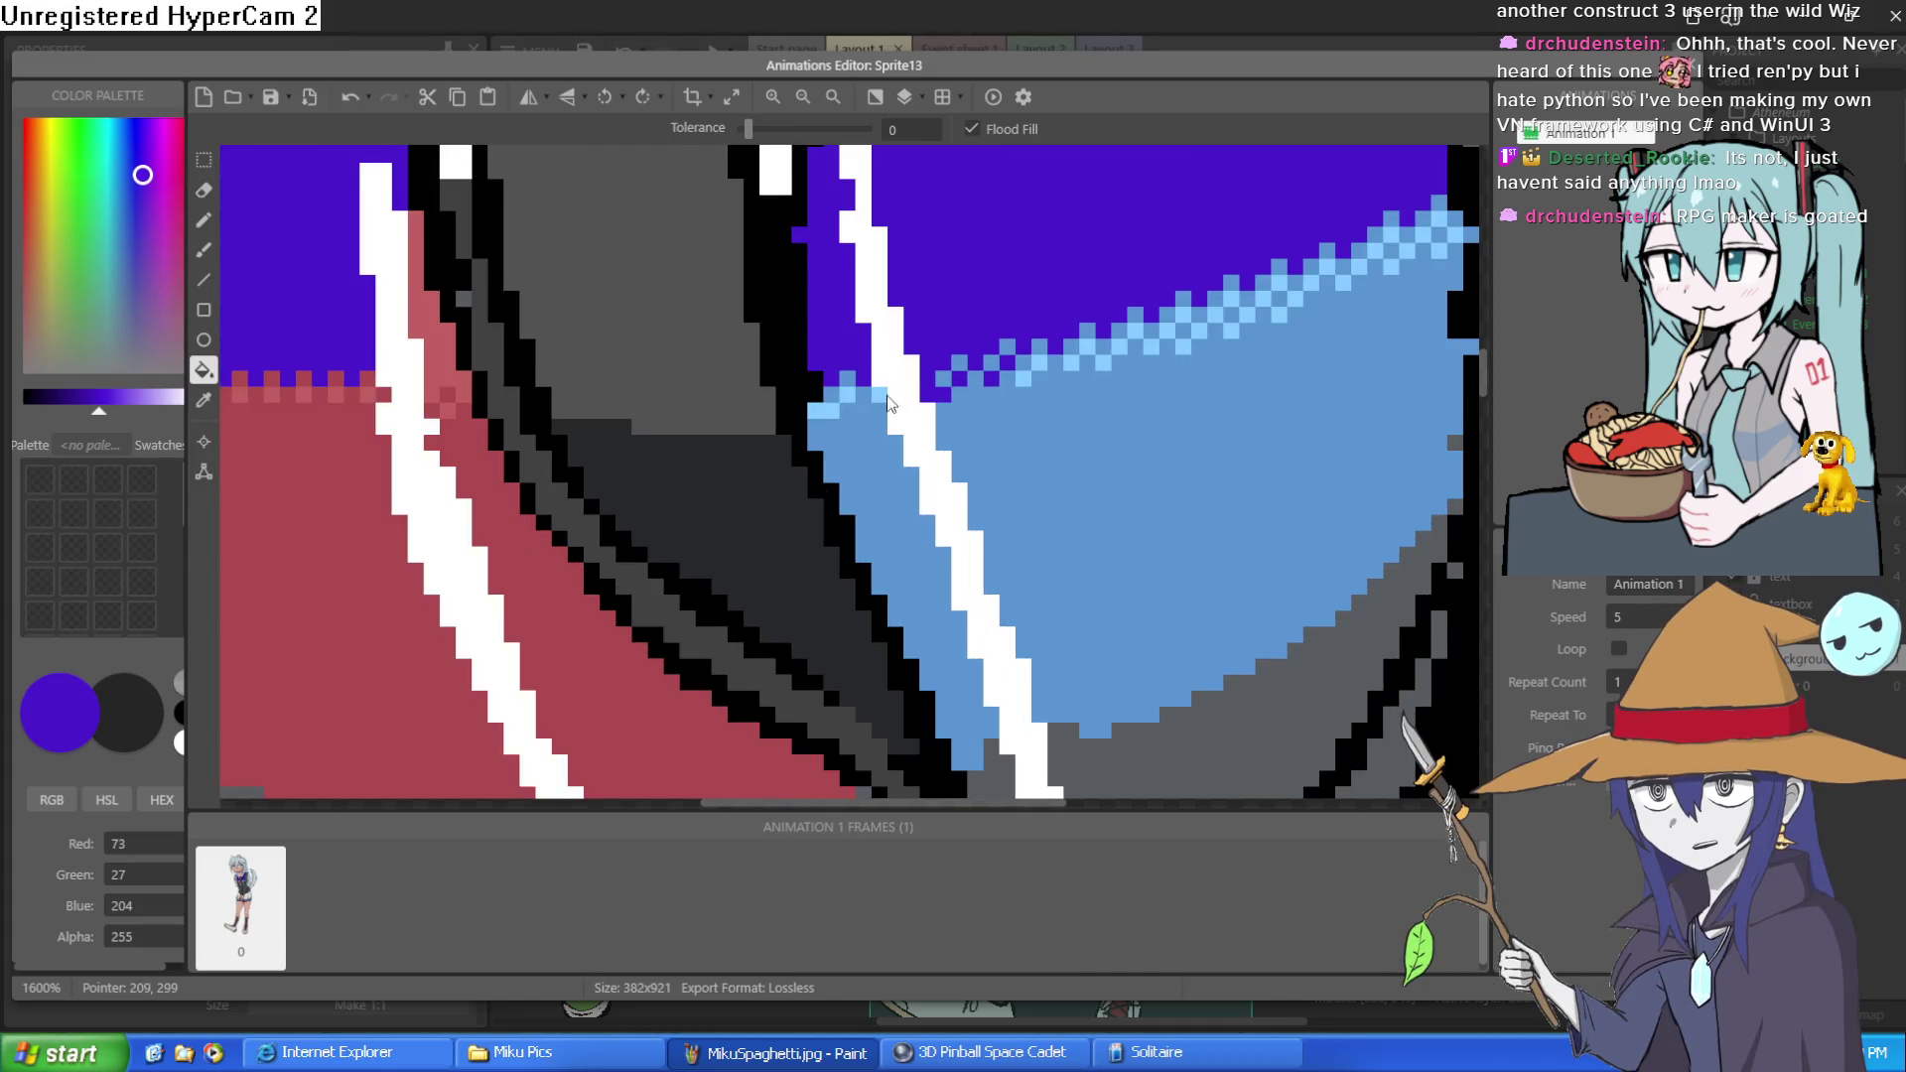
click(824, 411)
click(1068, 367)
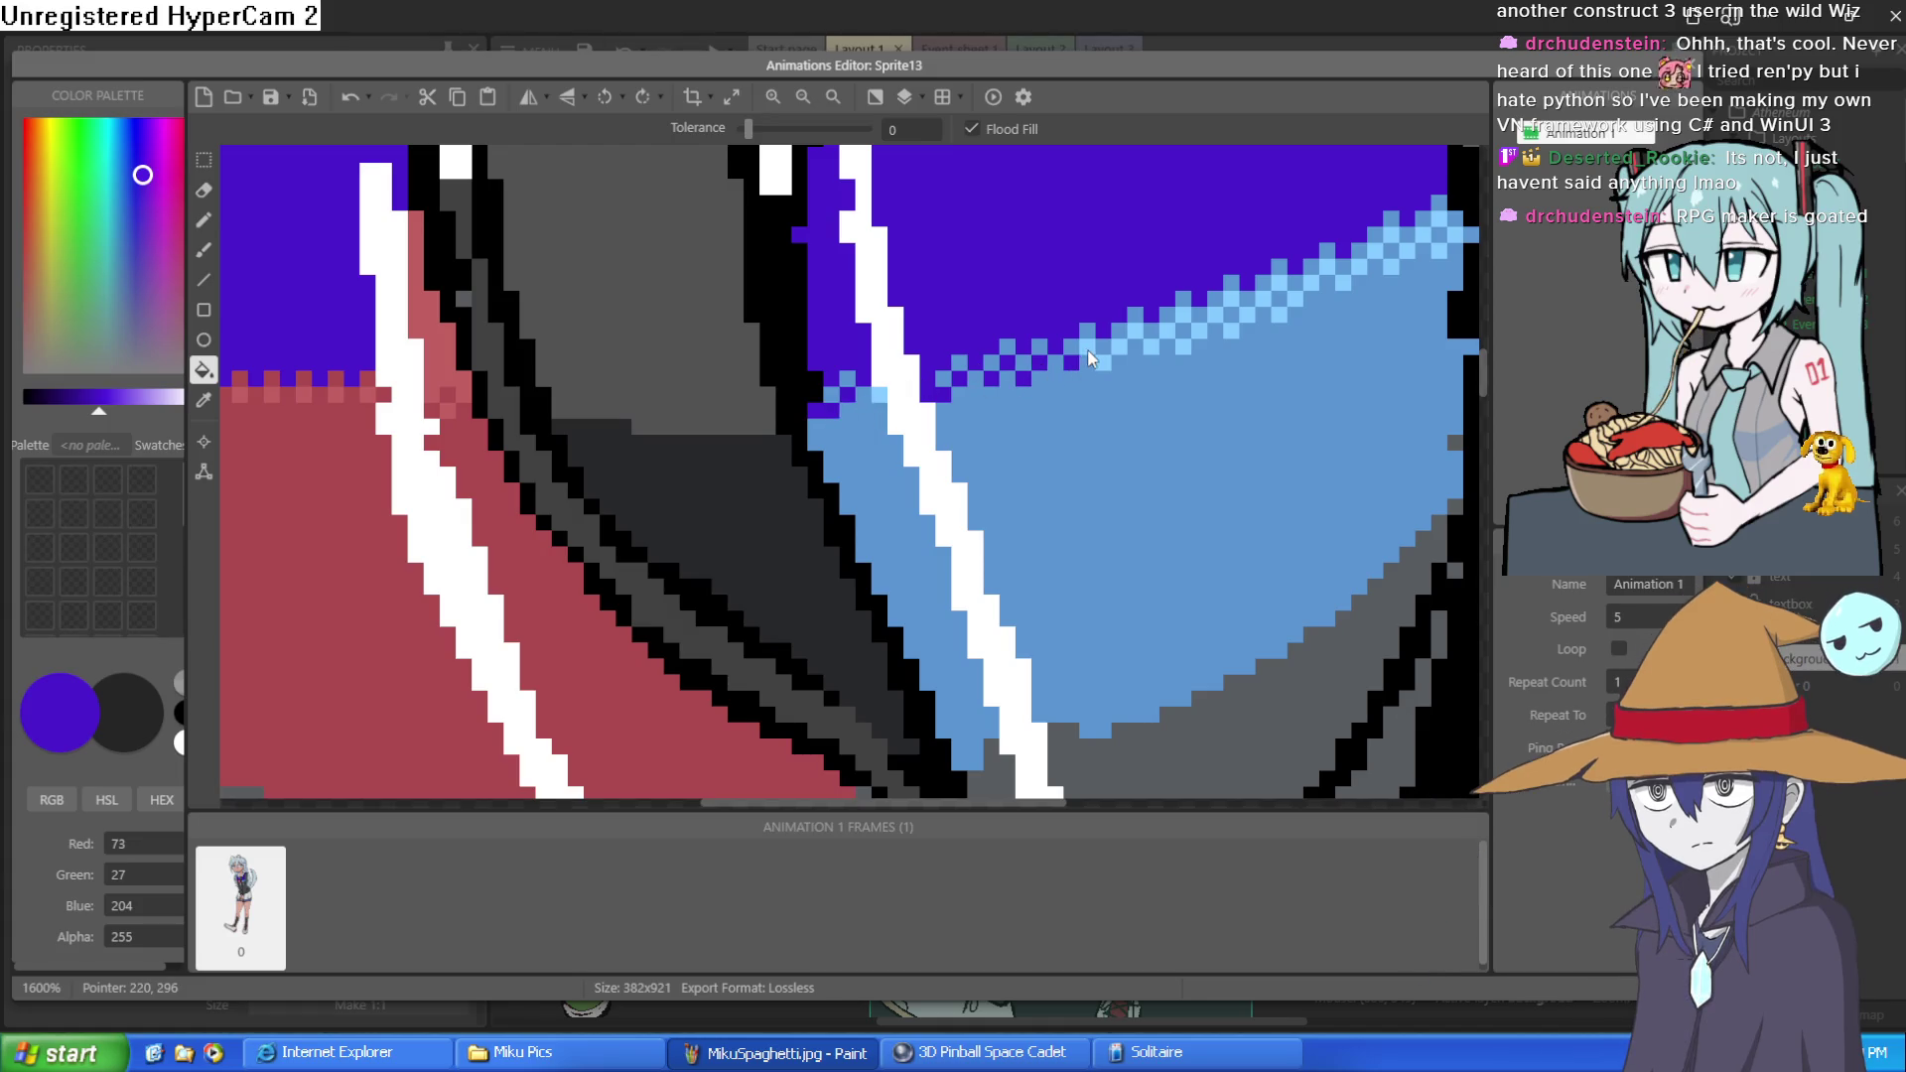
click(1104, 365)
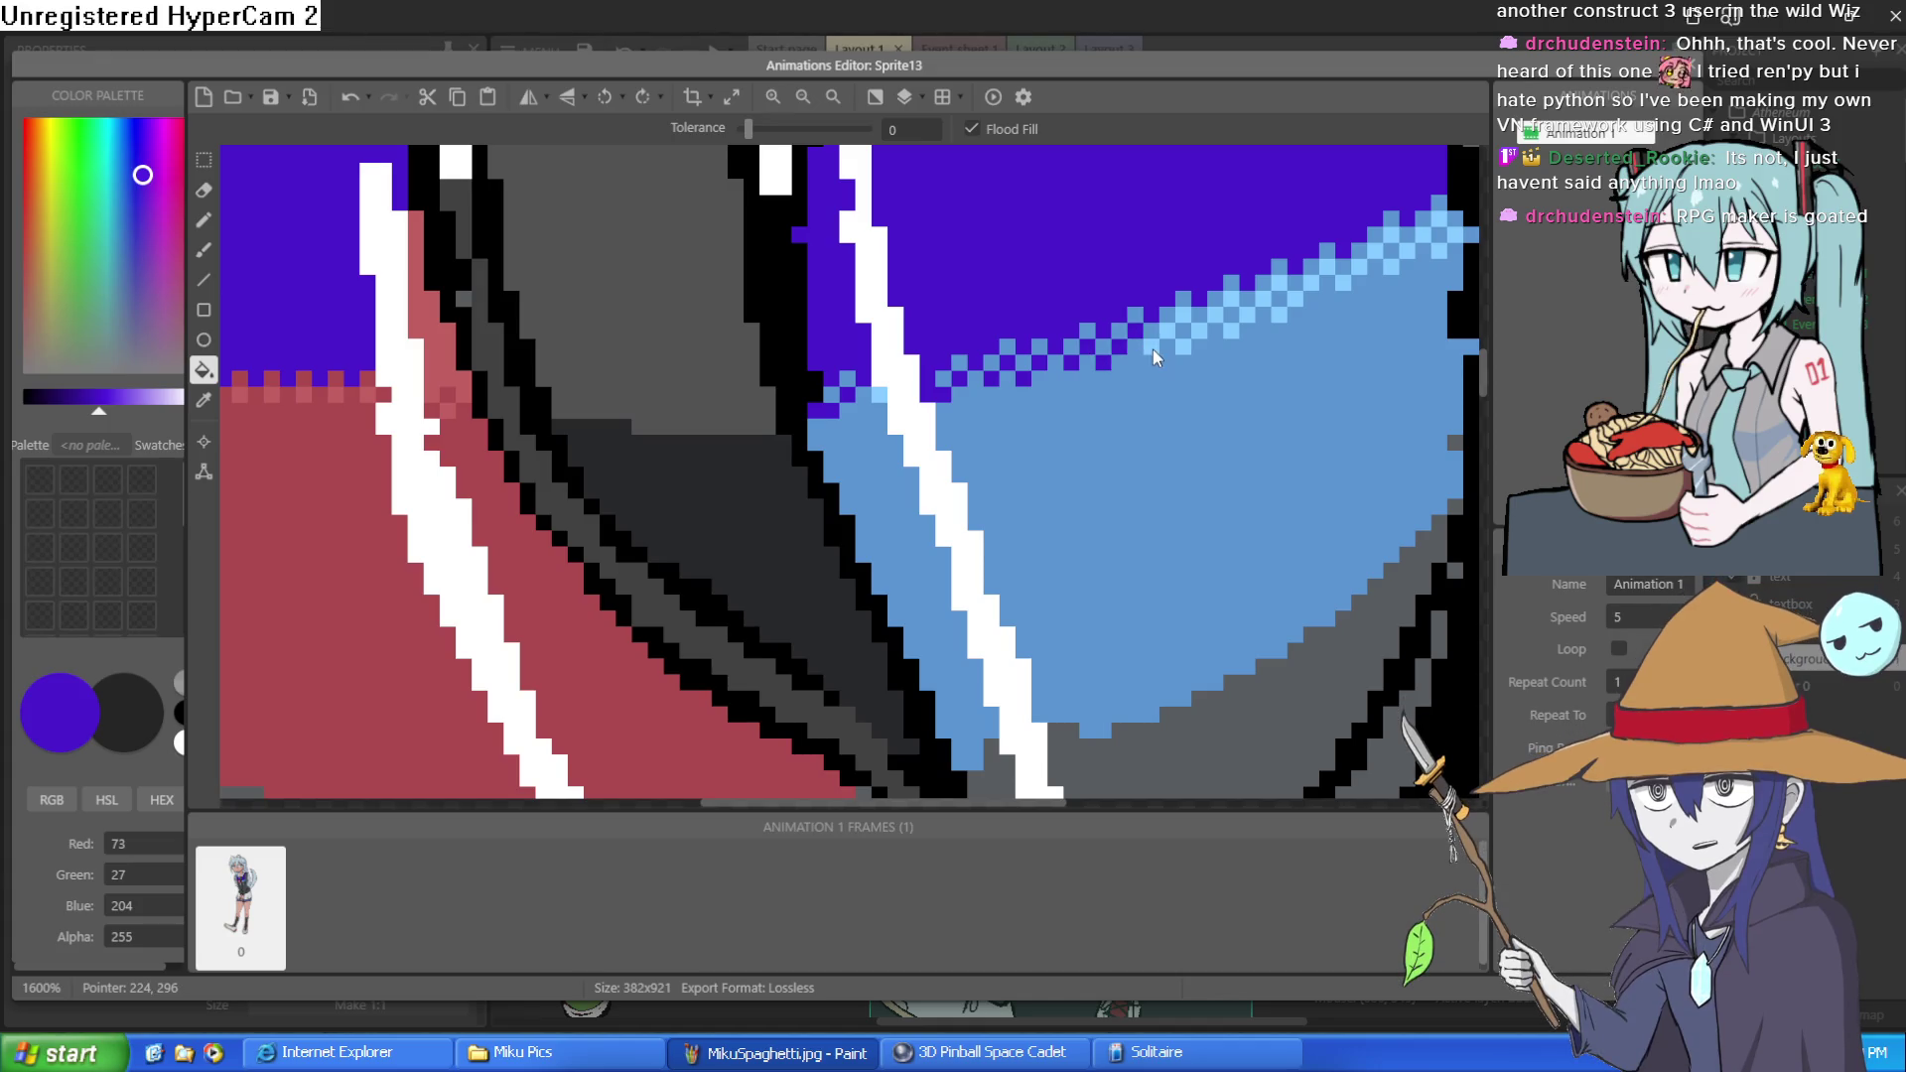
click(1206, 337)
key(ctrl+z)
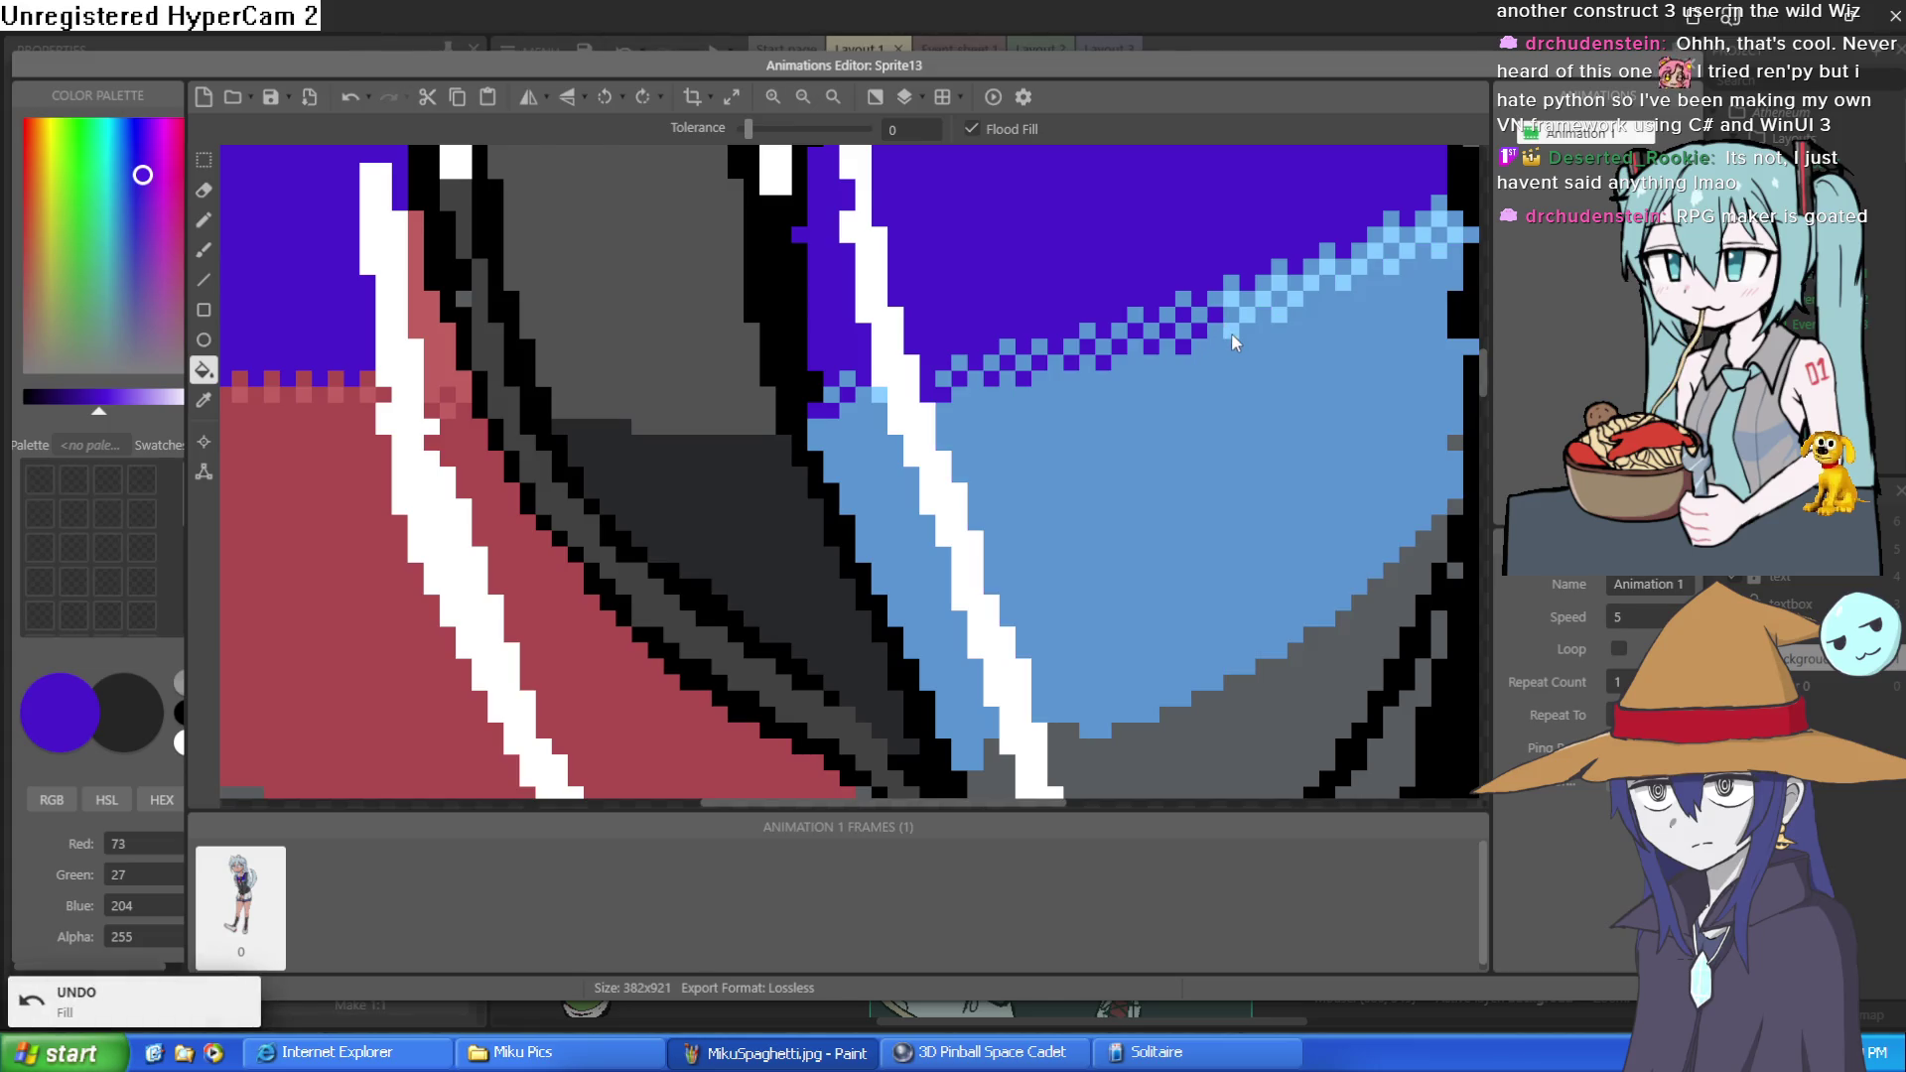
click(1233, 323)
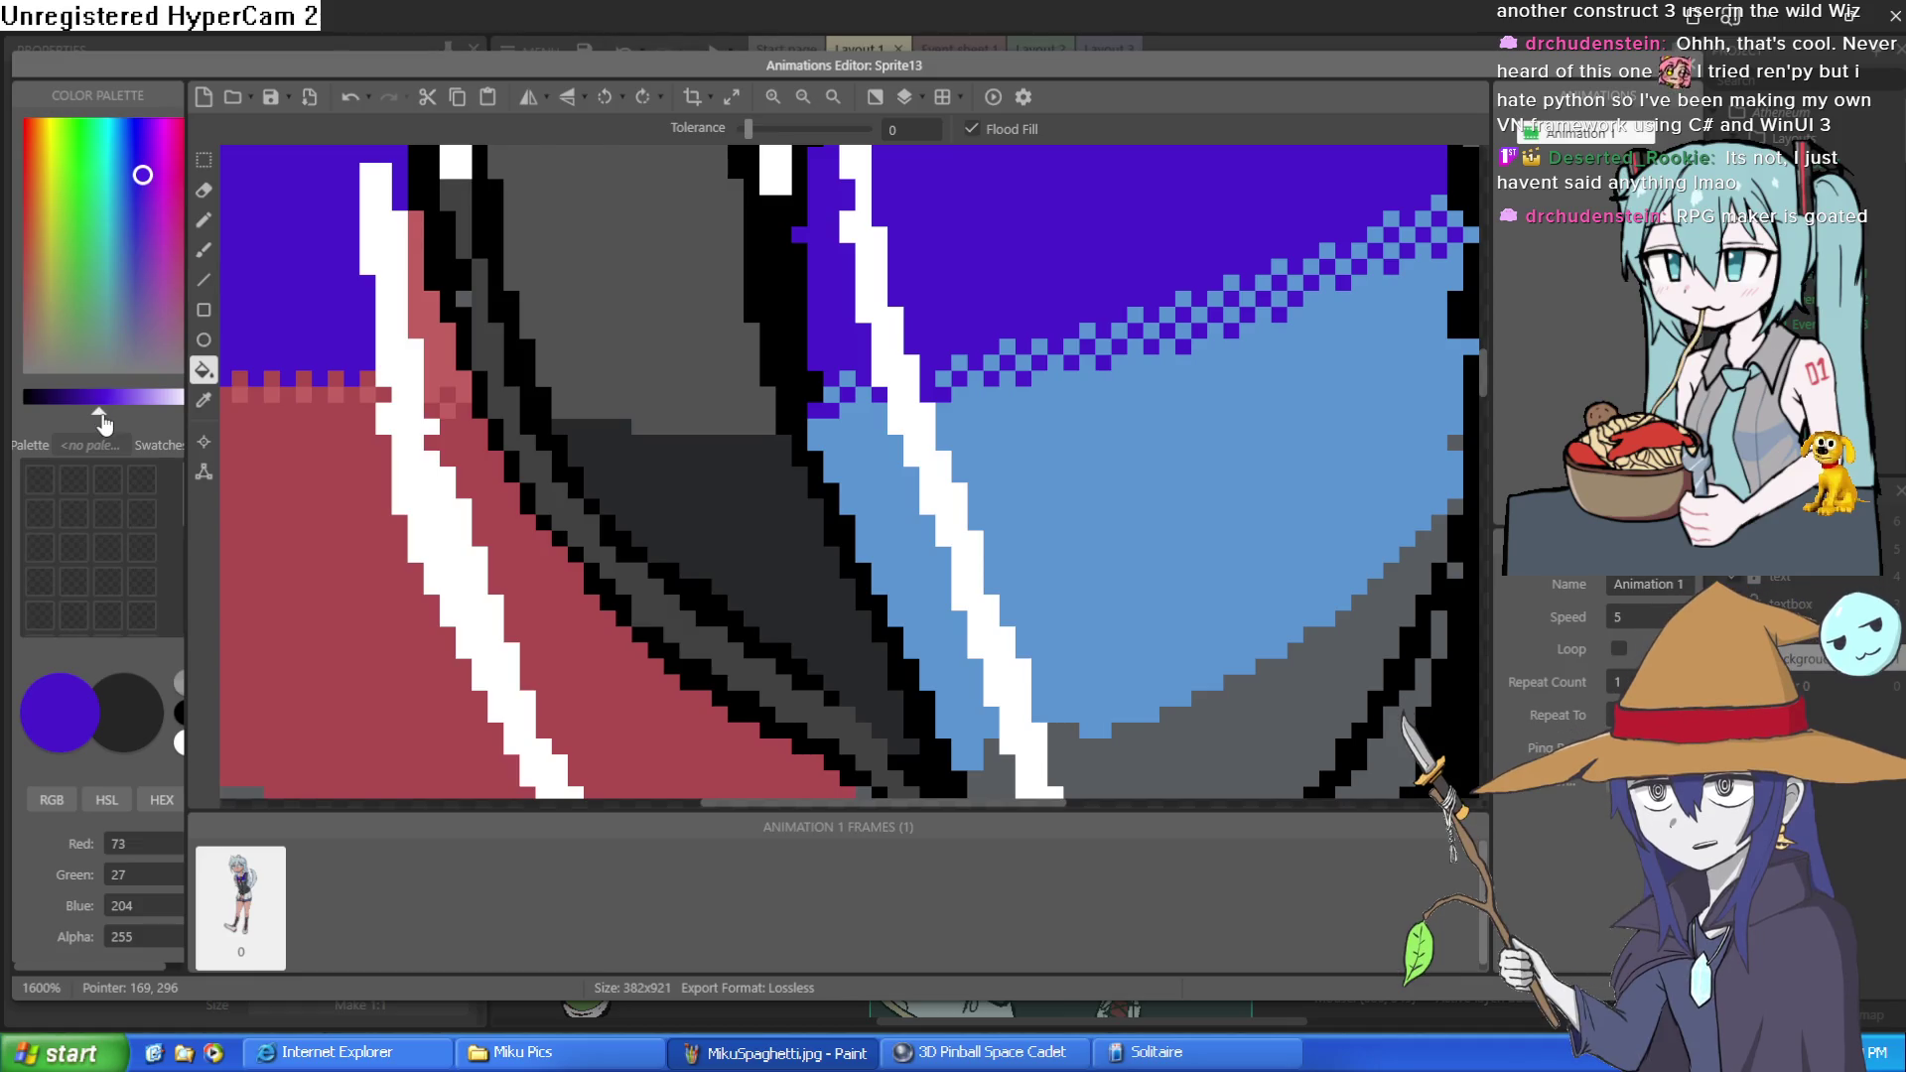
Darken the purple slightly
drag(101, 417, 92, 417)
Fill the light-blue lower right chest with deep purple and recolour its checker pixels
click(150, 188)
click(993, 546)
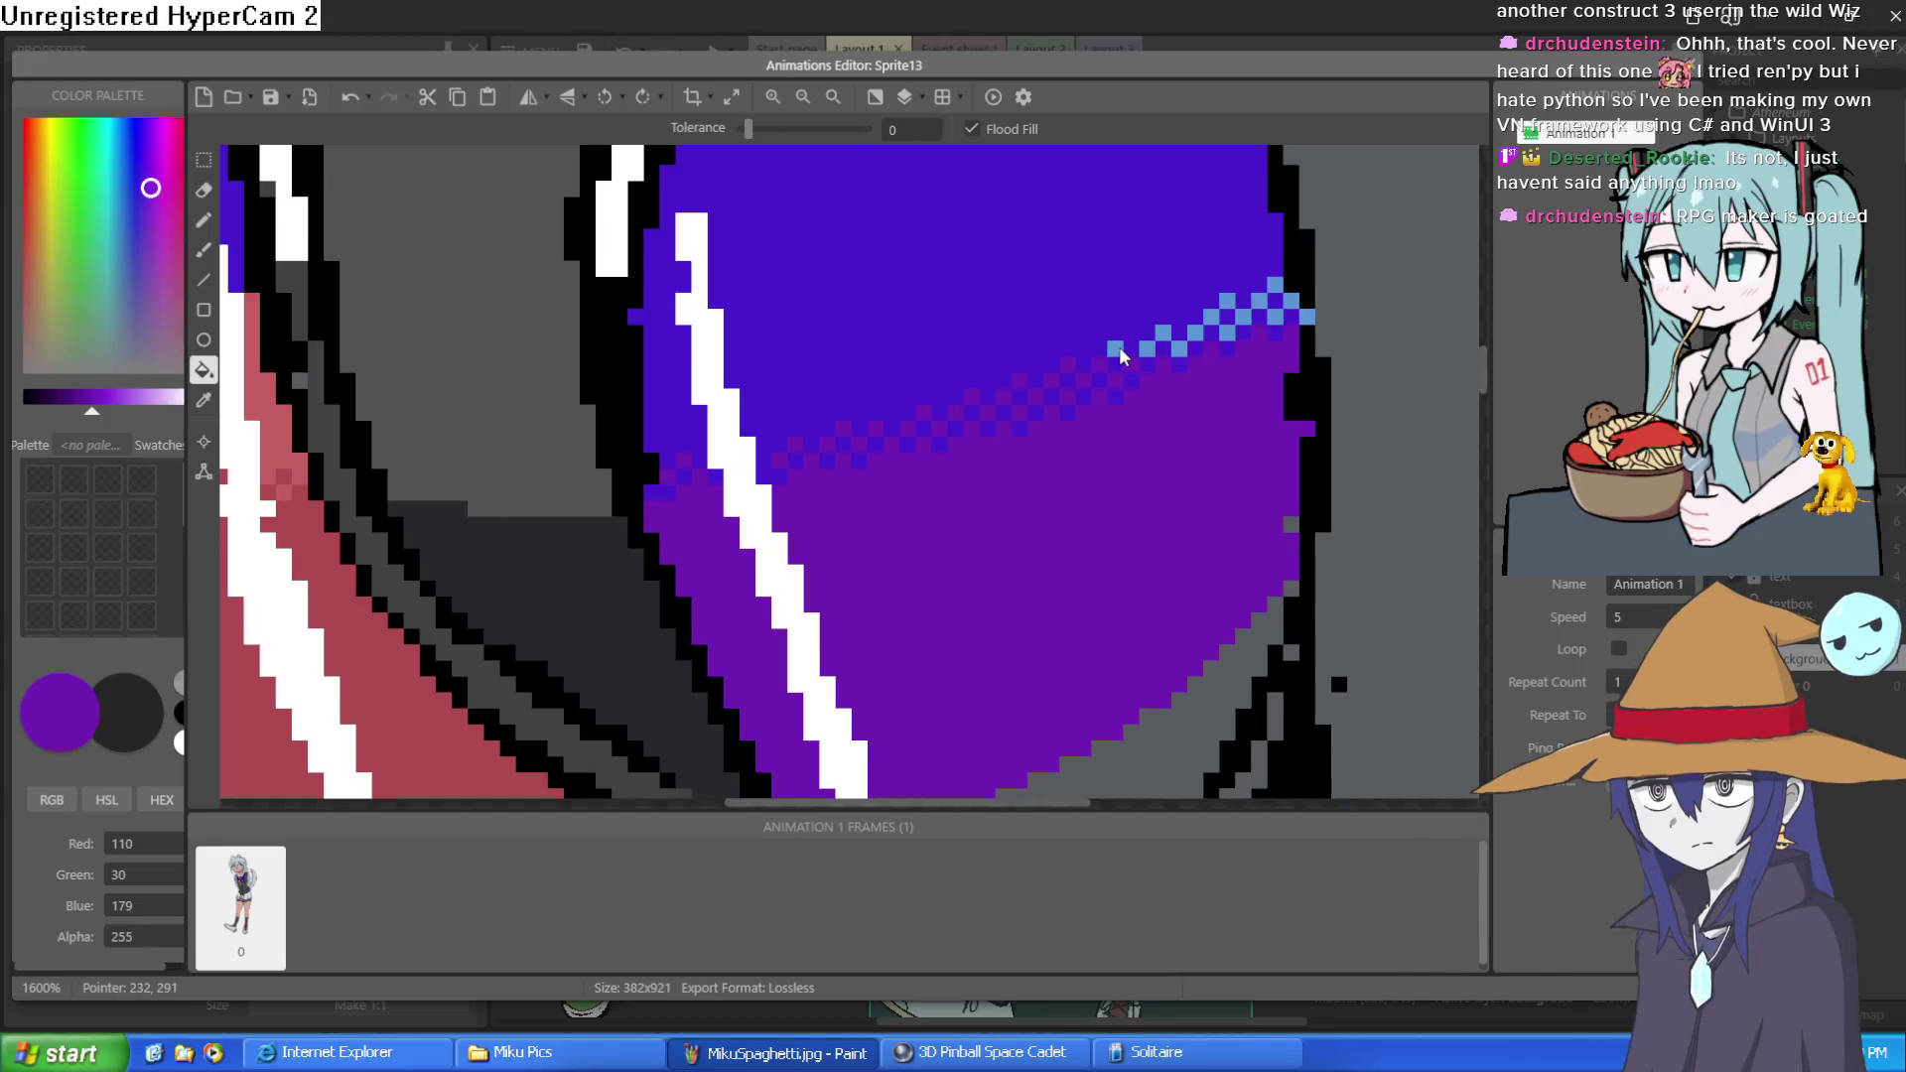
click(1170, 327)
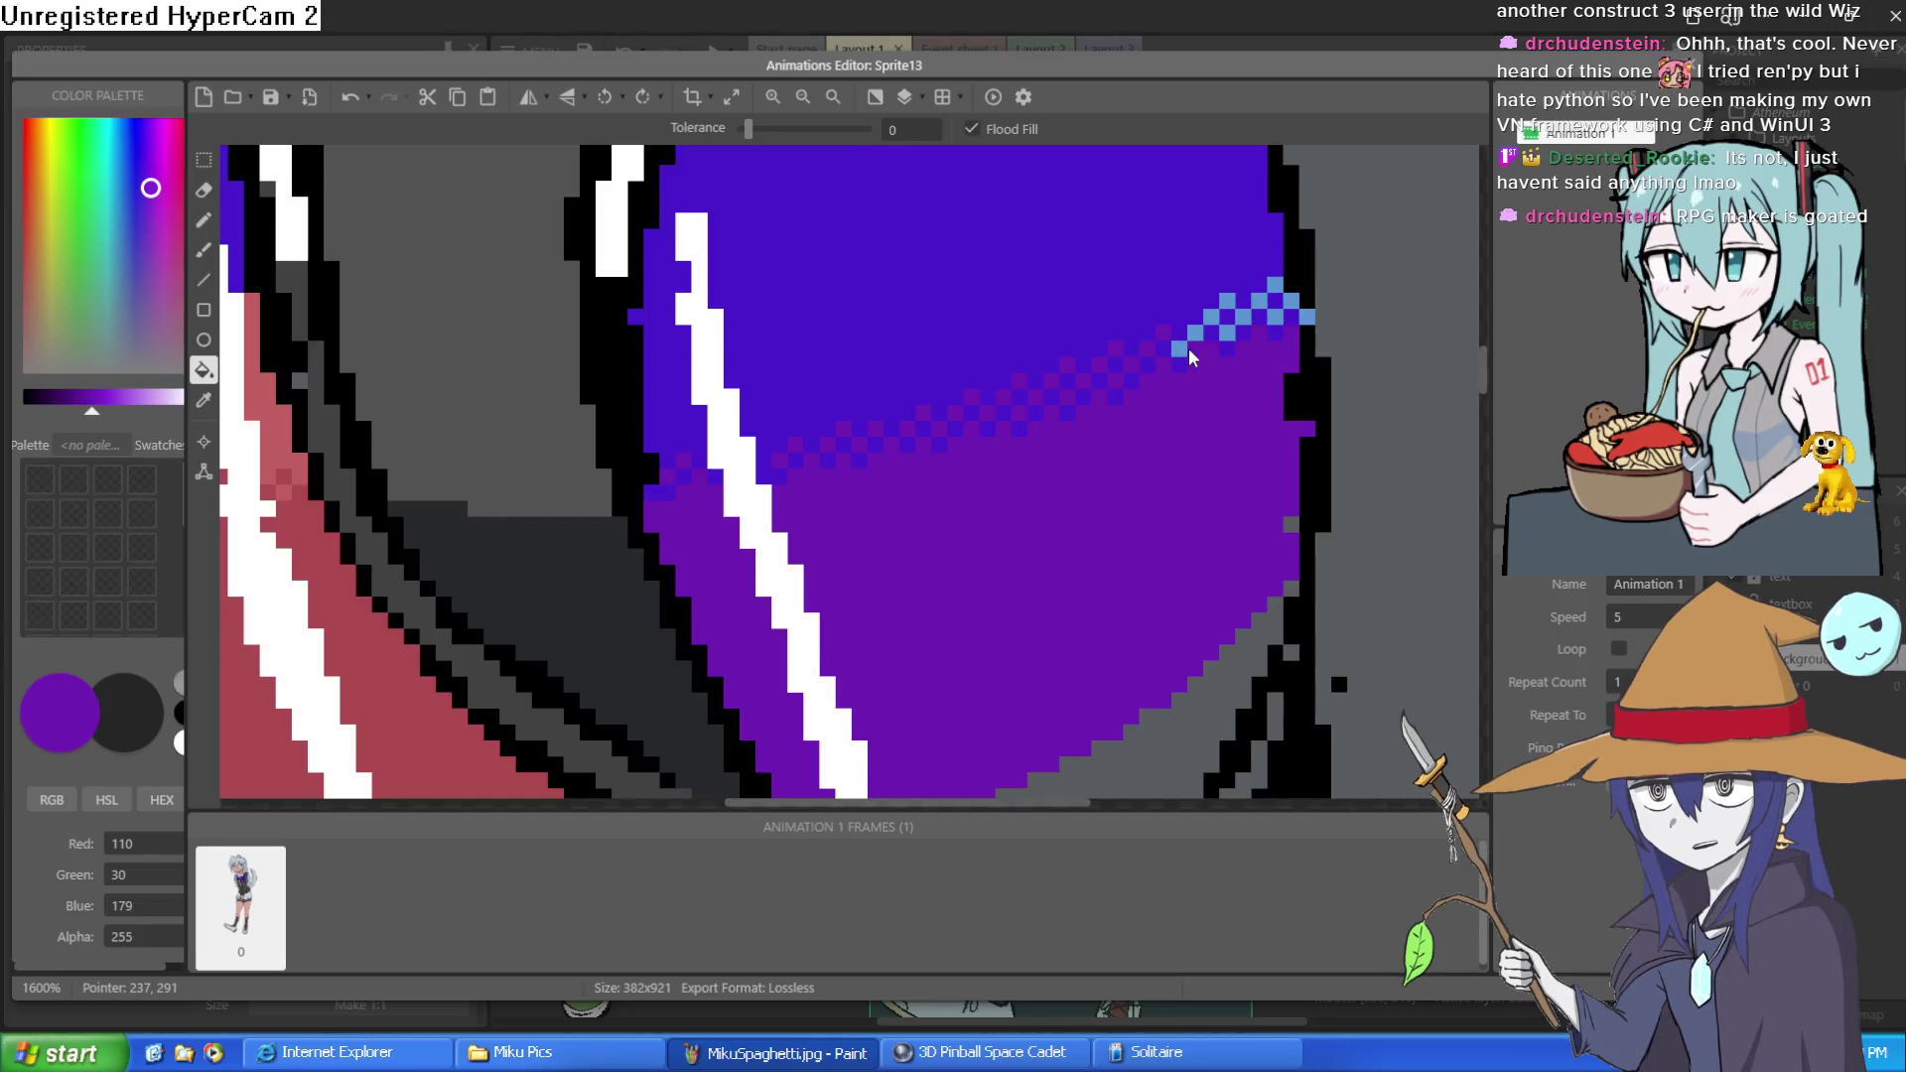
key(ctrl+z)
click(1180, 349)
click(1196, 335)
click(1213, 320)
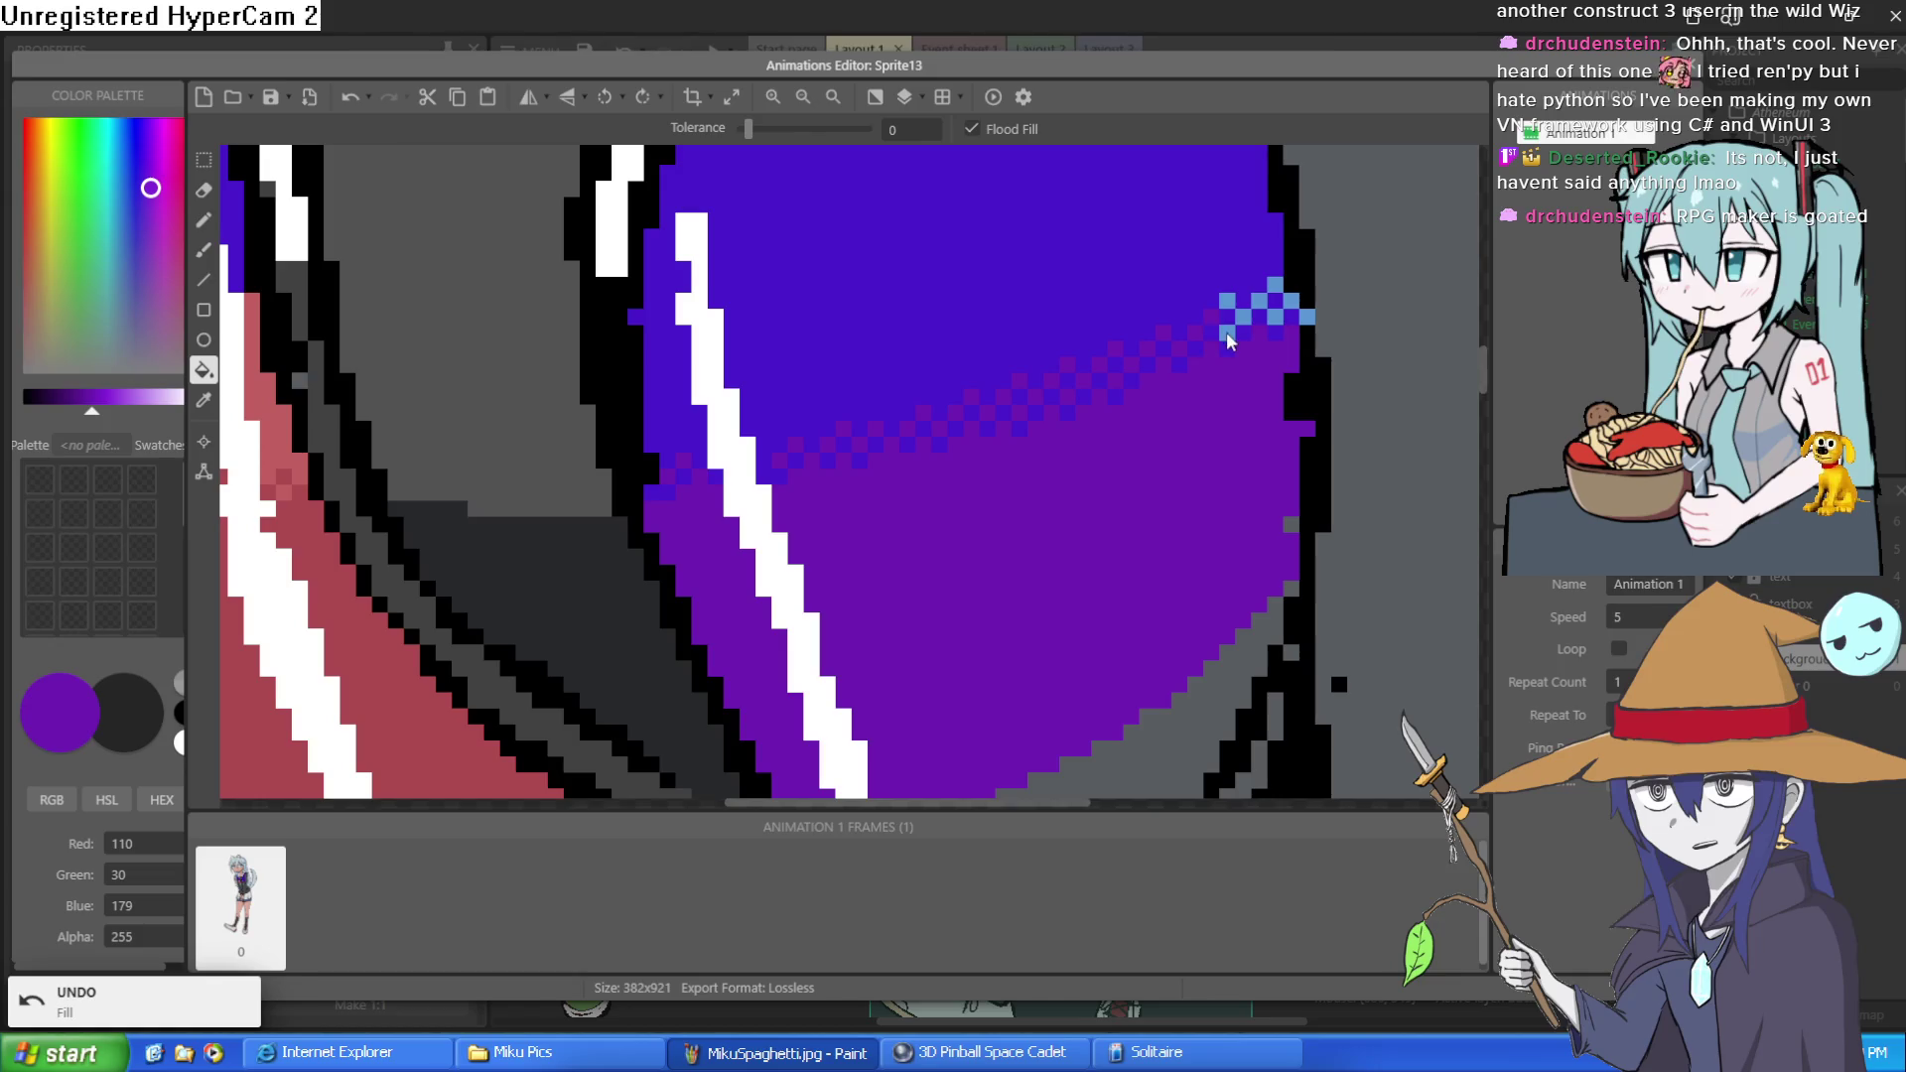
click(1228, 333)
click(1243, 315)
click(1231, 302)
click(1259, 301)
Recolour the remaining light-blue checker pixels, redoing two after an undo
click(1277, 286)
click(1291, 301)
click(1307, 317)
click(1276, 316)
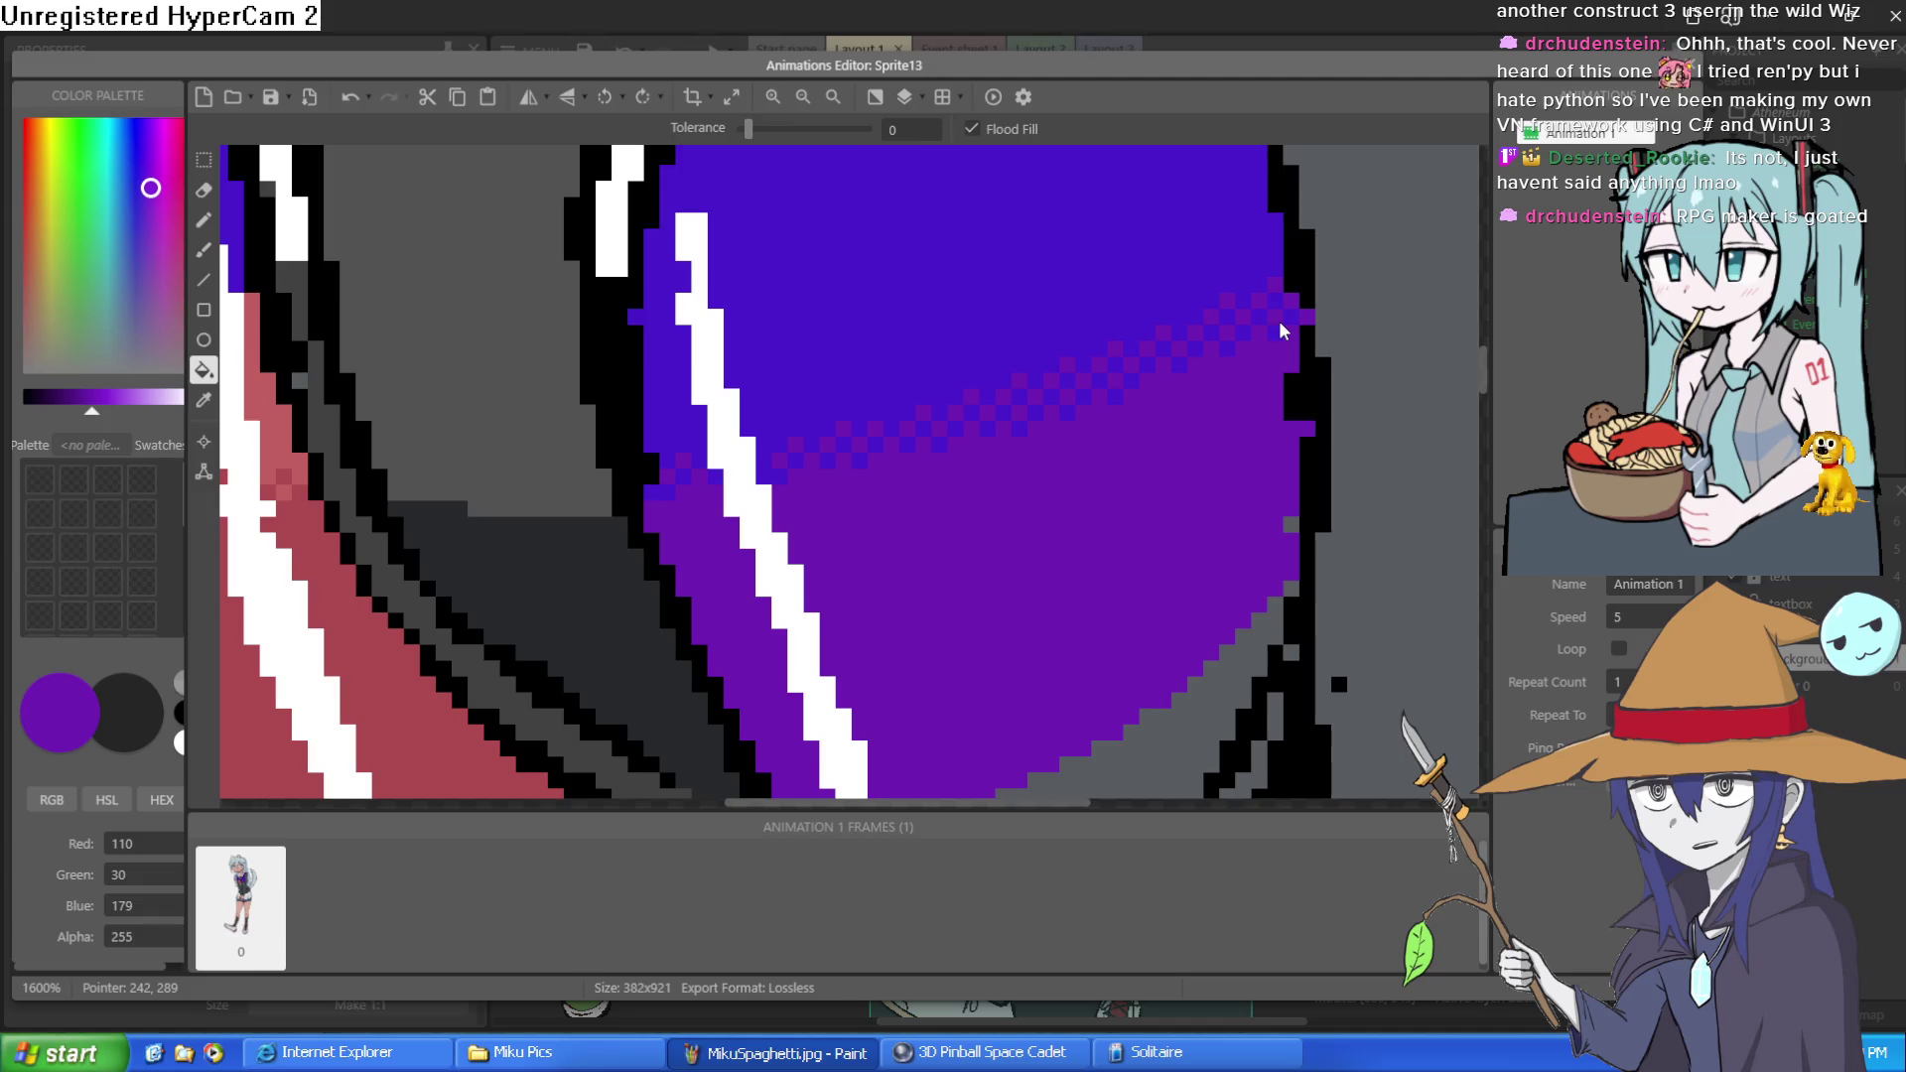
key(ctrl+z)
key(ctrl+z)
key(ctrl+z)
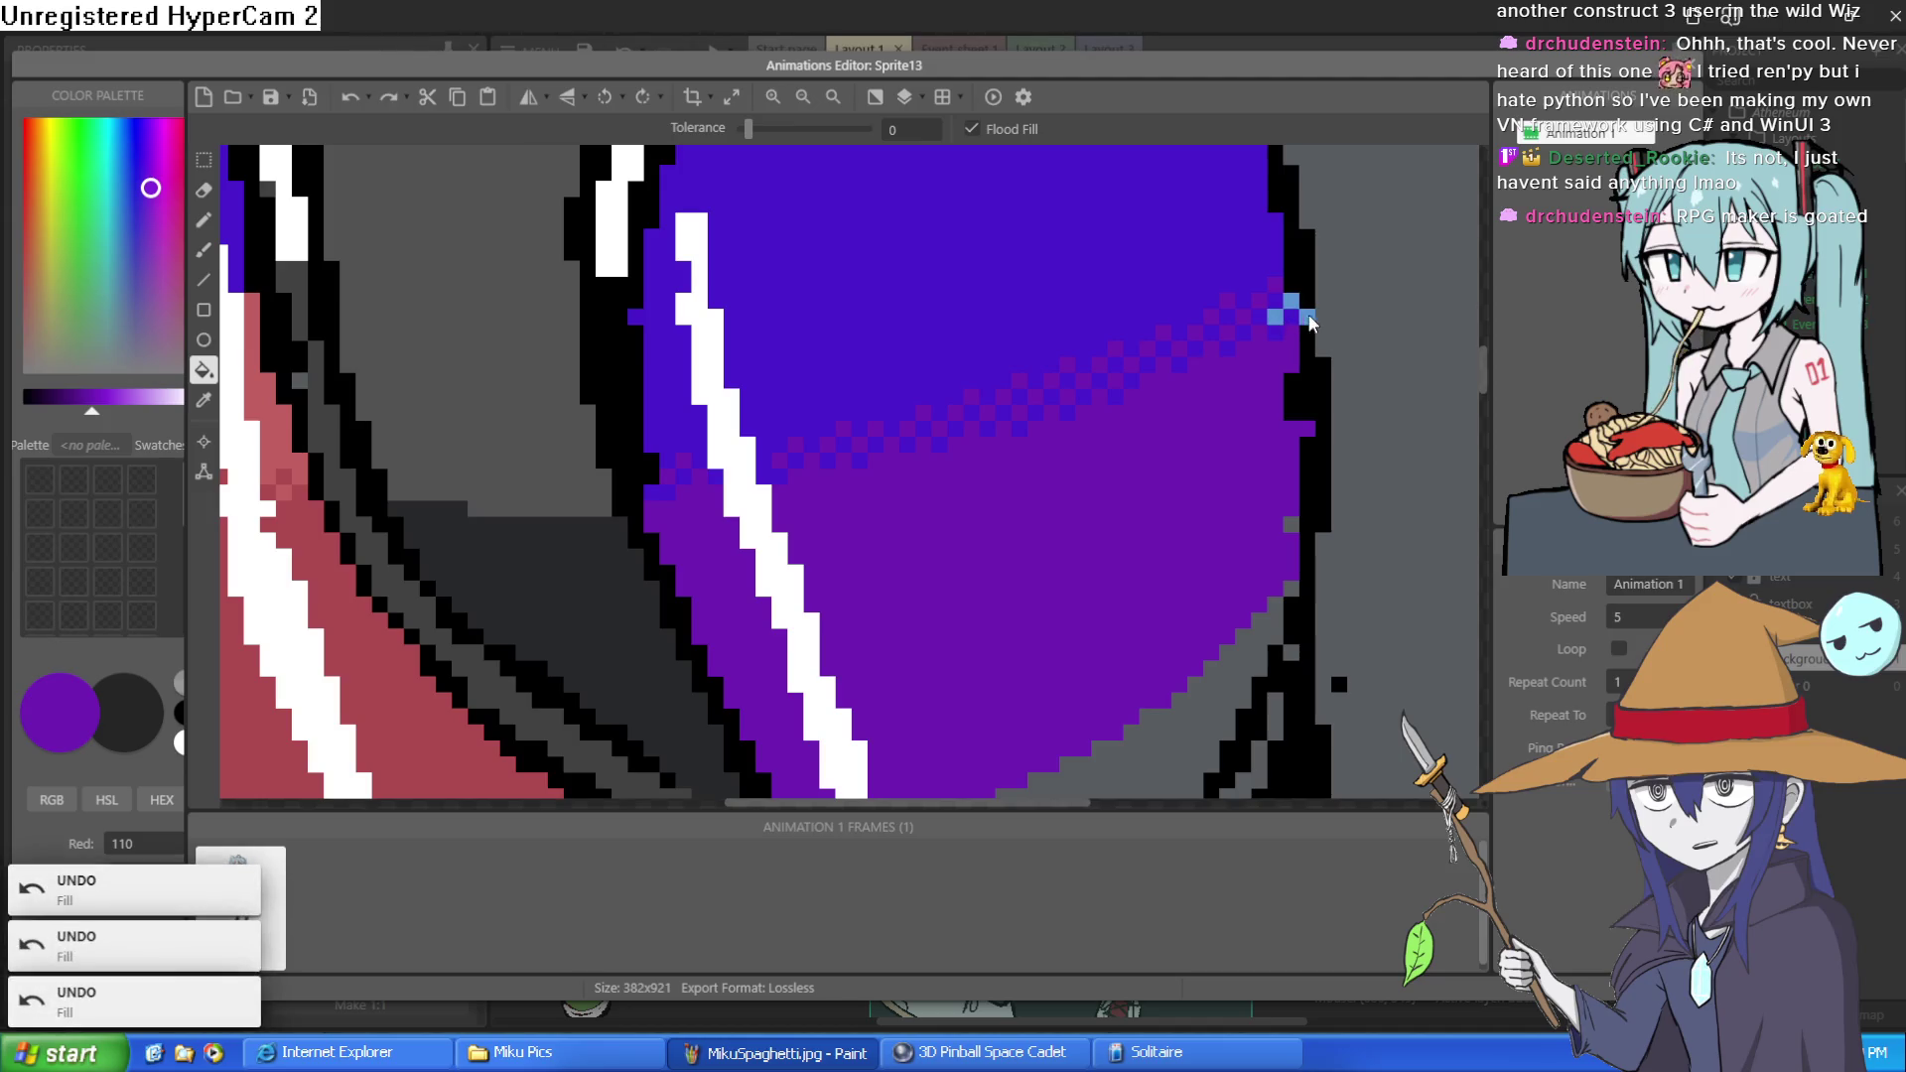
click(1291, 301)
click(1277, 316)
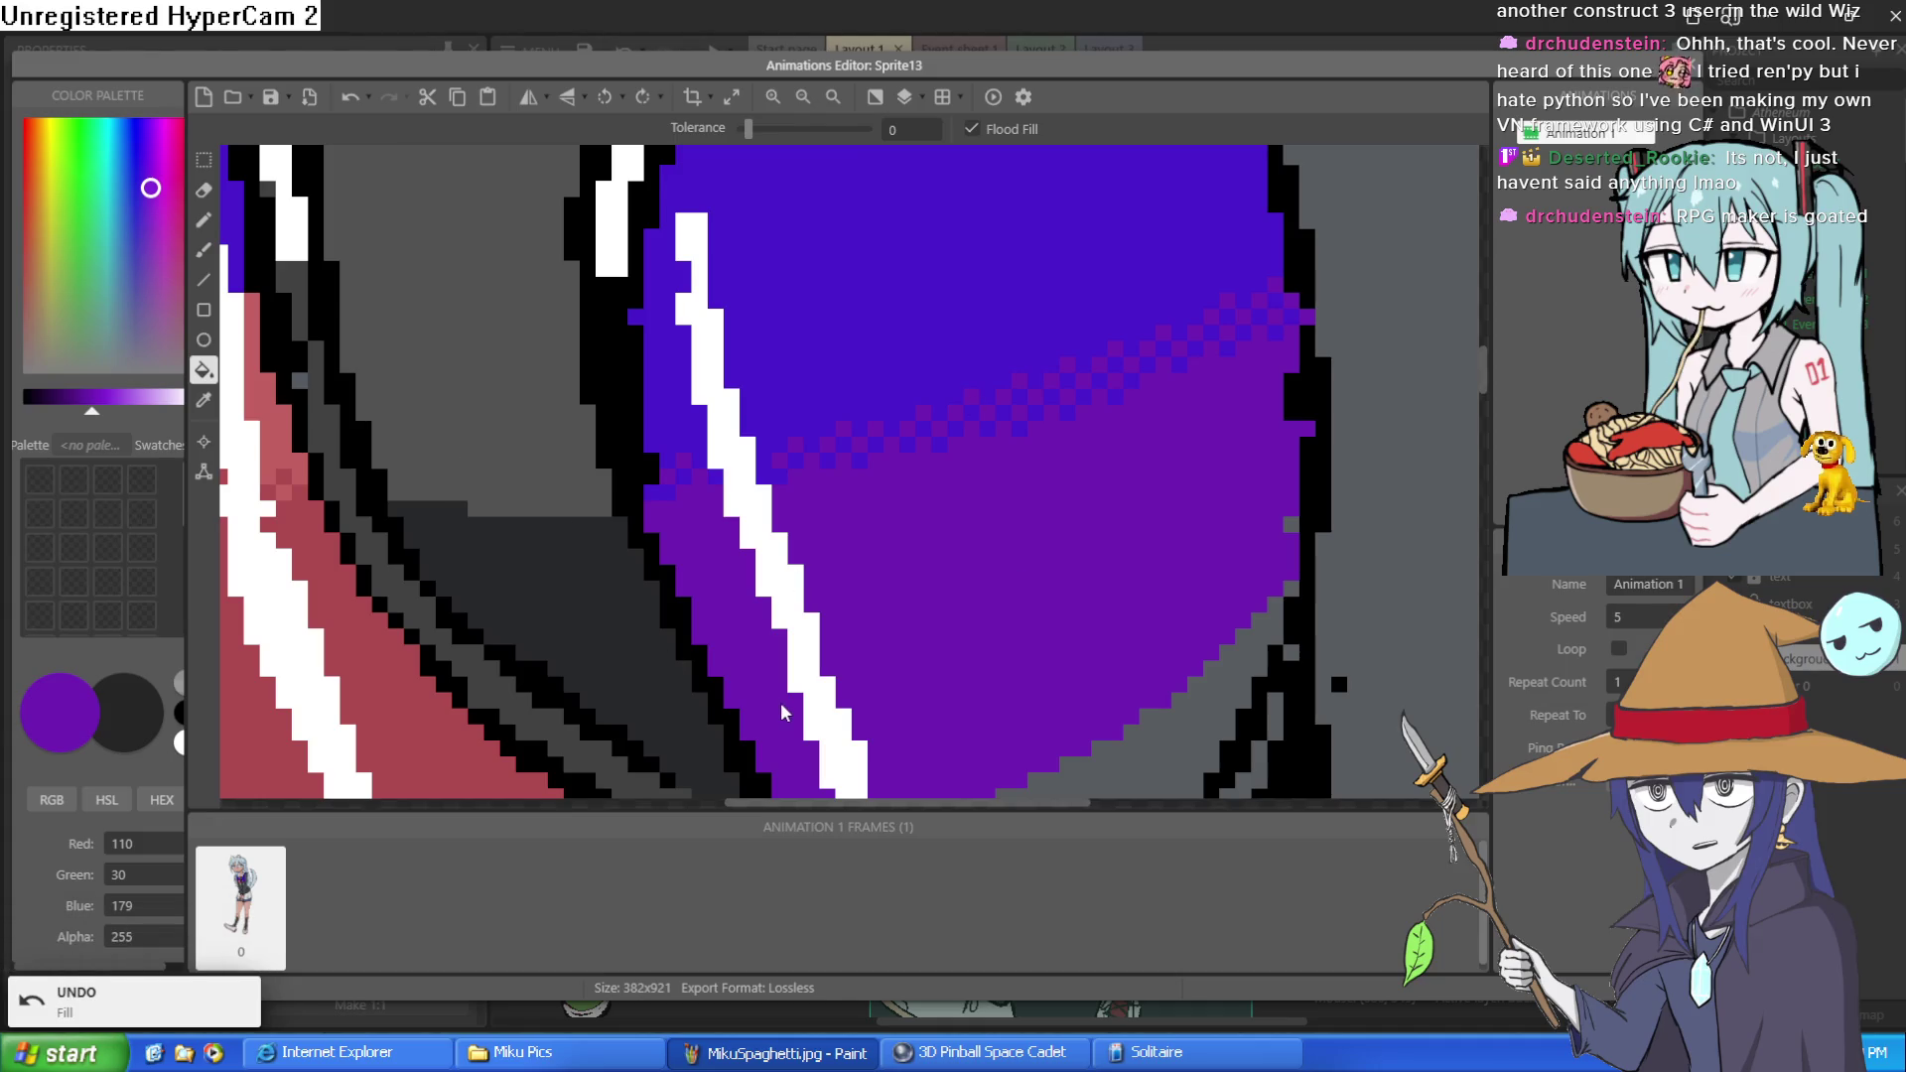
Sample the bright purple and fill the reddish strip and a stray patch on the left chest
mouse_move(762, 658)
mouse_down()
mouse_move(1139, 493)
mouse_move(1175, 562)
mouse_move(1082, 603)
mouse_up()
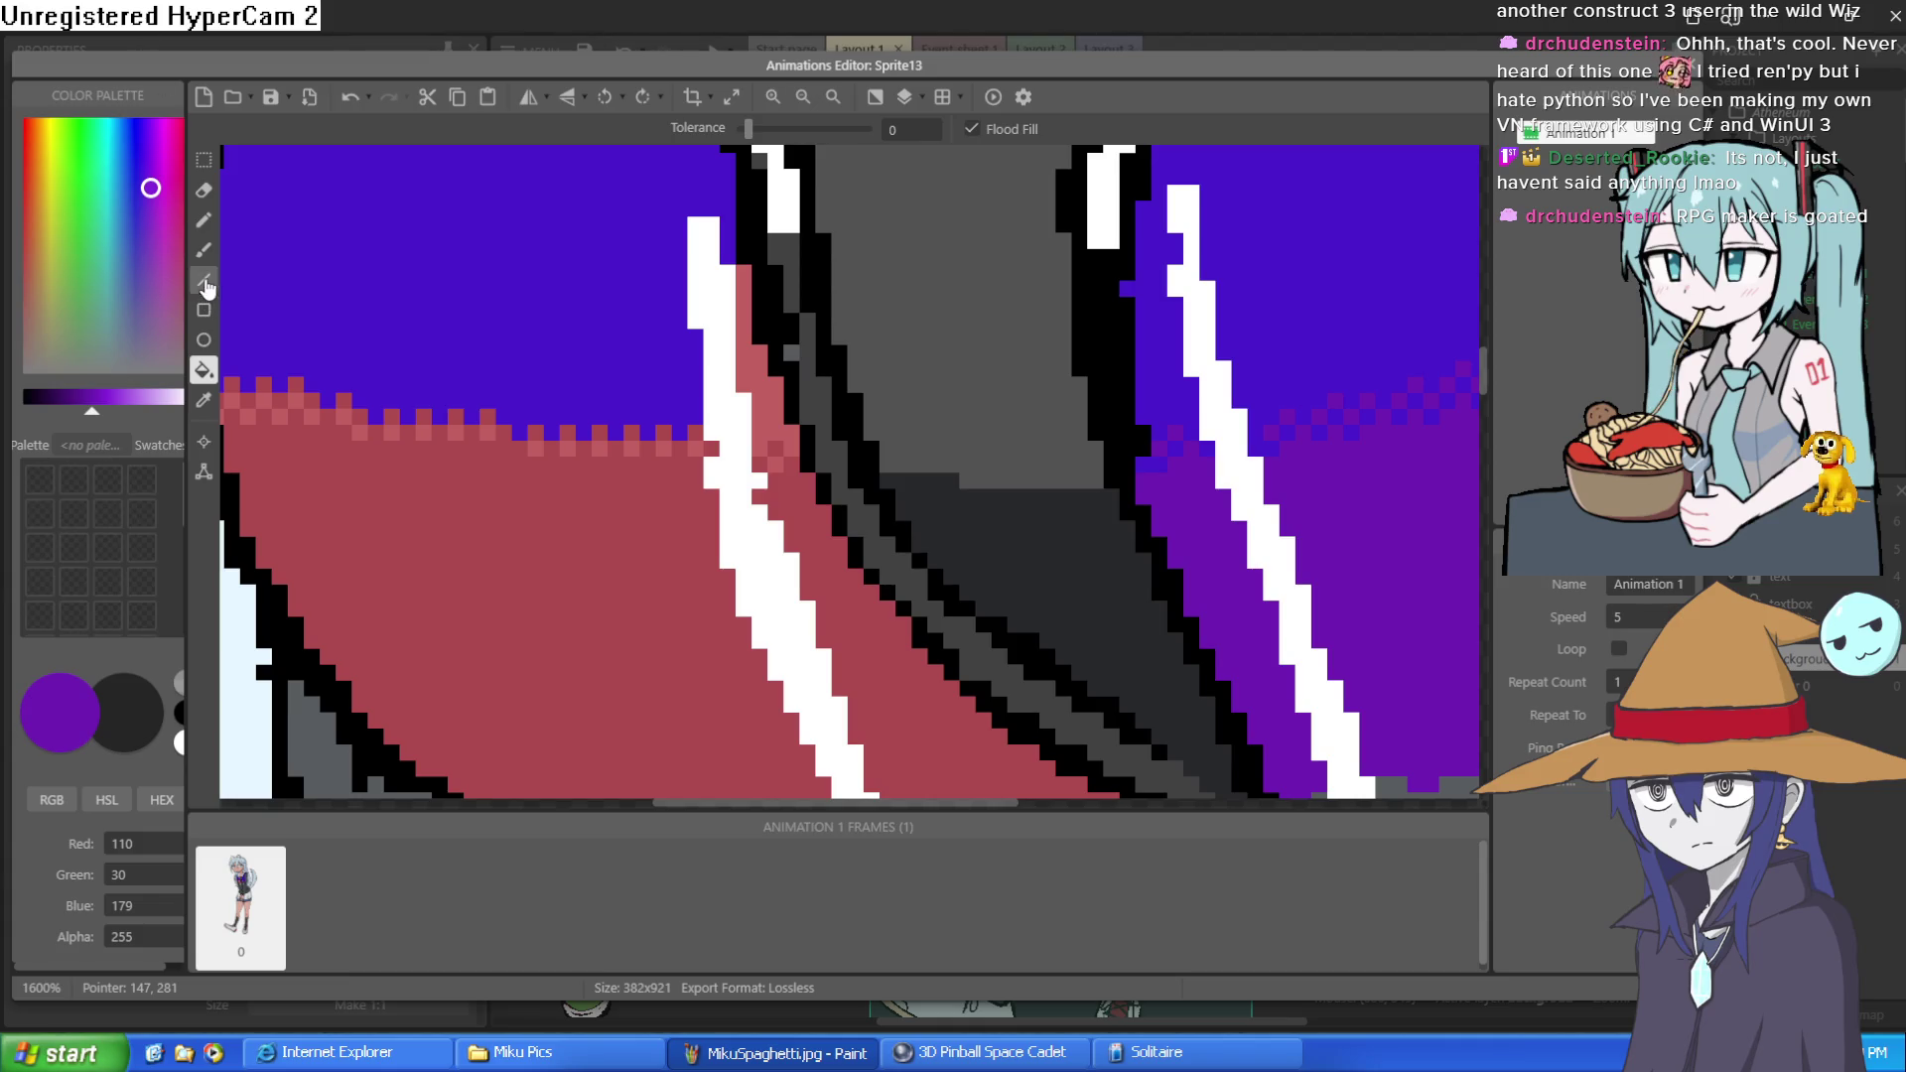
click(204, 401)
click(553, 285)
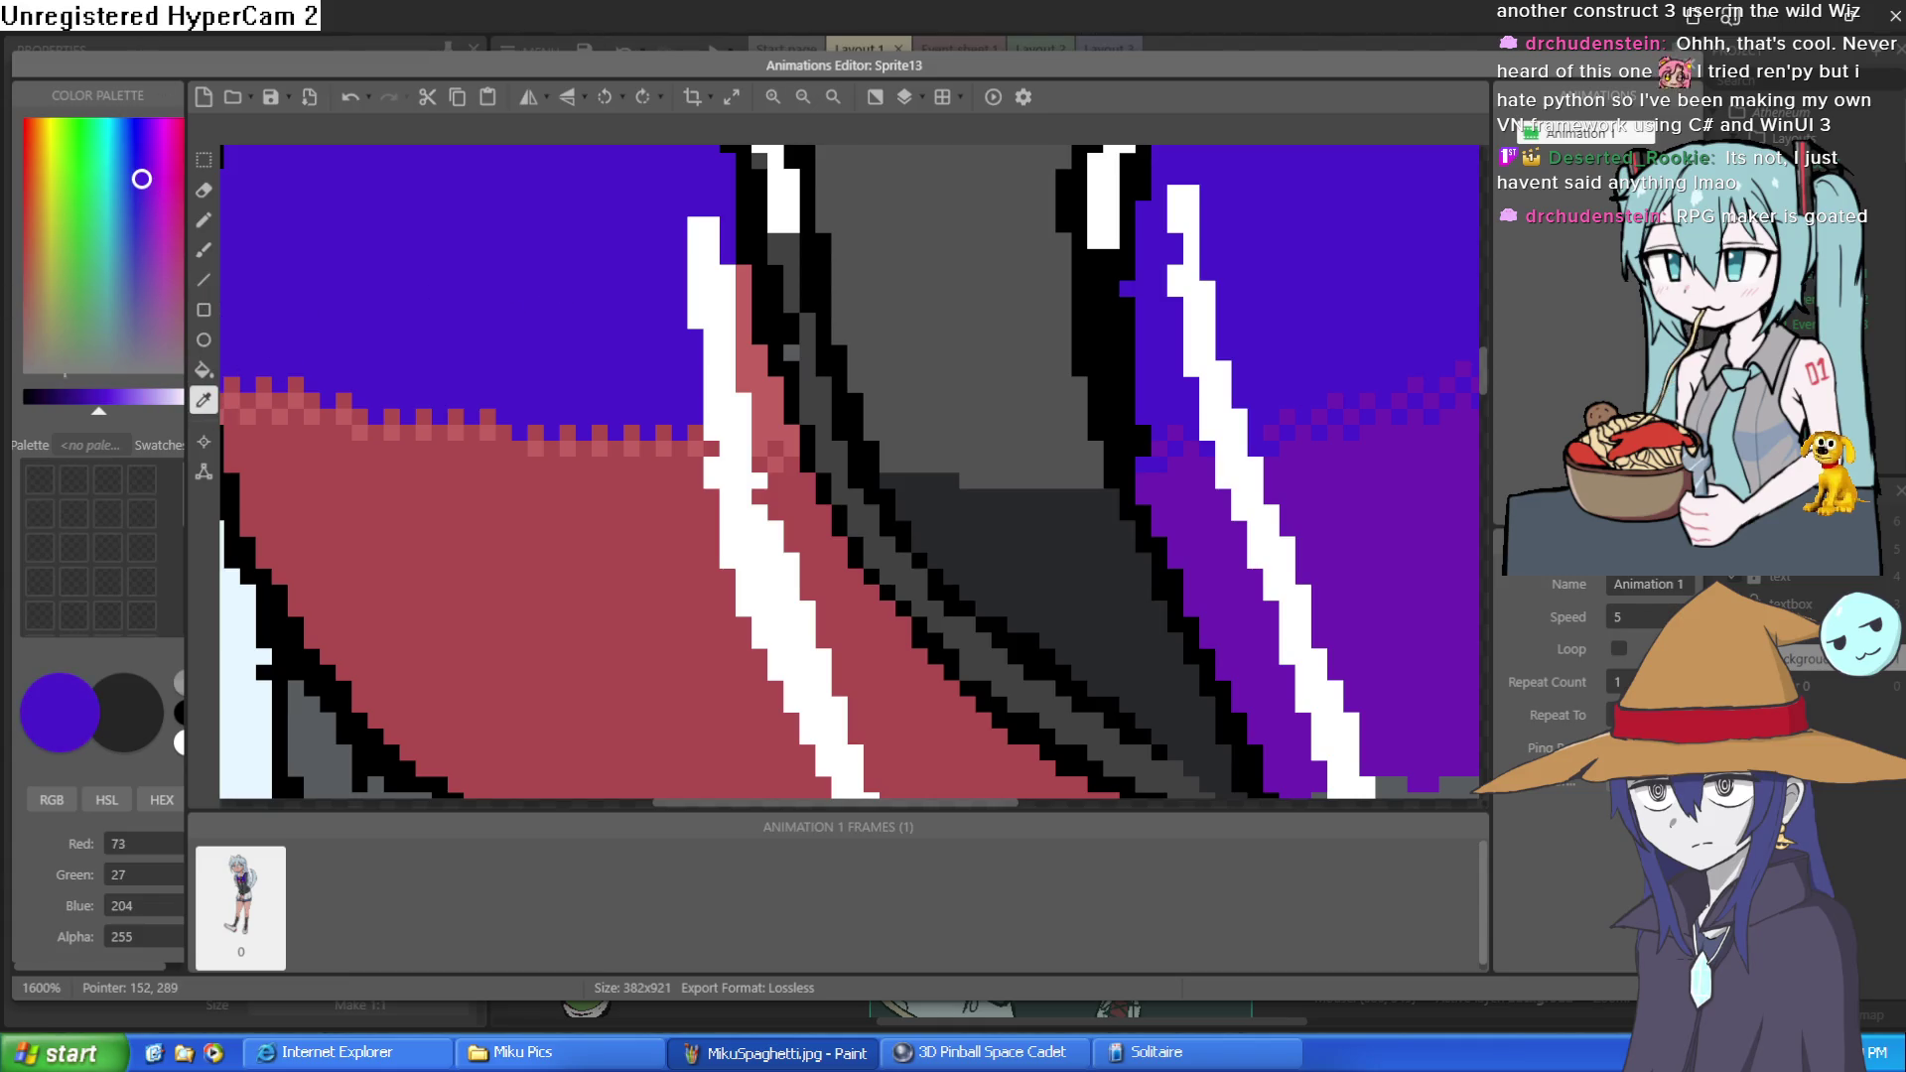
click(206, 369)
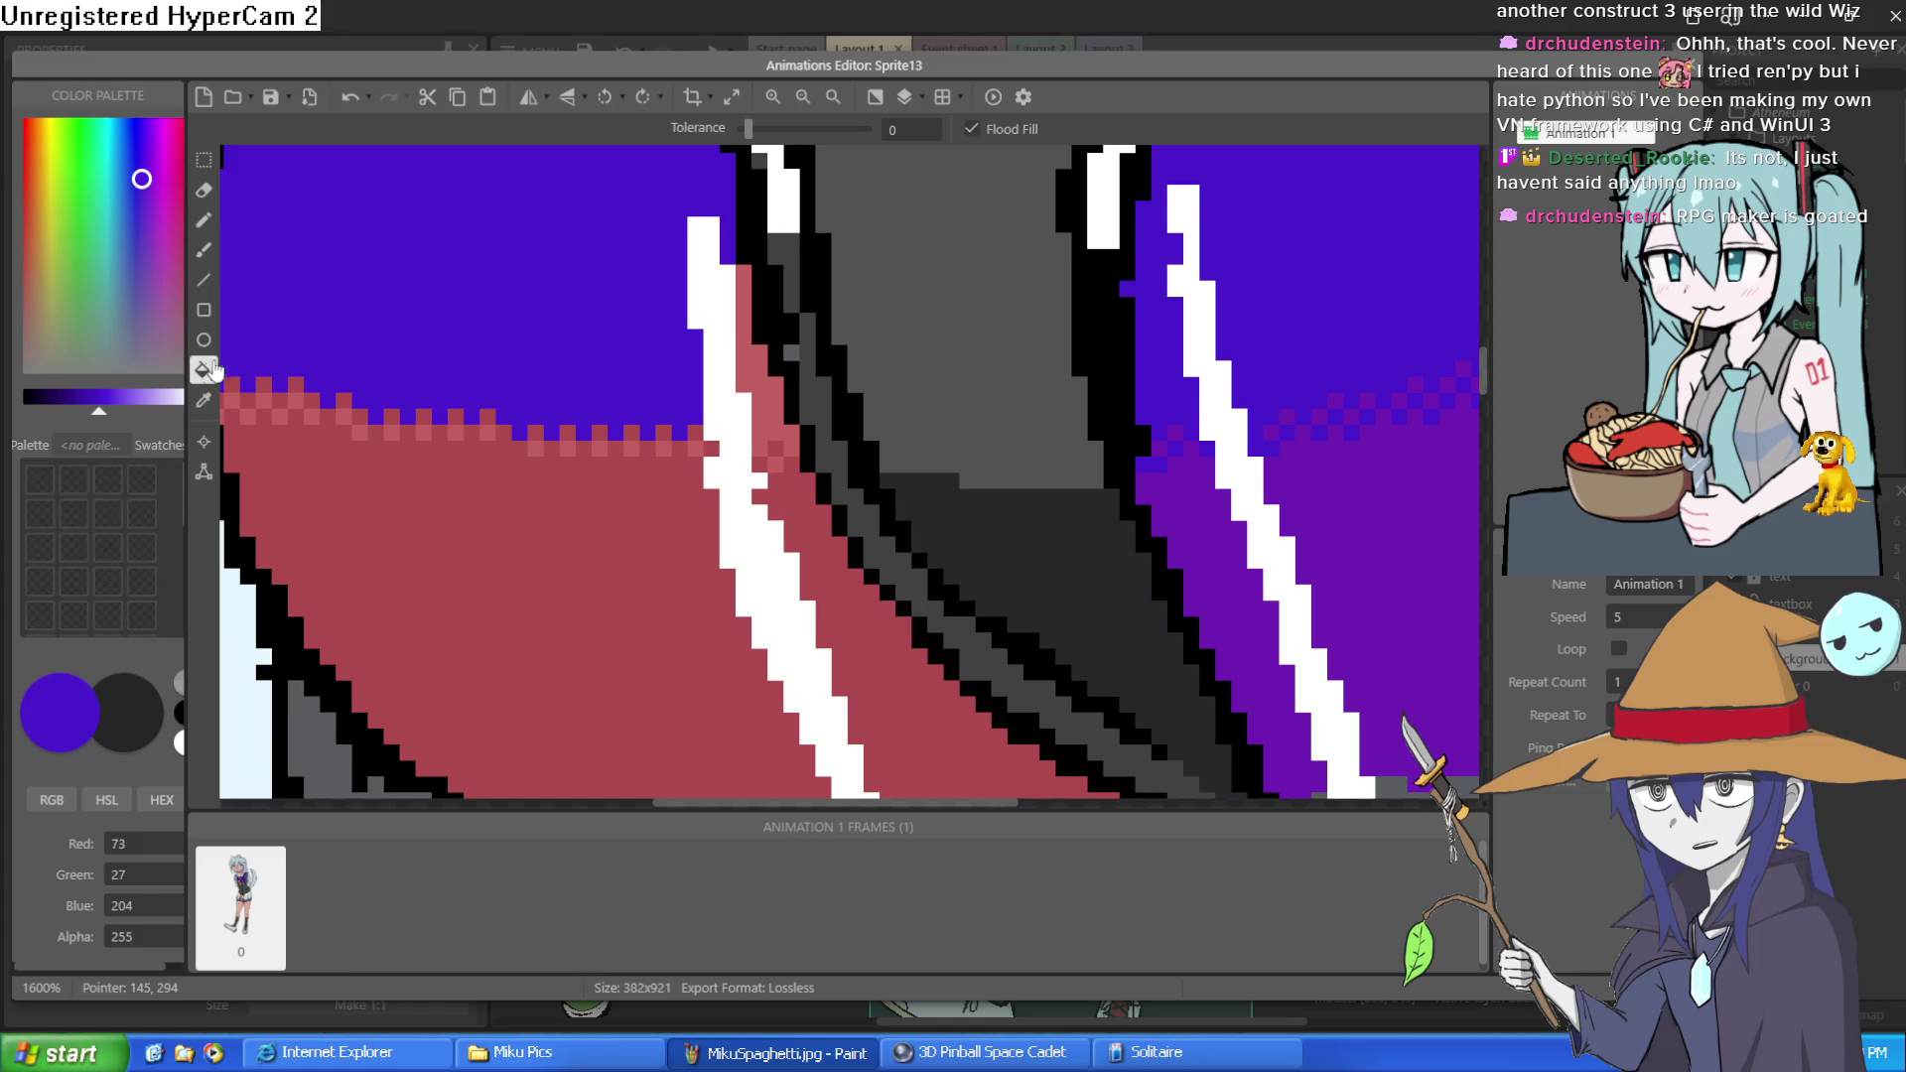
click(779, 403)
click(792, 470)
key(ctrl+z)
click(772, 468)
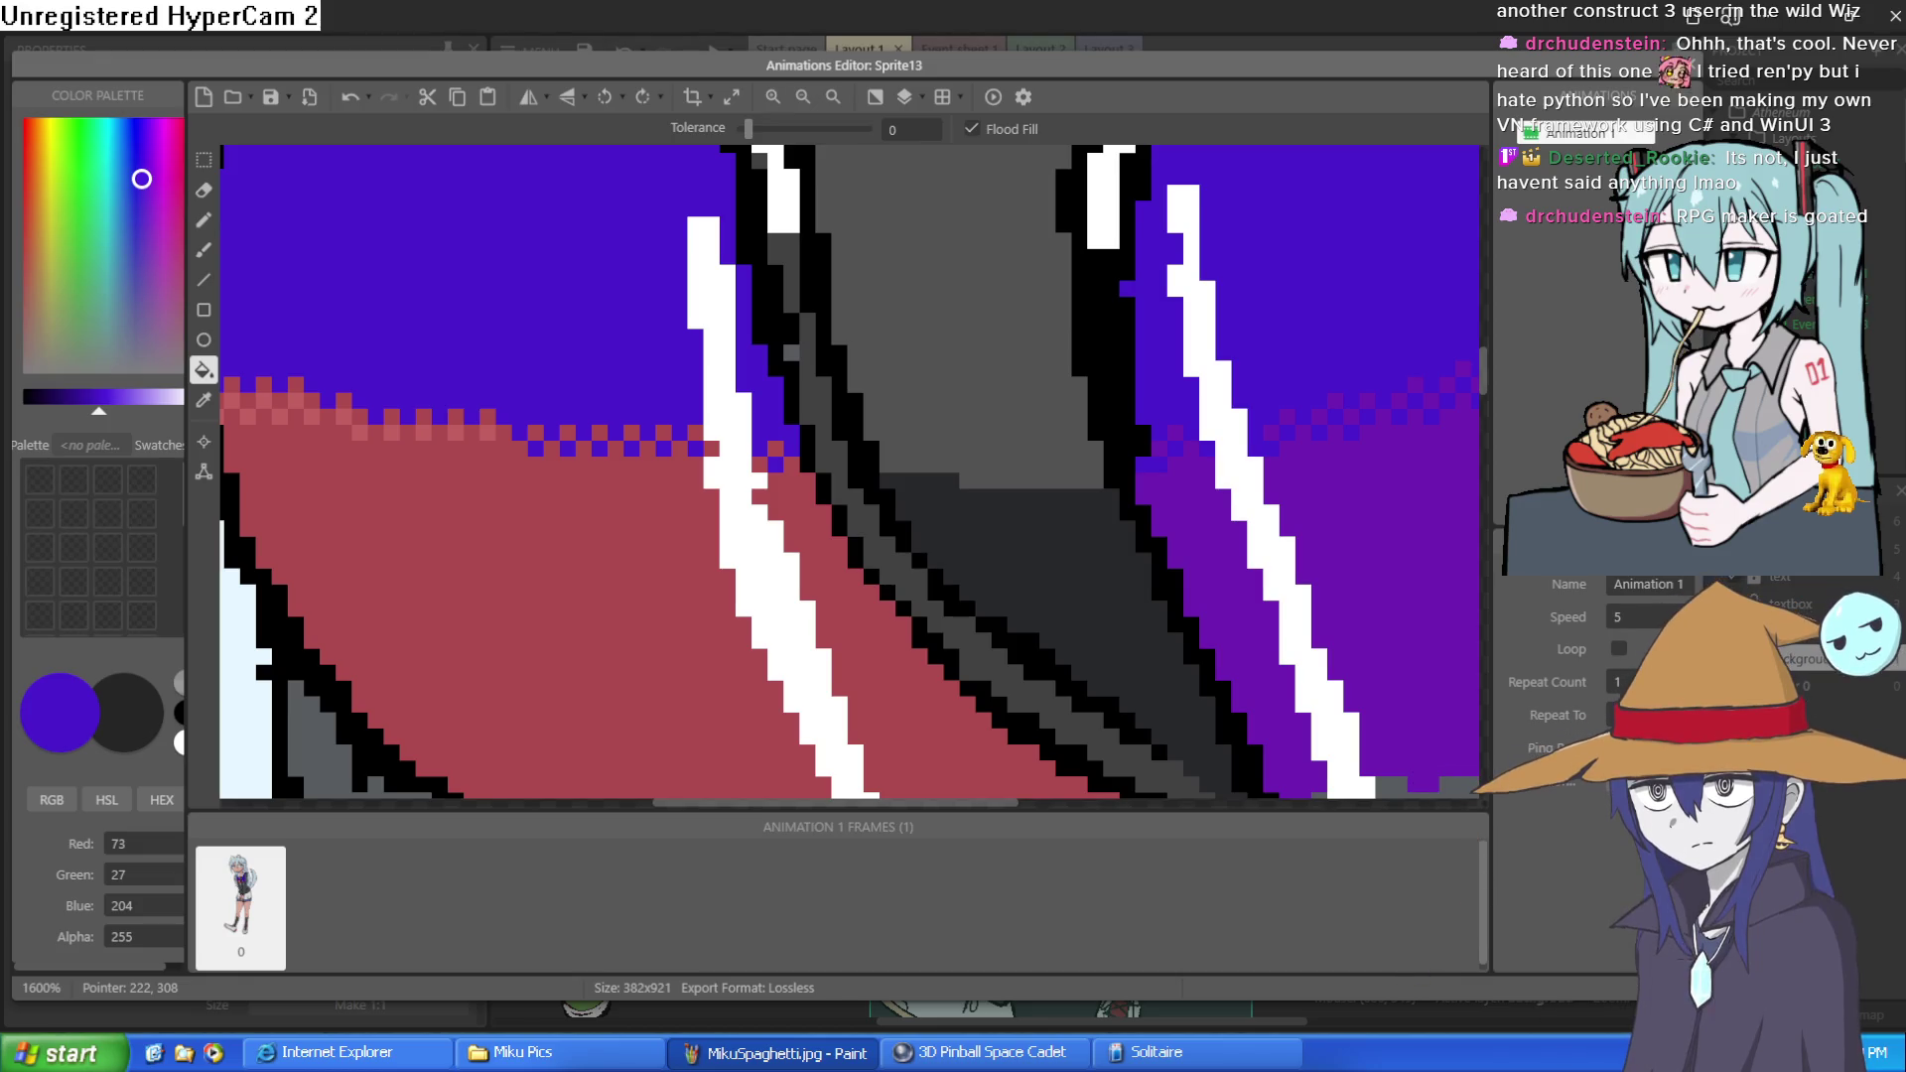
Turn red checker pixels on the left chest edge purple and sample the deep purple
click(481, 437)
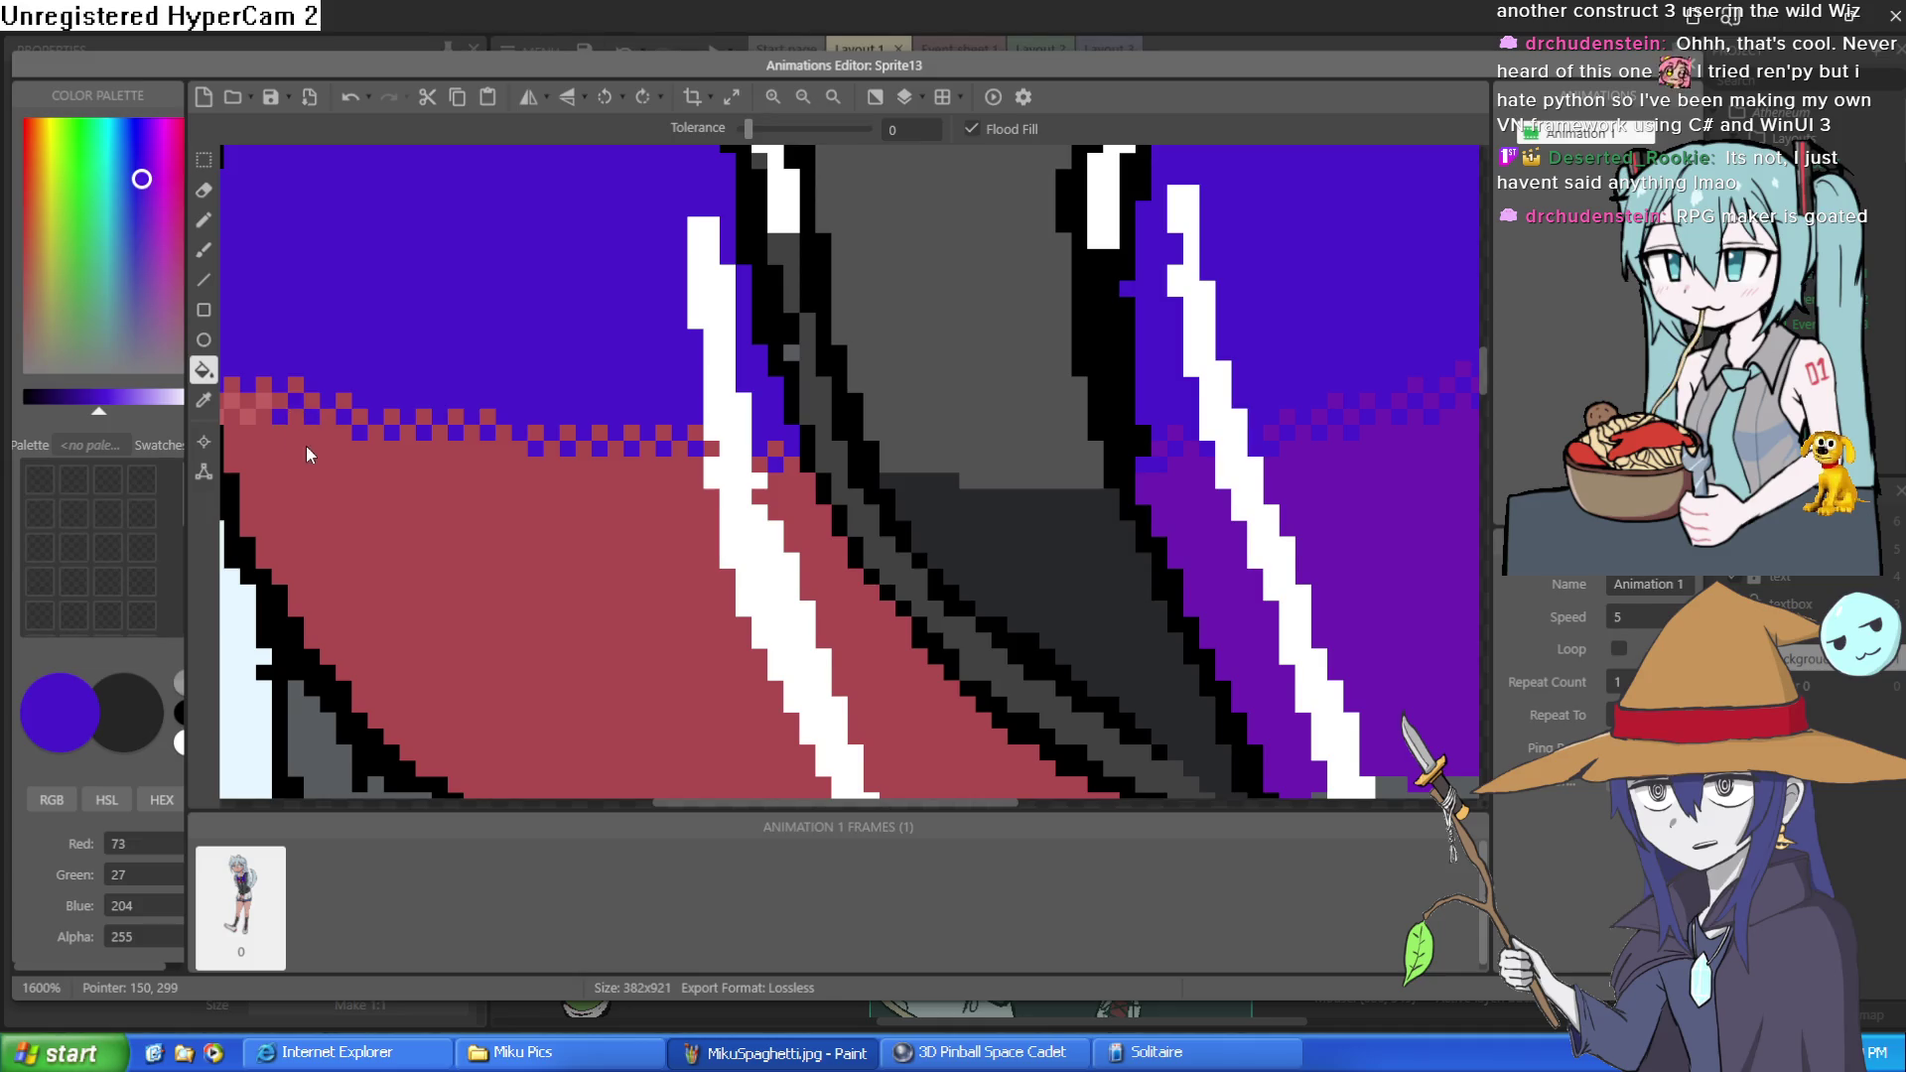
drag(306, 444, 539, 442)
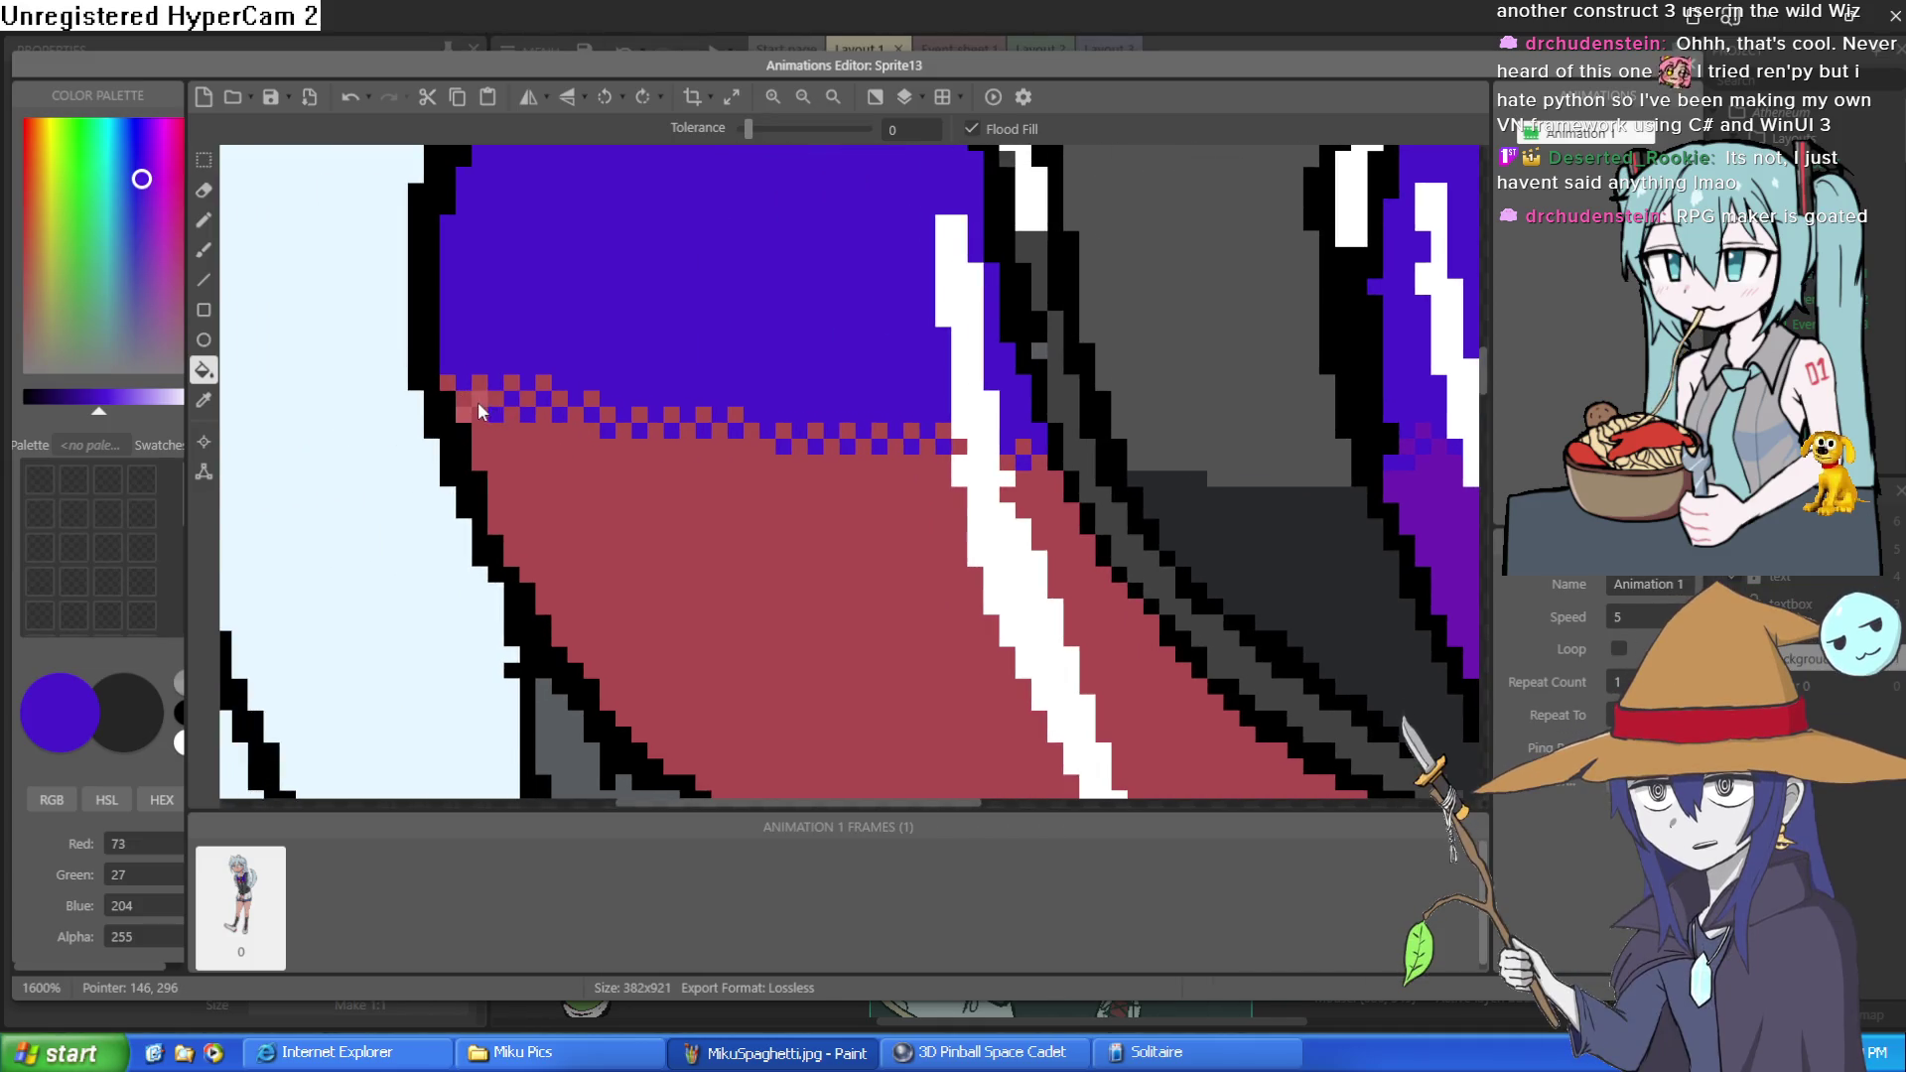
click(459, 419)
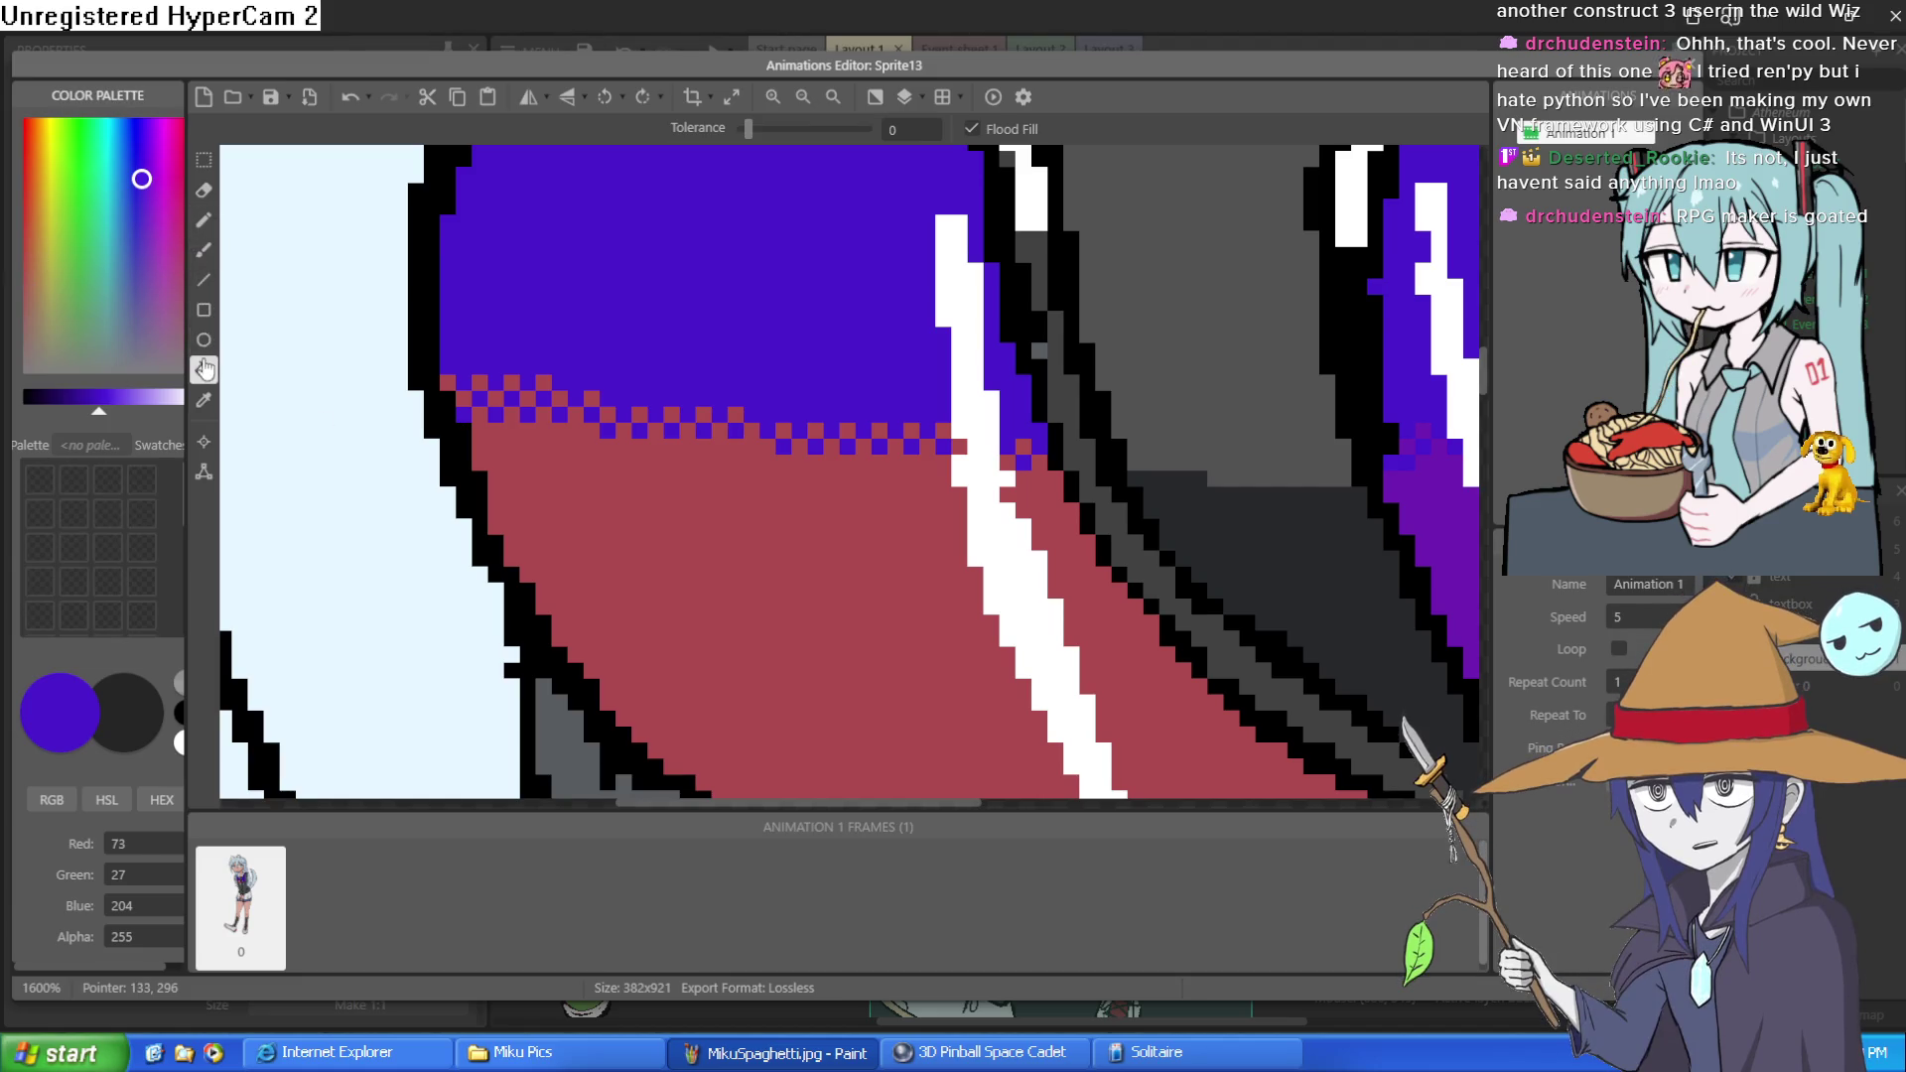
click(204, 400)
mouse_move(1288, 556)
mouse_down()
mouse_move(851, 540)
mouse_move(1345, 507)
mouse_up()
click(1224, 556)
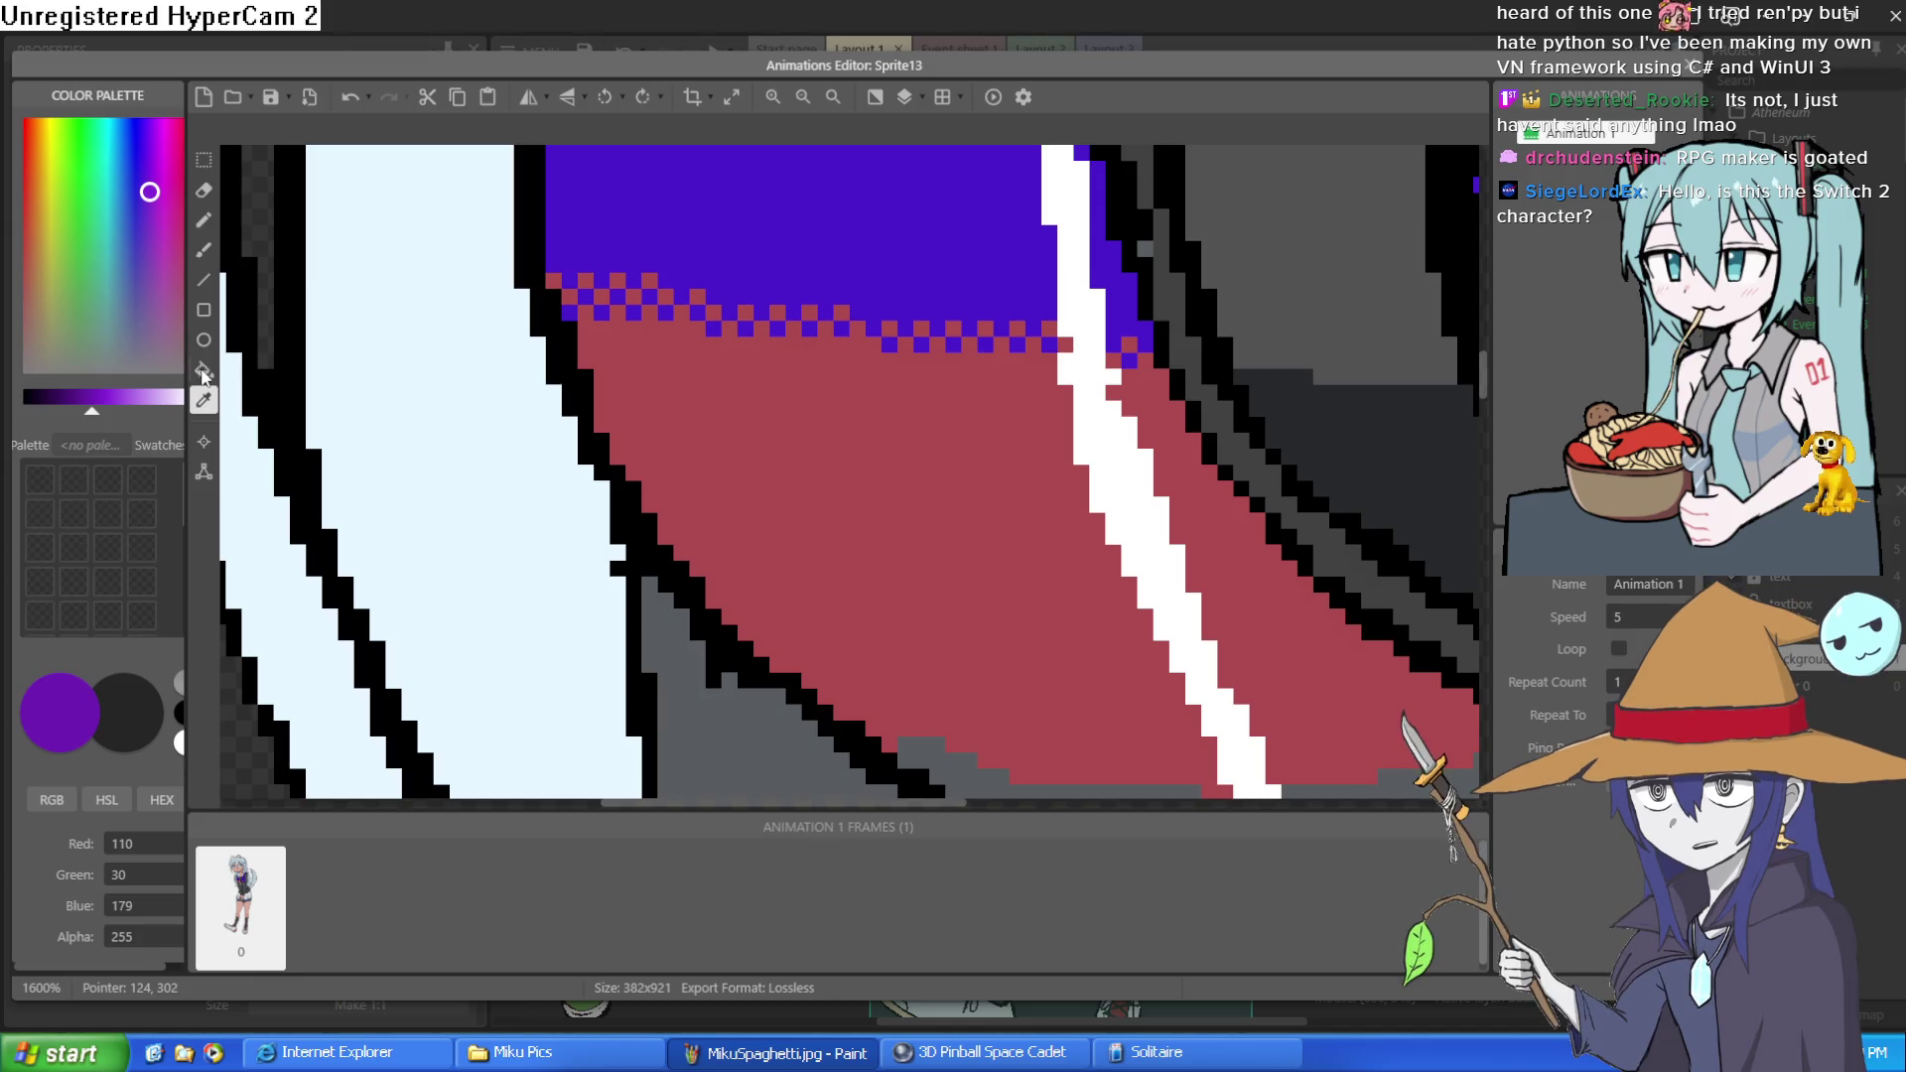
Sample the deep purple and fill the left and right red areas with it
click(906, 537)
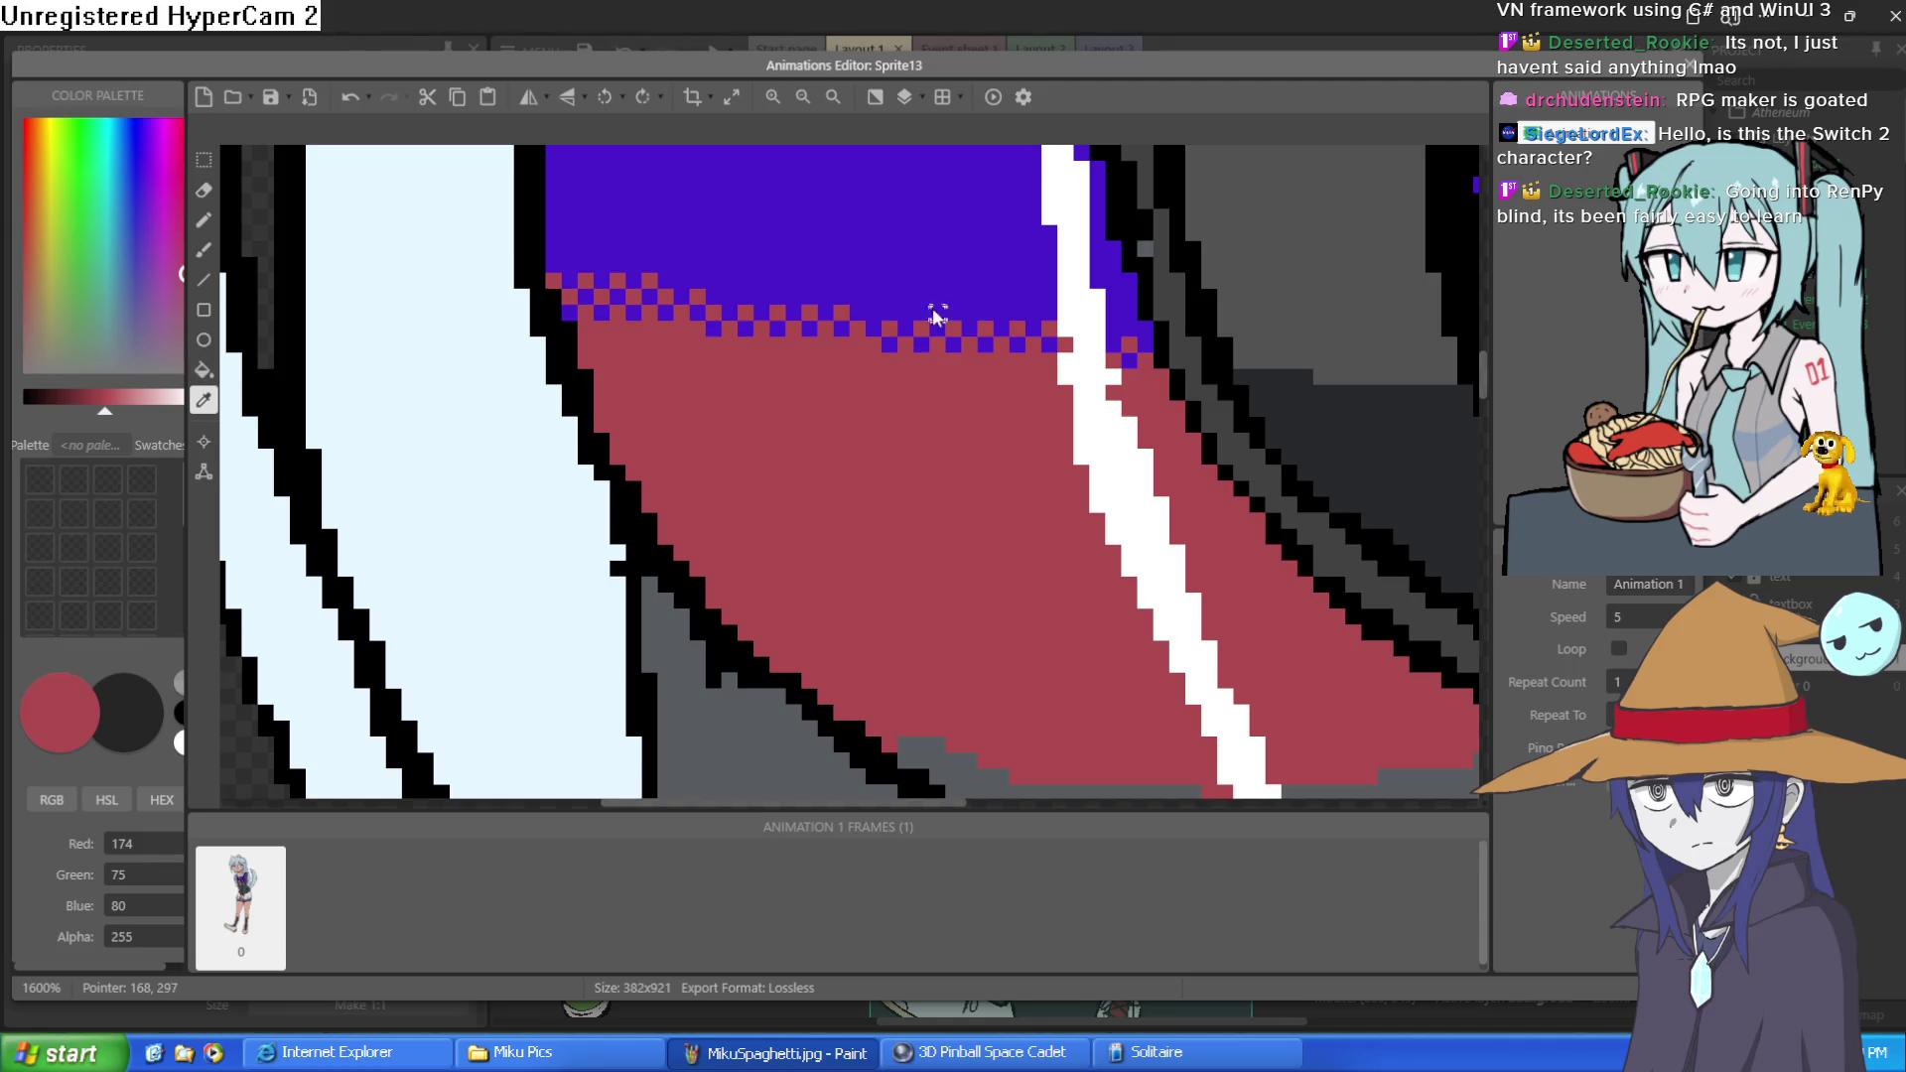
scroll(1092, 387, right, 5)
click(1397, 438)
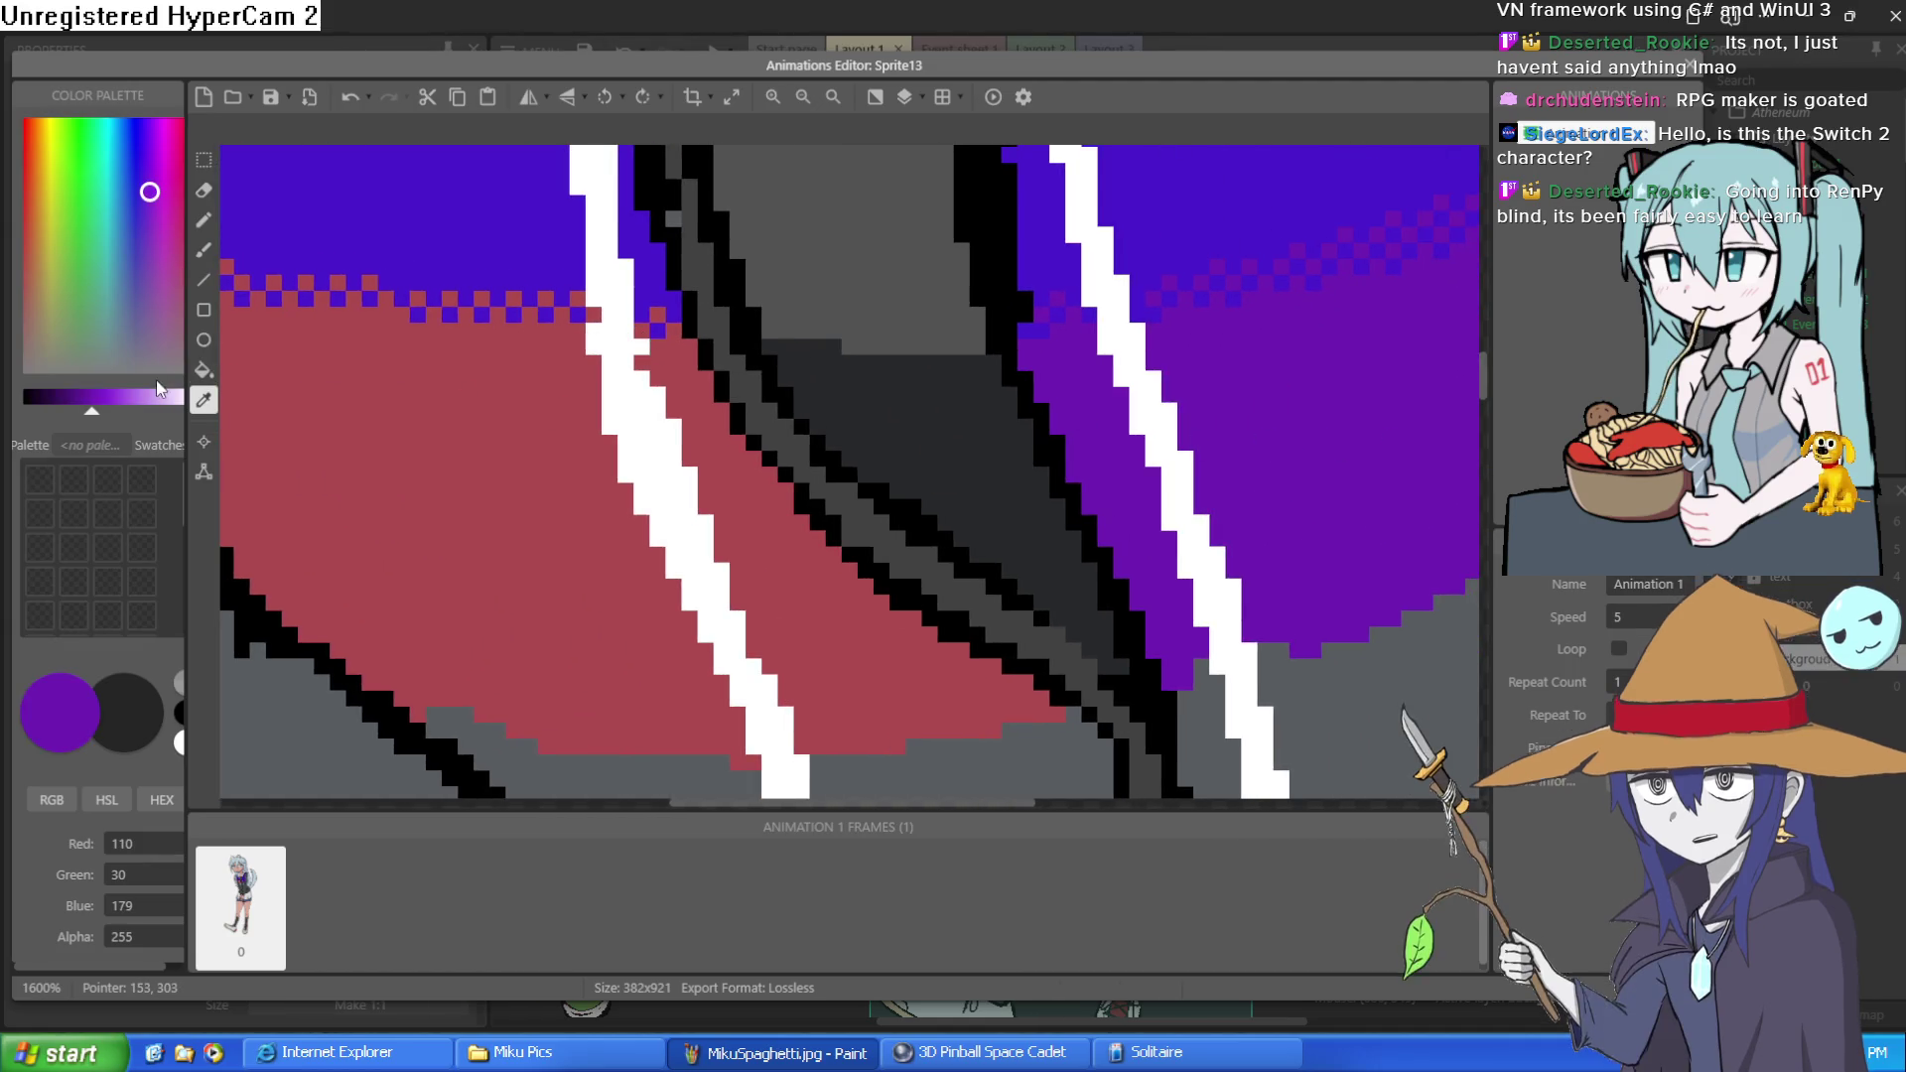
click(203, 370)
click(447, 457)
click(800, 578)
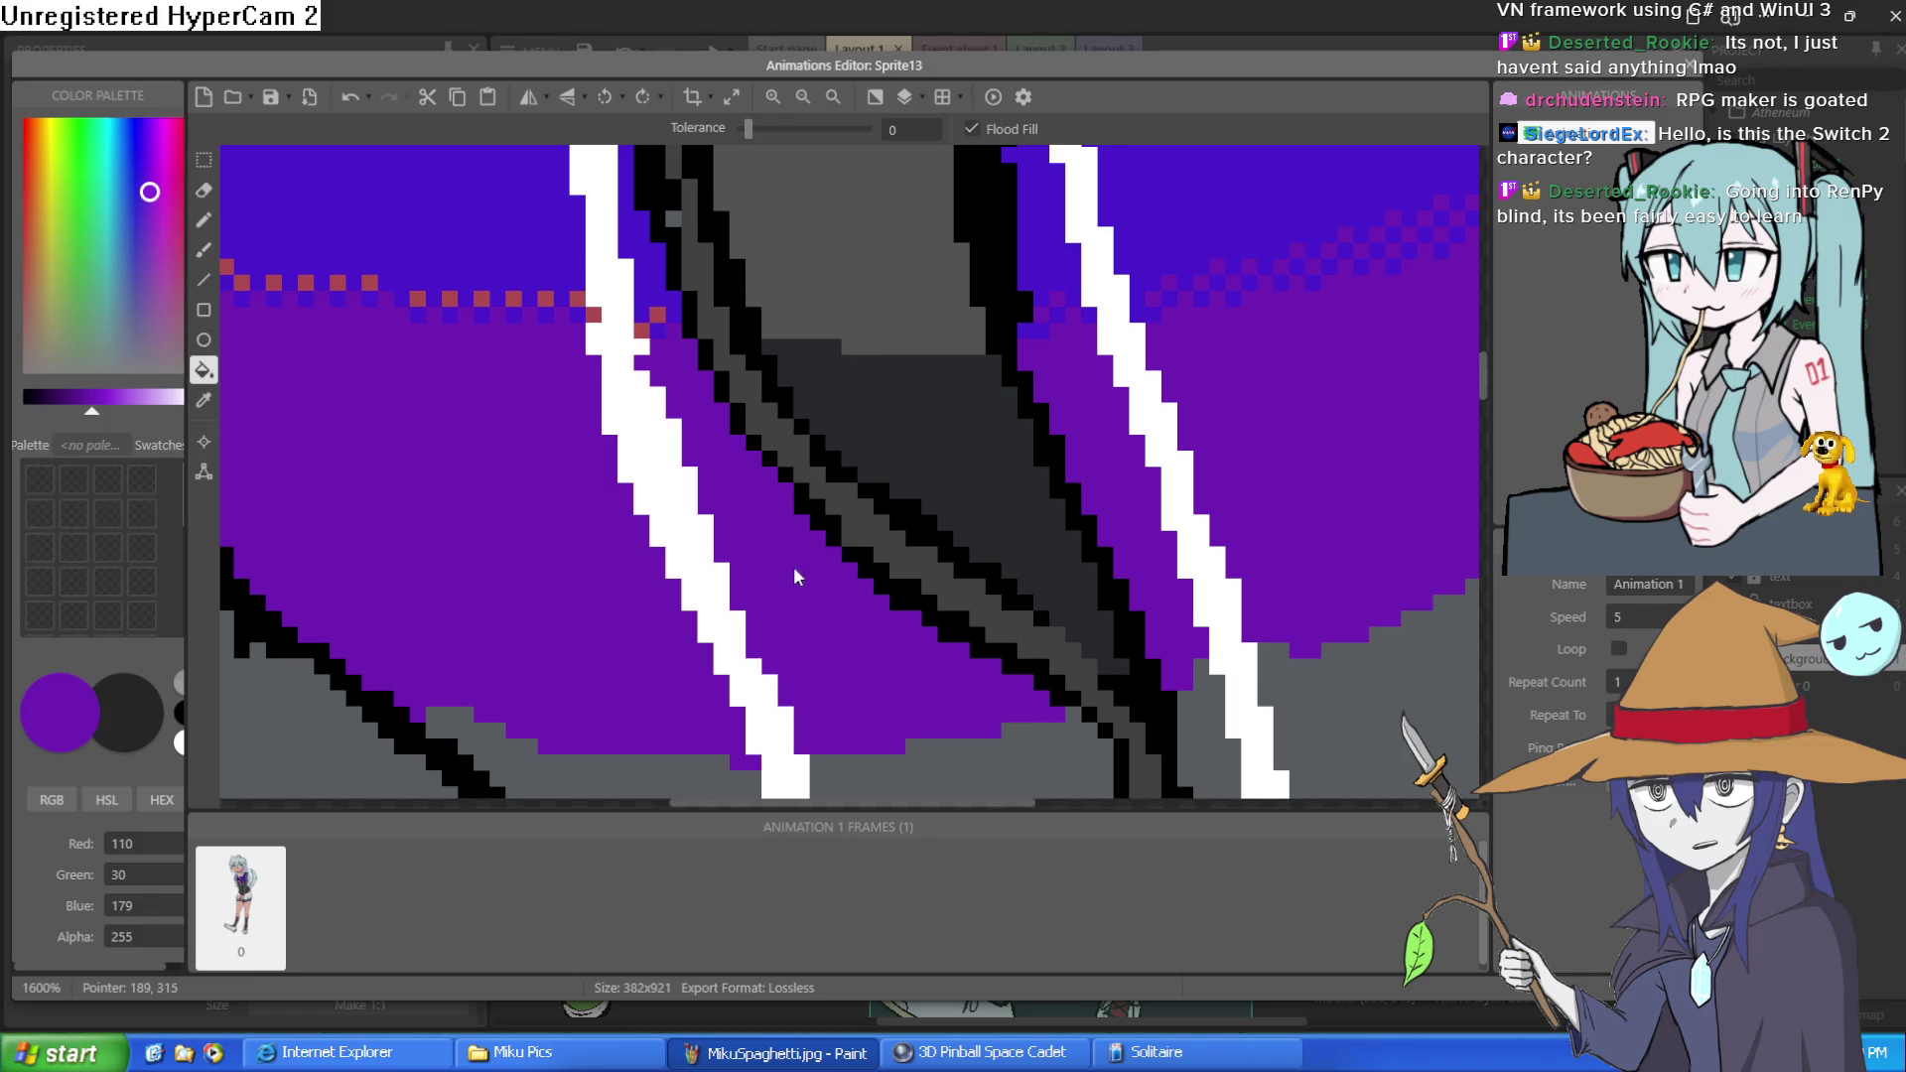
Fill the stray red checker pixels across the jacket purple
scroll(766, 444, up, 1)
scroll(765, 444, left, 1)
click(750, 444)
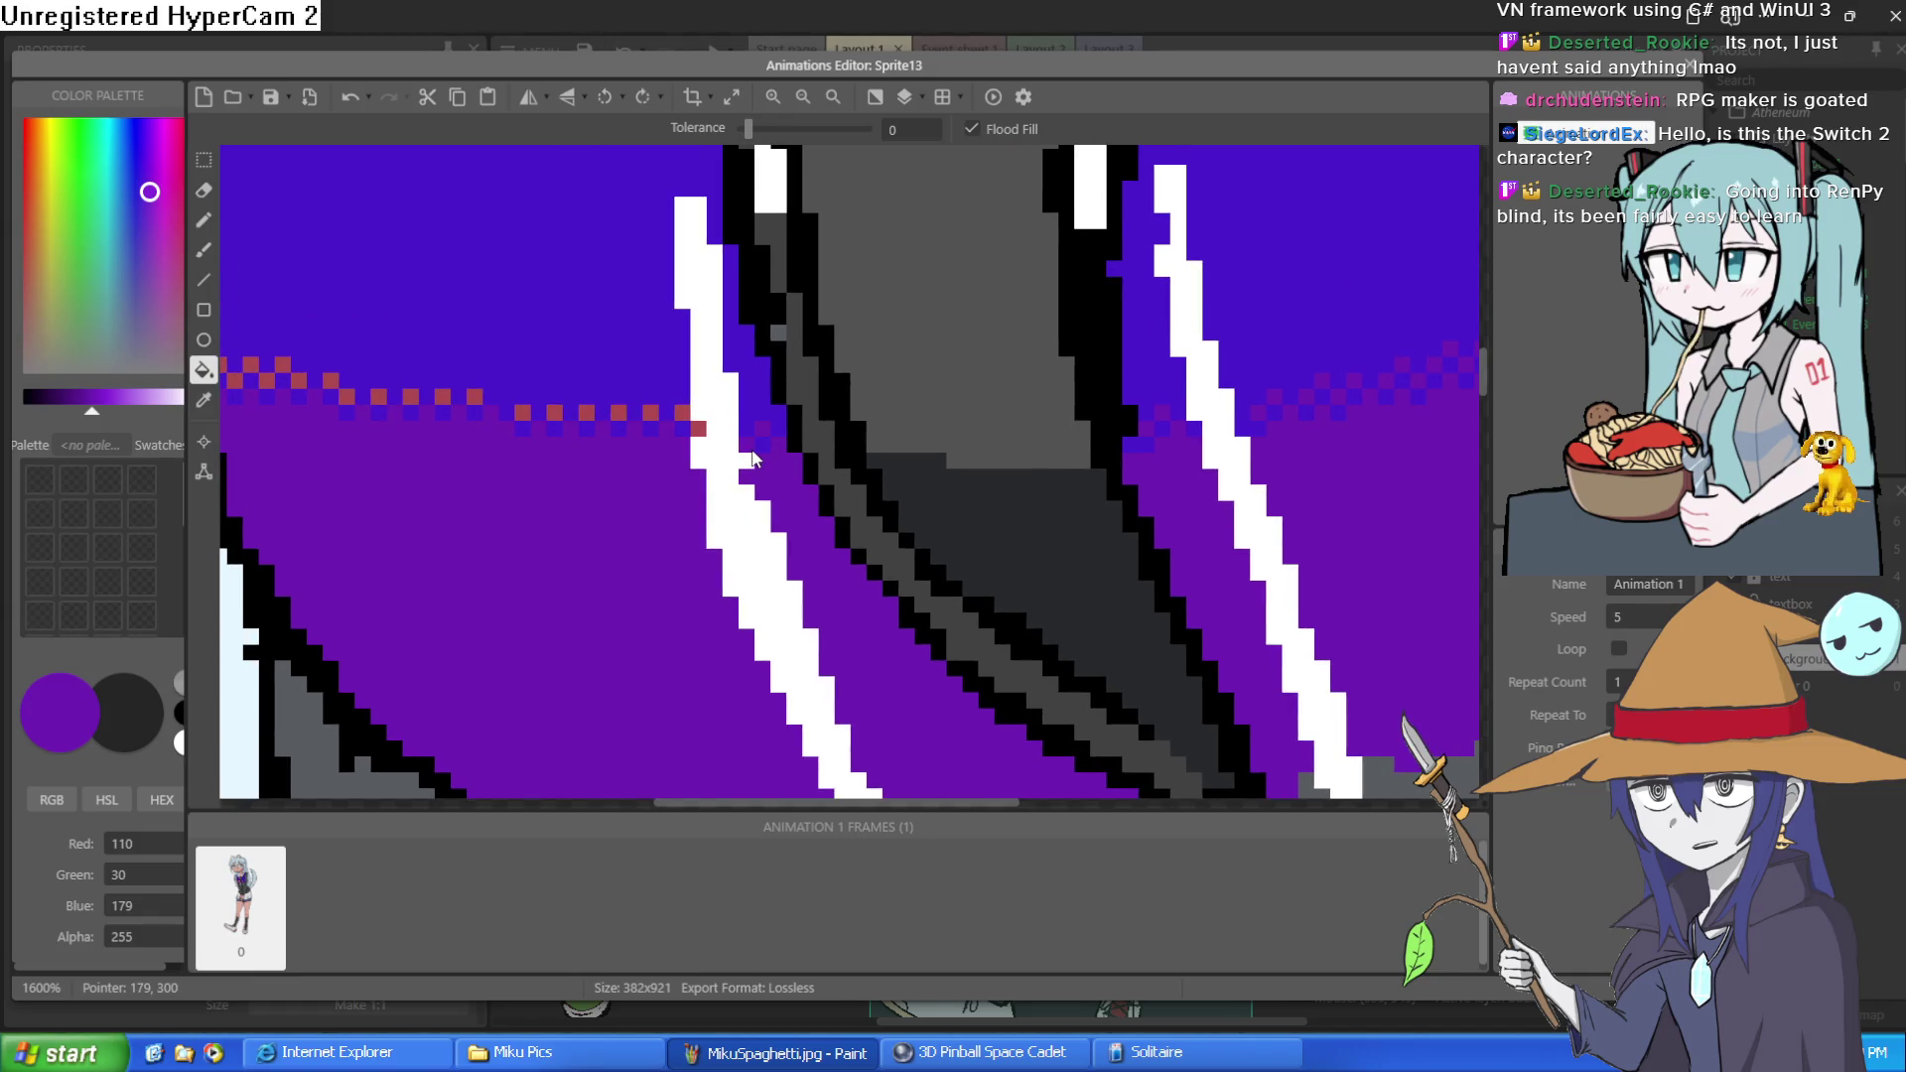
click(682, 413)
click(698, 428)
click(650, 413)
click(591, 415)
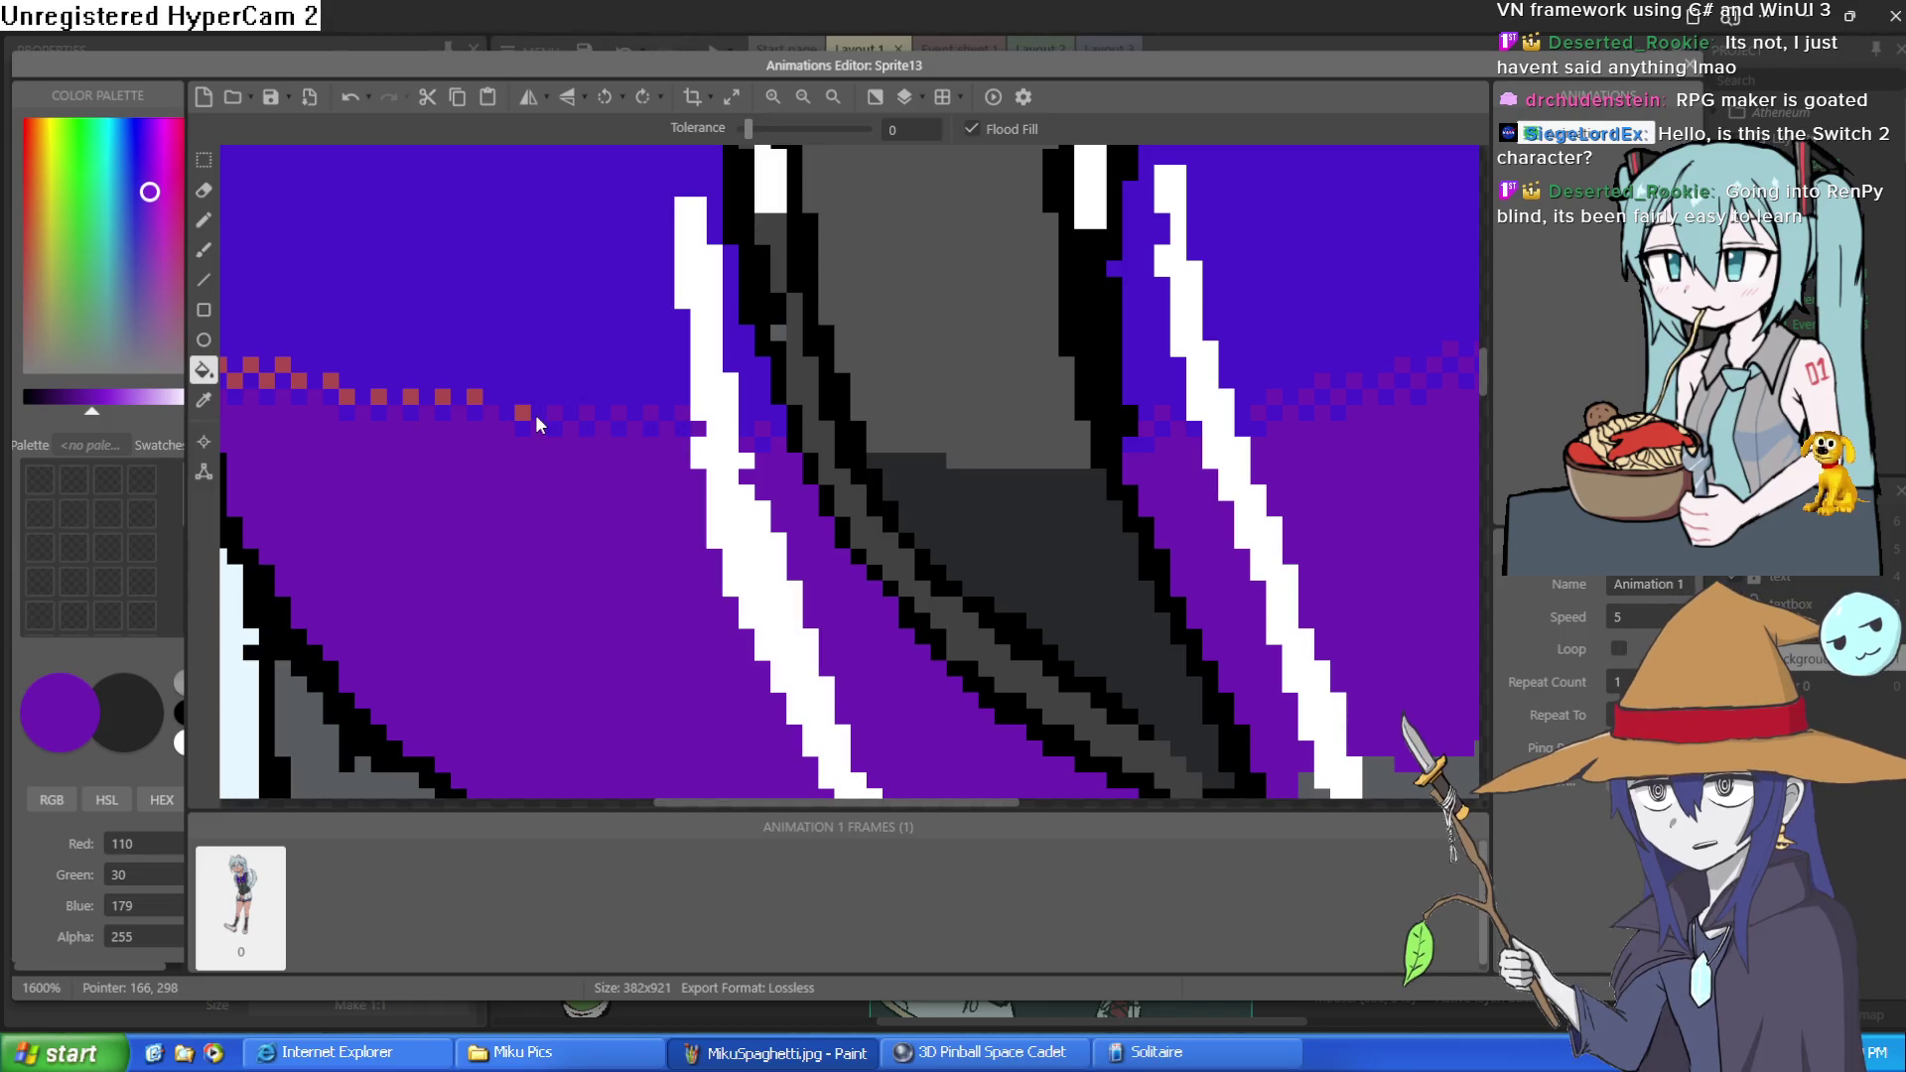
click(522, 412)
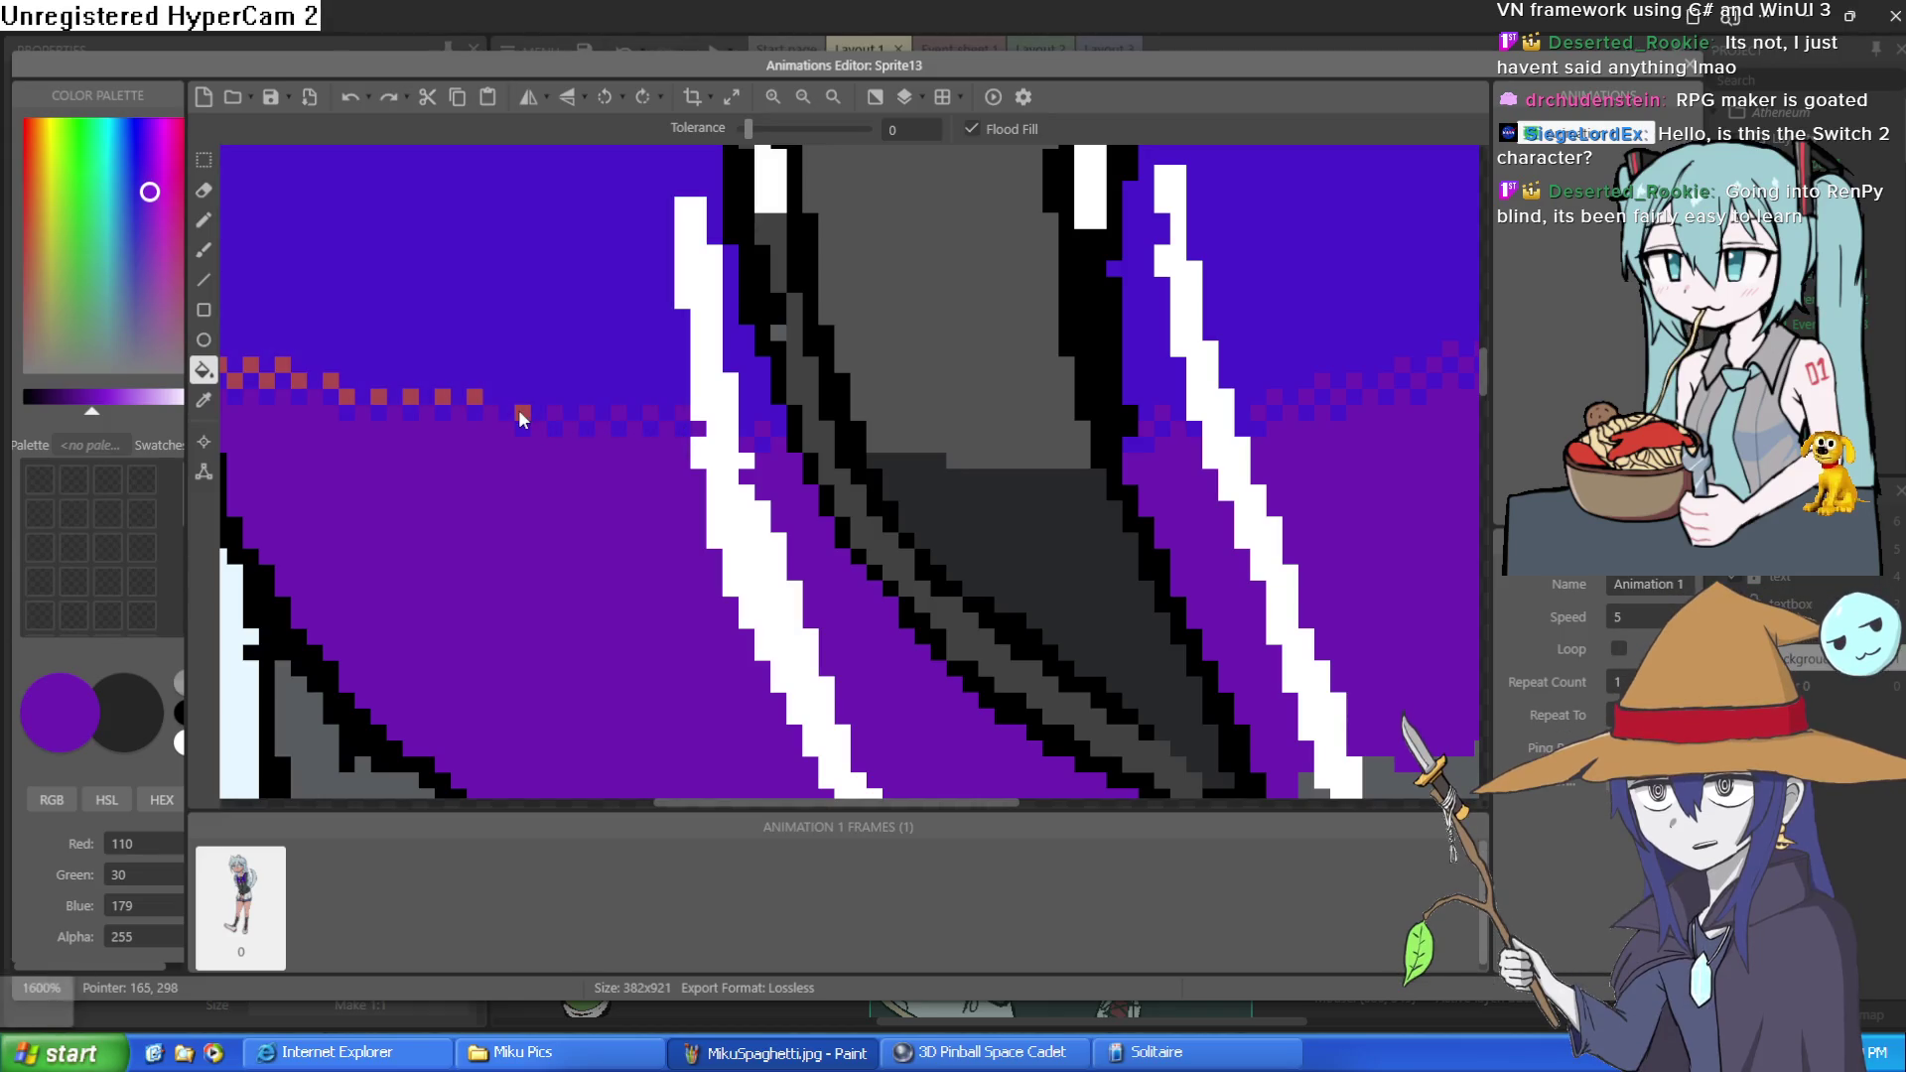
click(441, 401)
click(374, 395)
click(353, 396)
click(334, 385)
Fill the last red checker pixels purple and close the animation editor
drag(330, 399, 777, 493)
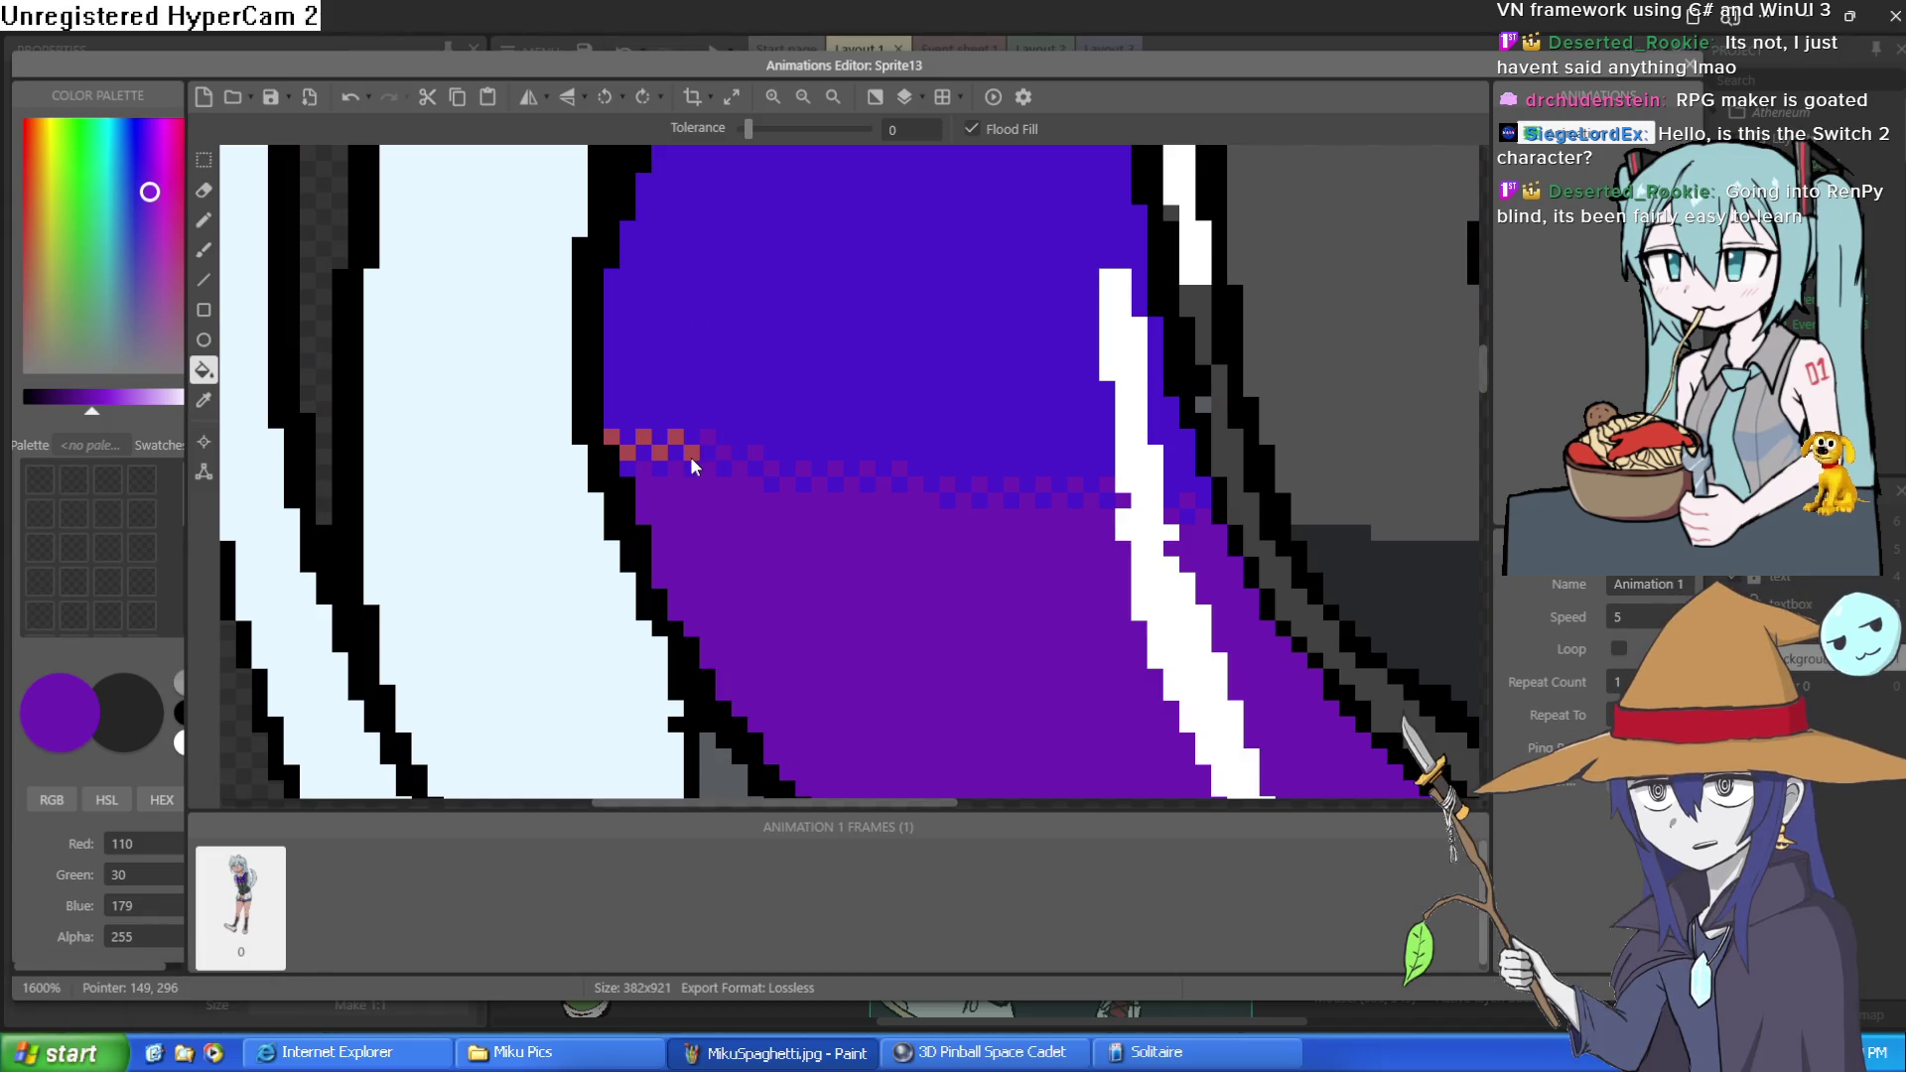
click(645, 436)
click(629, 448)
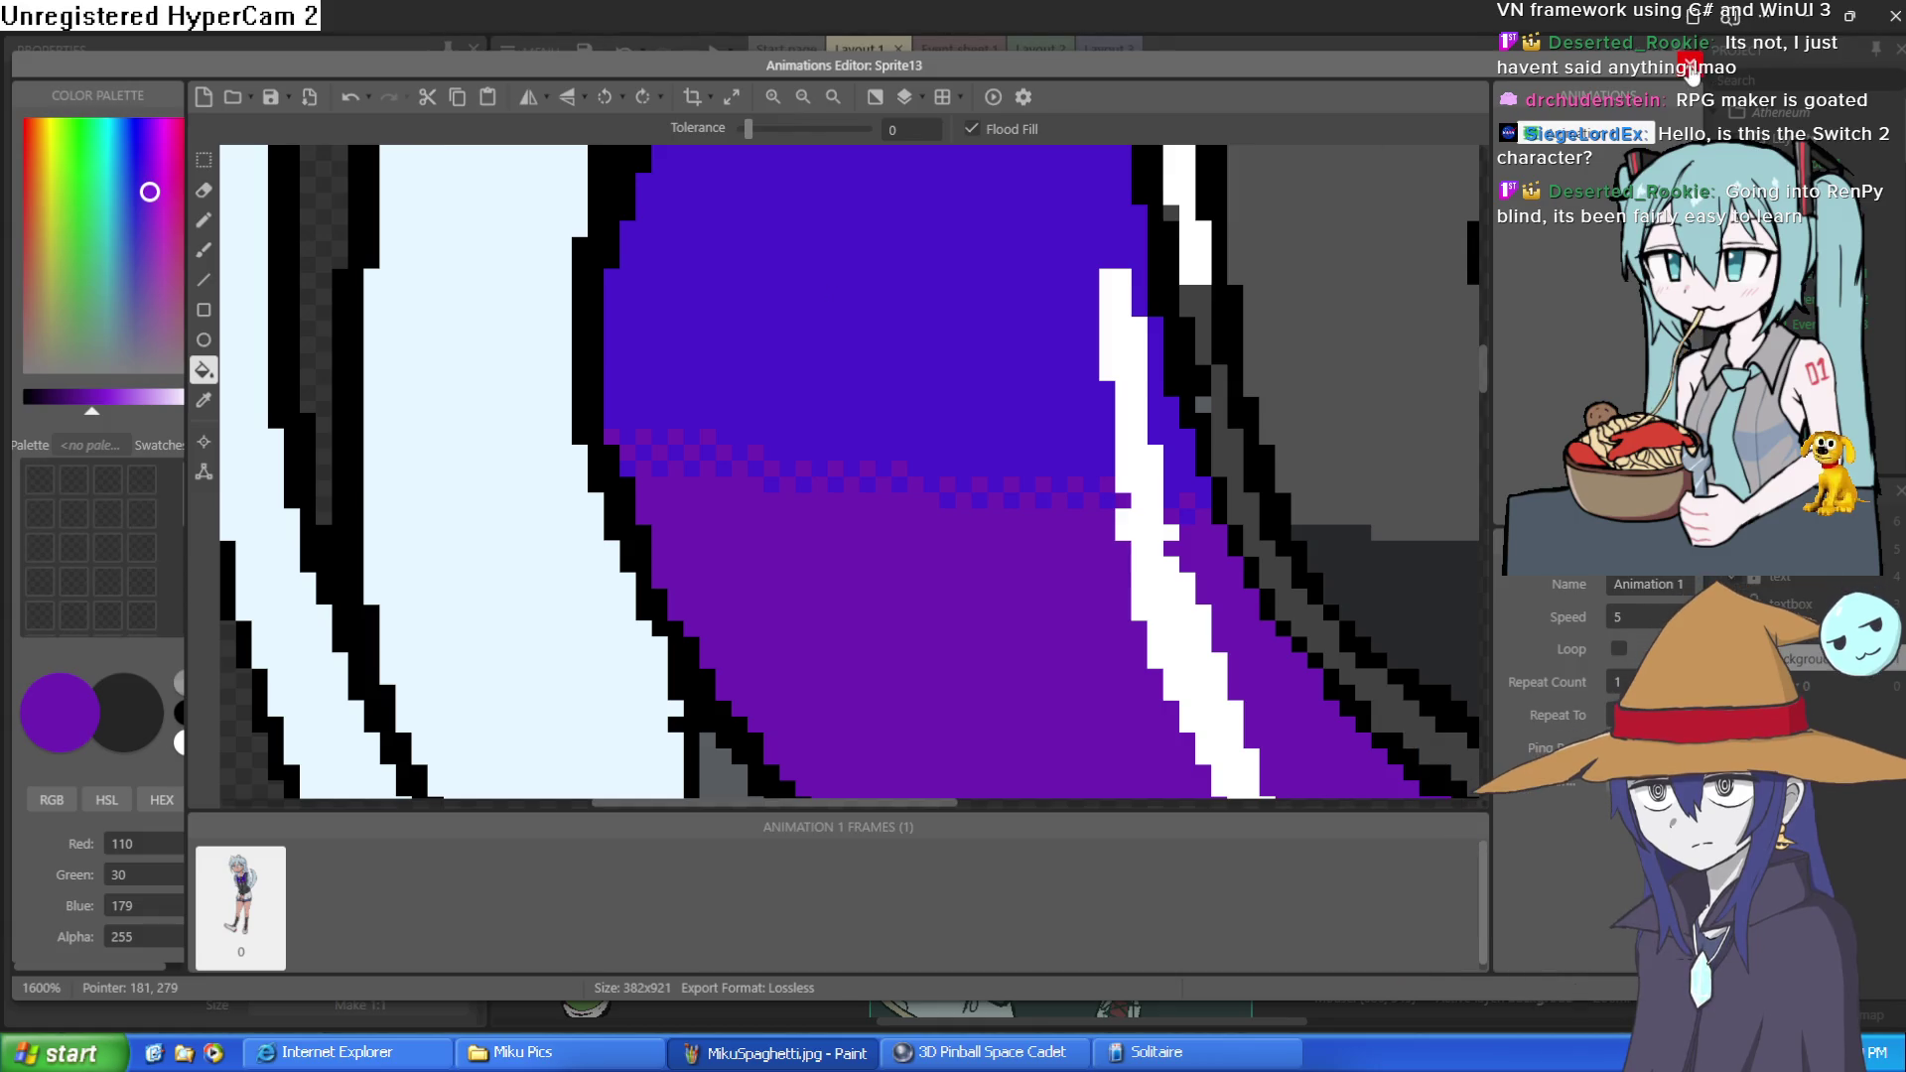
key(Escape)
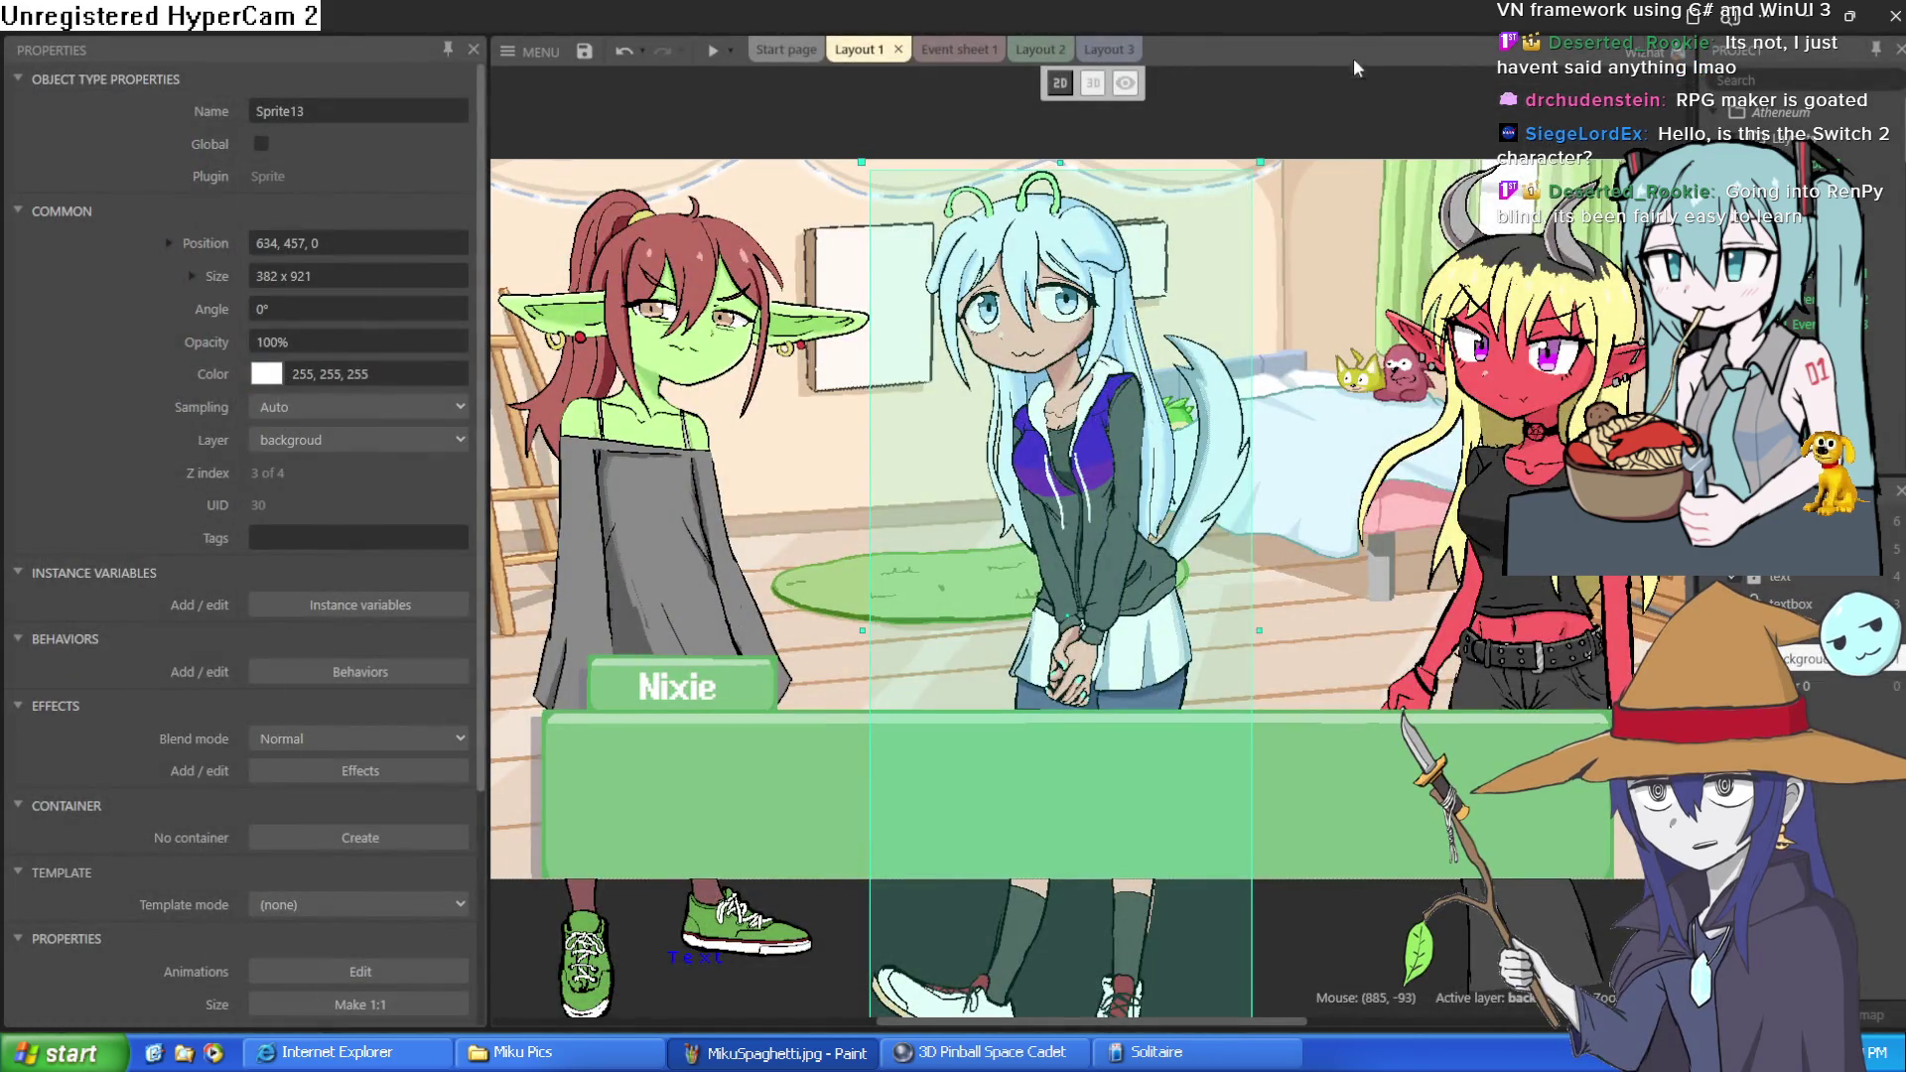
click(1253, 69)
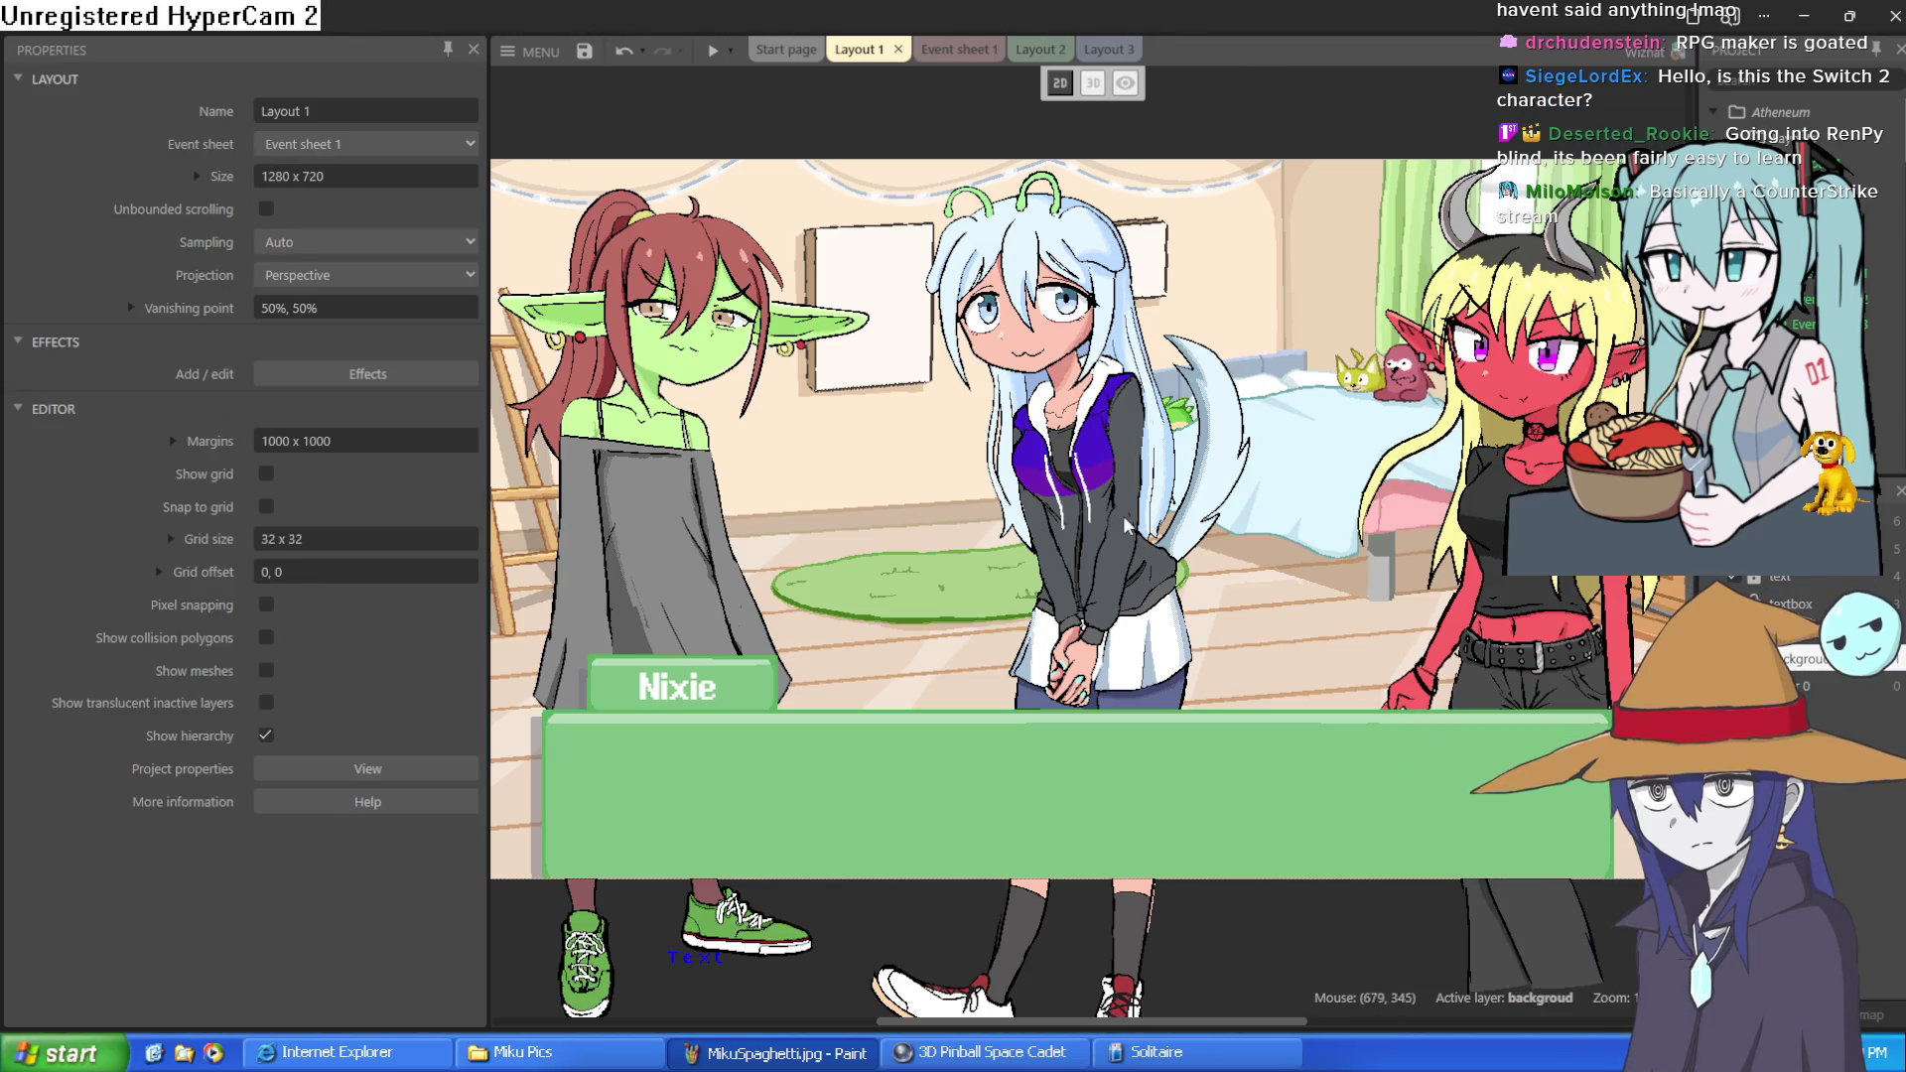
scroll(1111, 466, up, 5)
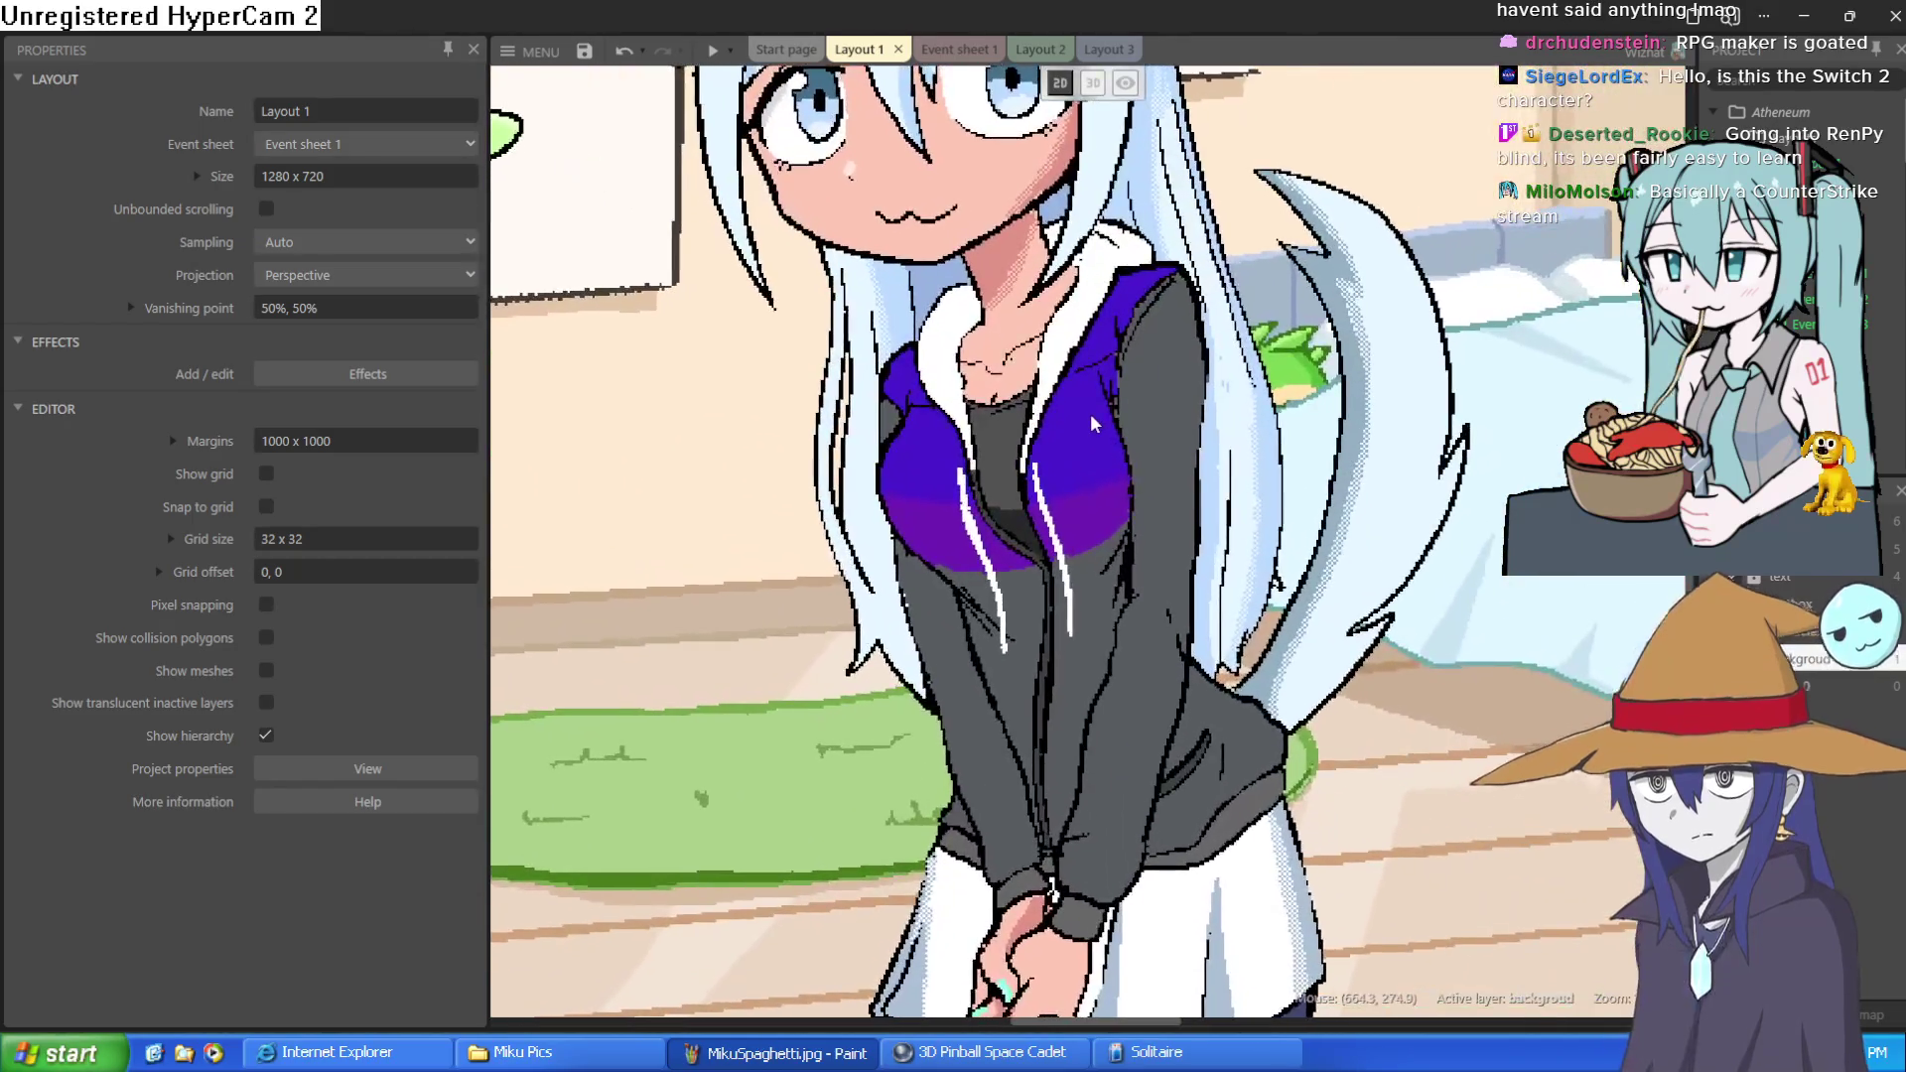
scroll(1090, 413, down, 5)
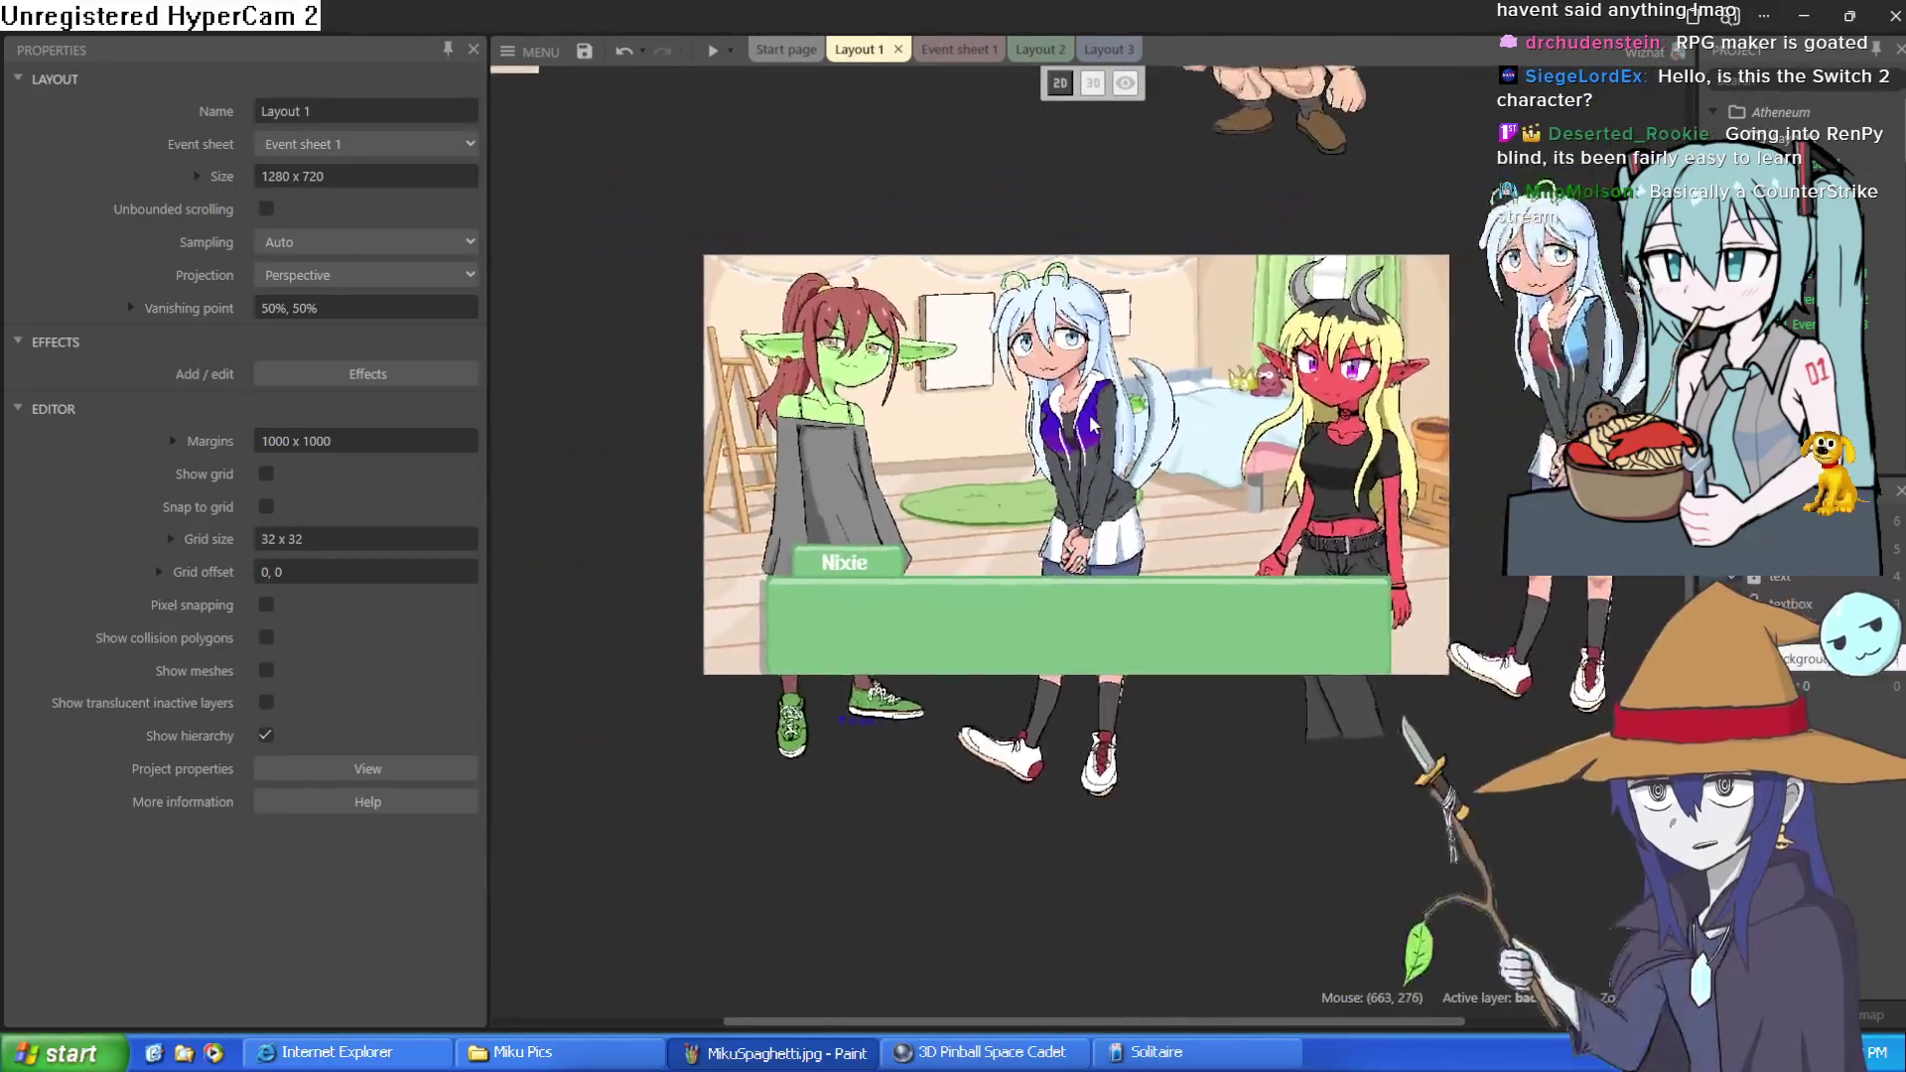
scroll(1090, 417, up, 4)
scroll(1090, 421, up, 2)
scroll(1082, 397, down, 5)
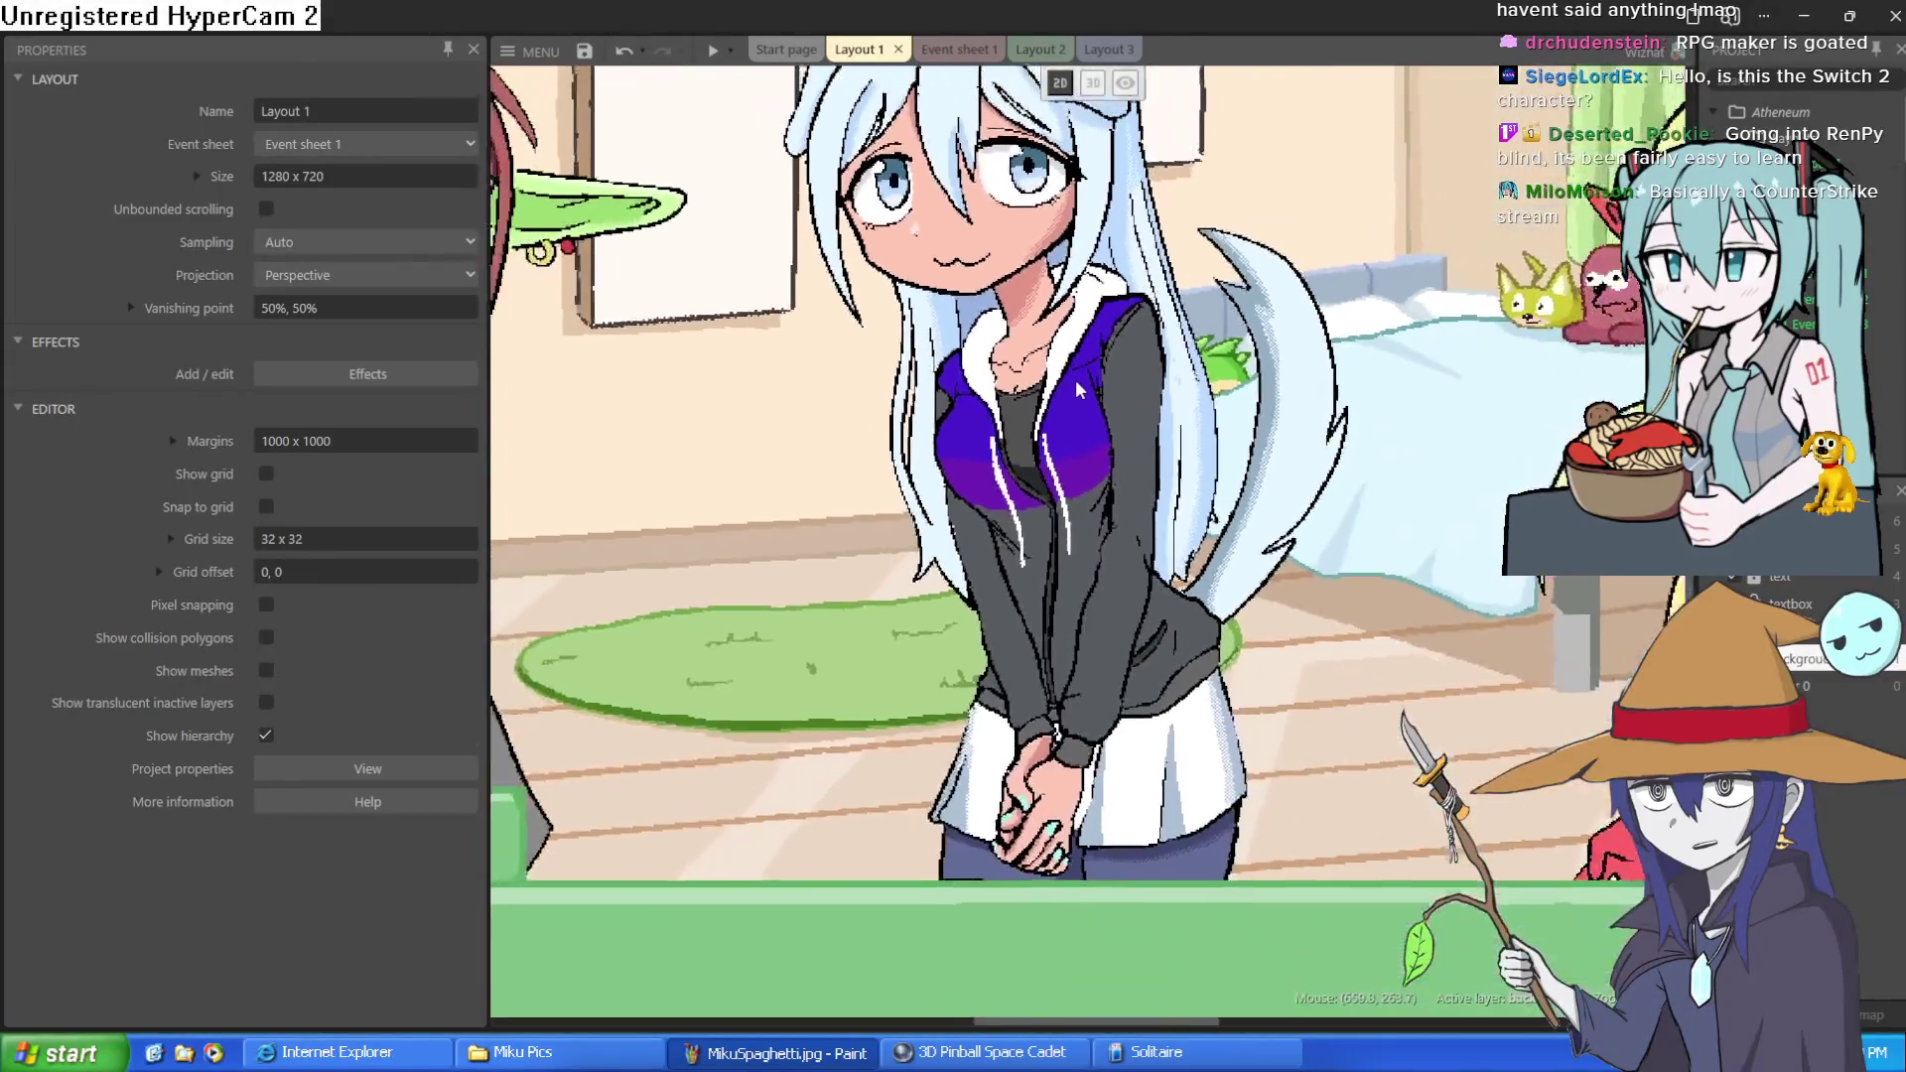
scroll(1078, 390, up, 8)
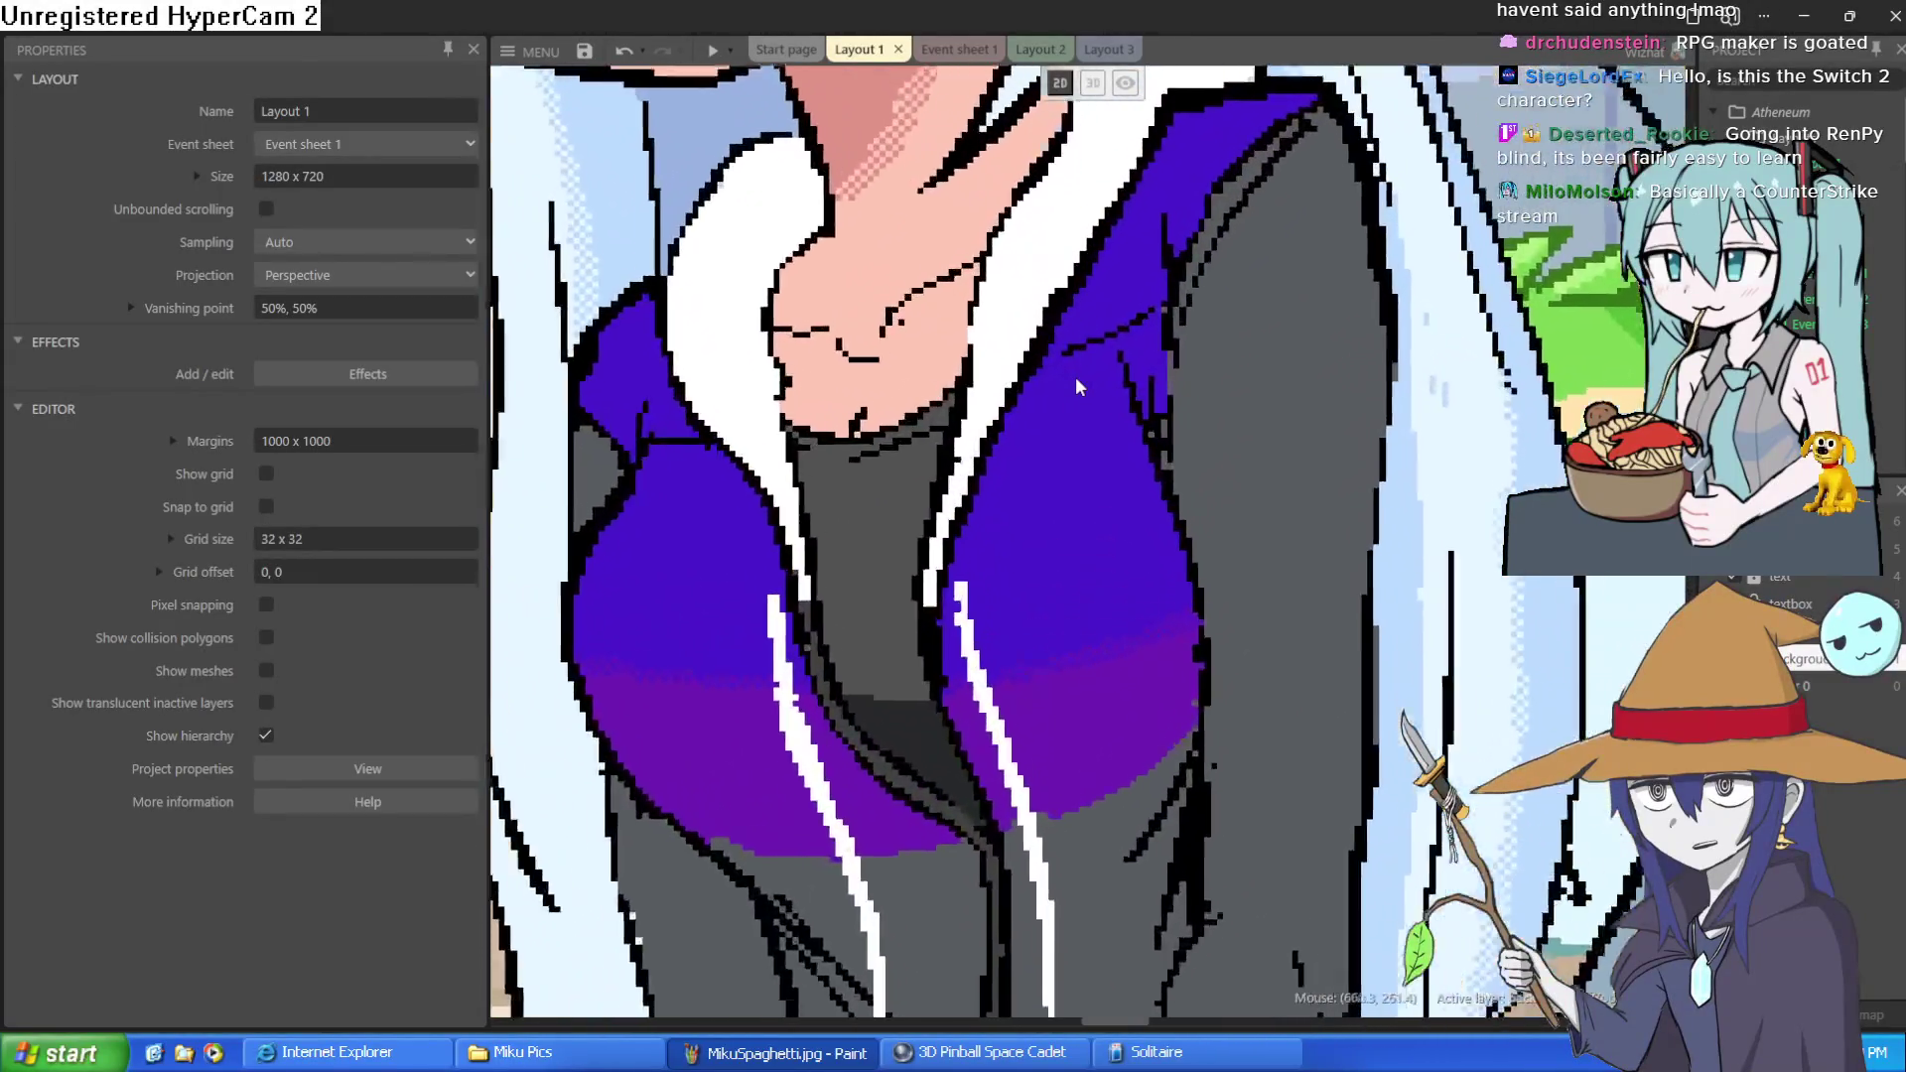
scroll(1075, 377, down, 8)
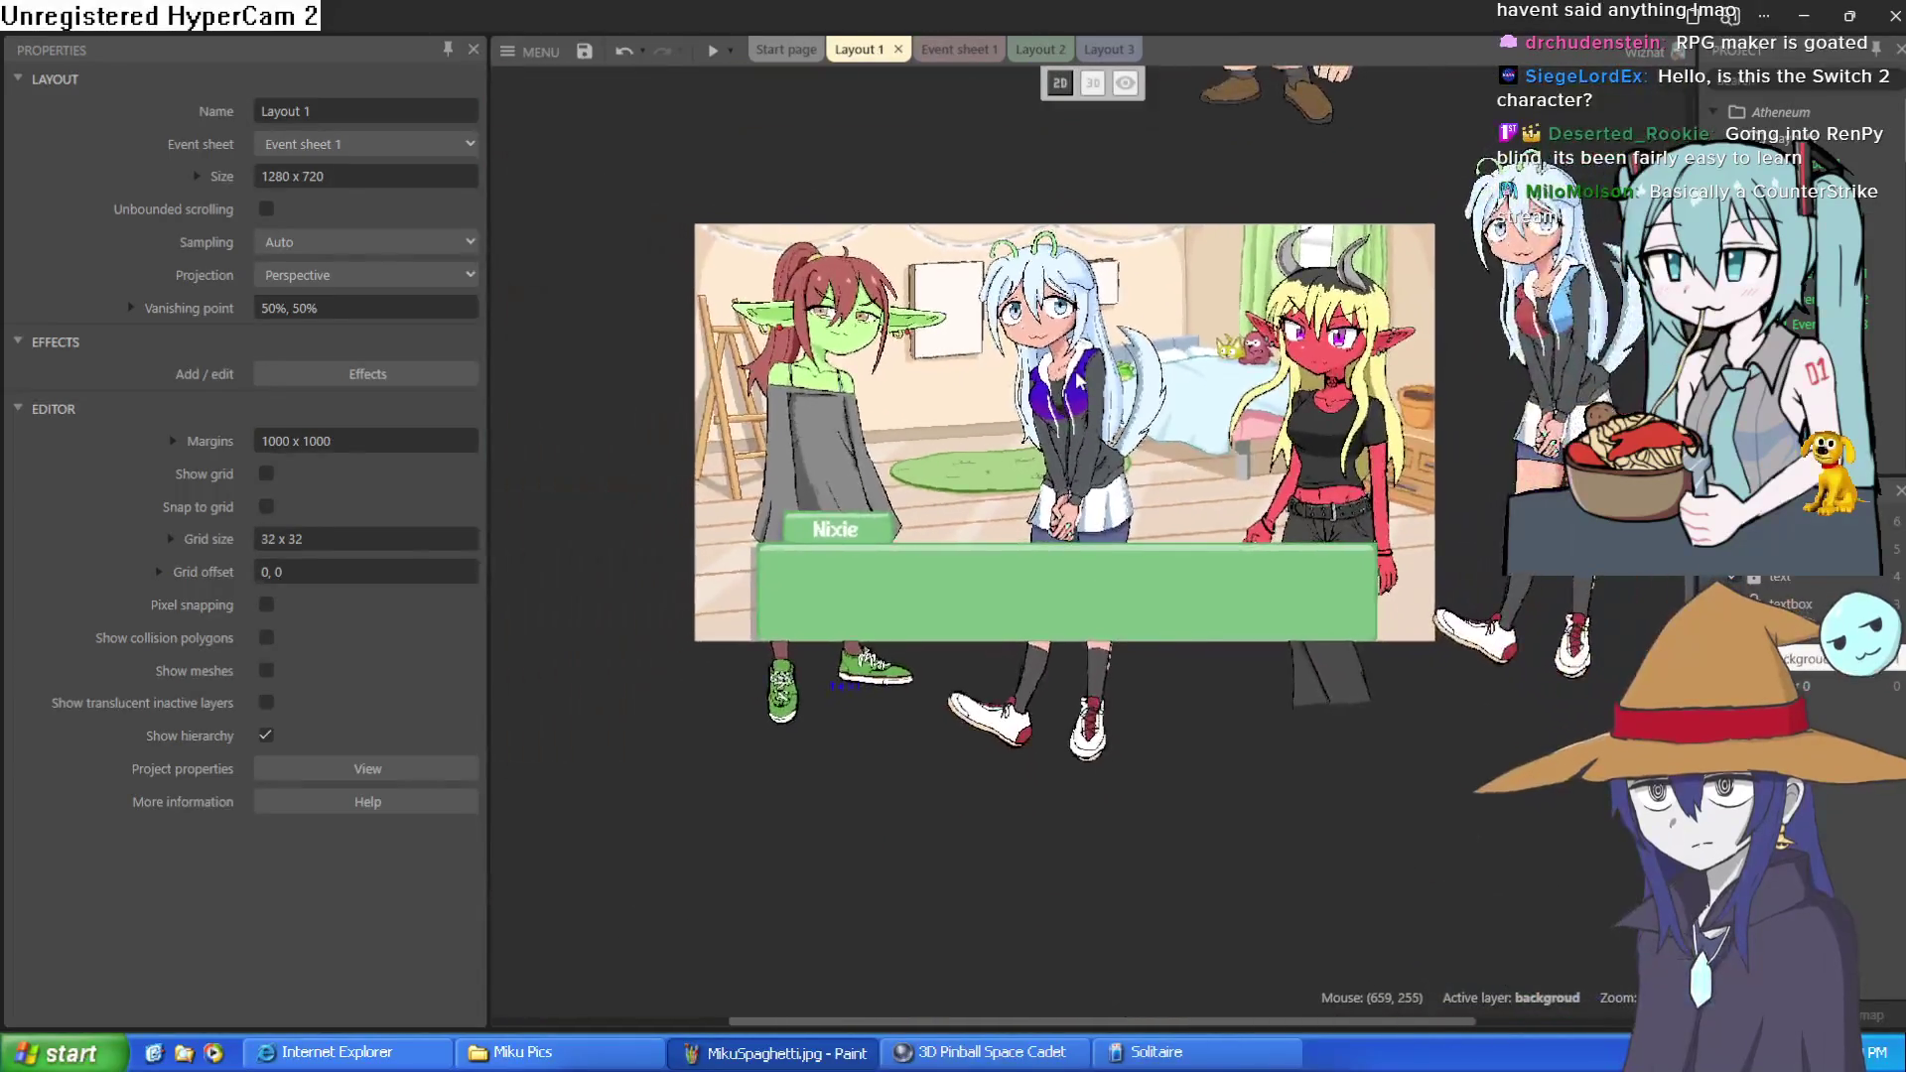
scroll(1078, 377, down, 1)
scroll(1079, 377, up, 1)
scroll(1081, 377, down, 1)
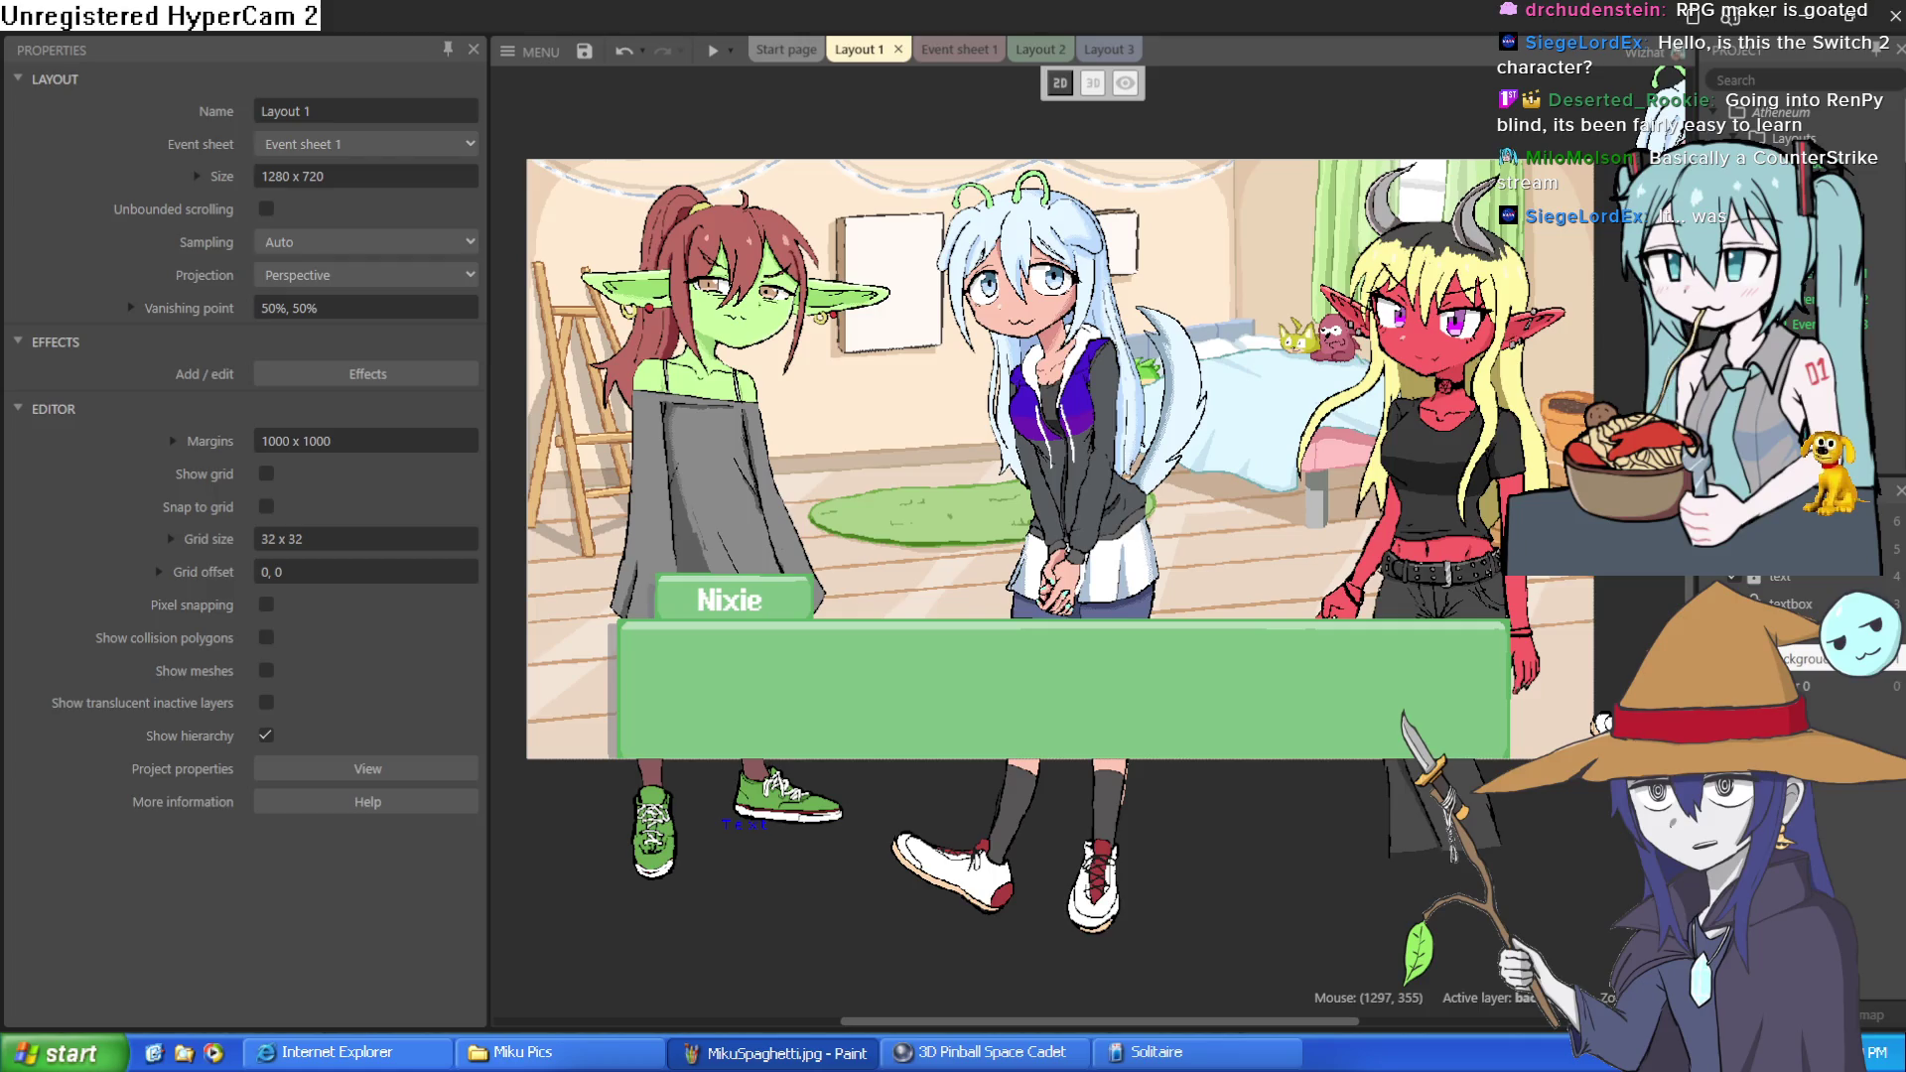
key(ctrl+v)
Move the pasted alien girl up and right, then nudge her slightly left and down
drag(1119, 341, 1174, 288)
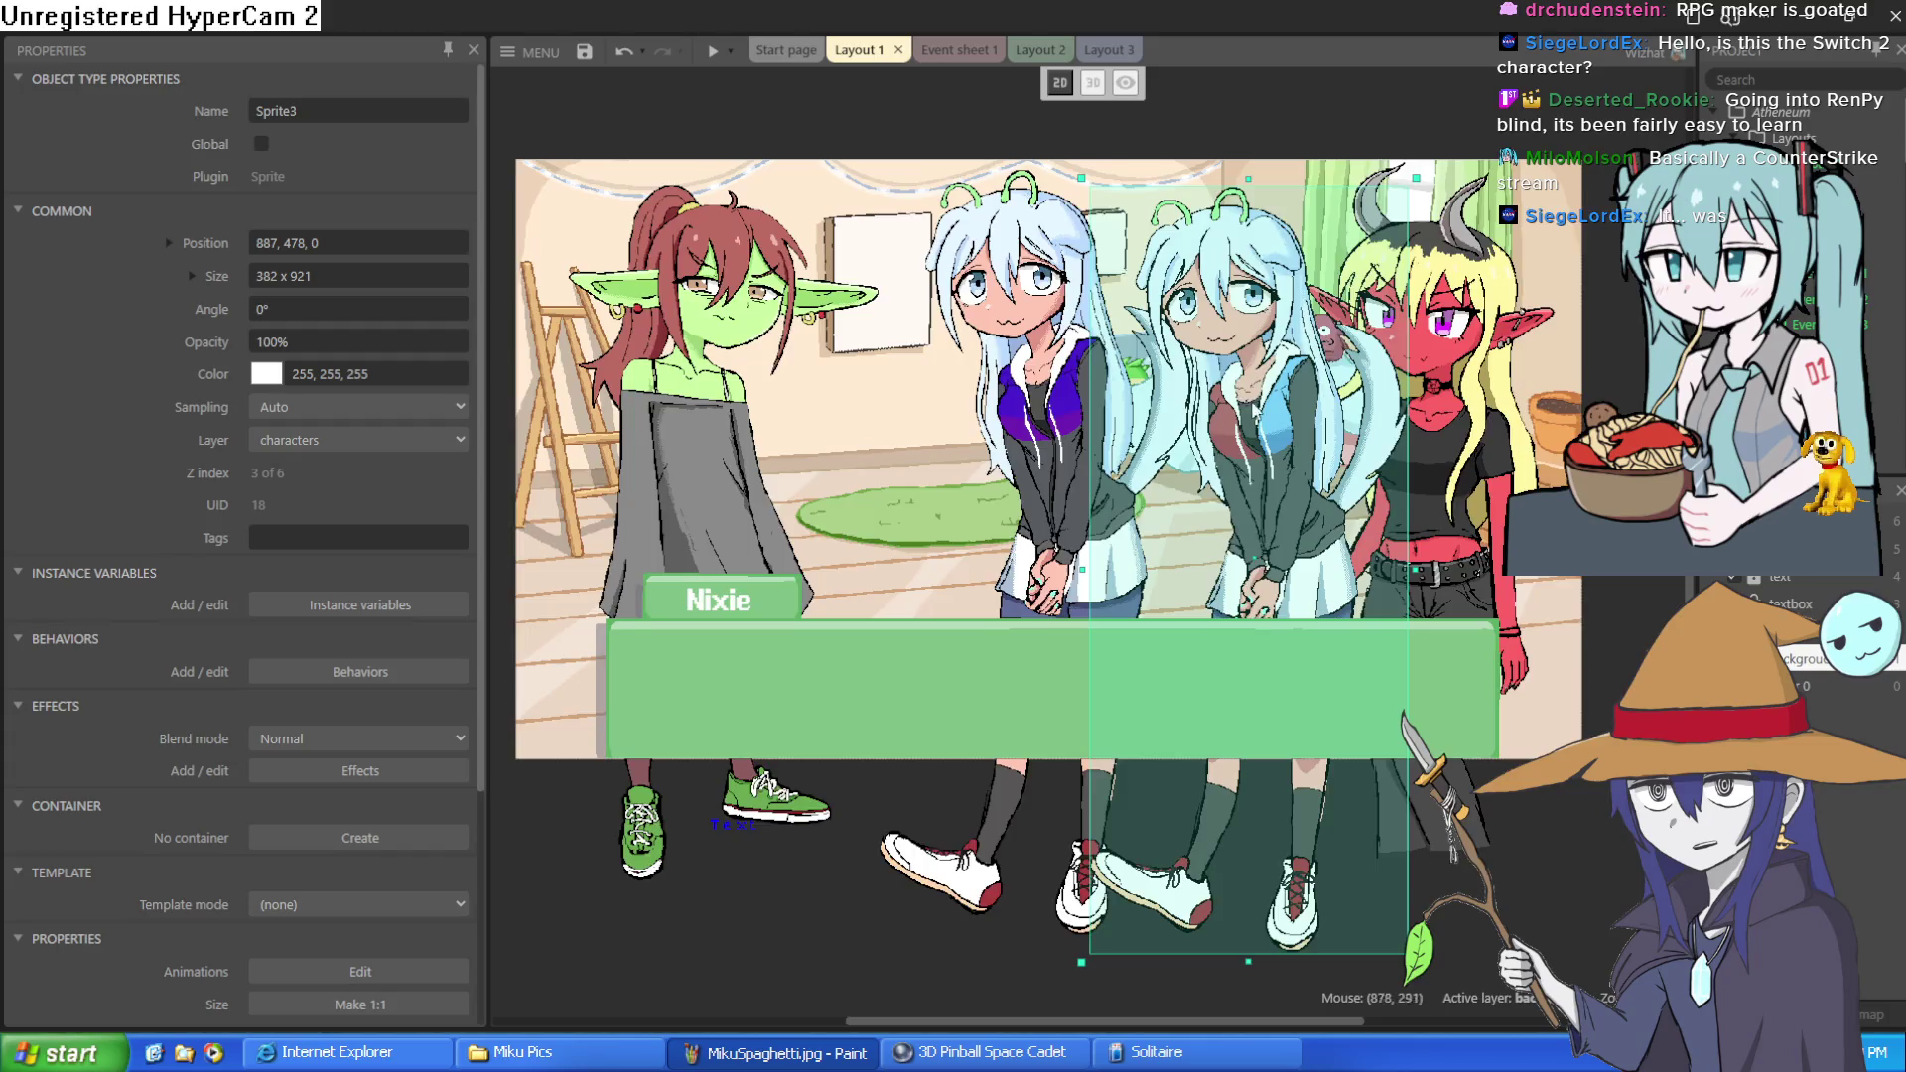
scroll(1251, 407, up, 5)
scroll(1251, 407, down, 4)
scroll(1290, 417, up, 3)
click(1624, 443)
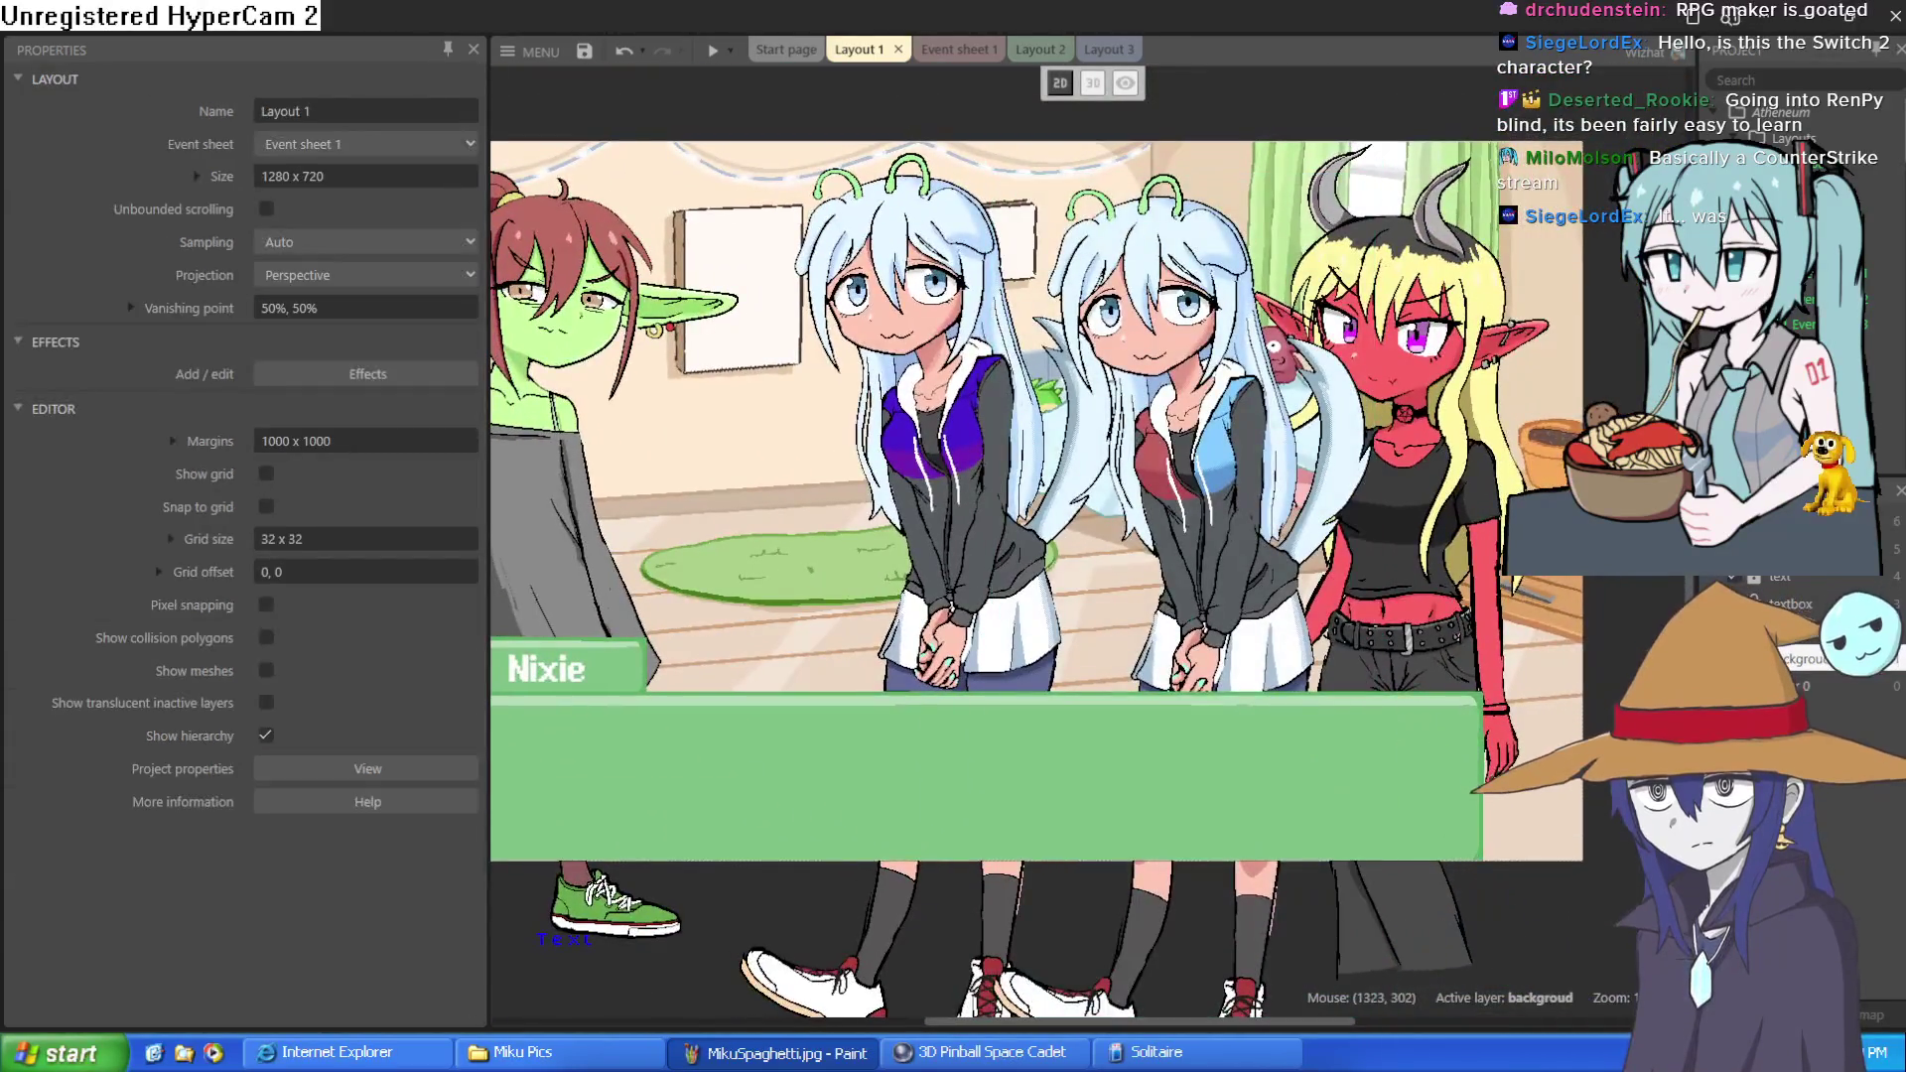
scroll(1219, 456, up, 5)
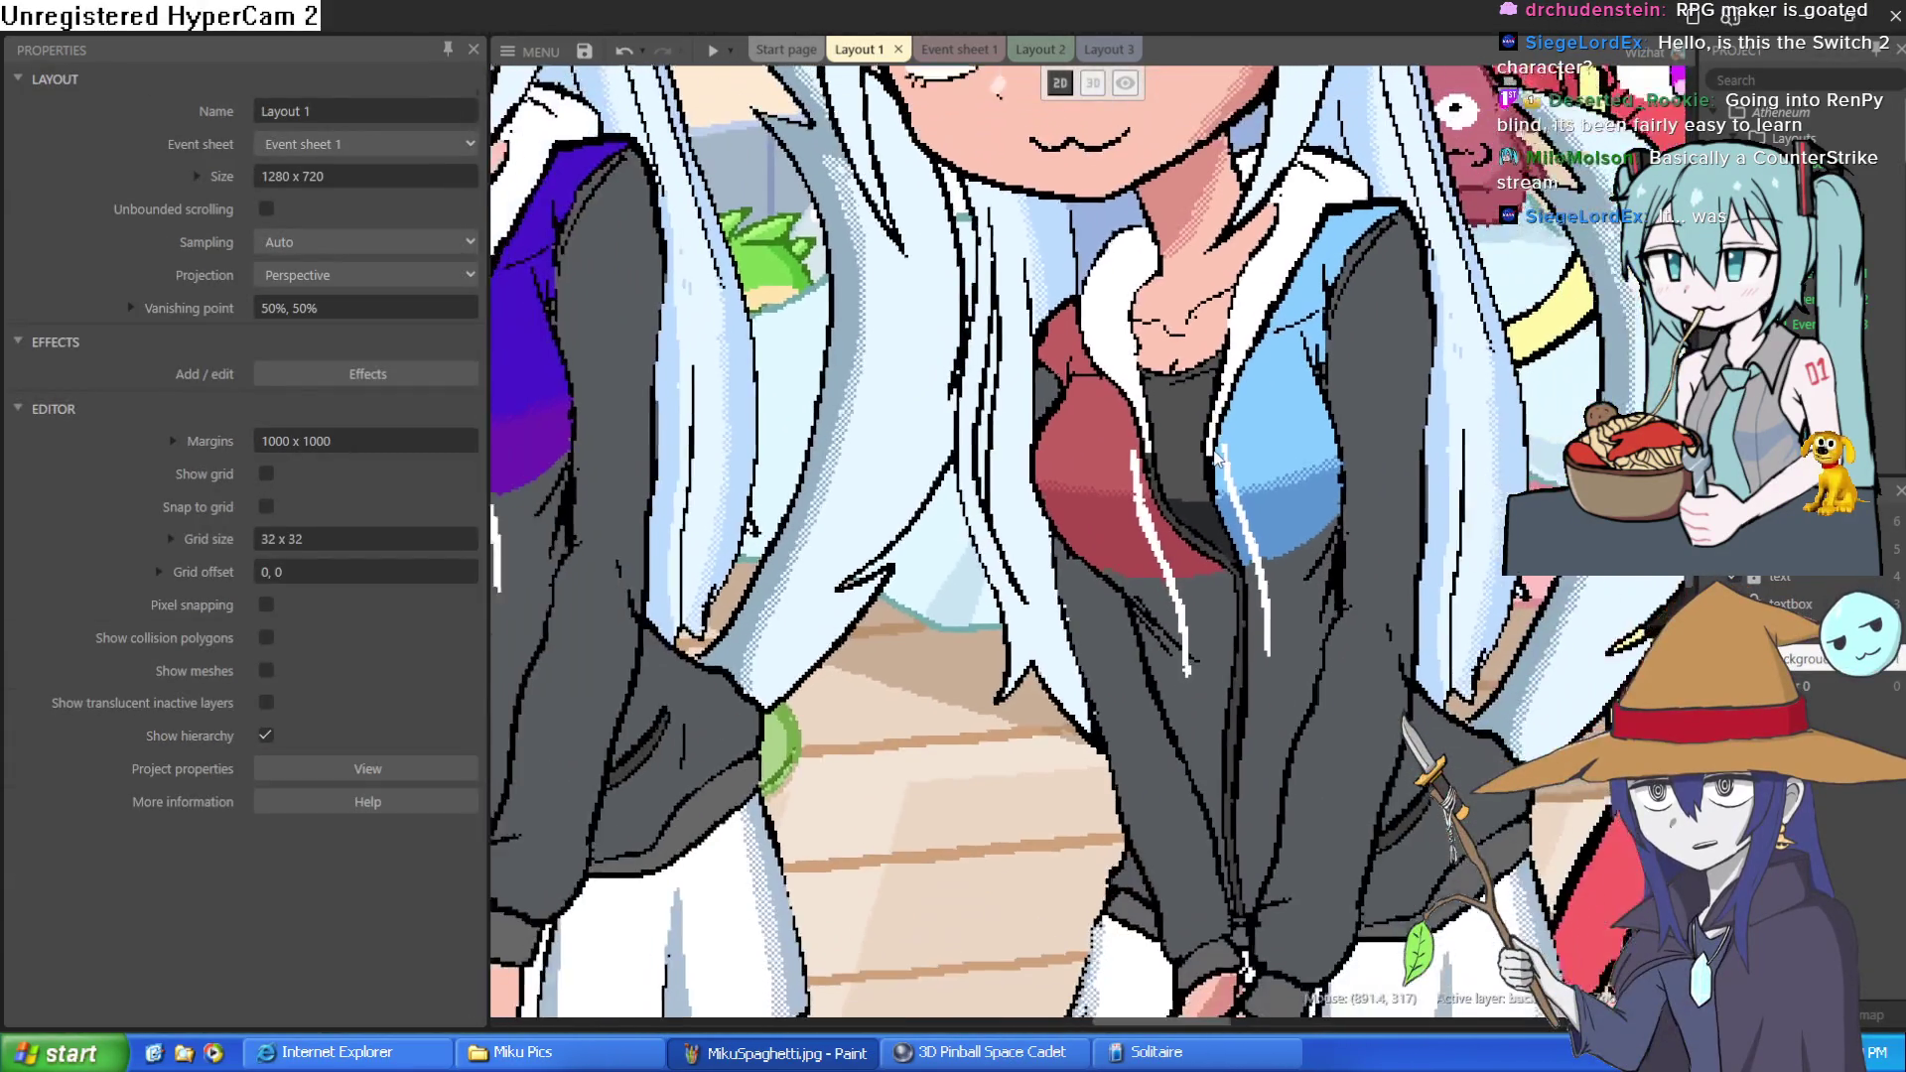
scroll(1216, 457, down, 5)
click(1181, 429)
drag(1181, 429, 1145, 435)
Slide the second alien girl further right, past the layout's right edge
scroll(1144, 433, down, 3)
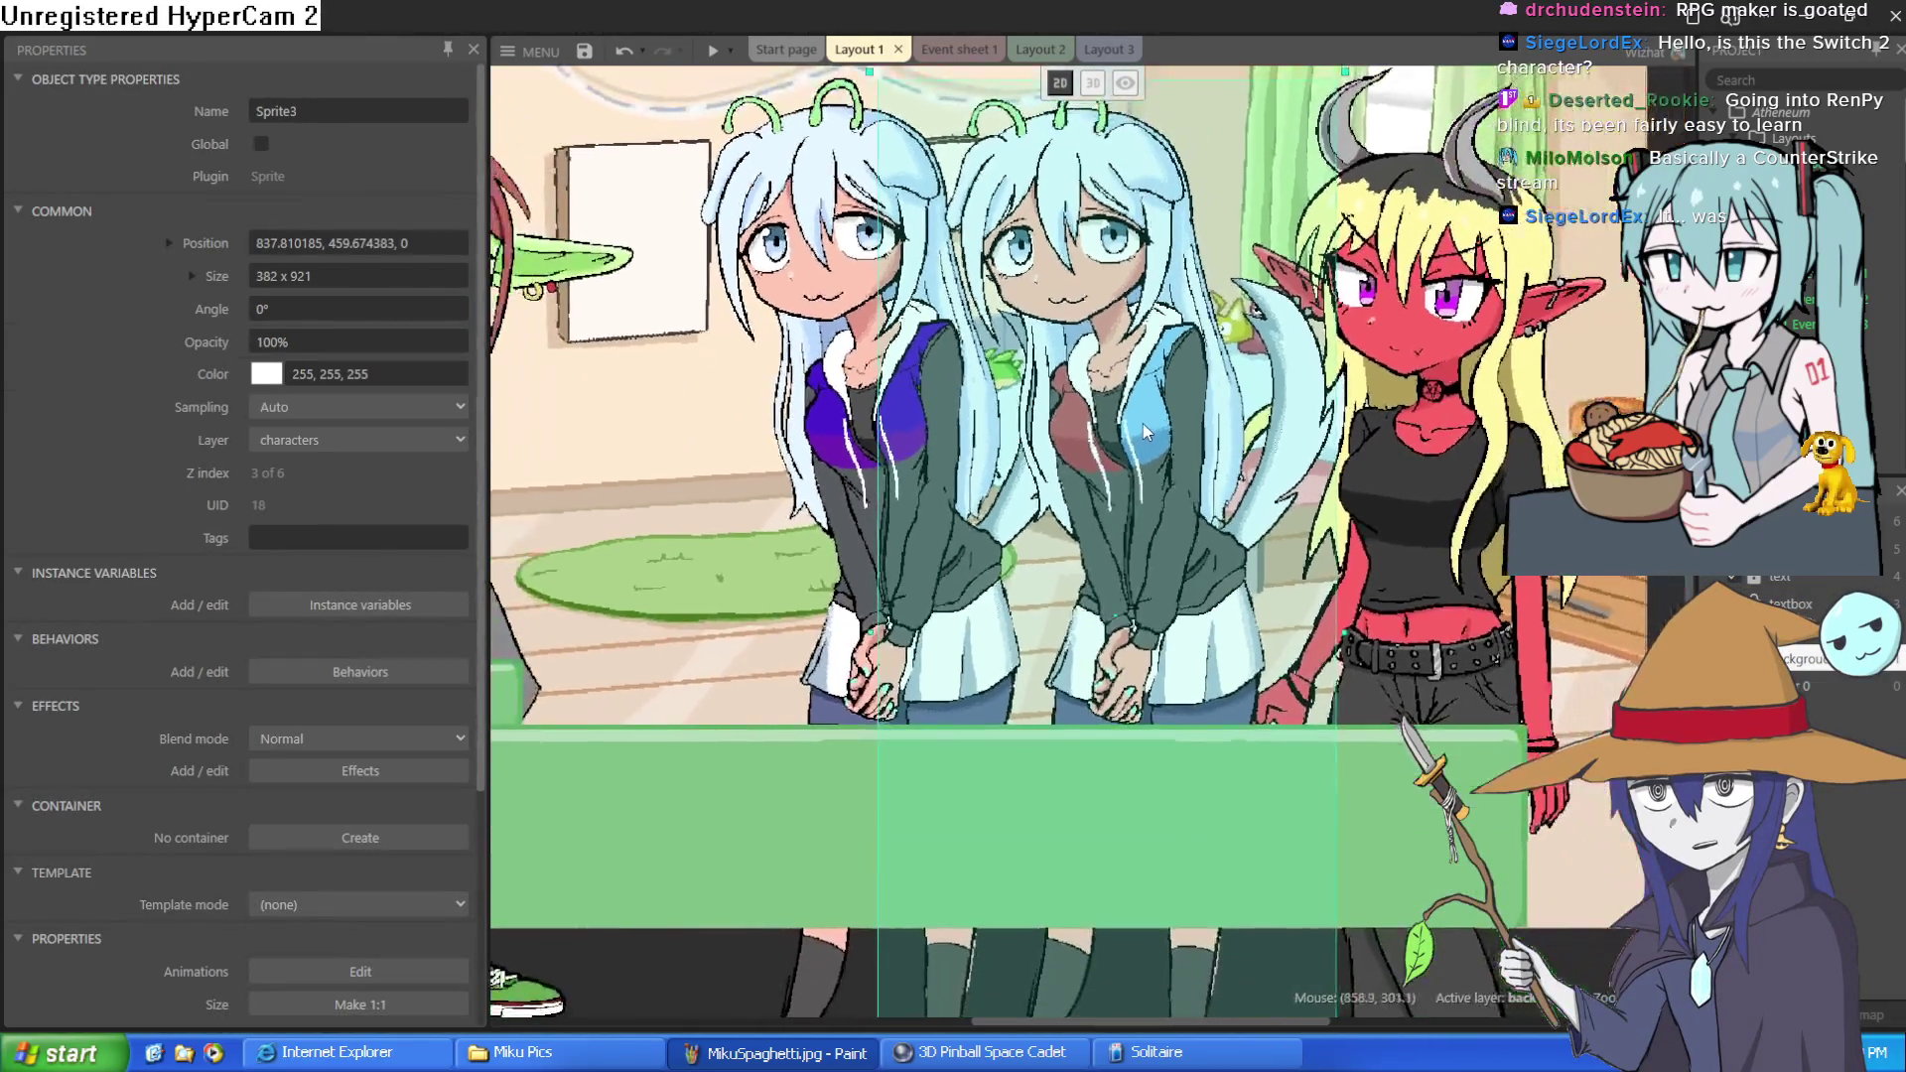
scroll(1145, 433, down, 2)
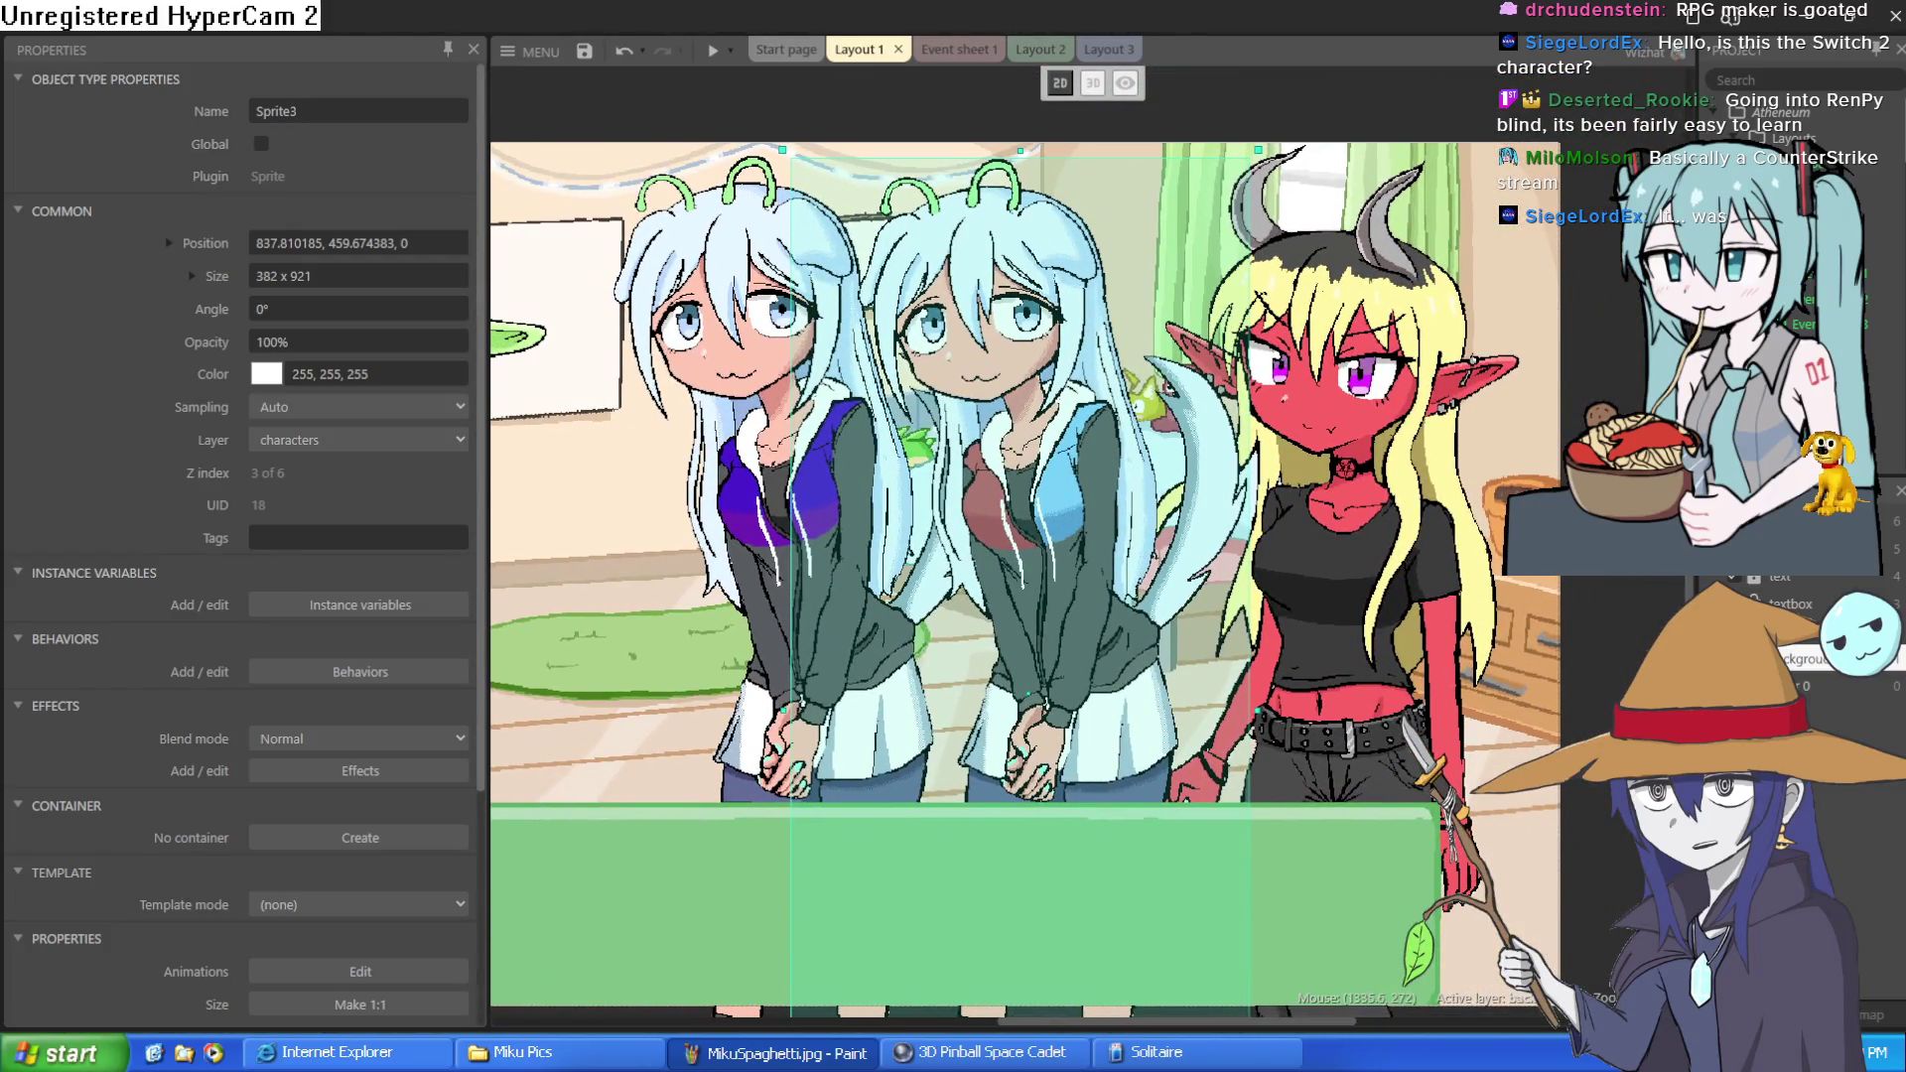
click(827, 524)
mouse_move(860, 514)
mouse_down()
mouse_move(962, 498)
mouse_move(1047, 518)
mouse_move(1037, 505)
mouse_up()
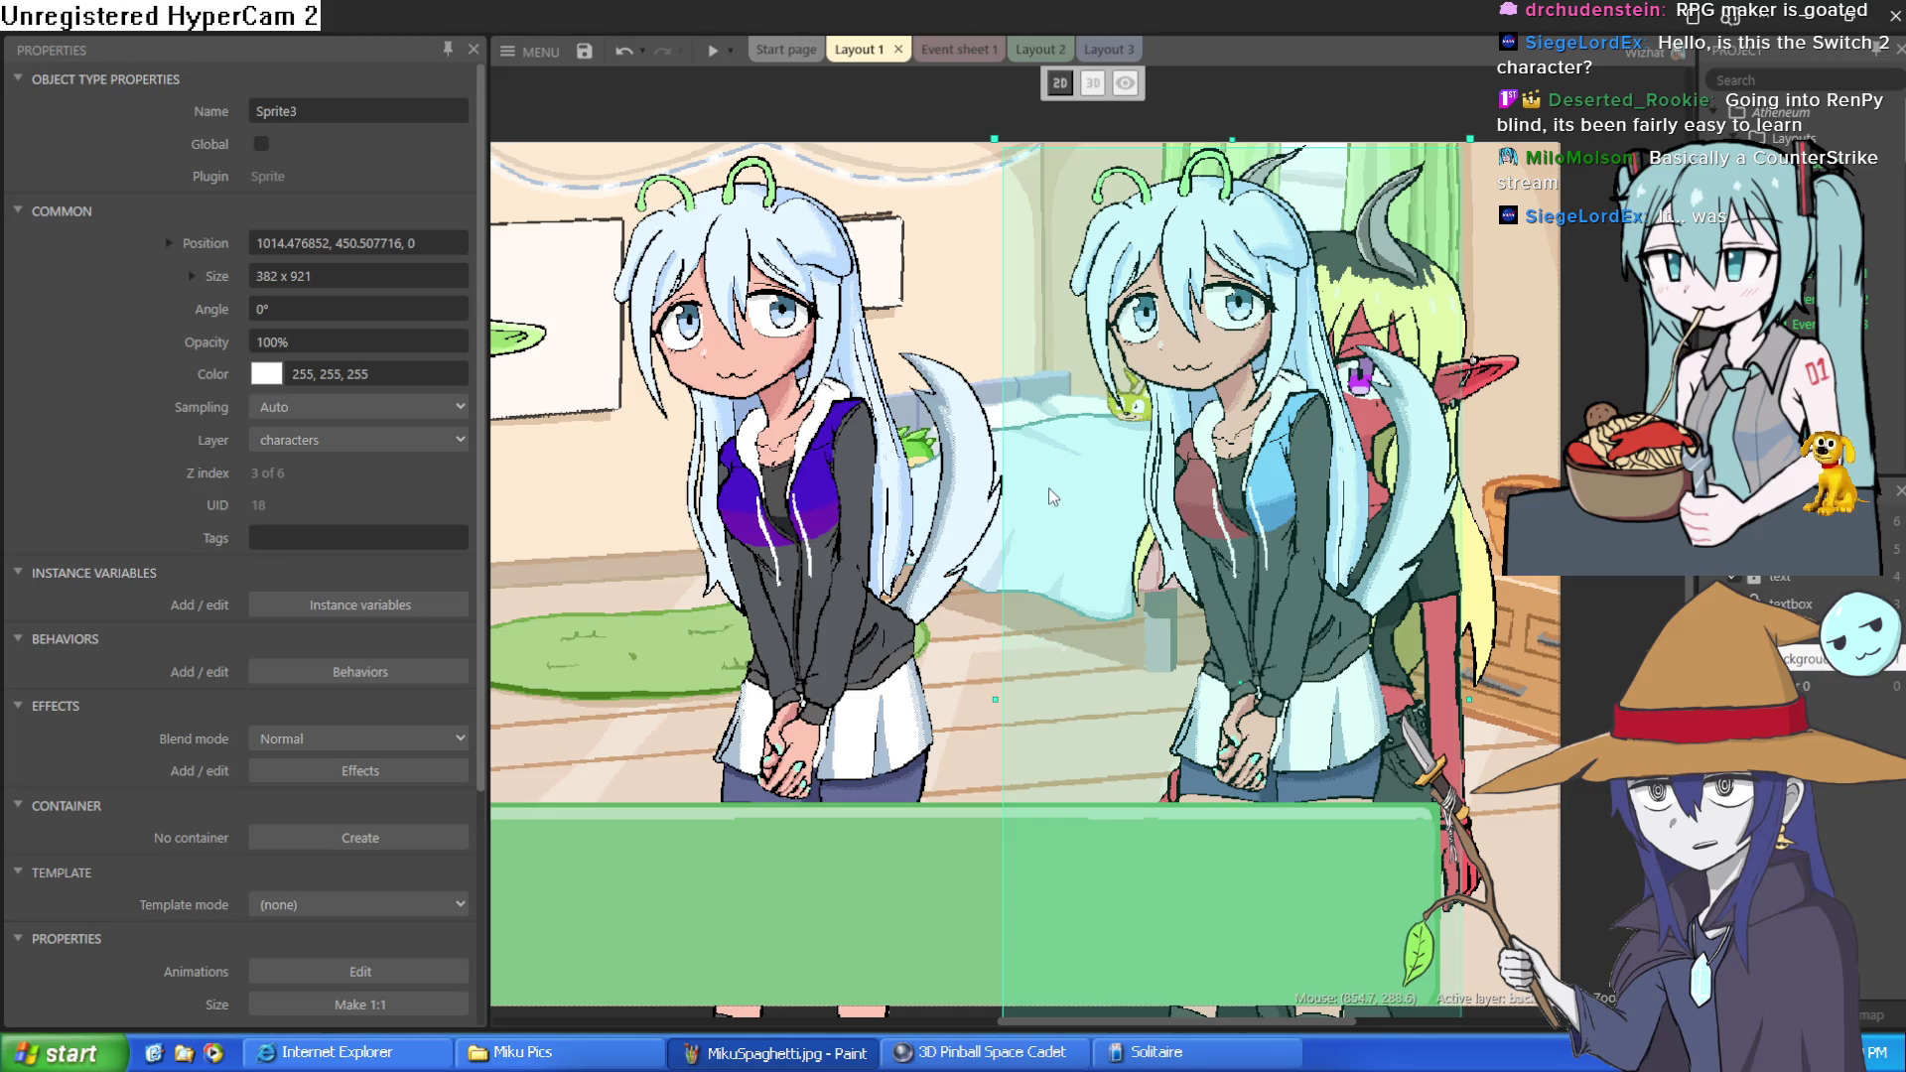
drag(1105, 475, 1100, 474)
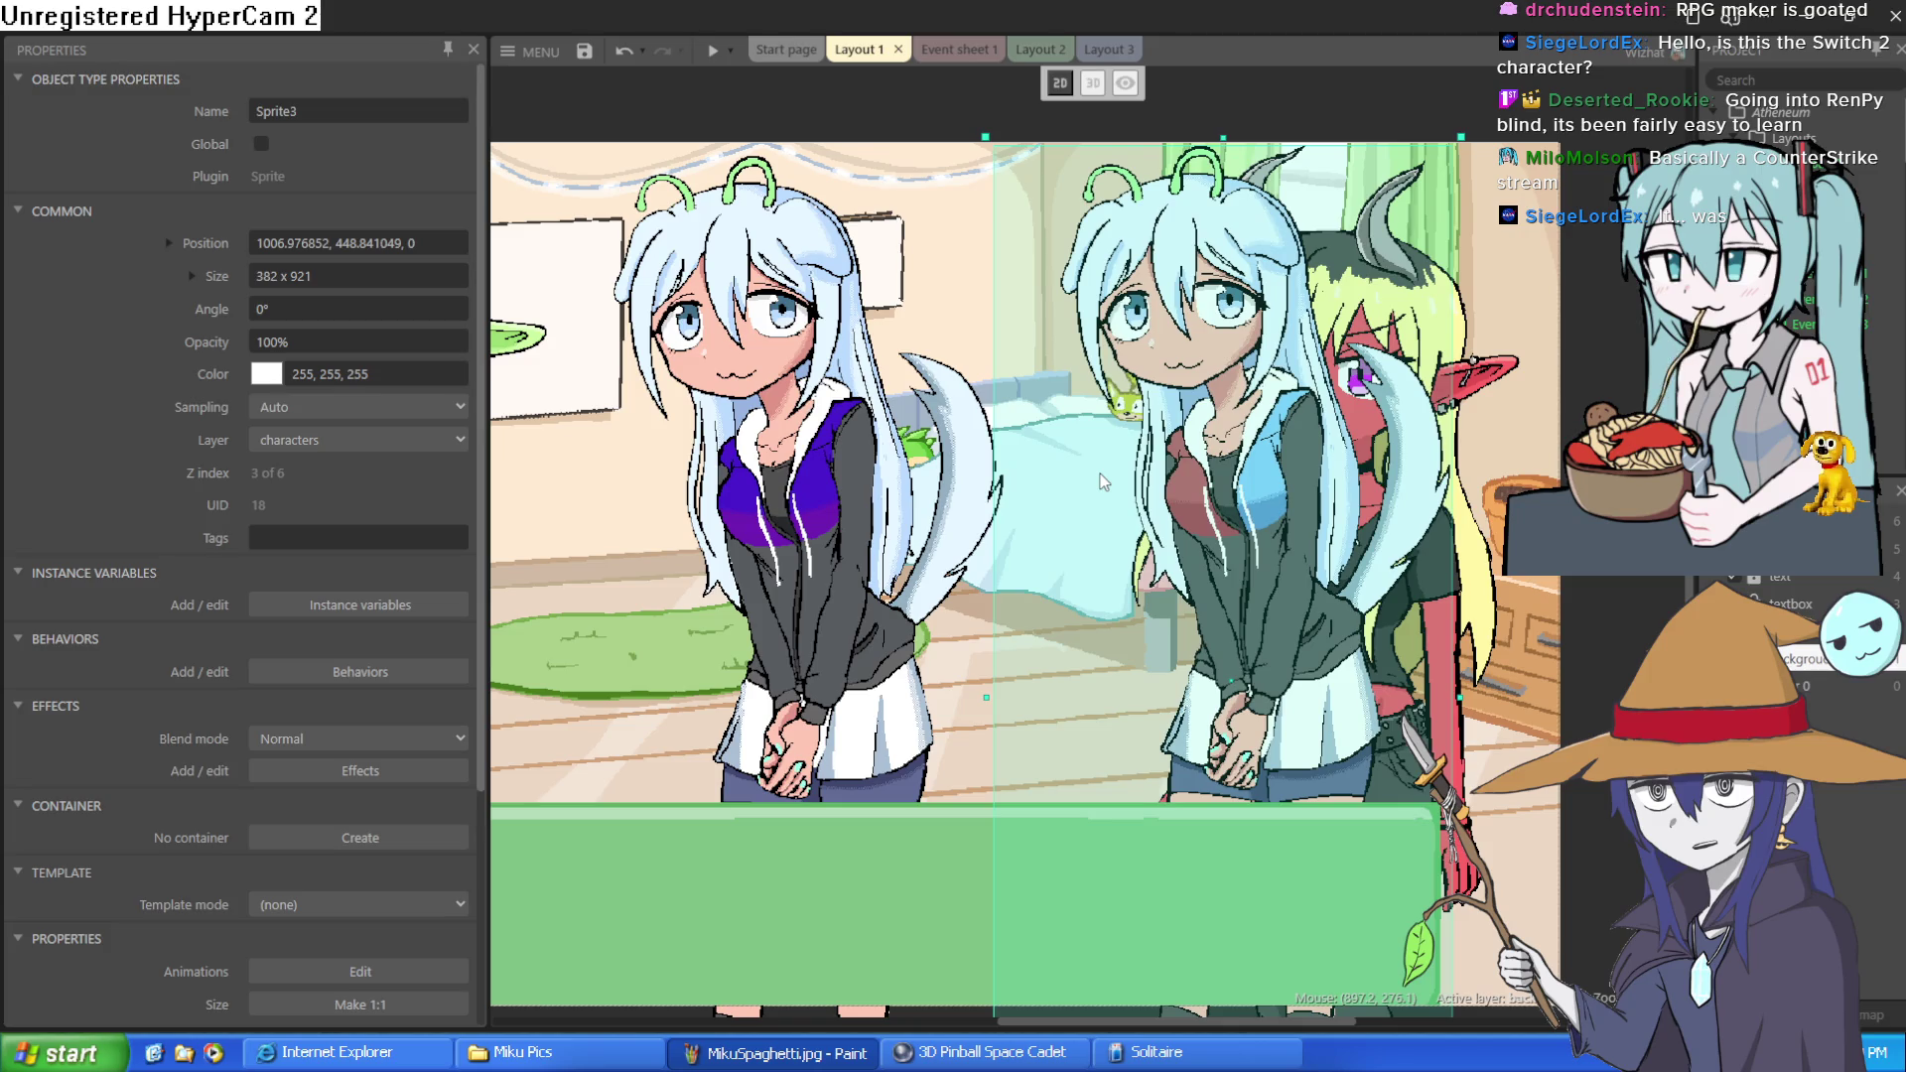
mouse_move(1220, 460)
mouse_down()
mouse_move(1677, 459)
mouse_move(1608, 460)
mouse_move(1521, 423)
mouse_up()
scroll(1368, 365, left, 5)
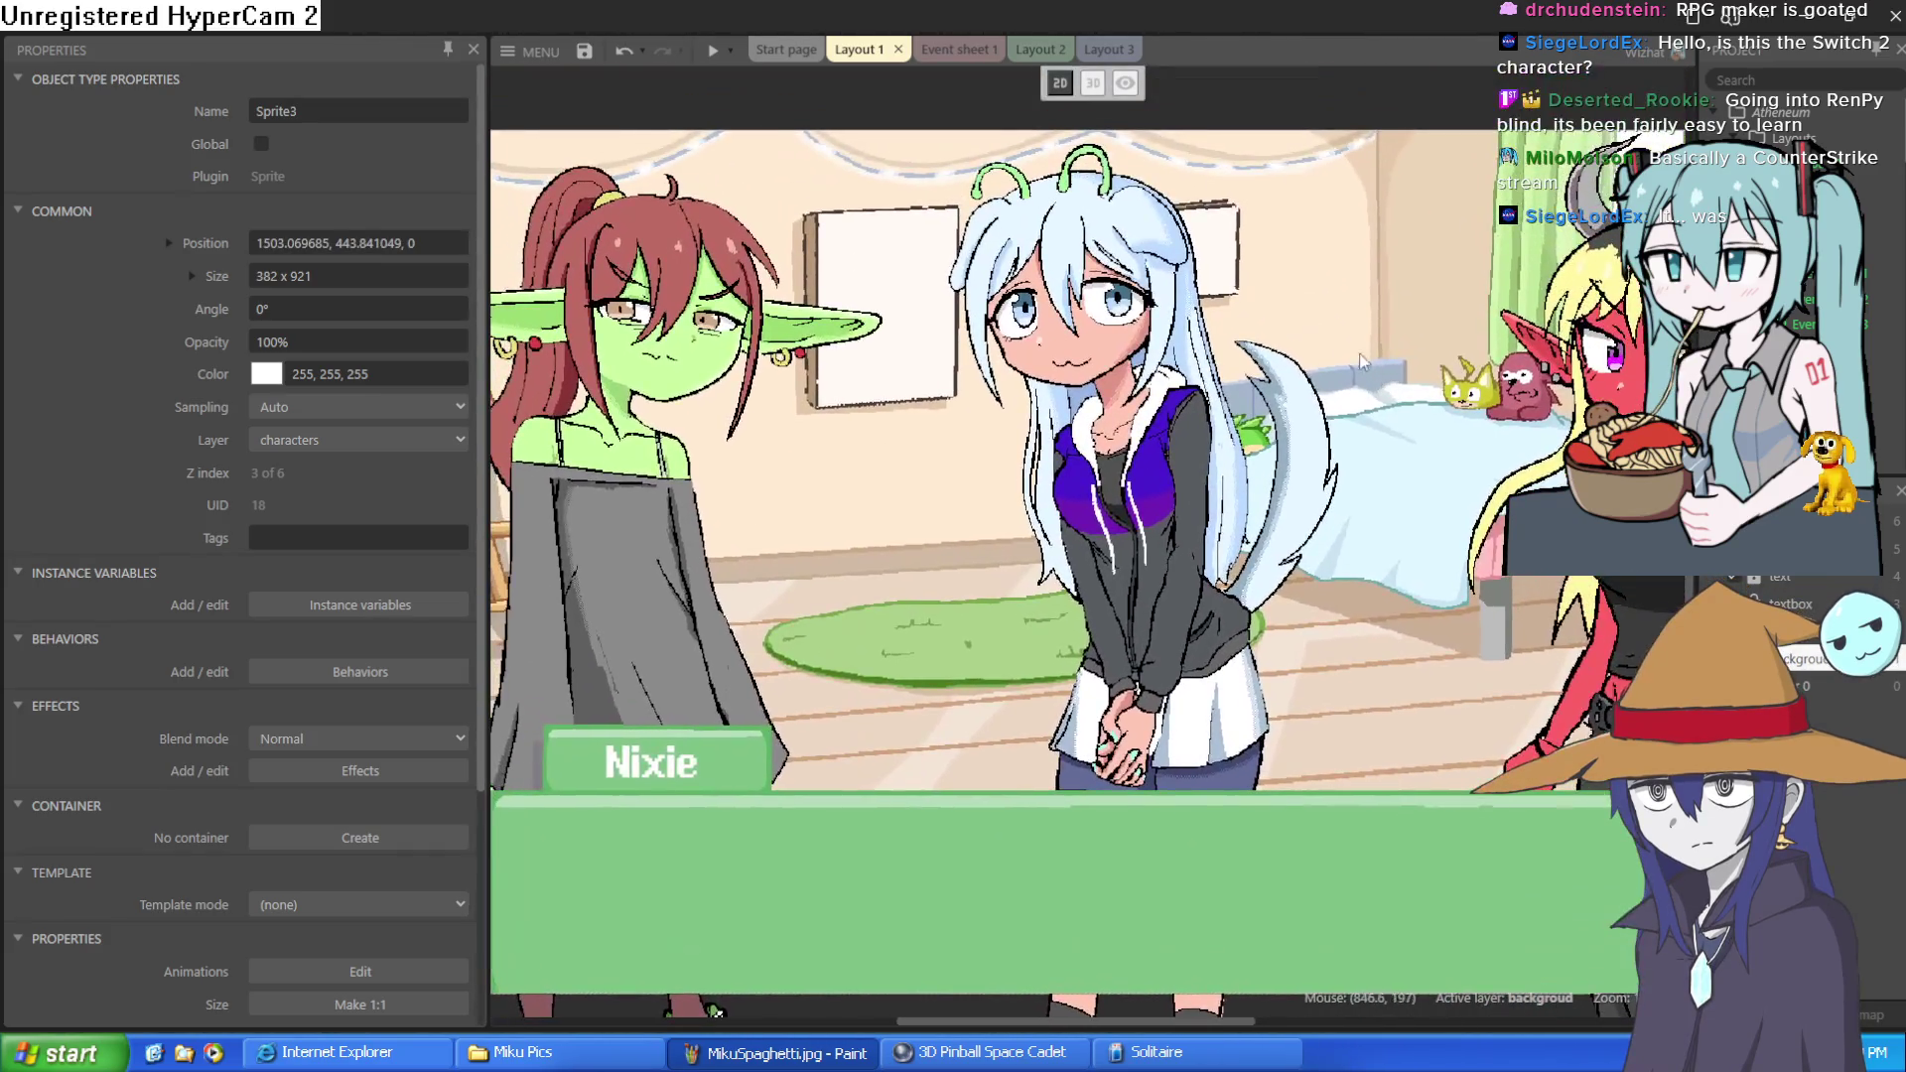
drag(1102, 494, 1104, 536)
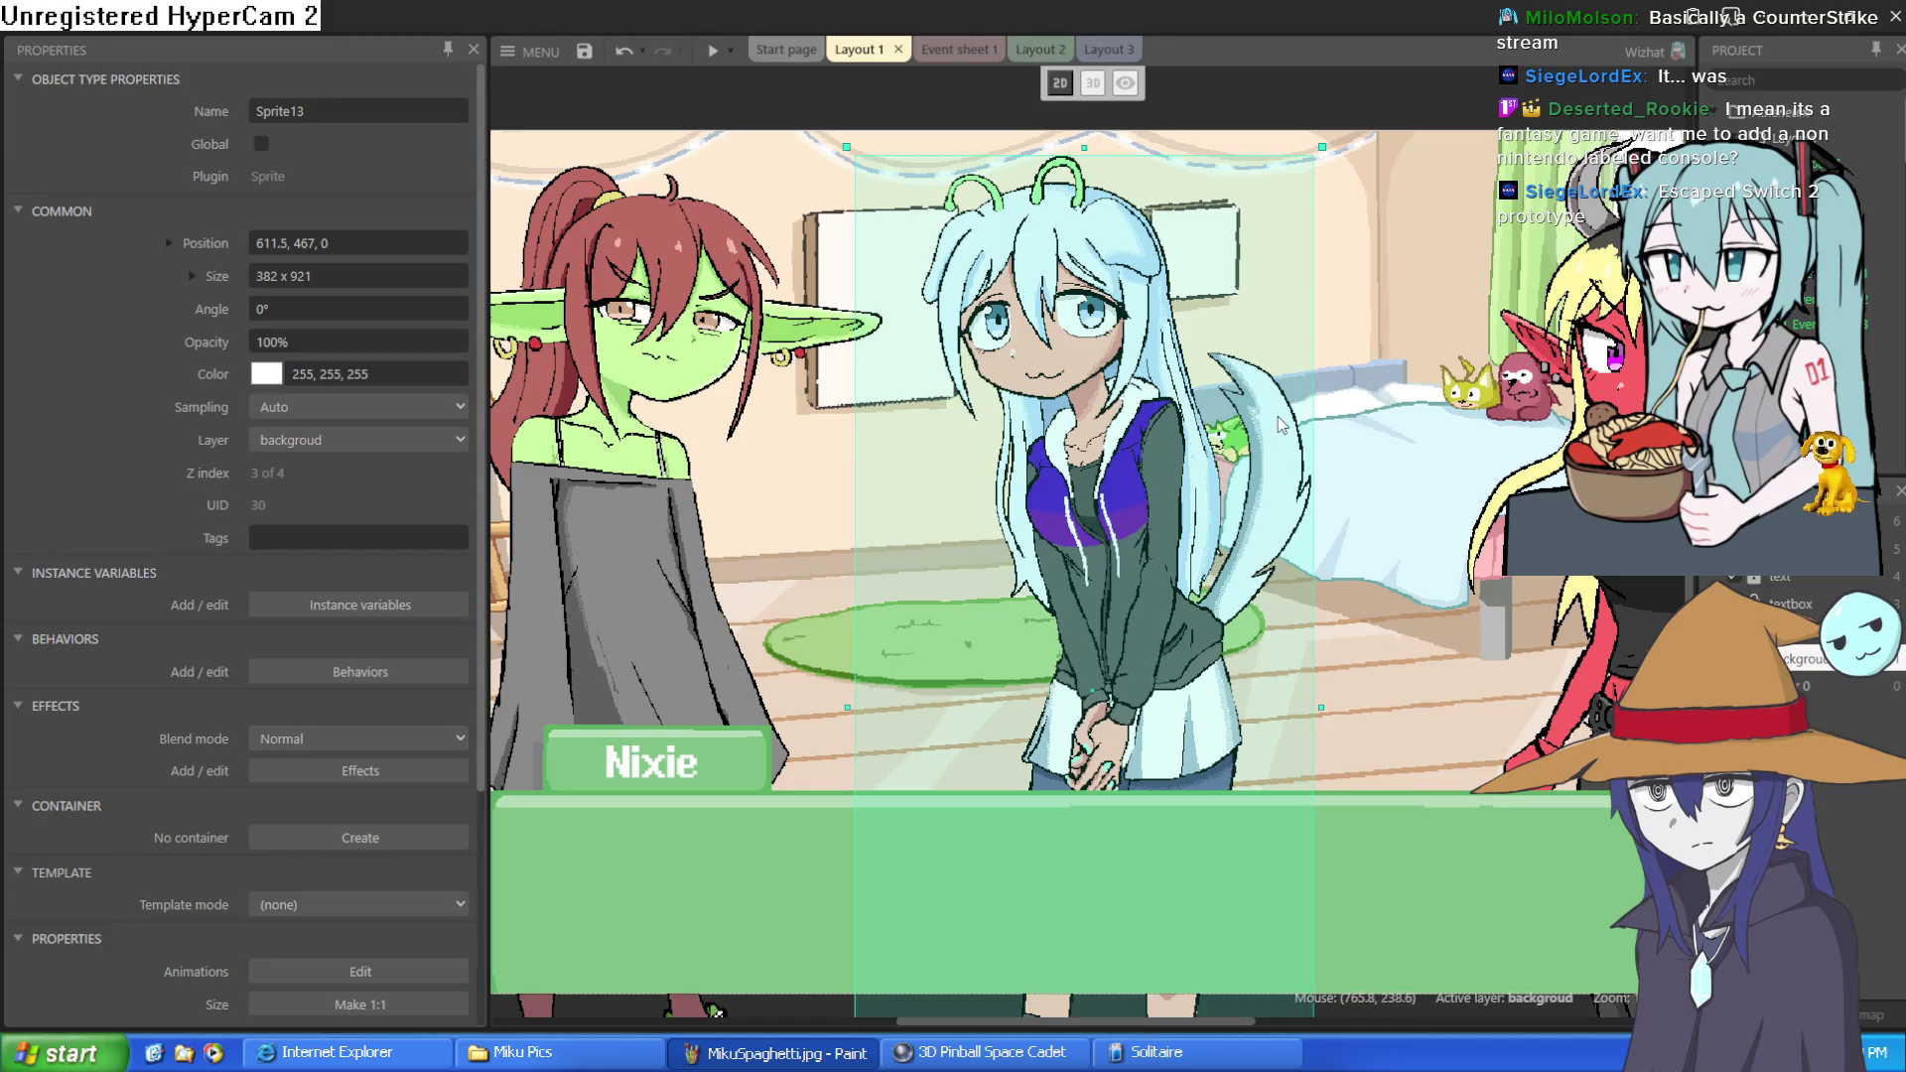
Nudge the first alien girl slightly into place
drag(1123, 492, 1134, 496)
click(1385, 105)
drag(1129, 589, 1132, 586)
scroll(1348, 578, down, 5)
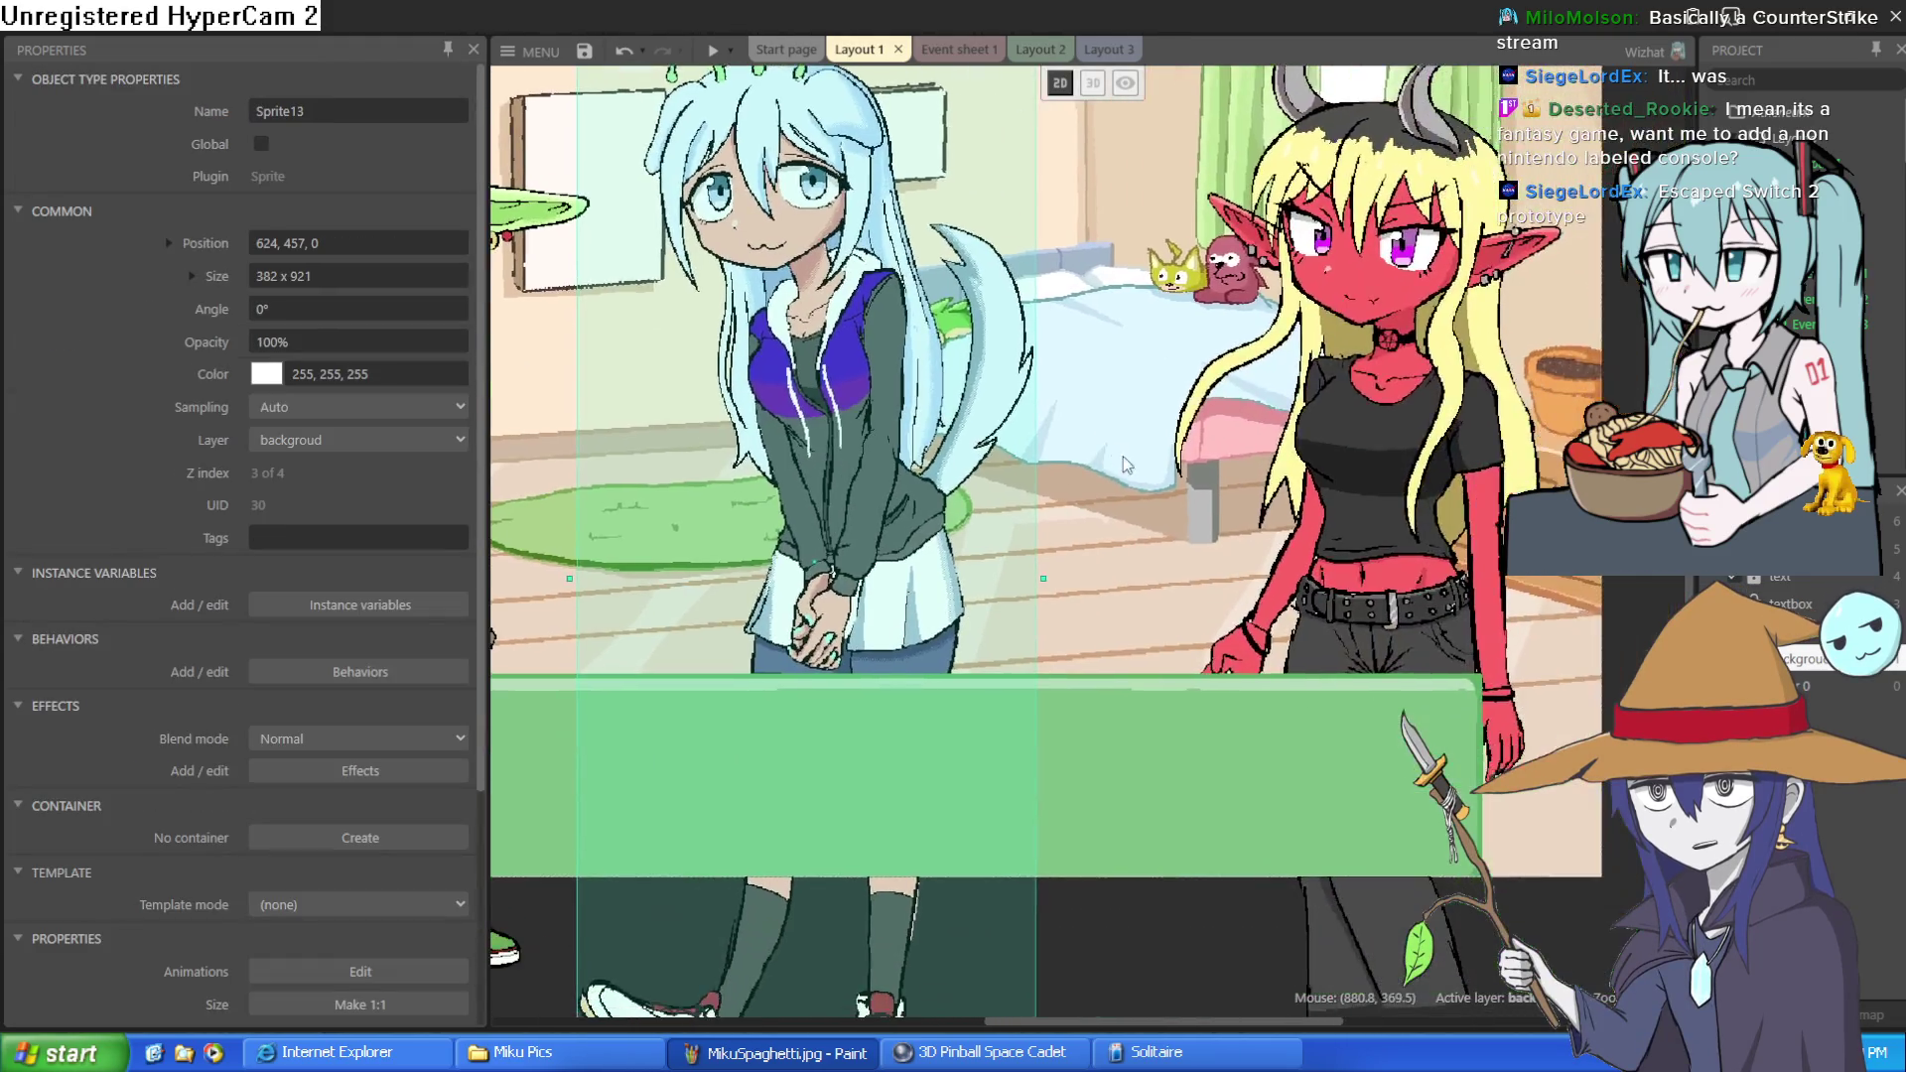
Move the red-and-blue hoodie copy off-stage right to 1501, 435 and deselect it
click(1236, 443)
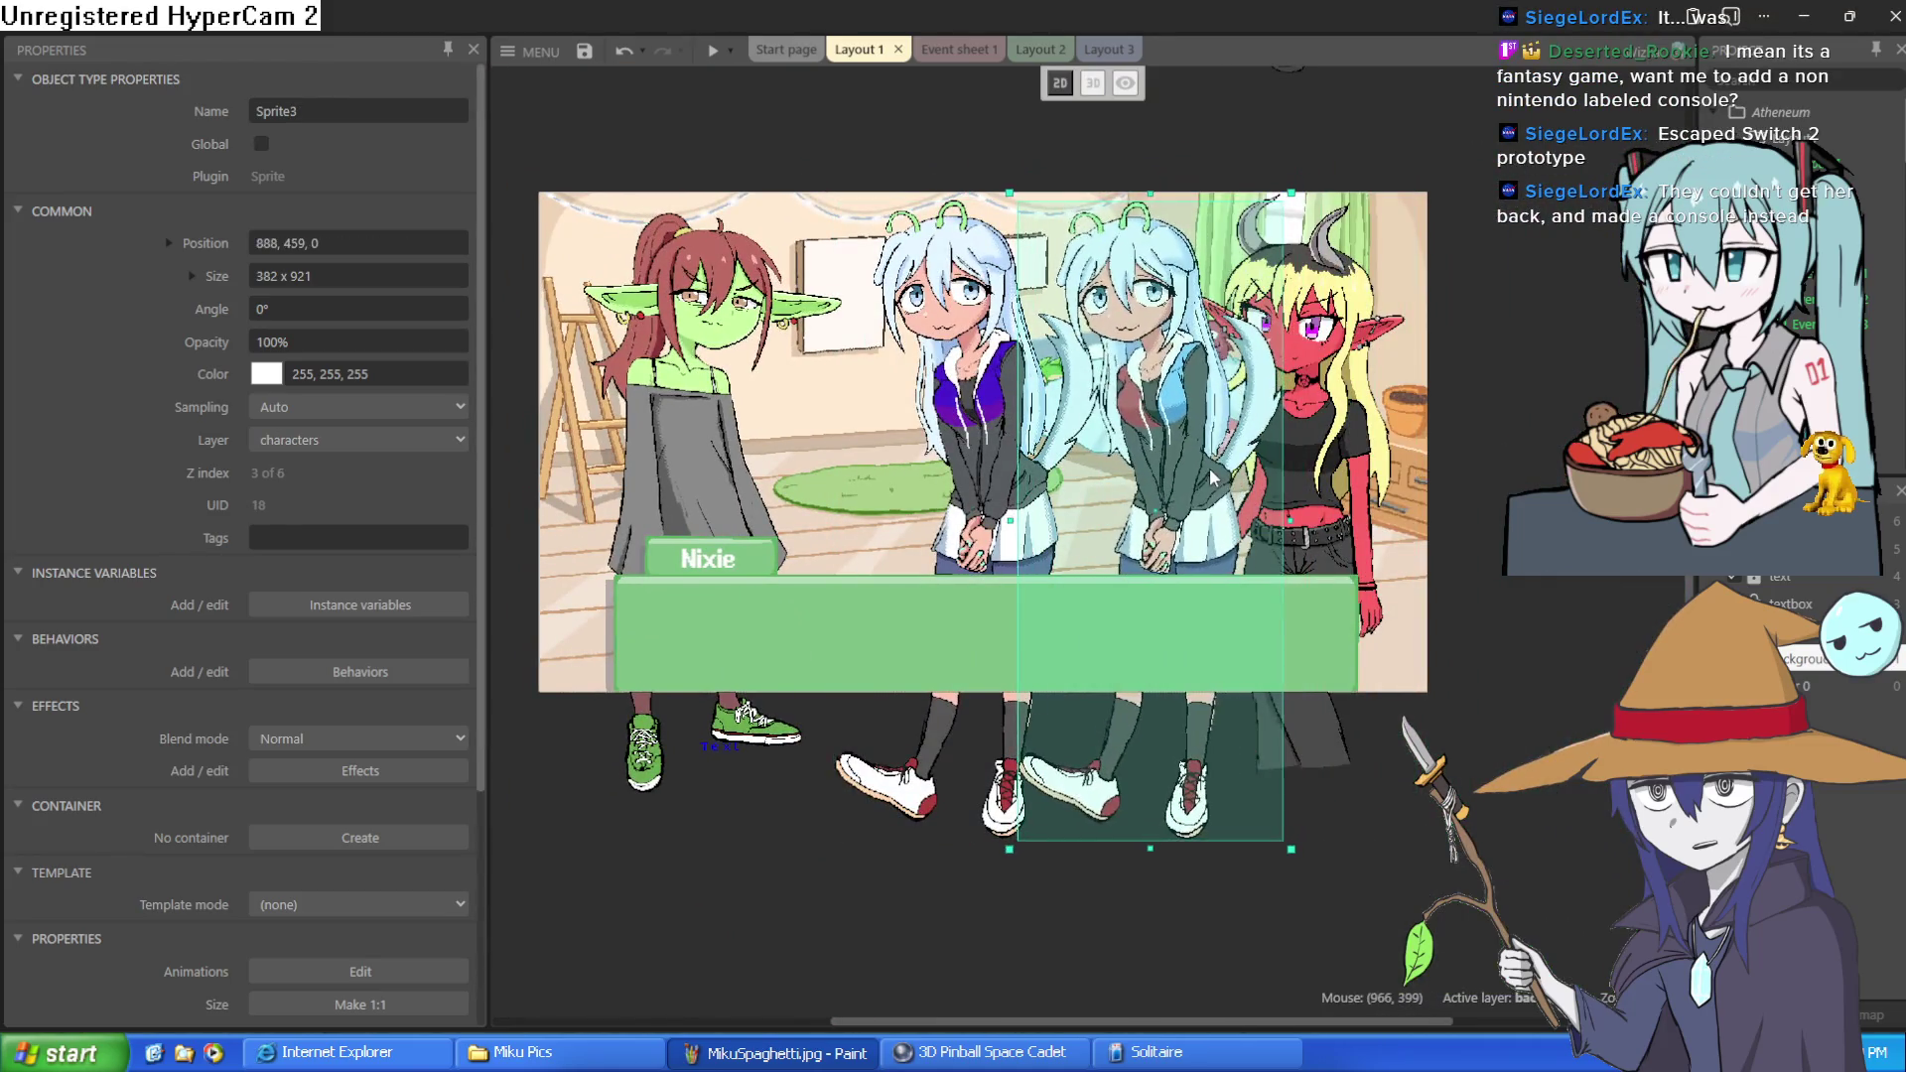
click(1117, 385)
scroll(1101, 390, up, 5)
scroll(1101, 390, up, 5)
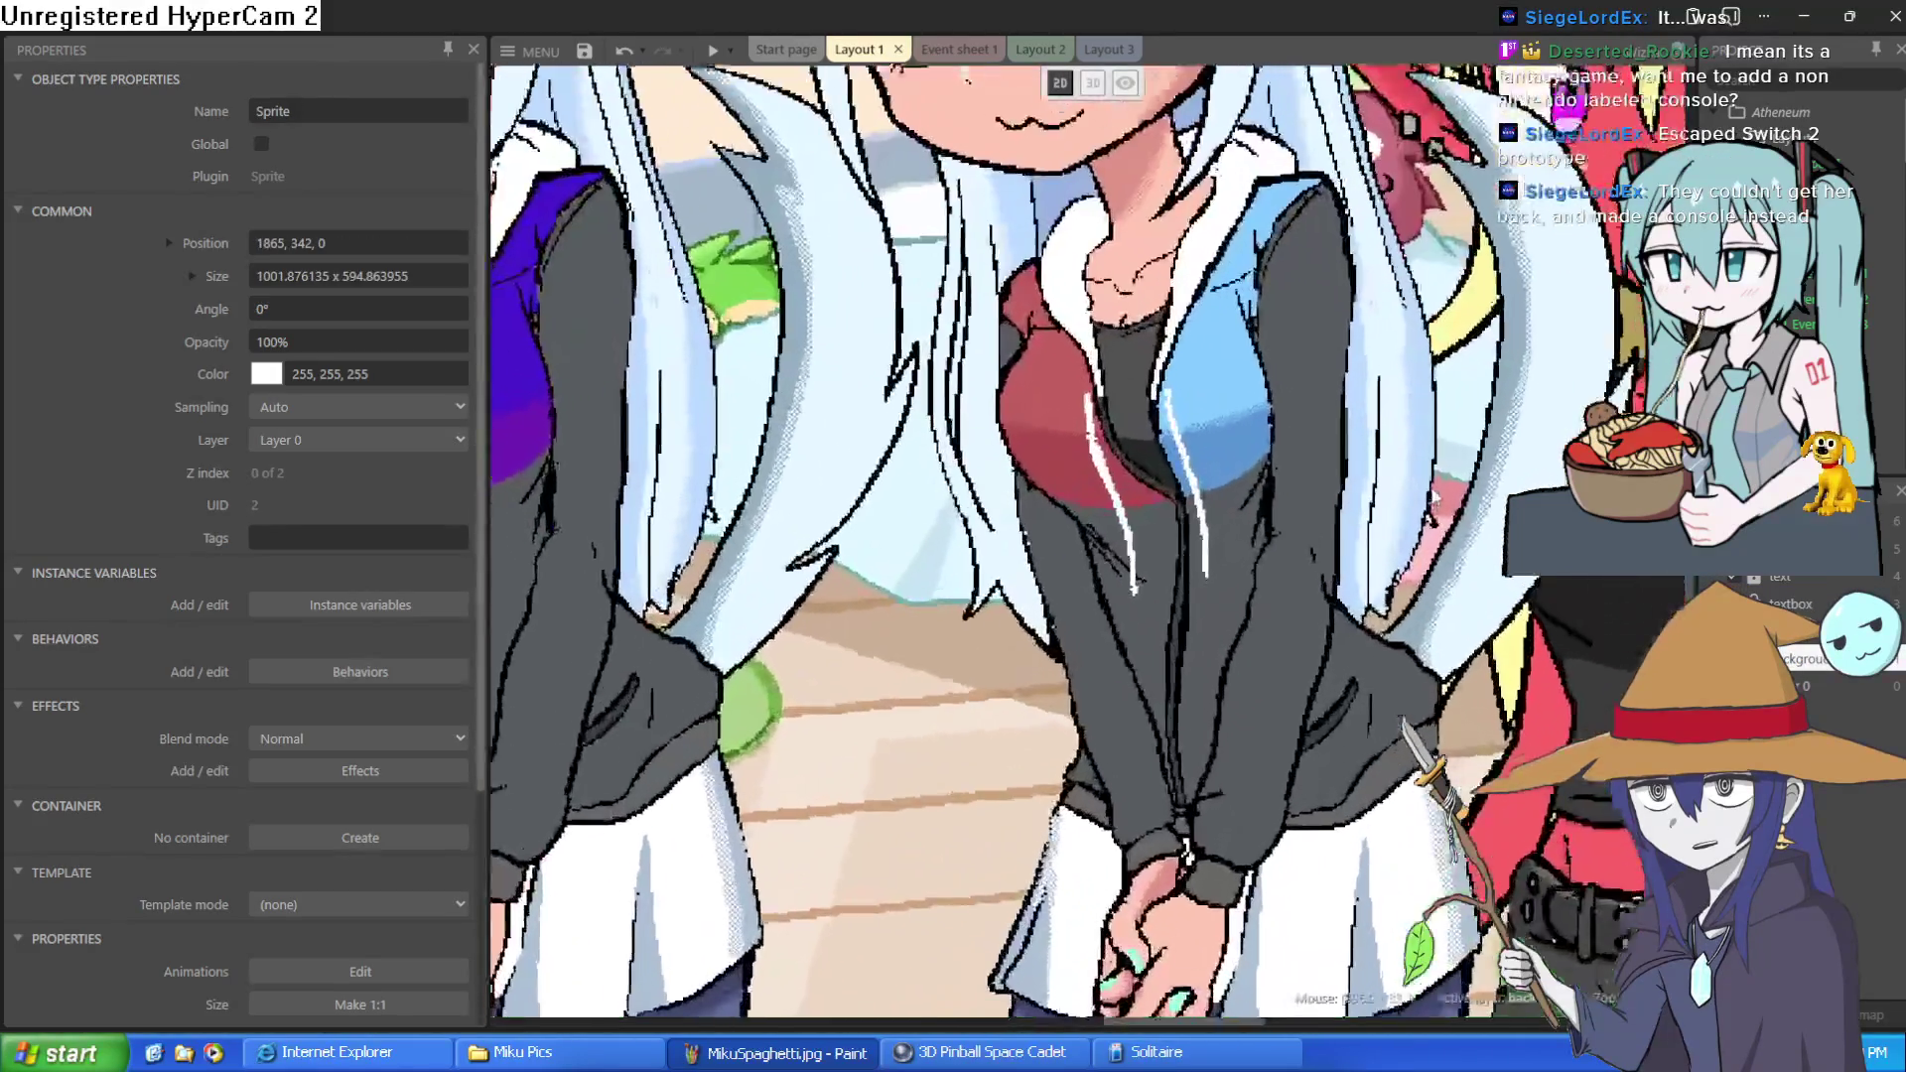
scroll(1146, 369, down, 8)
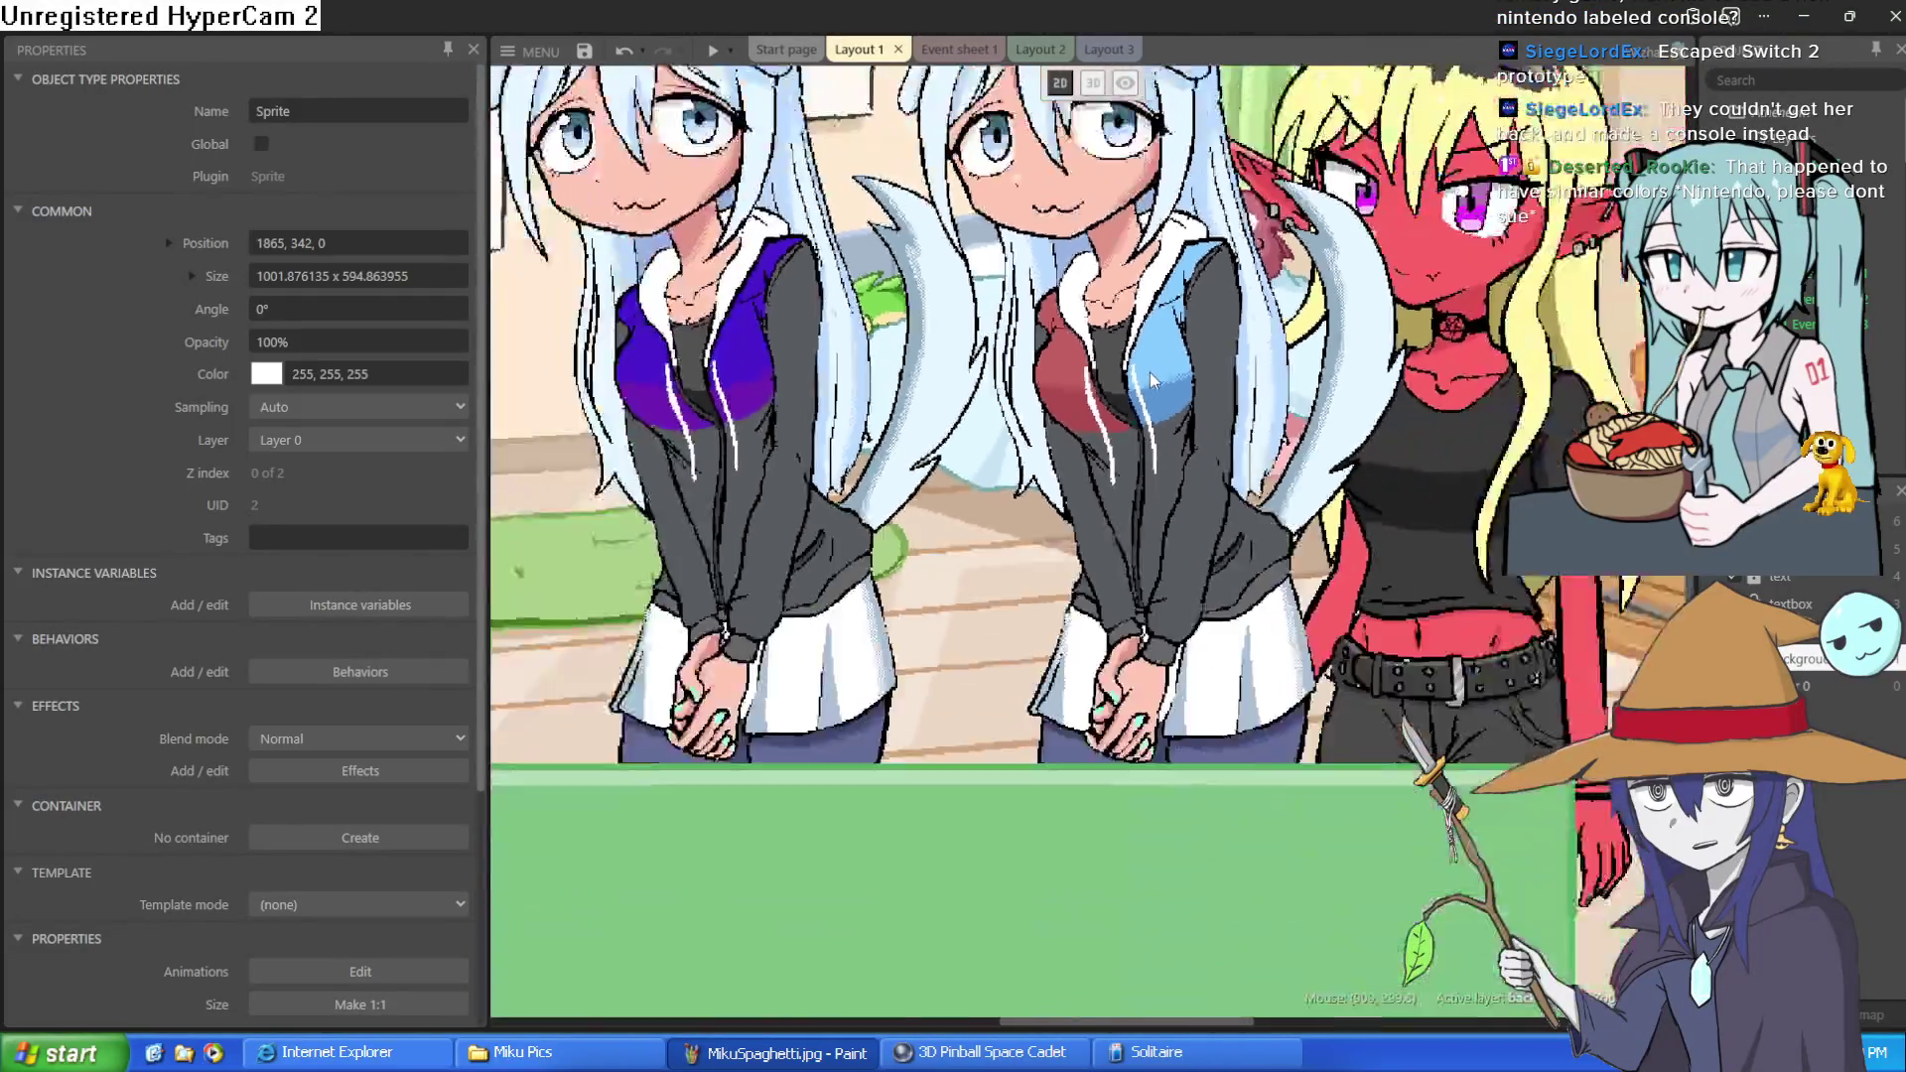
scroll(794, 397, up, 3)
scroll(1023, 382, up, 2)
scroll(1023, 382, down, 6)
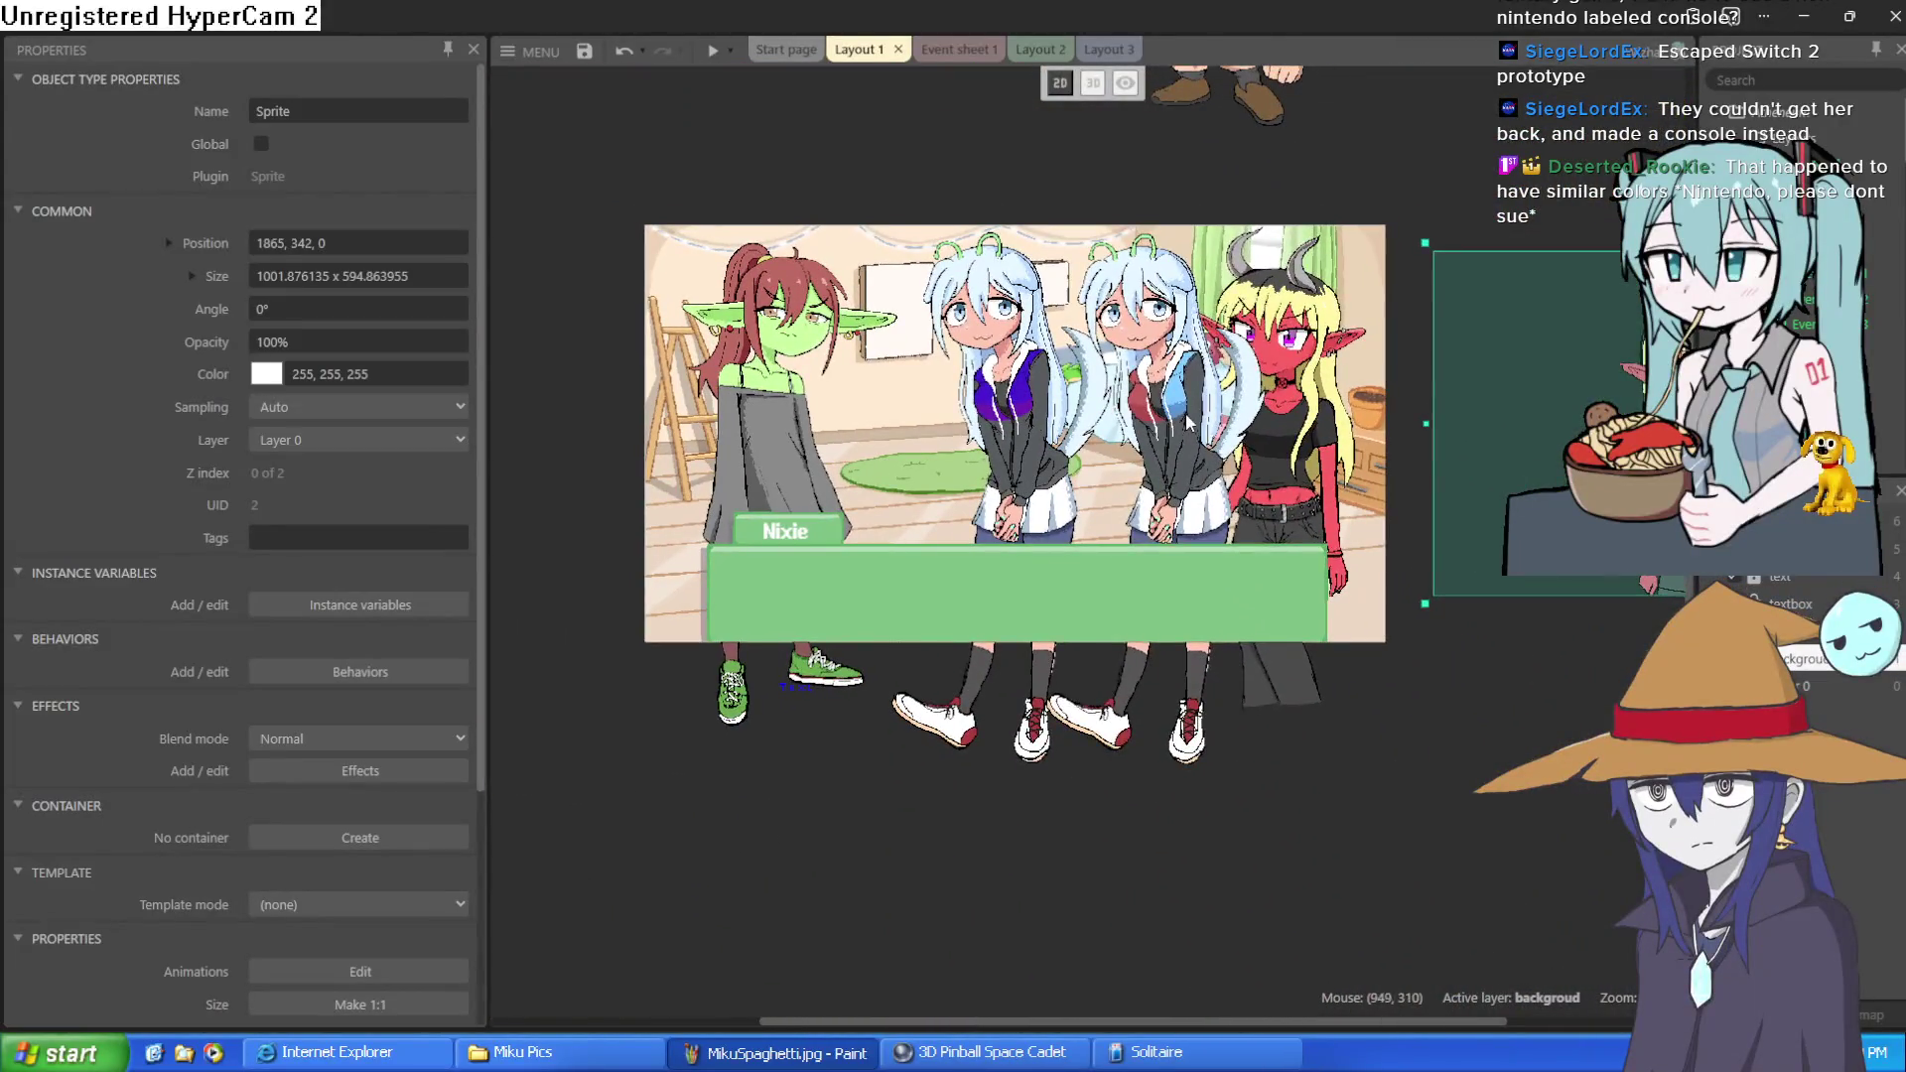
drag(1188, 417, 1541, 409)
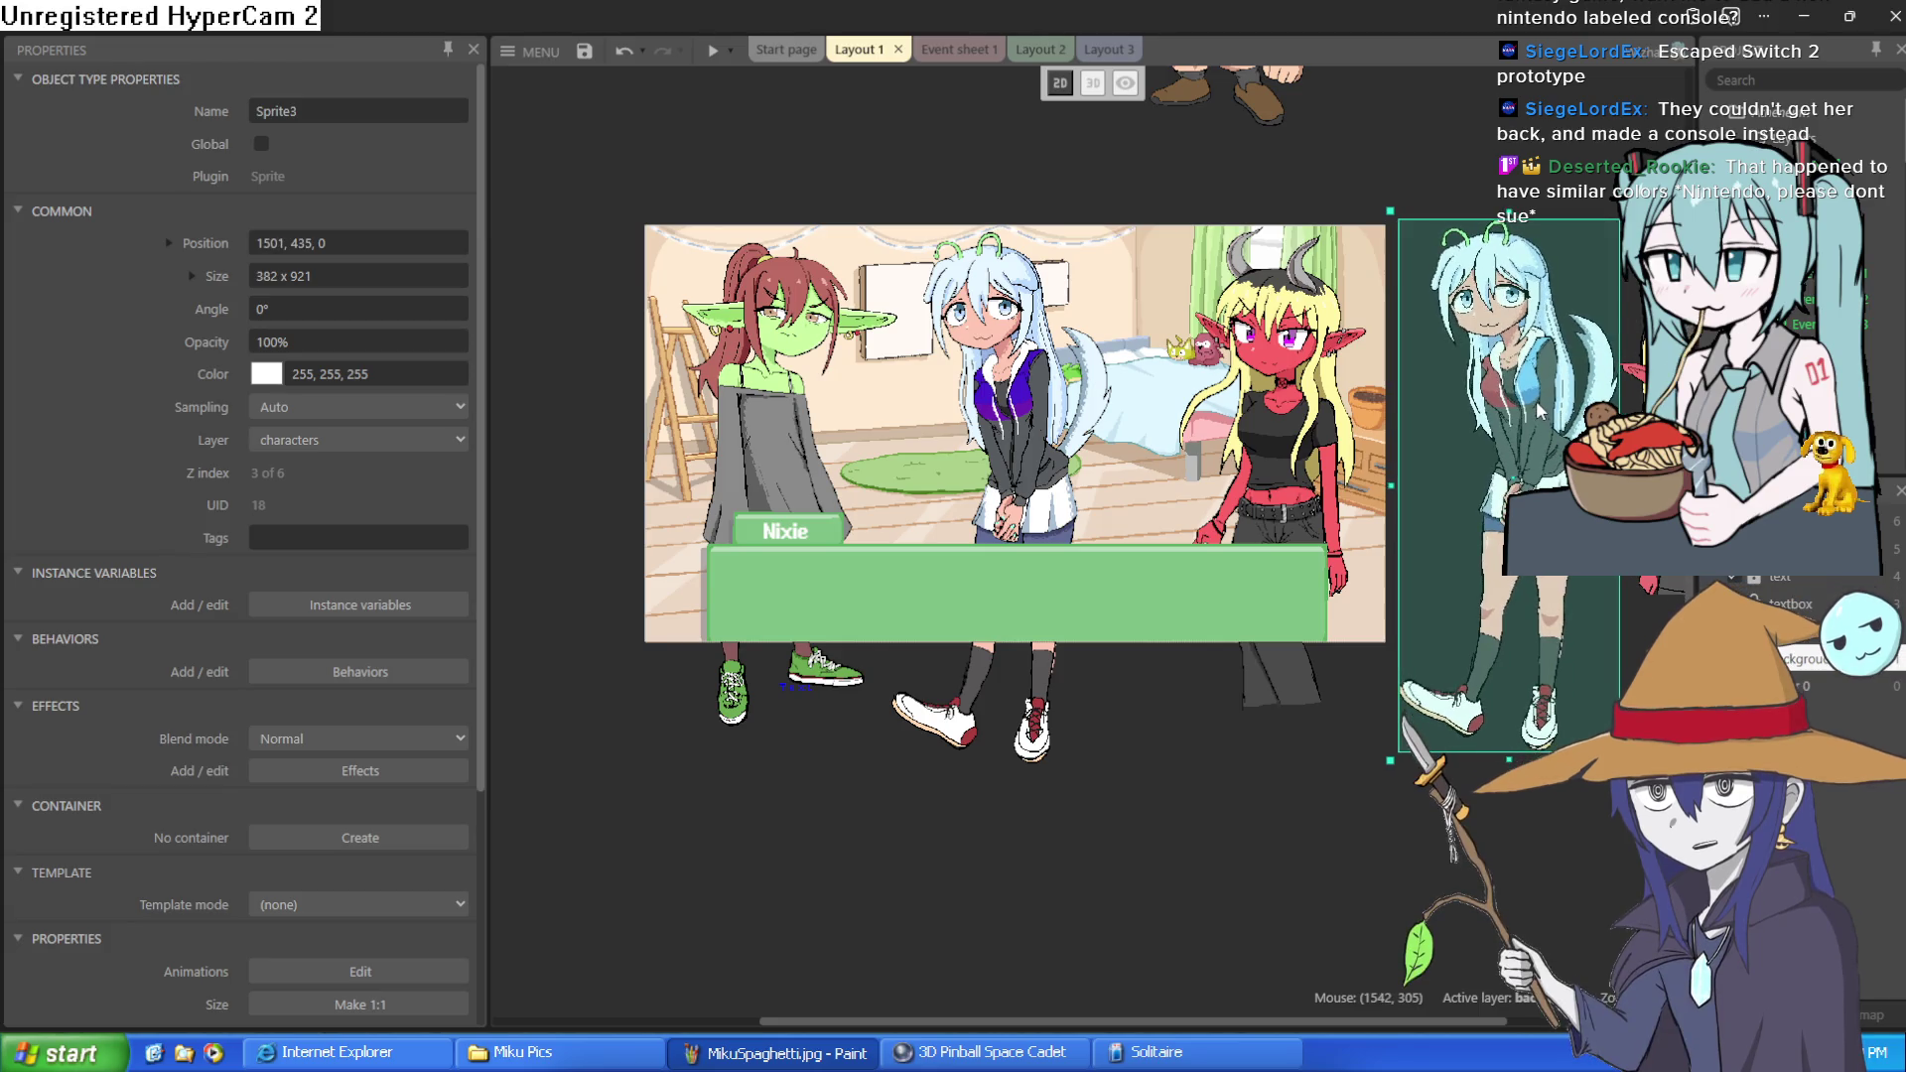
click(1385, 189)
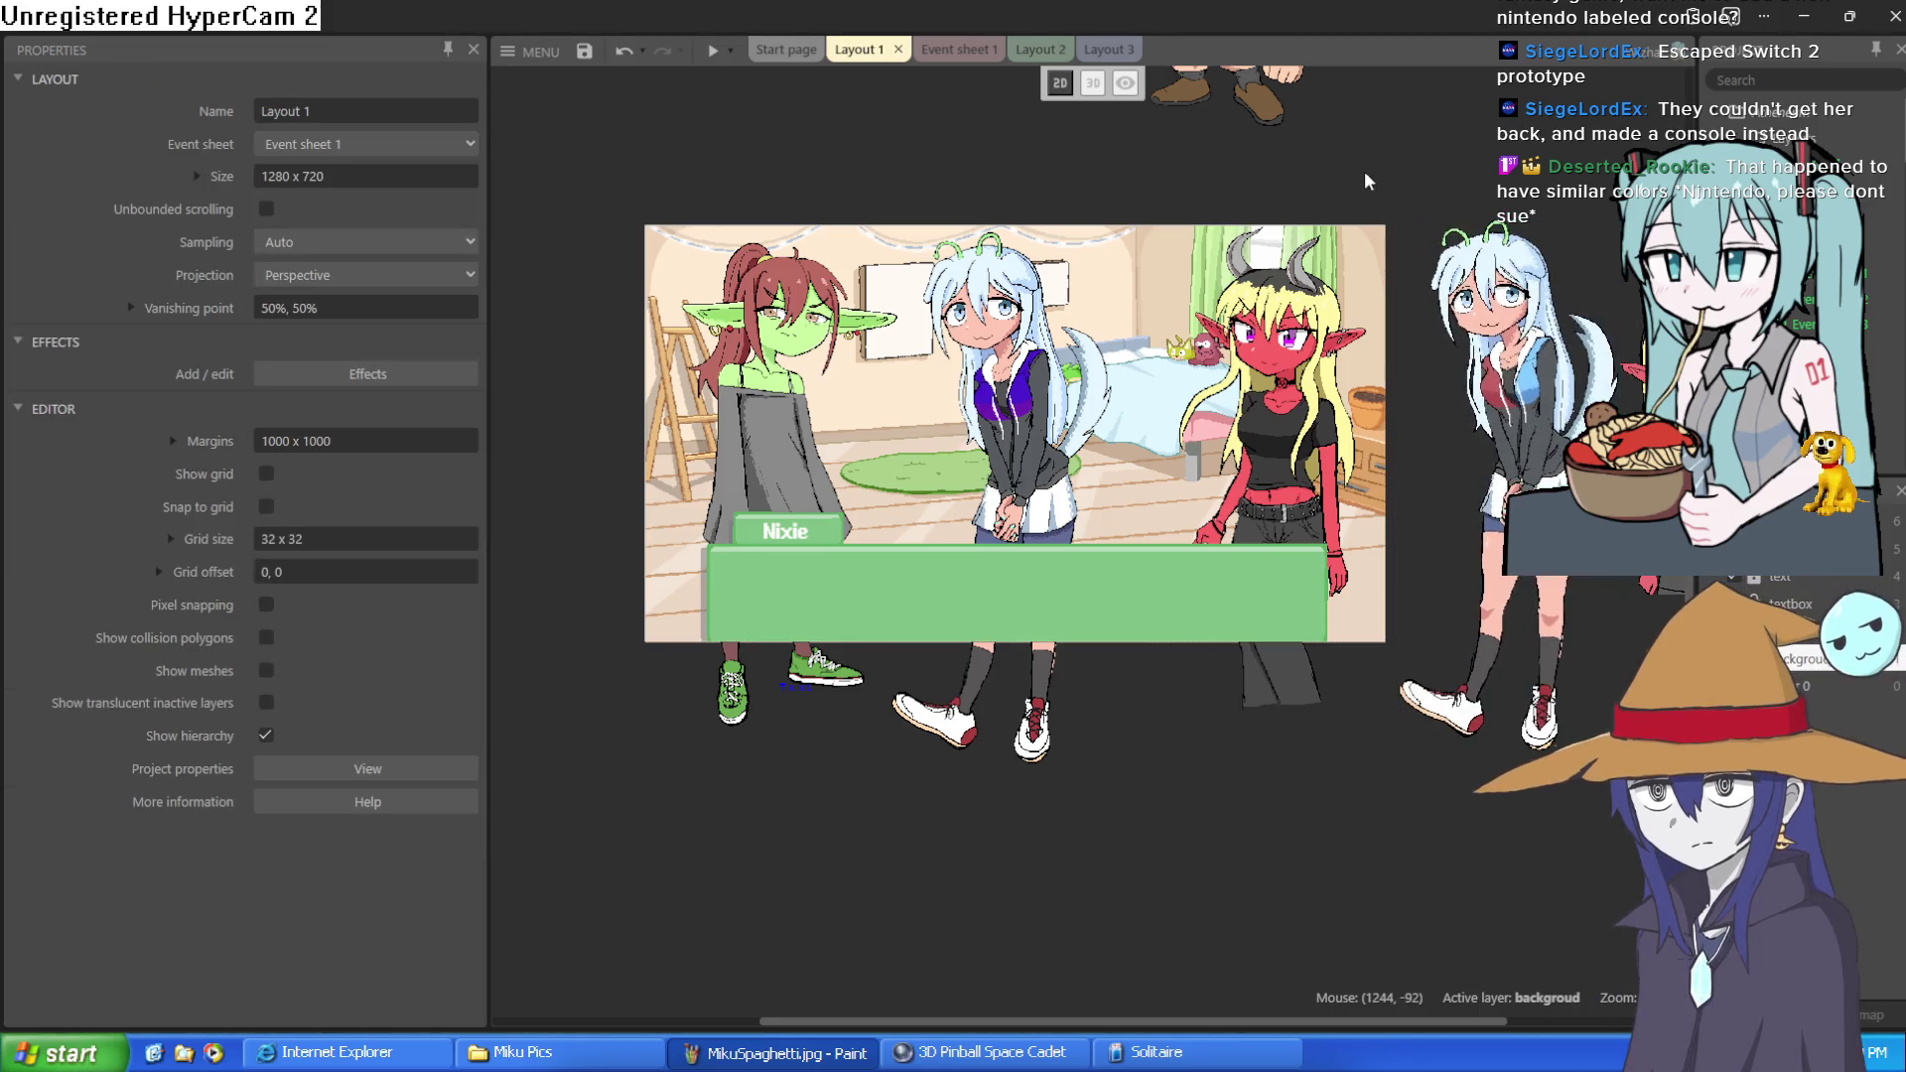
Zoom and pan to review the layout, then switch to the wizard drawing in Clip Studio Paint
scroll(830, 365, up, 3)
scroll(1102, 451, up, 6)
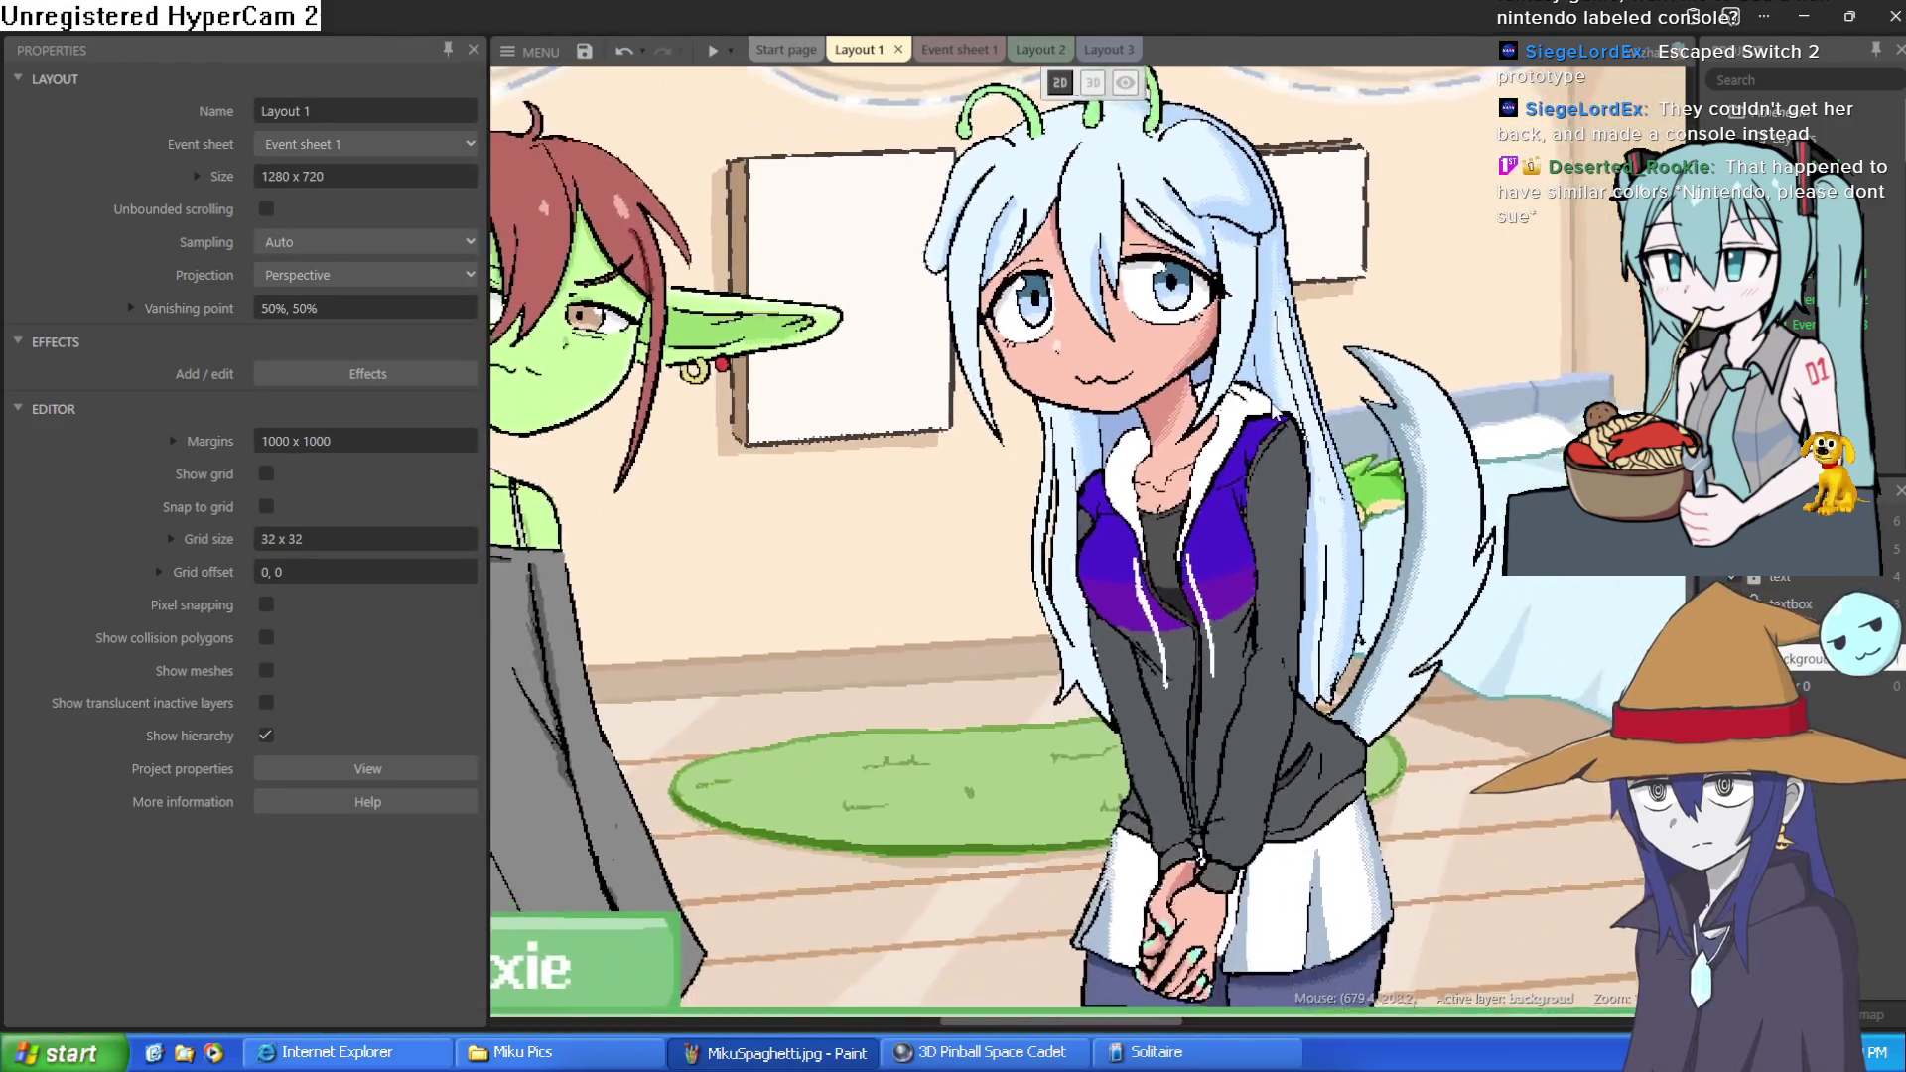
scroll(1102, 451, up, 2)
scroll(1122, 496, down, 10)
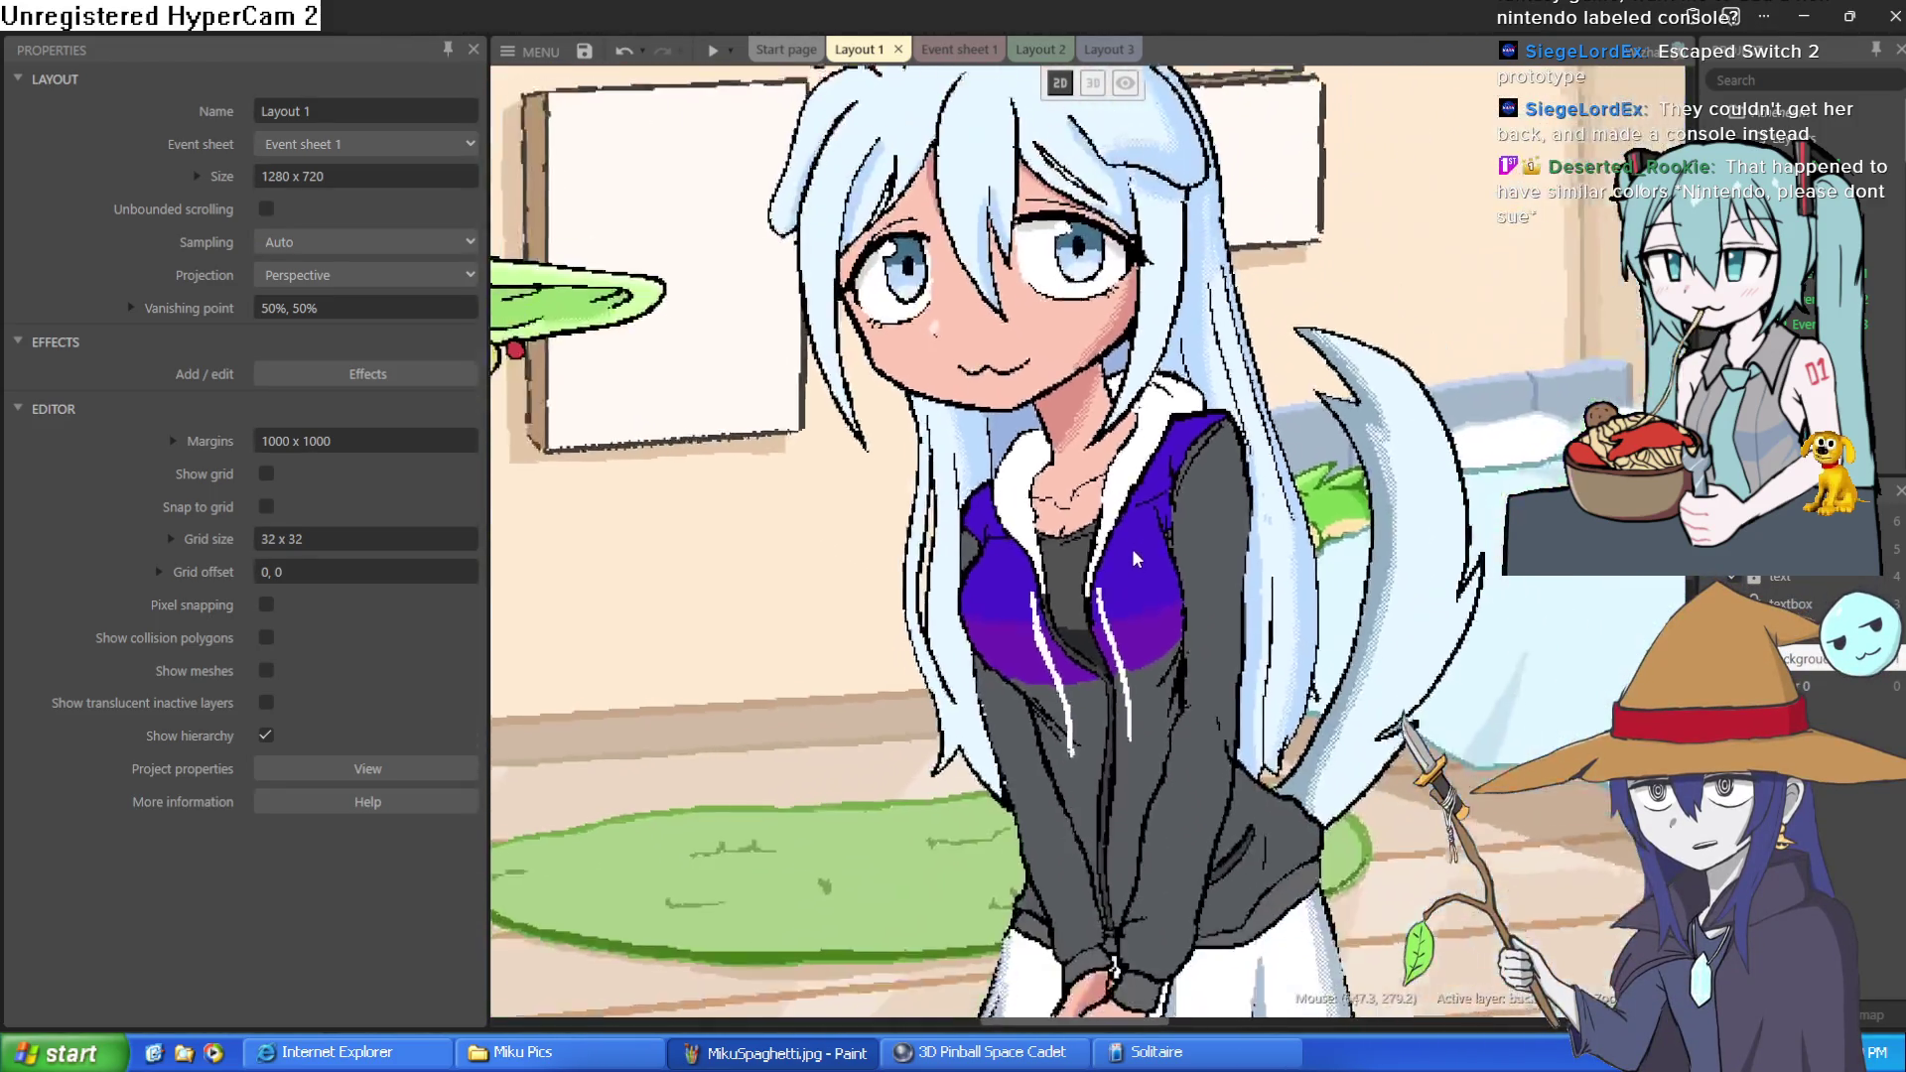
scroll(1139, 537, down, 1)
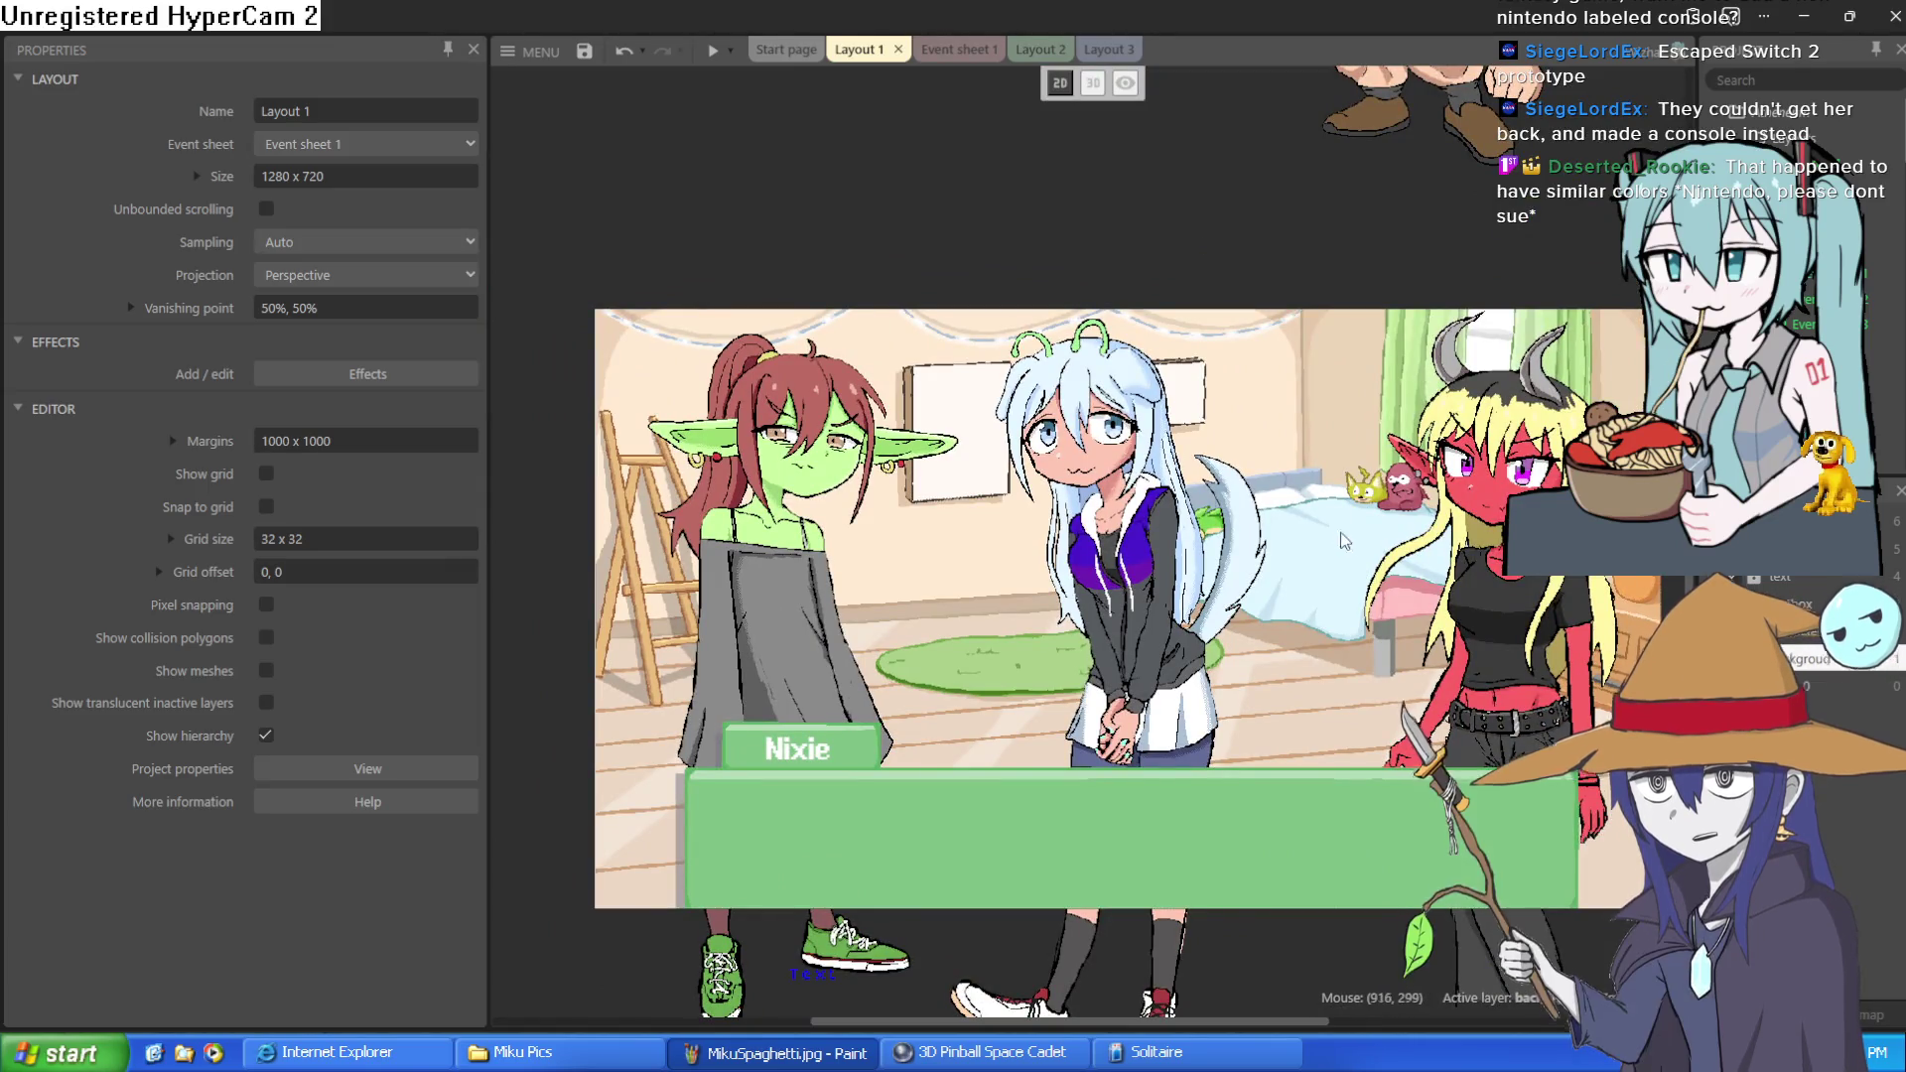
drag(1284, 485, 1250, 474)
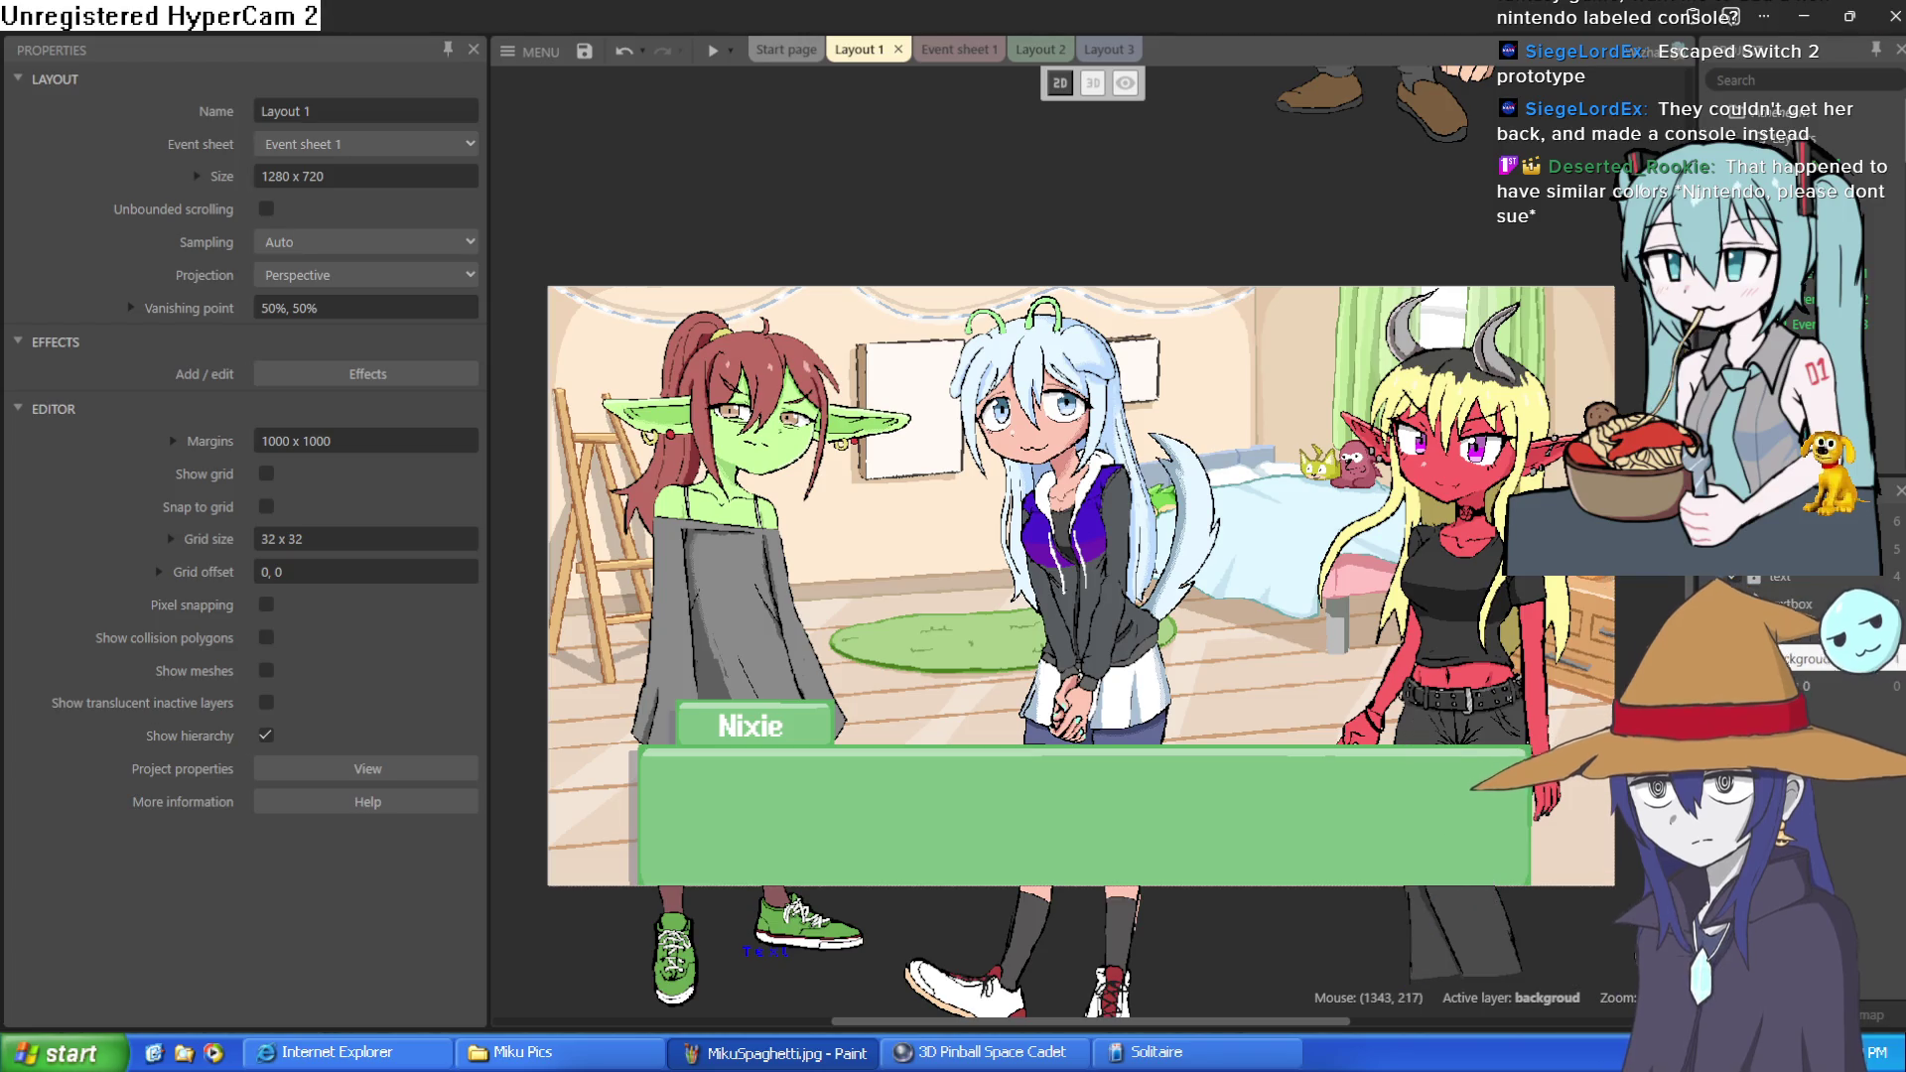
click(1803, 17)
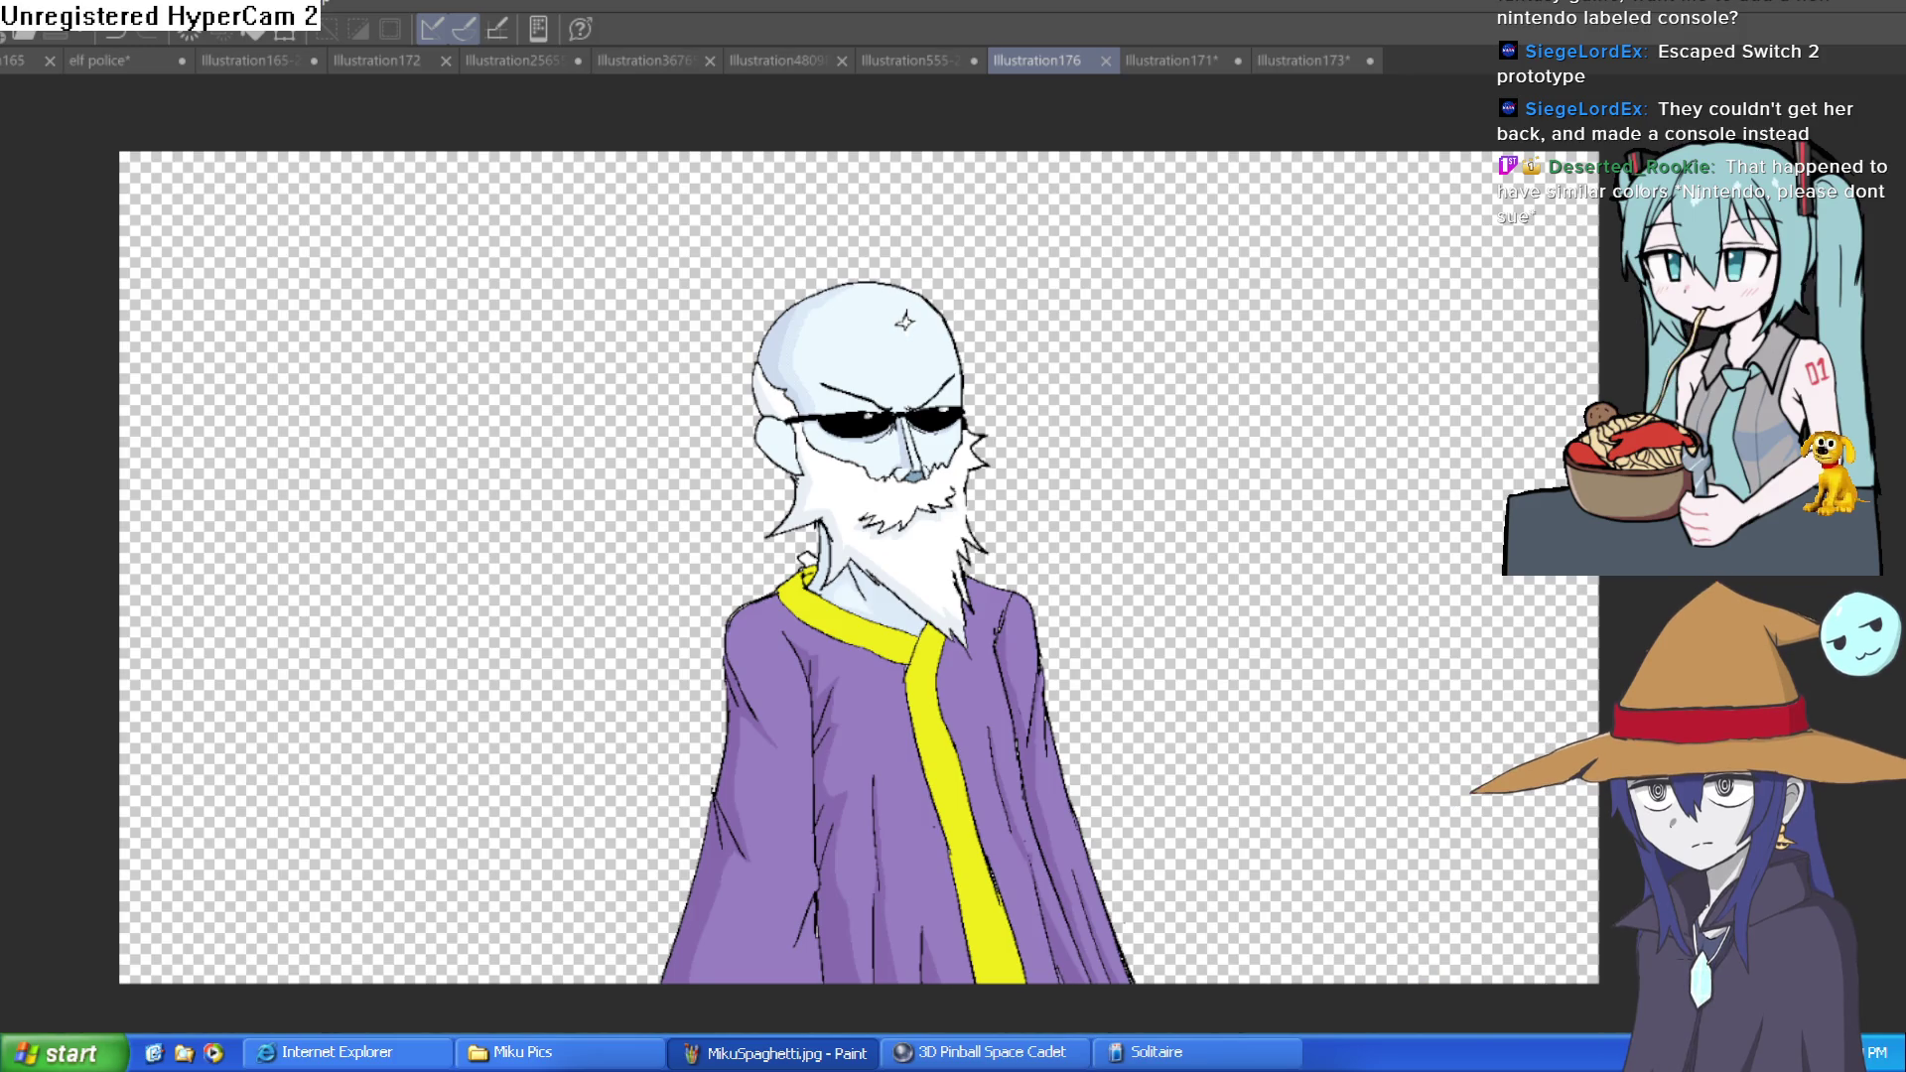
Zoom and pan around the purple-robed wizard, then switch to the Illustration173 goblin drawing
scroll(1027, 417, up, 2)
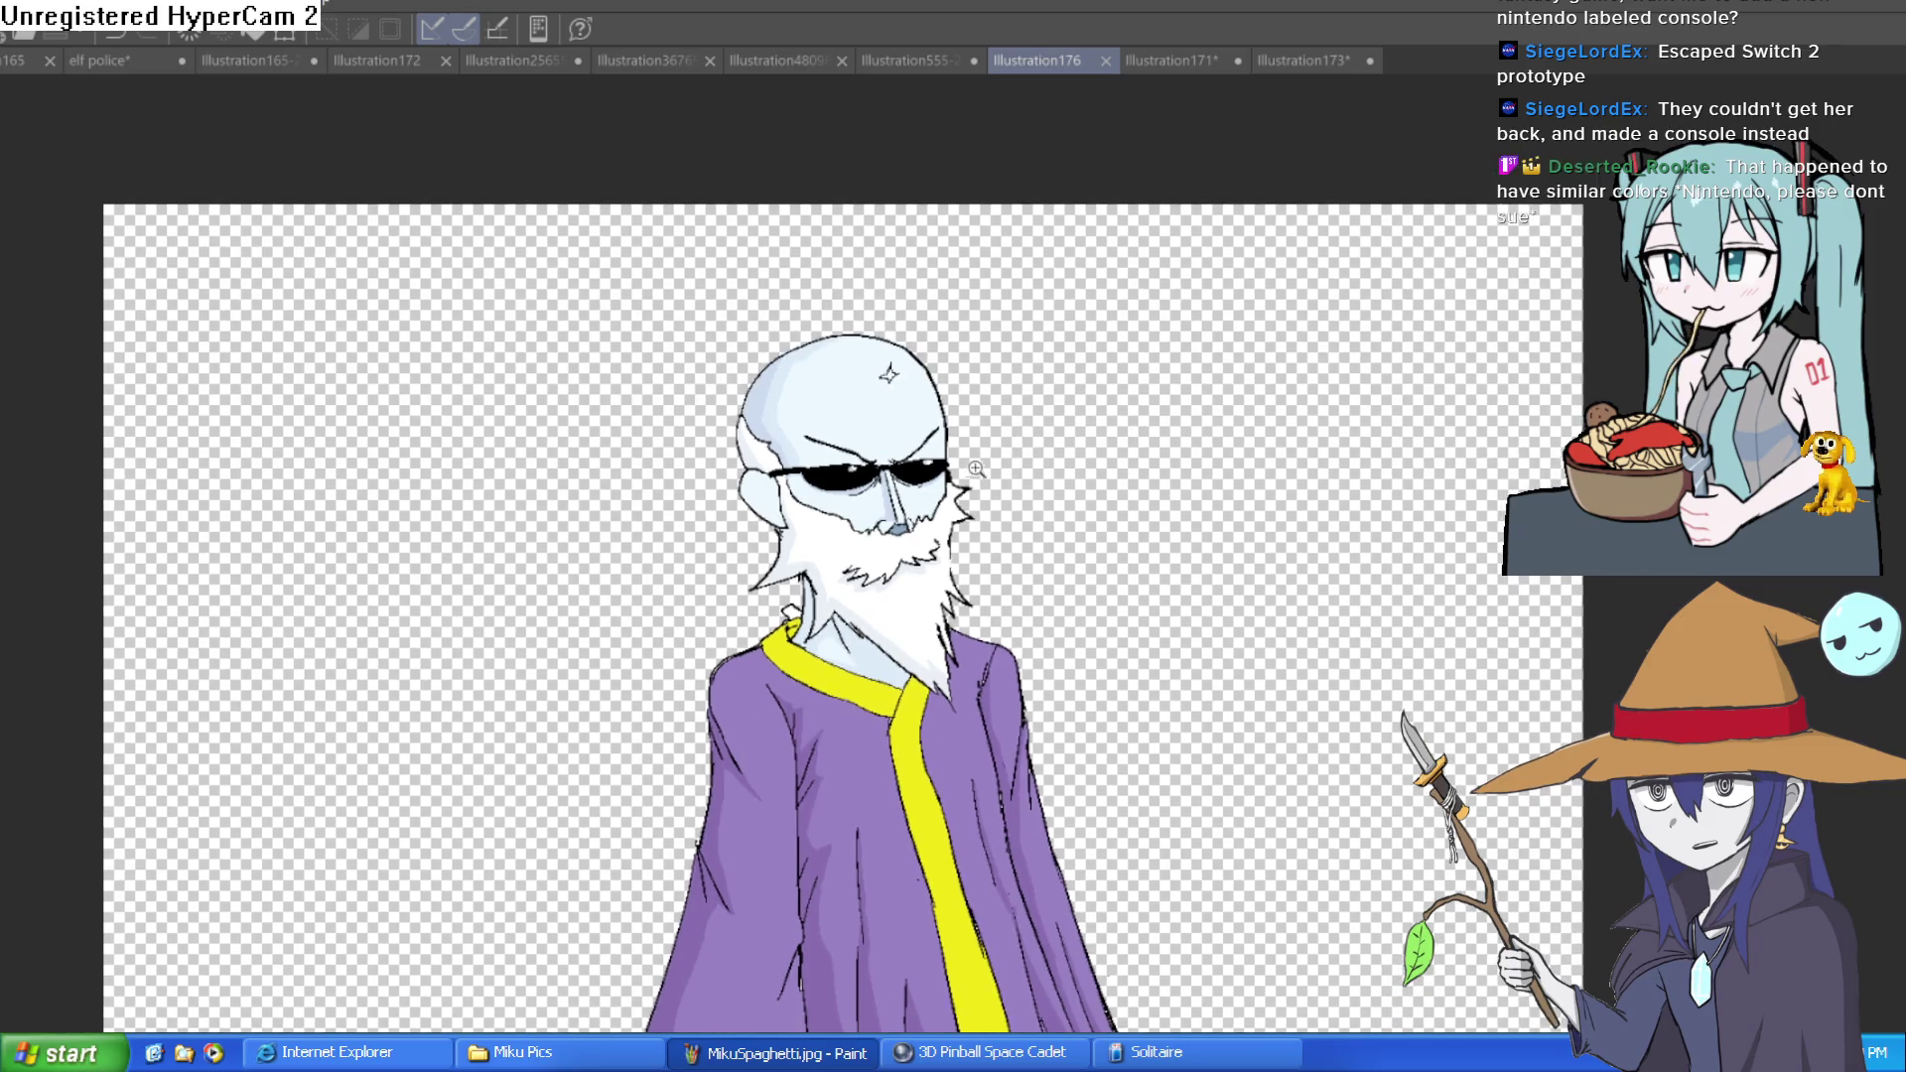
mouse_move(1064, 452)
mouse_down()
mouse_move(1212, 395)
mouse_move(1254, 311)
mouse_move(1221, 410)
mouse_move(1212, 374)
mouse_move(1497, 323)
mouse_up()
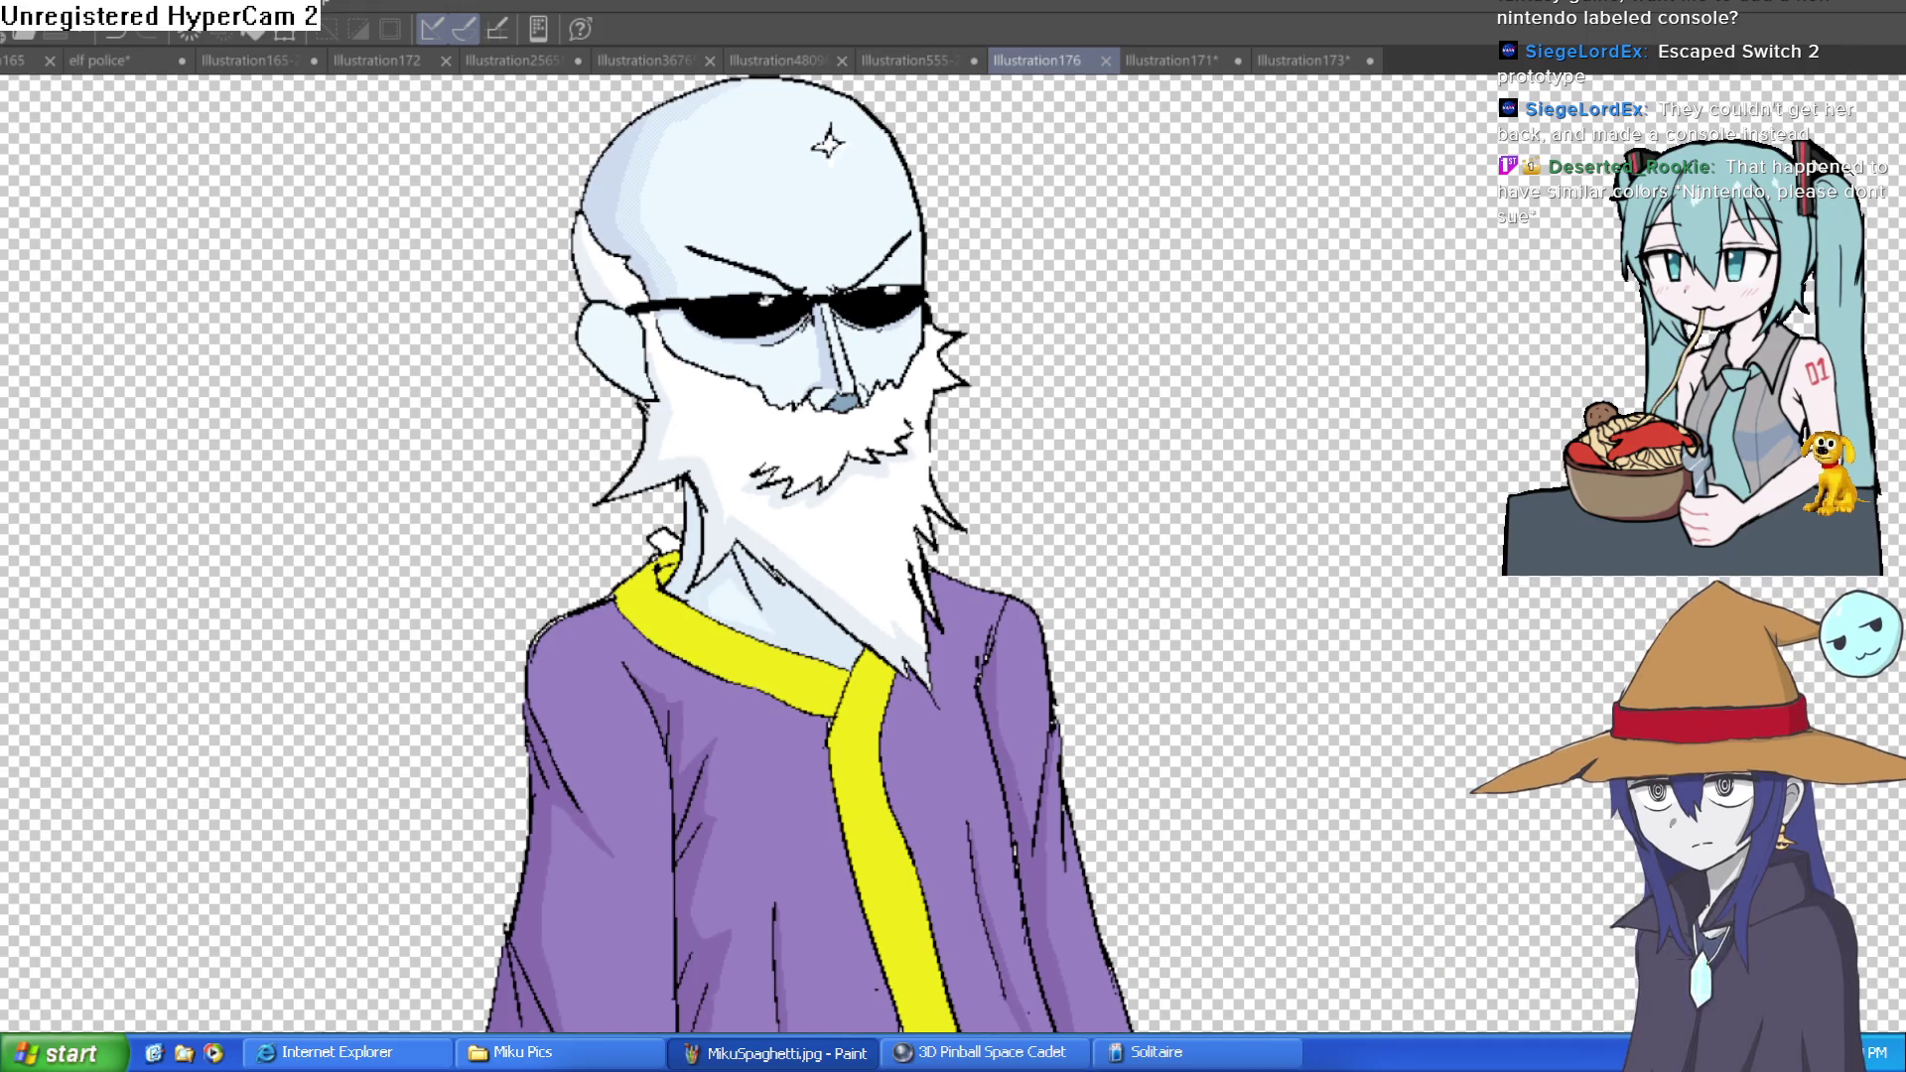
scroll(1233, 545, down, 3)
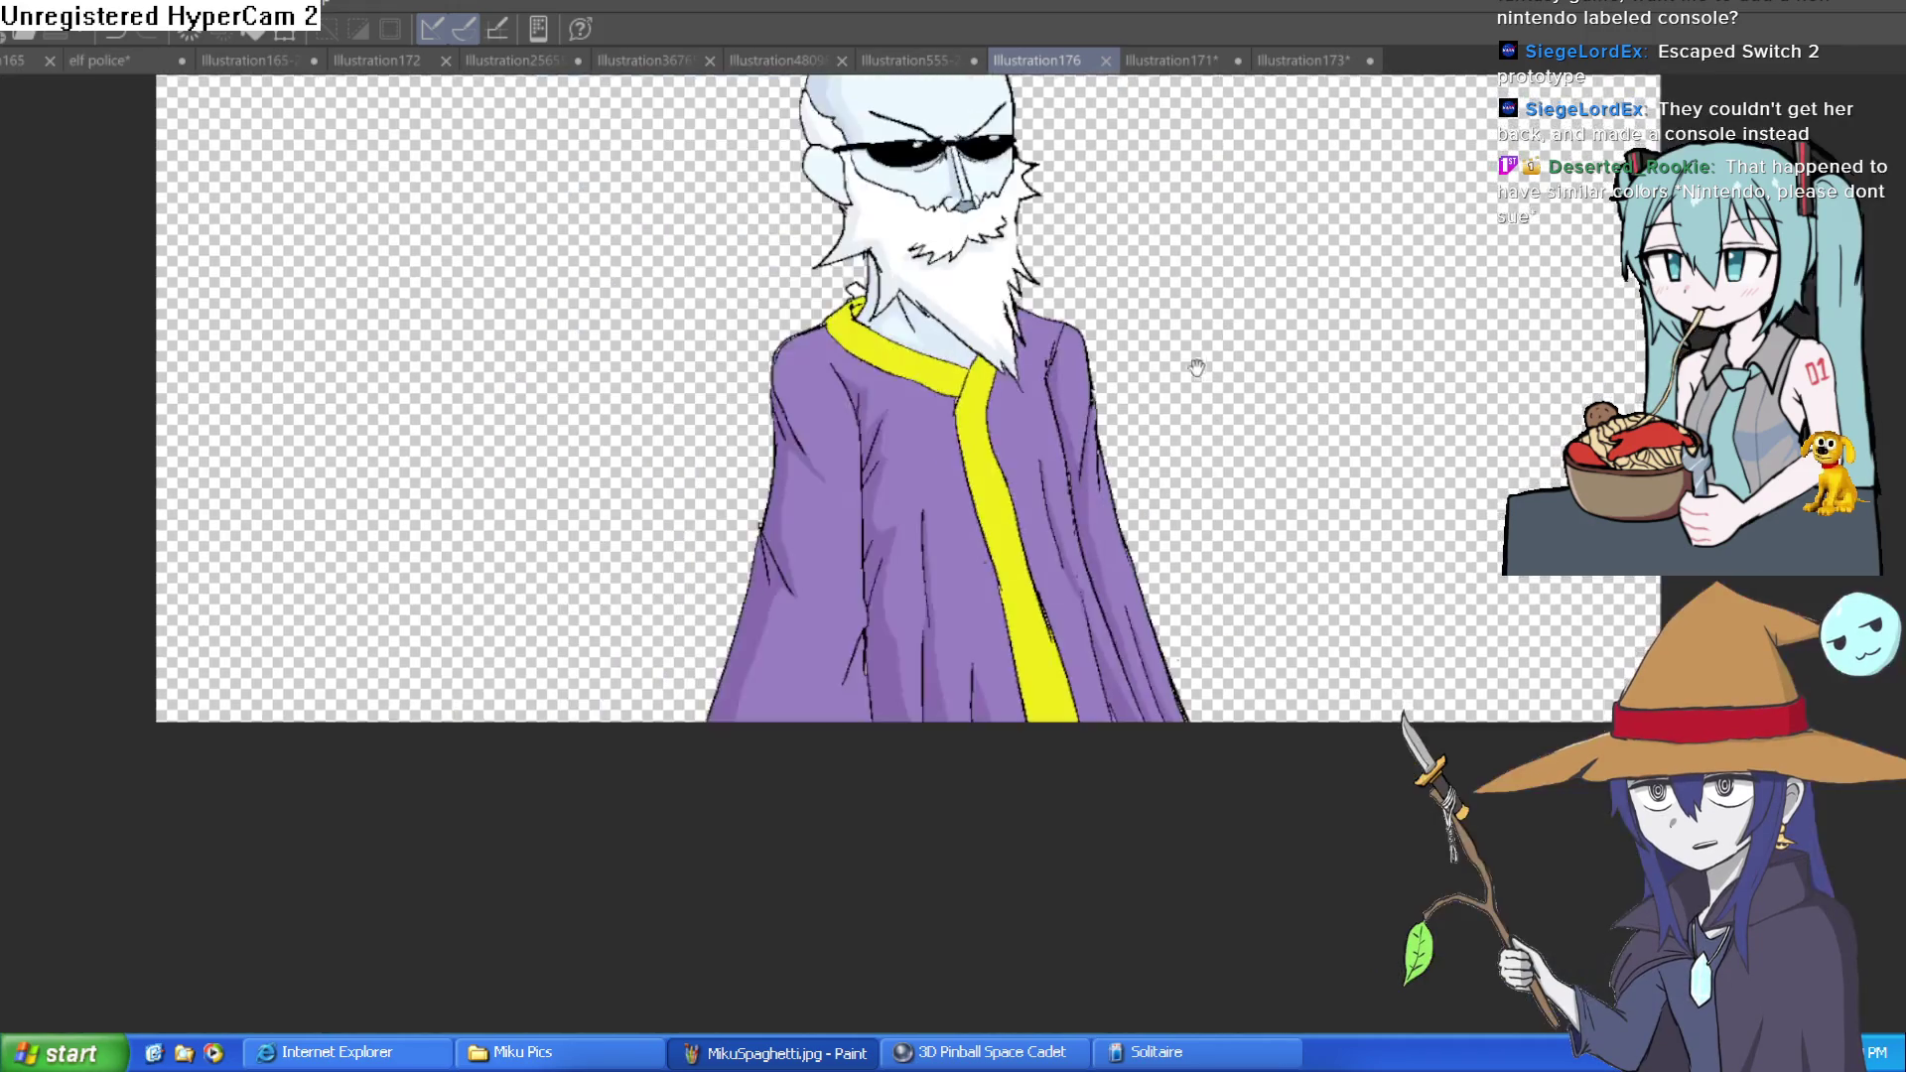
scroll(1167, 613, up, 3)
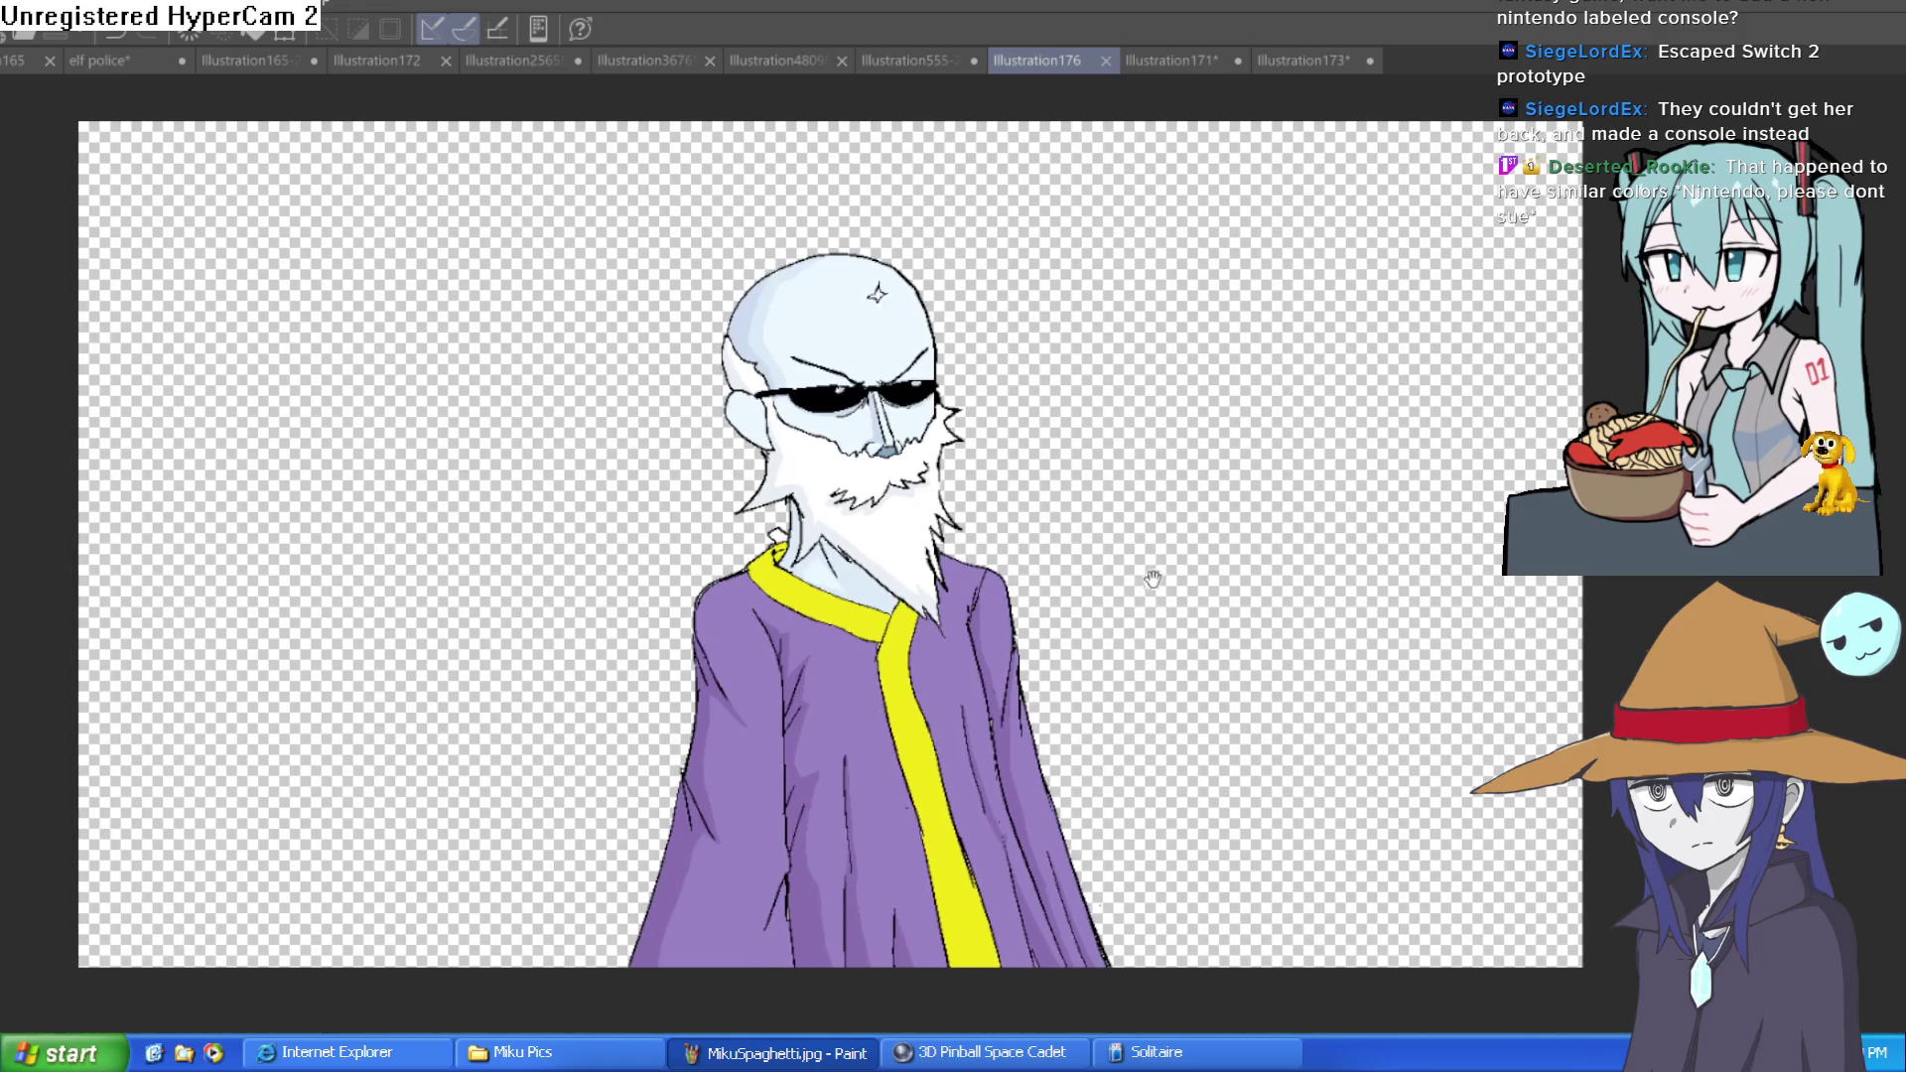
scroll(1110, 592, up, 4)
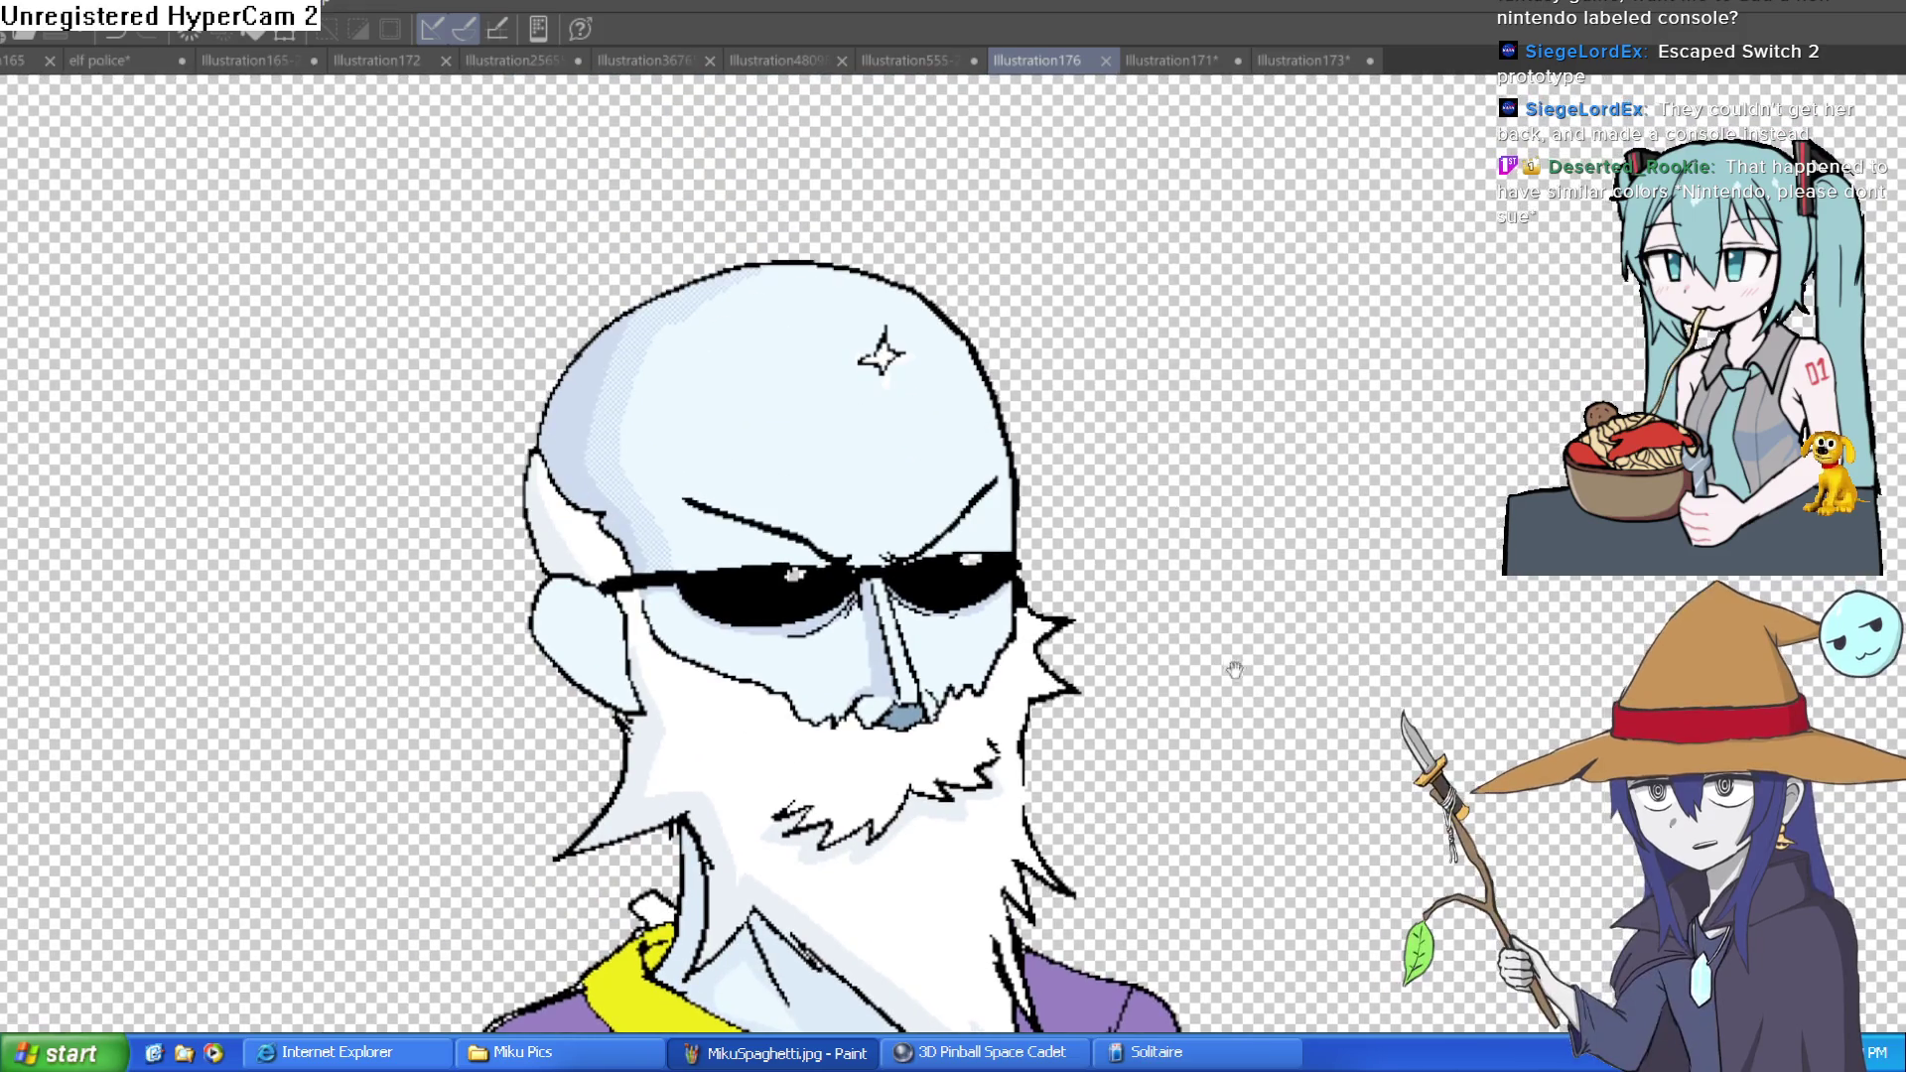
scroll(1212, 596, down, 4)
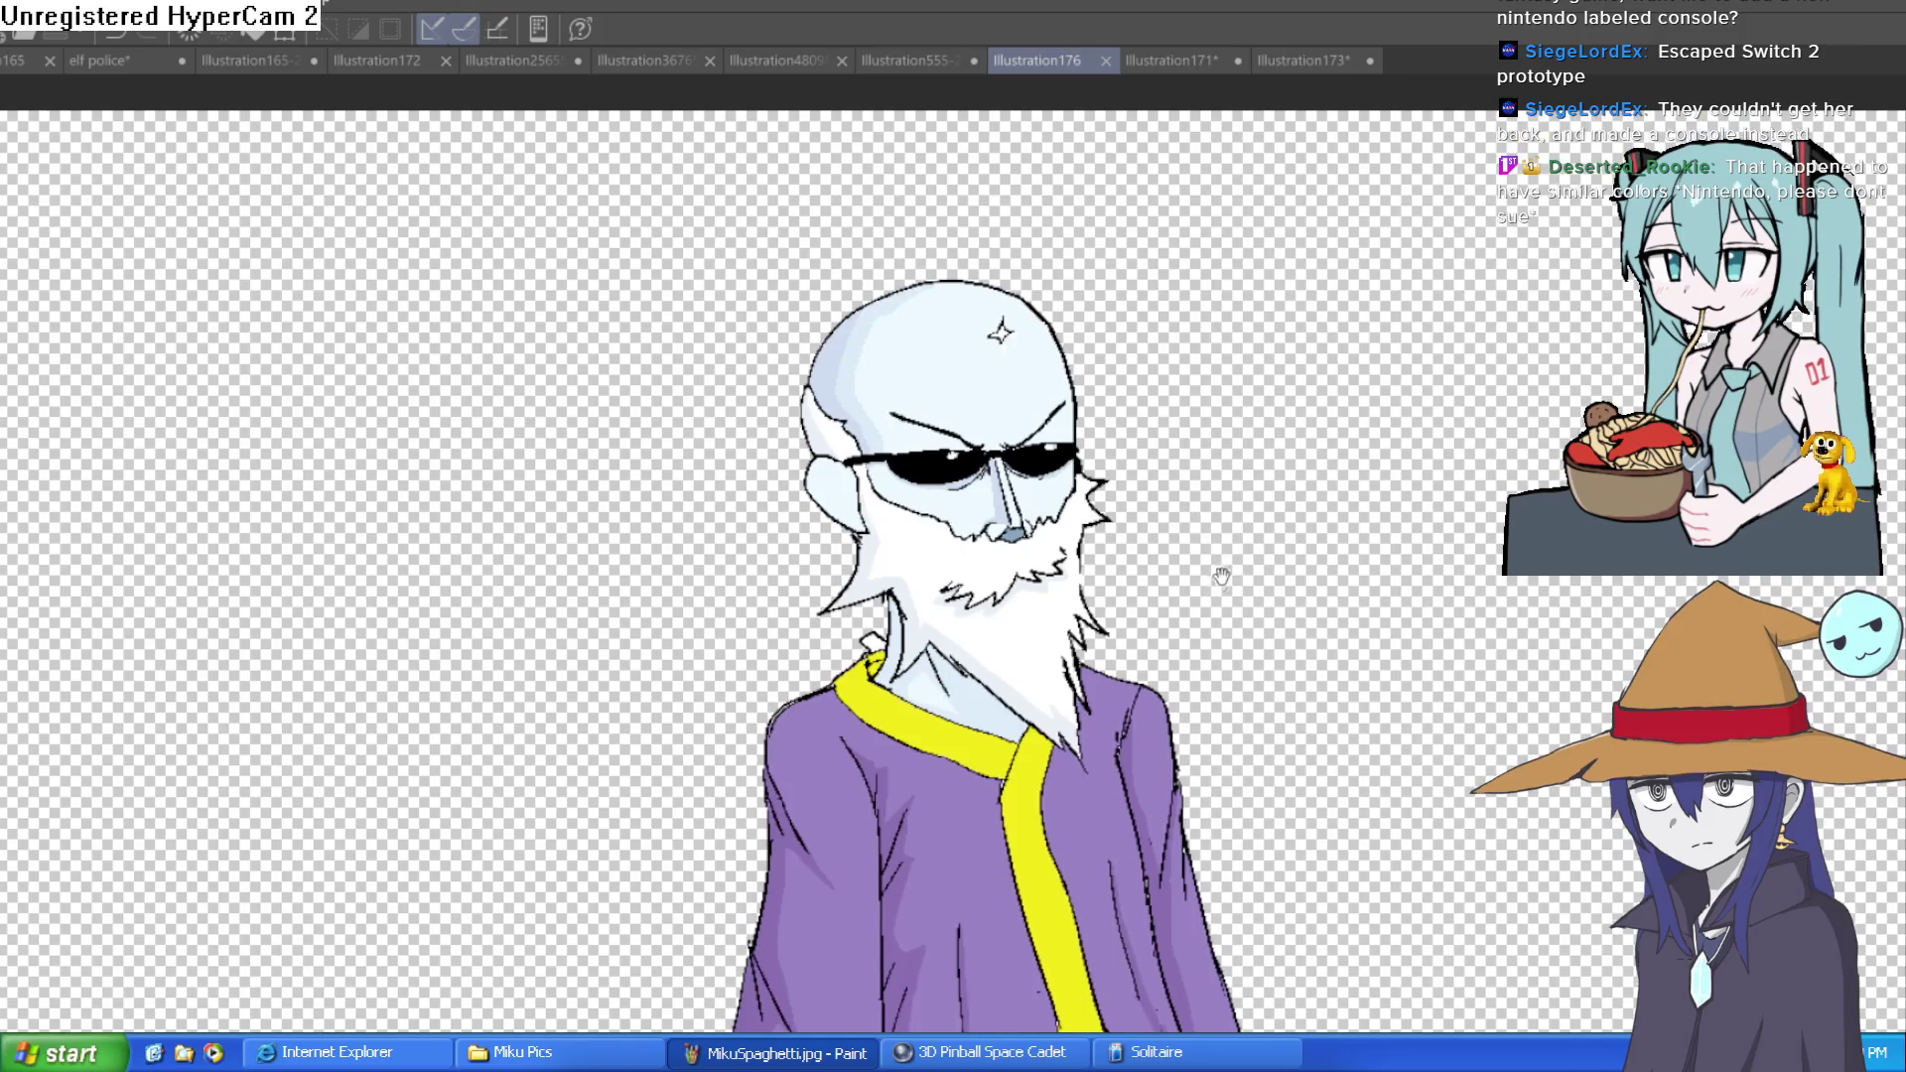
scroll(1217, 526, up, 1)
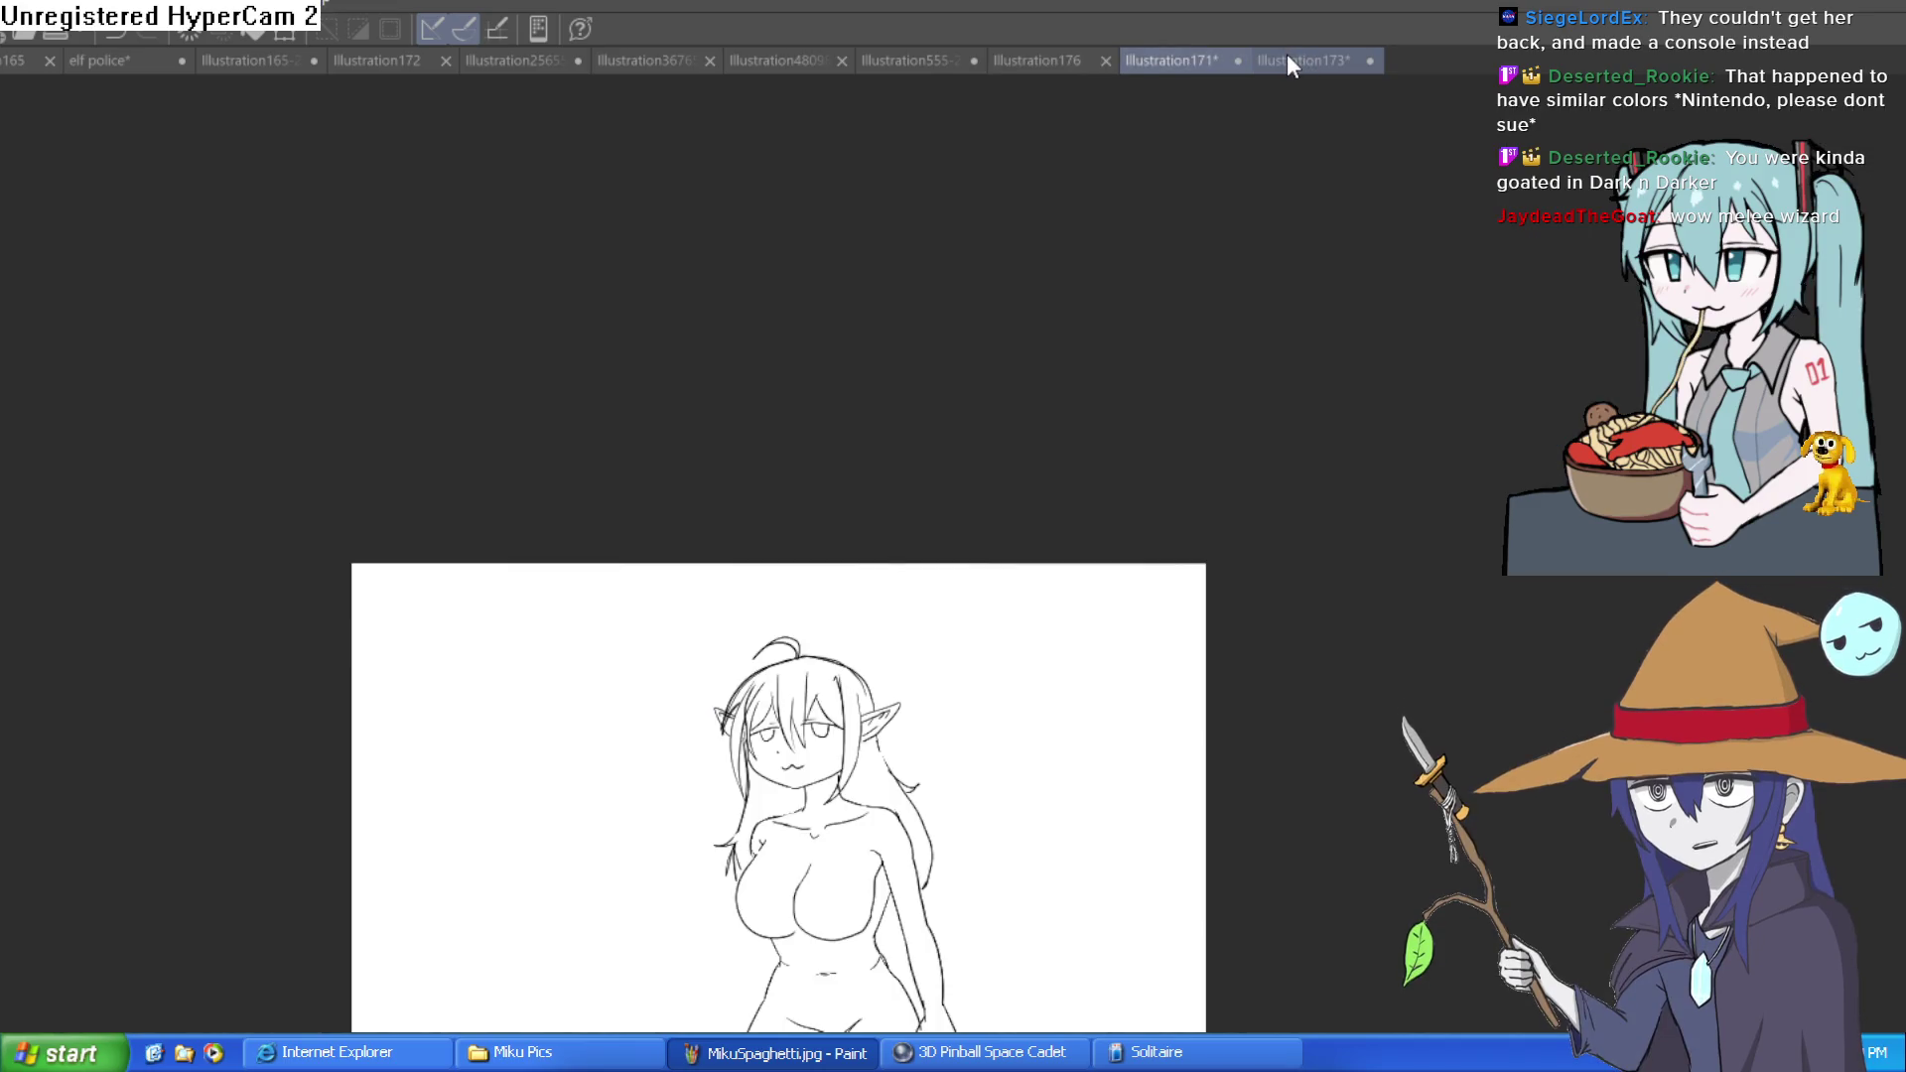
click(1291, 58)
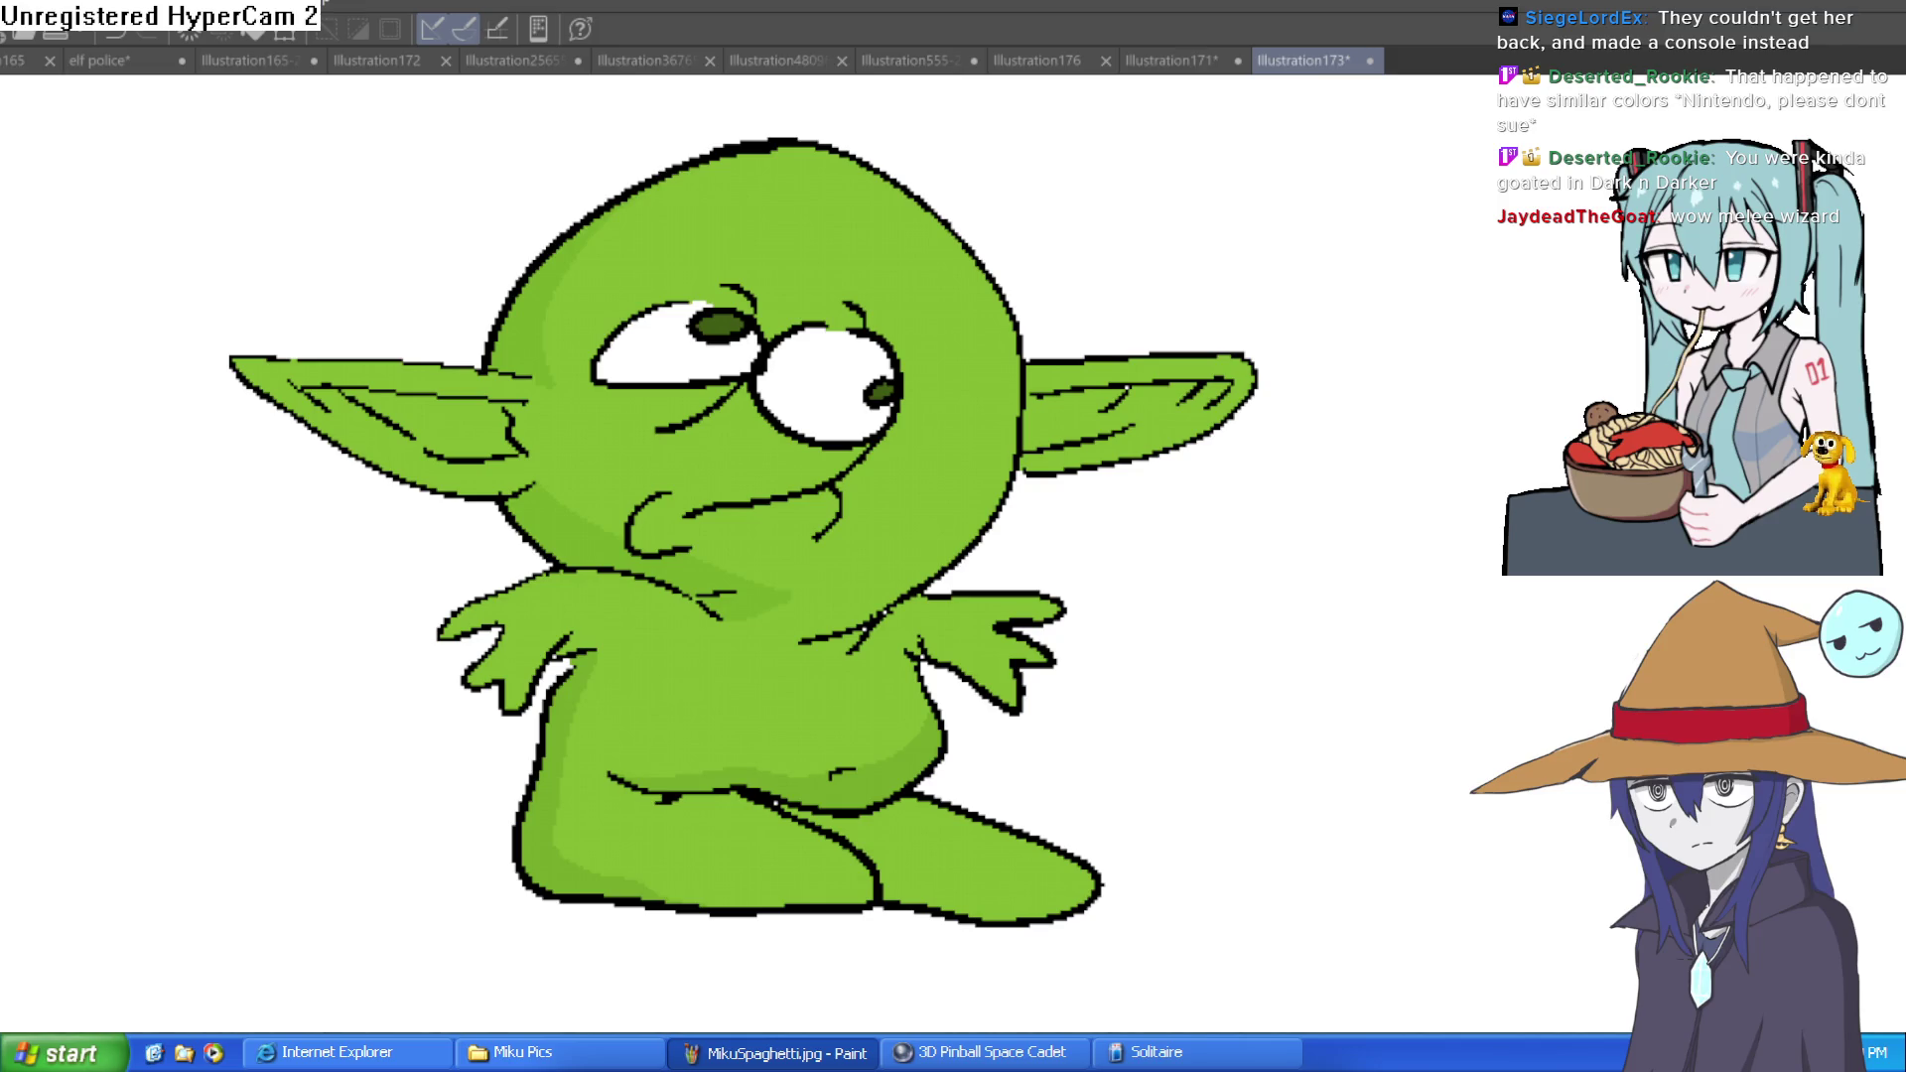
Cycle through the elf sketch, wizard and character lineup documents, ending on the elf police drawing
click(1173, 63)
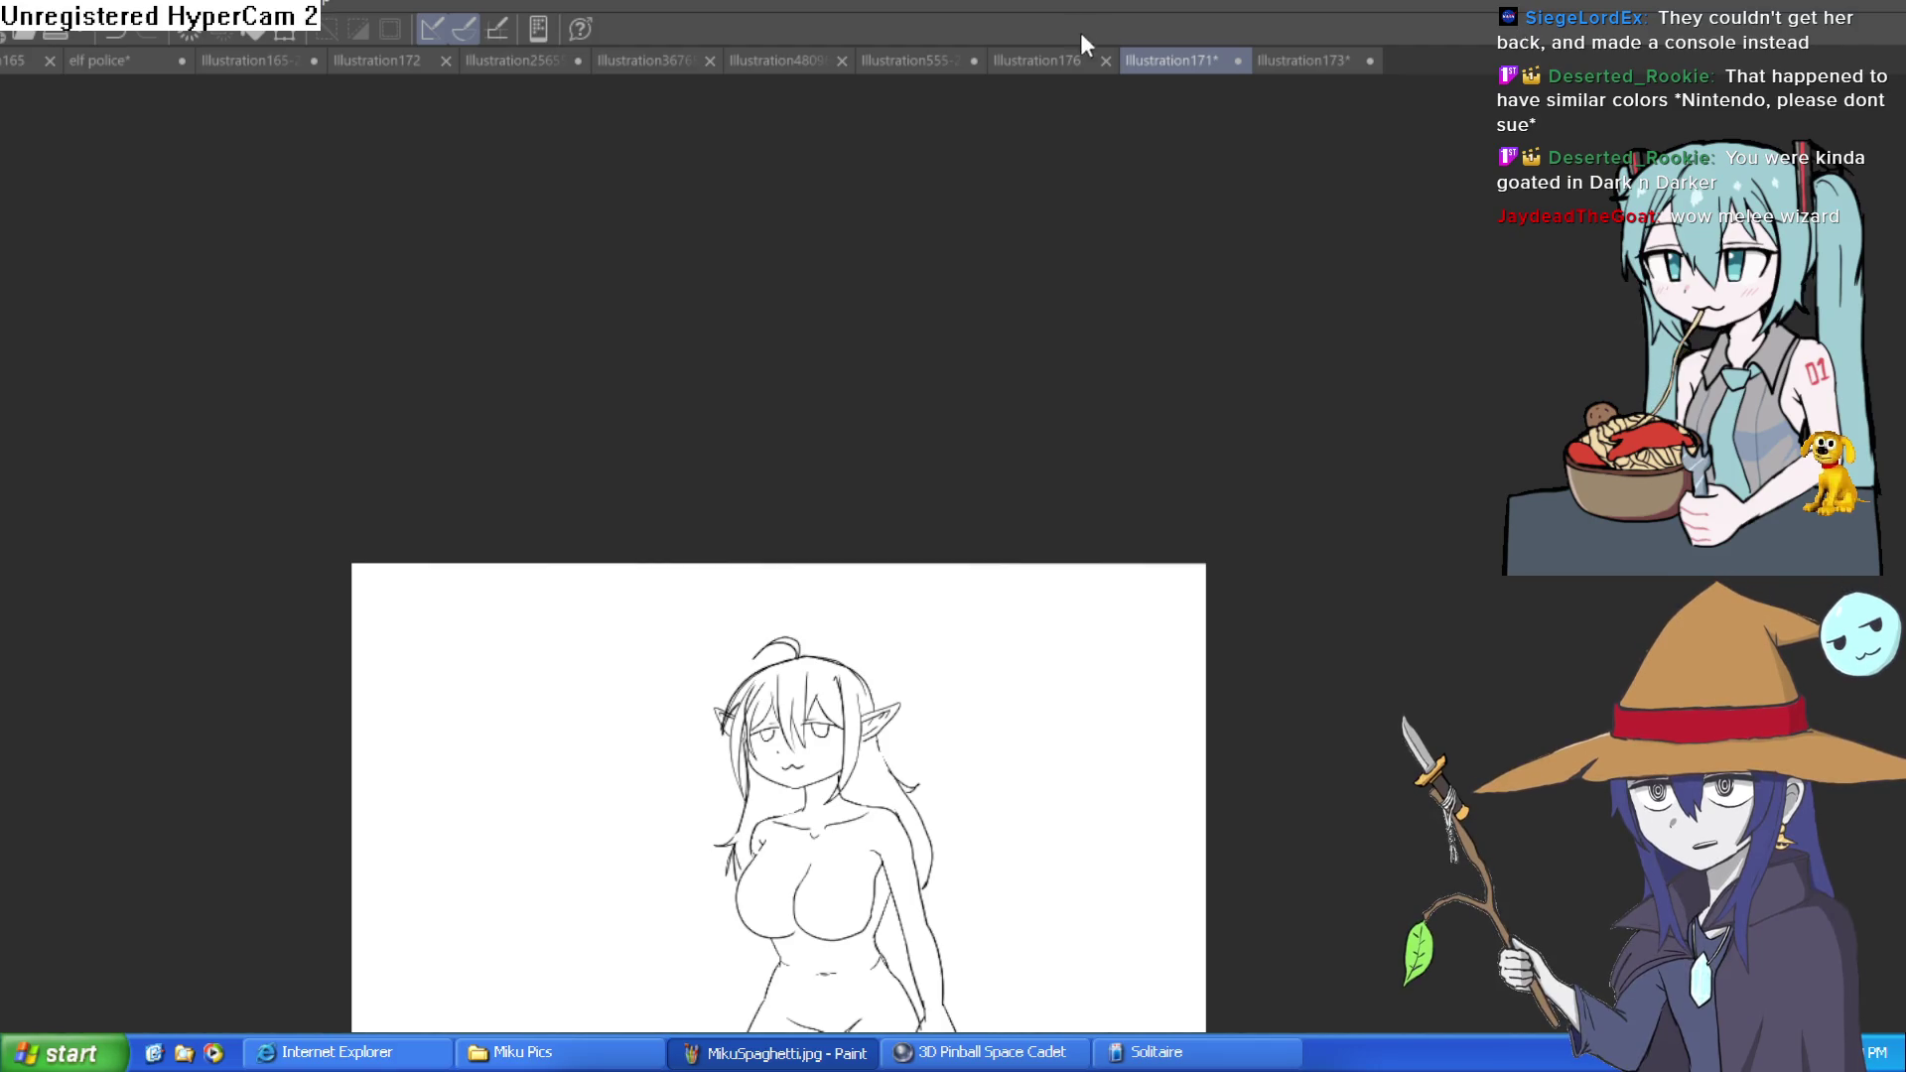
click(1025, 54)
click(930, 61)
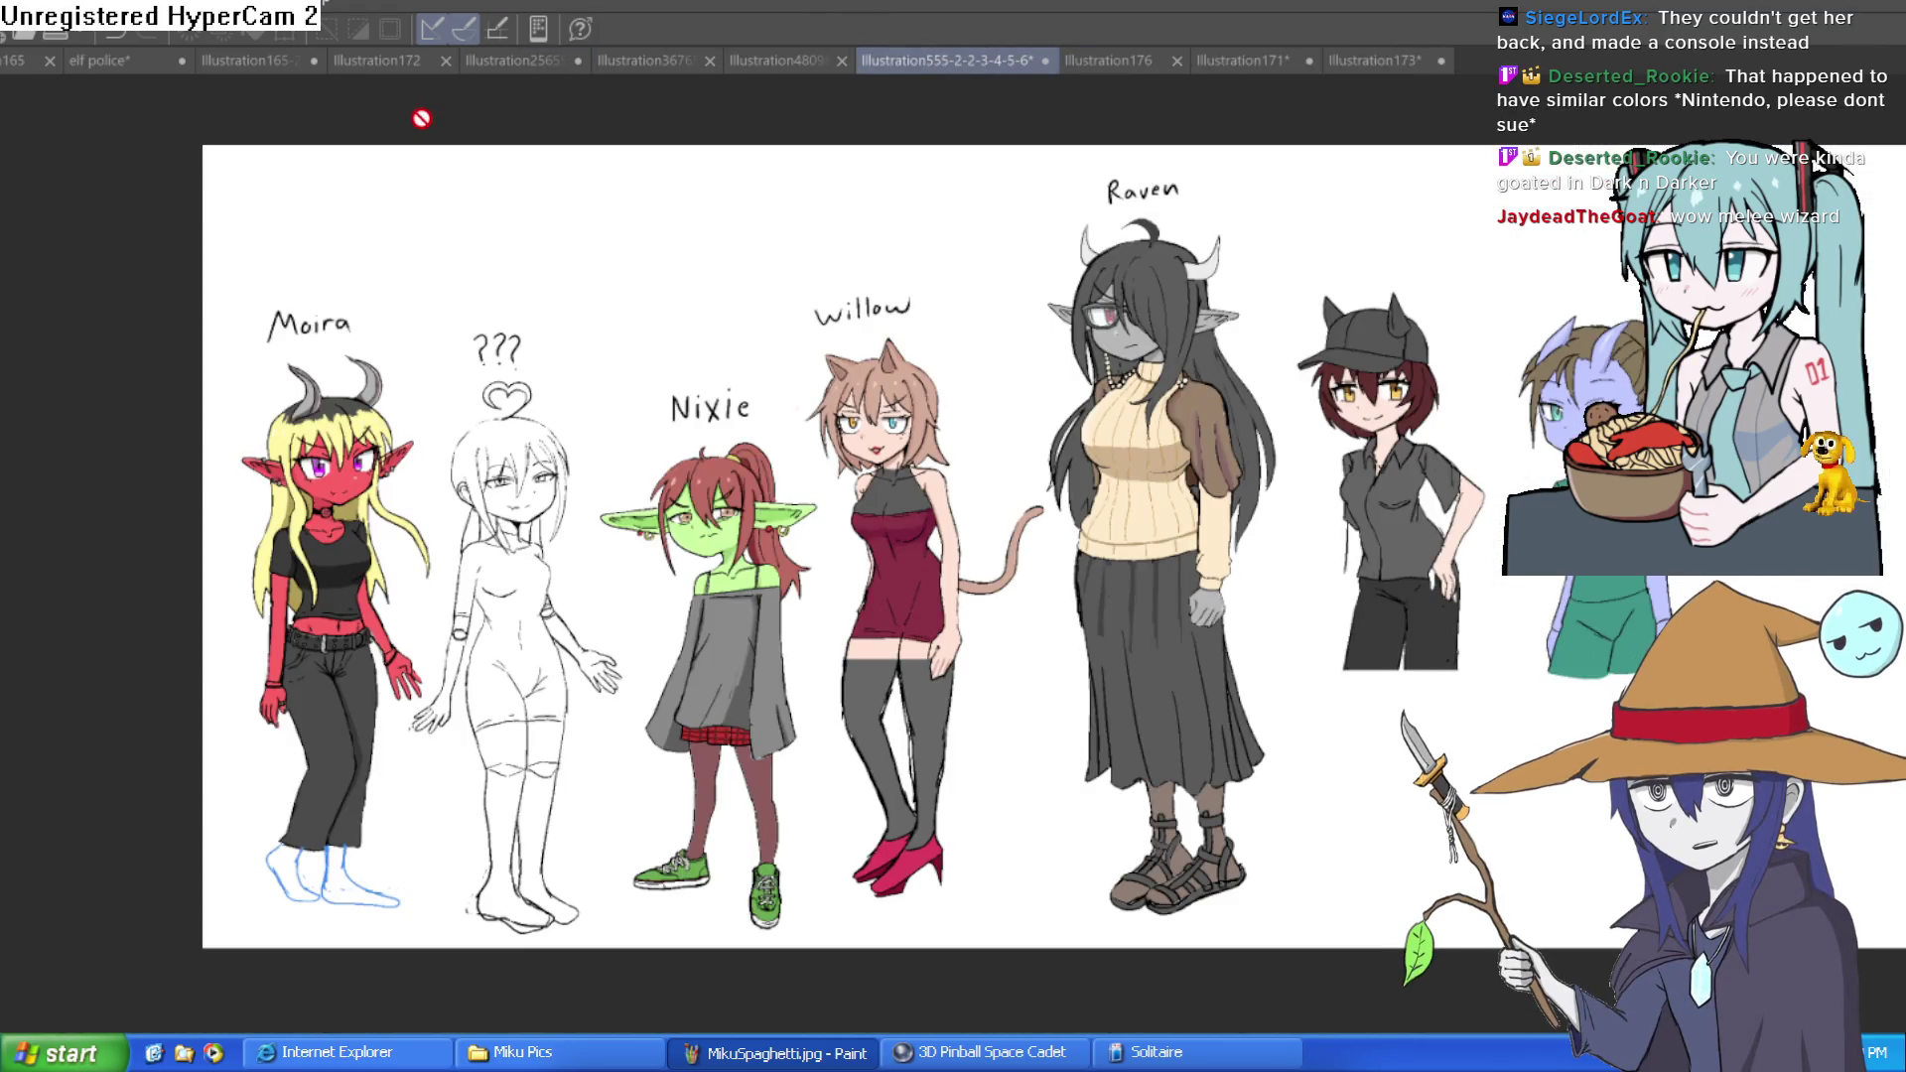
click(152, 61)
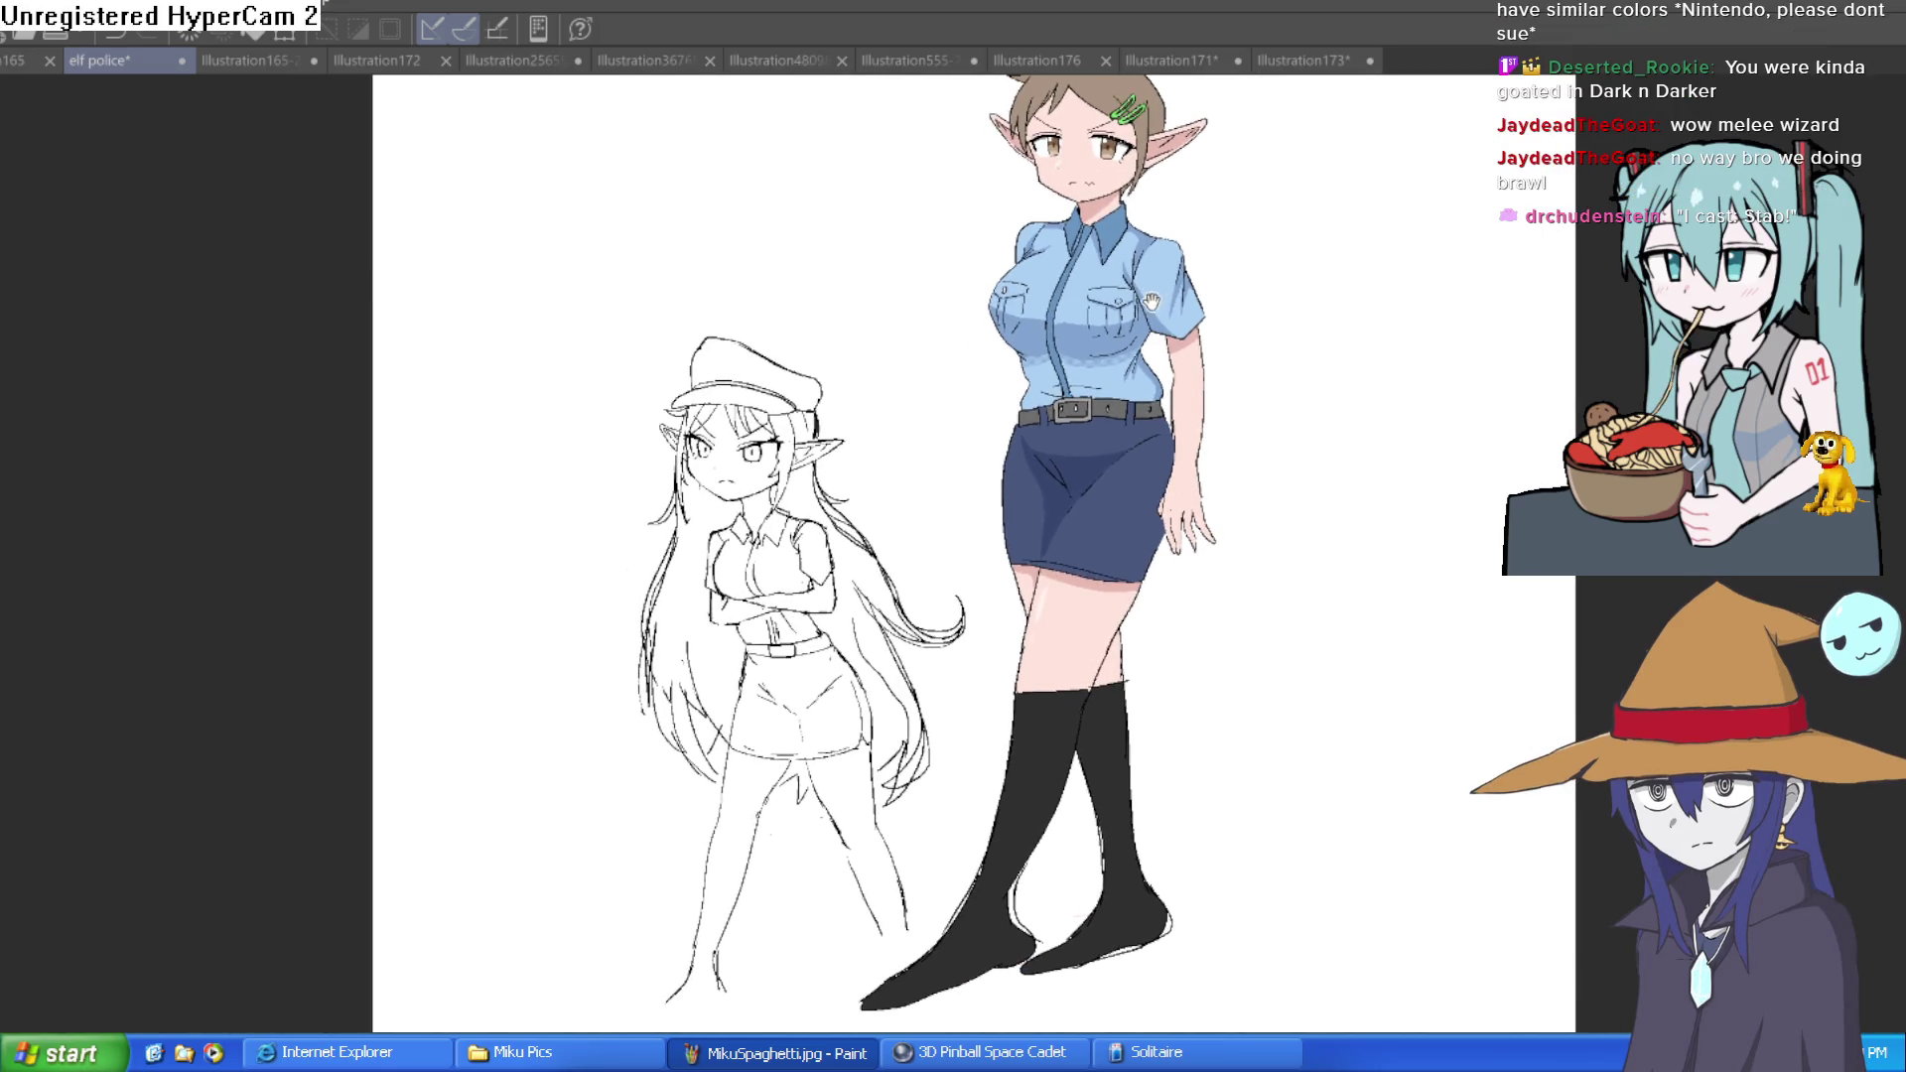
drag(1097, 365, 1134, 330)
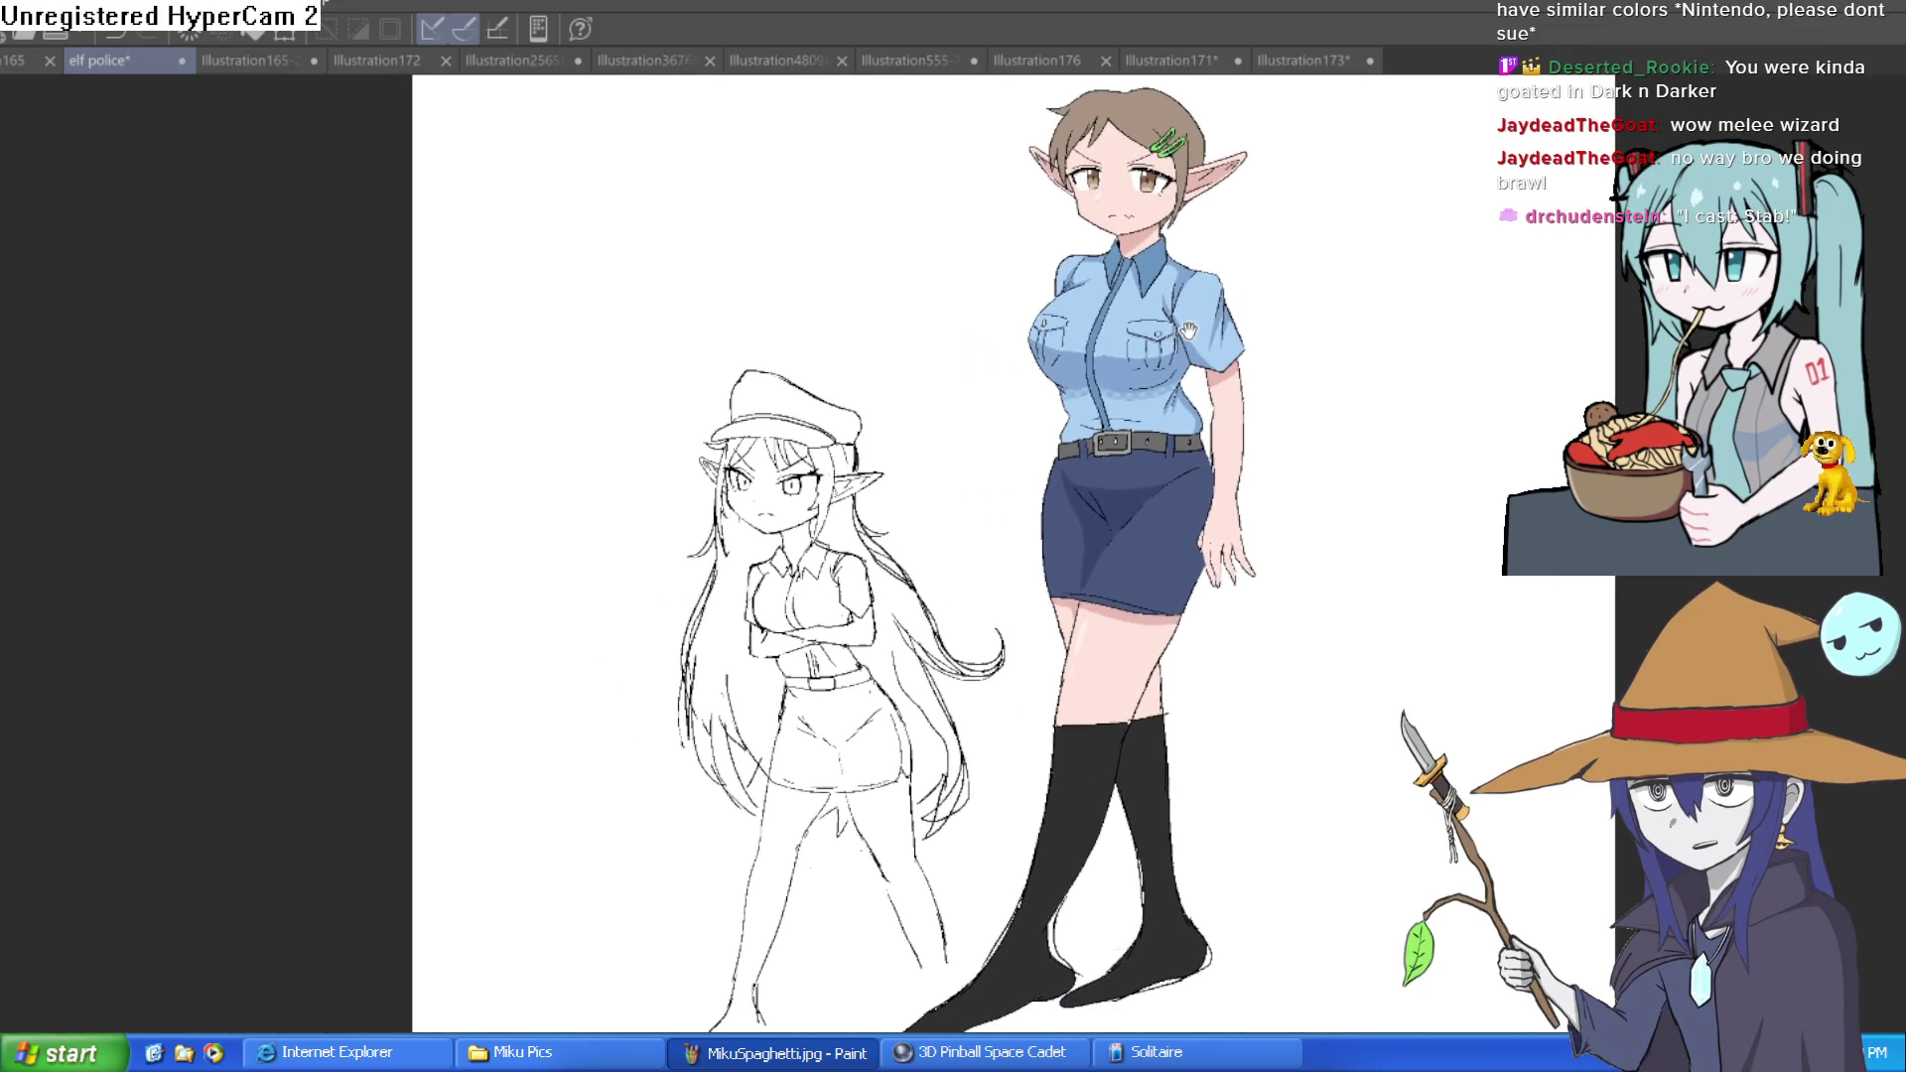
scroll(963, 454, up, 4)
scroll(1137, 343, down, 3)
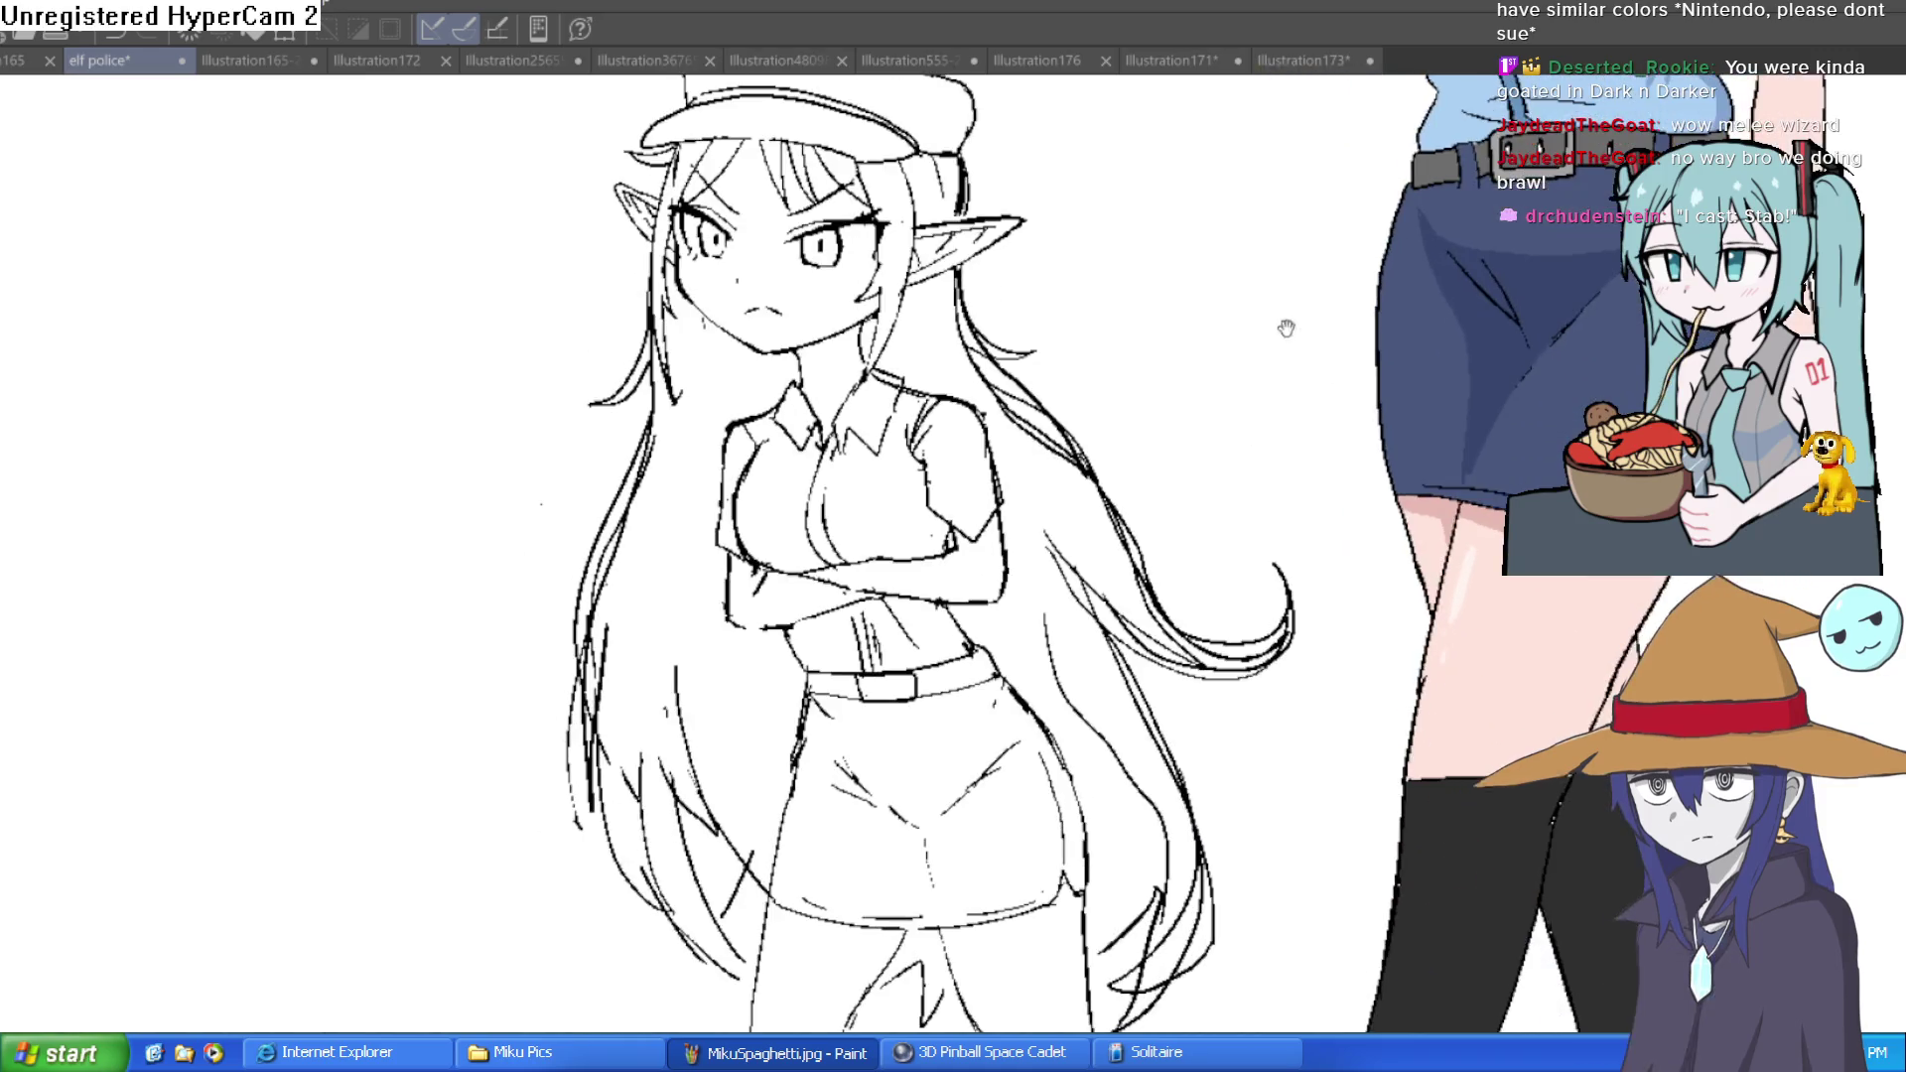
scroll(1139, 288, left, 5)
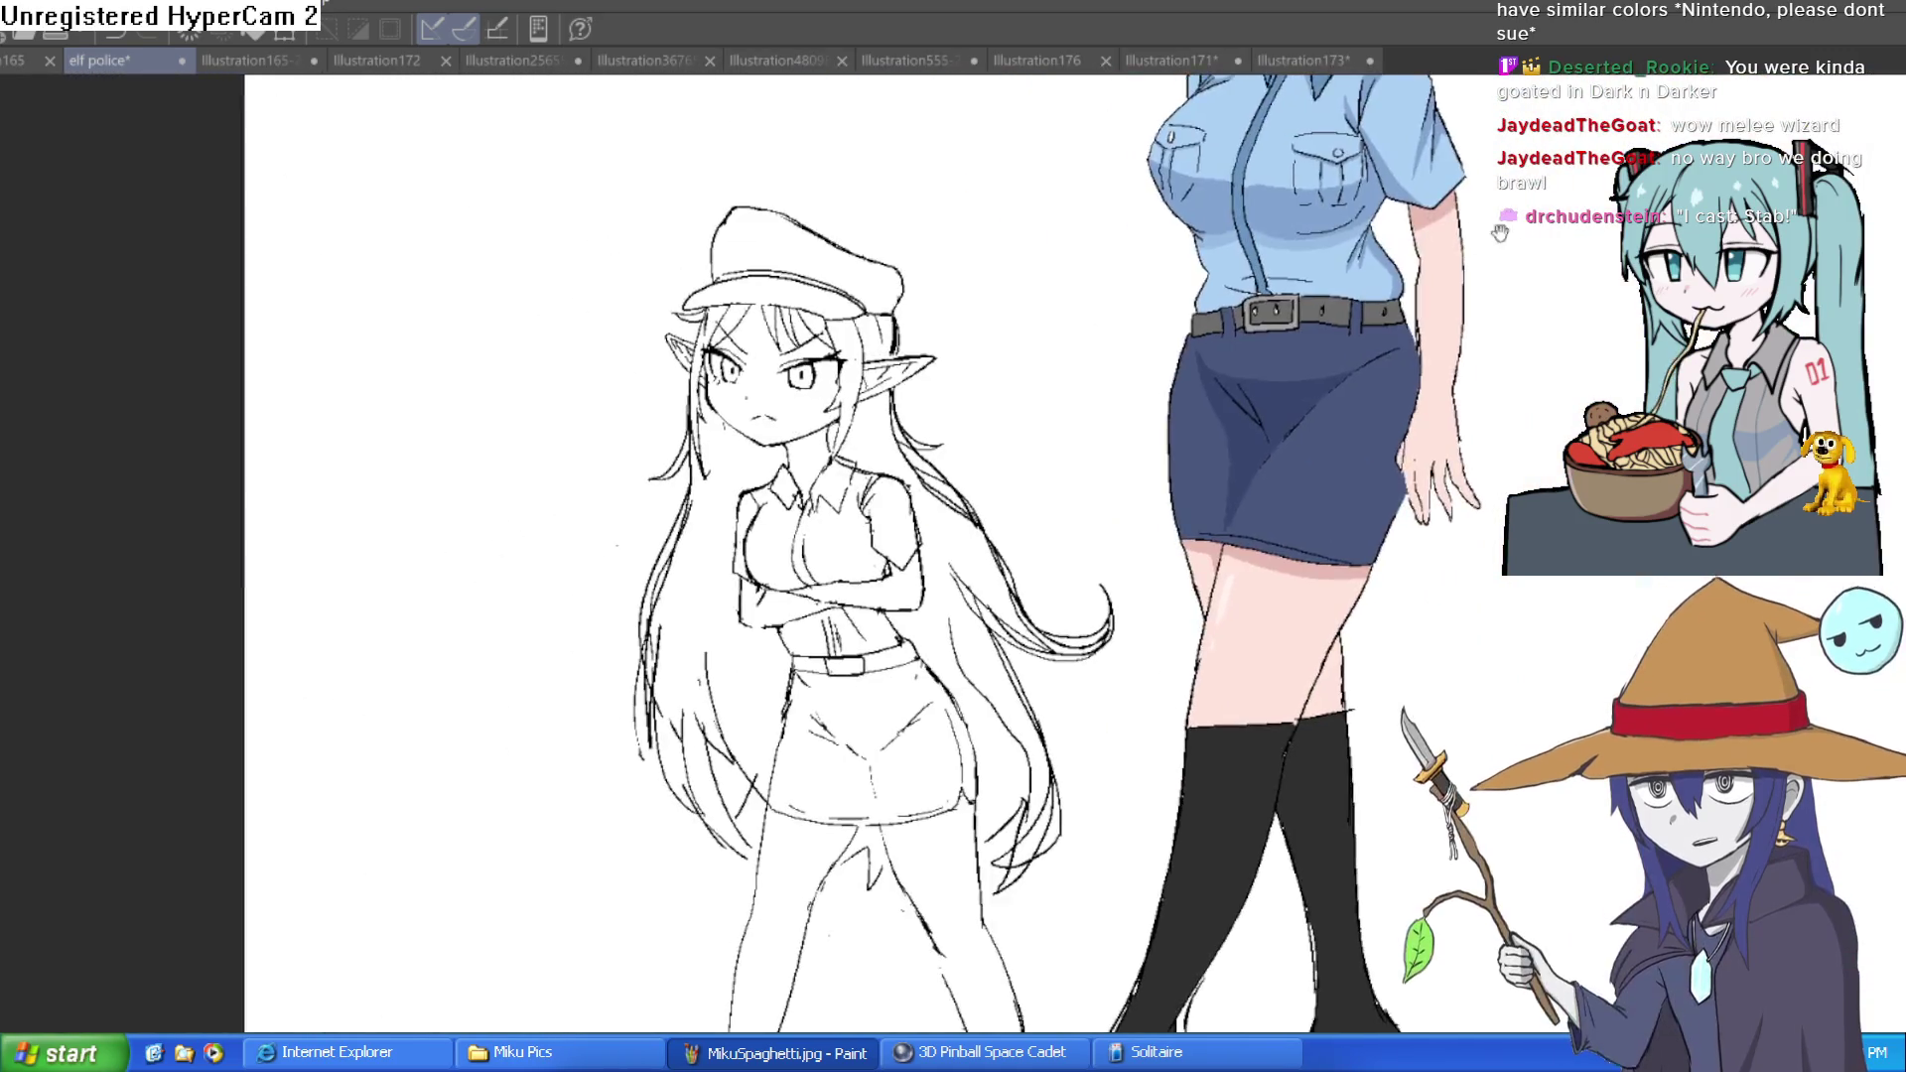
scroll(1128, 361, down, 2)
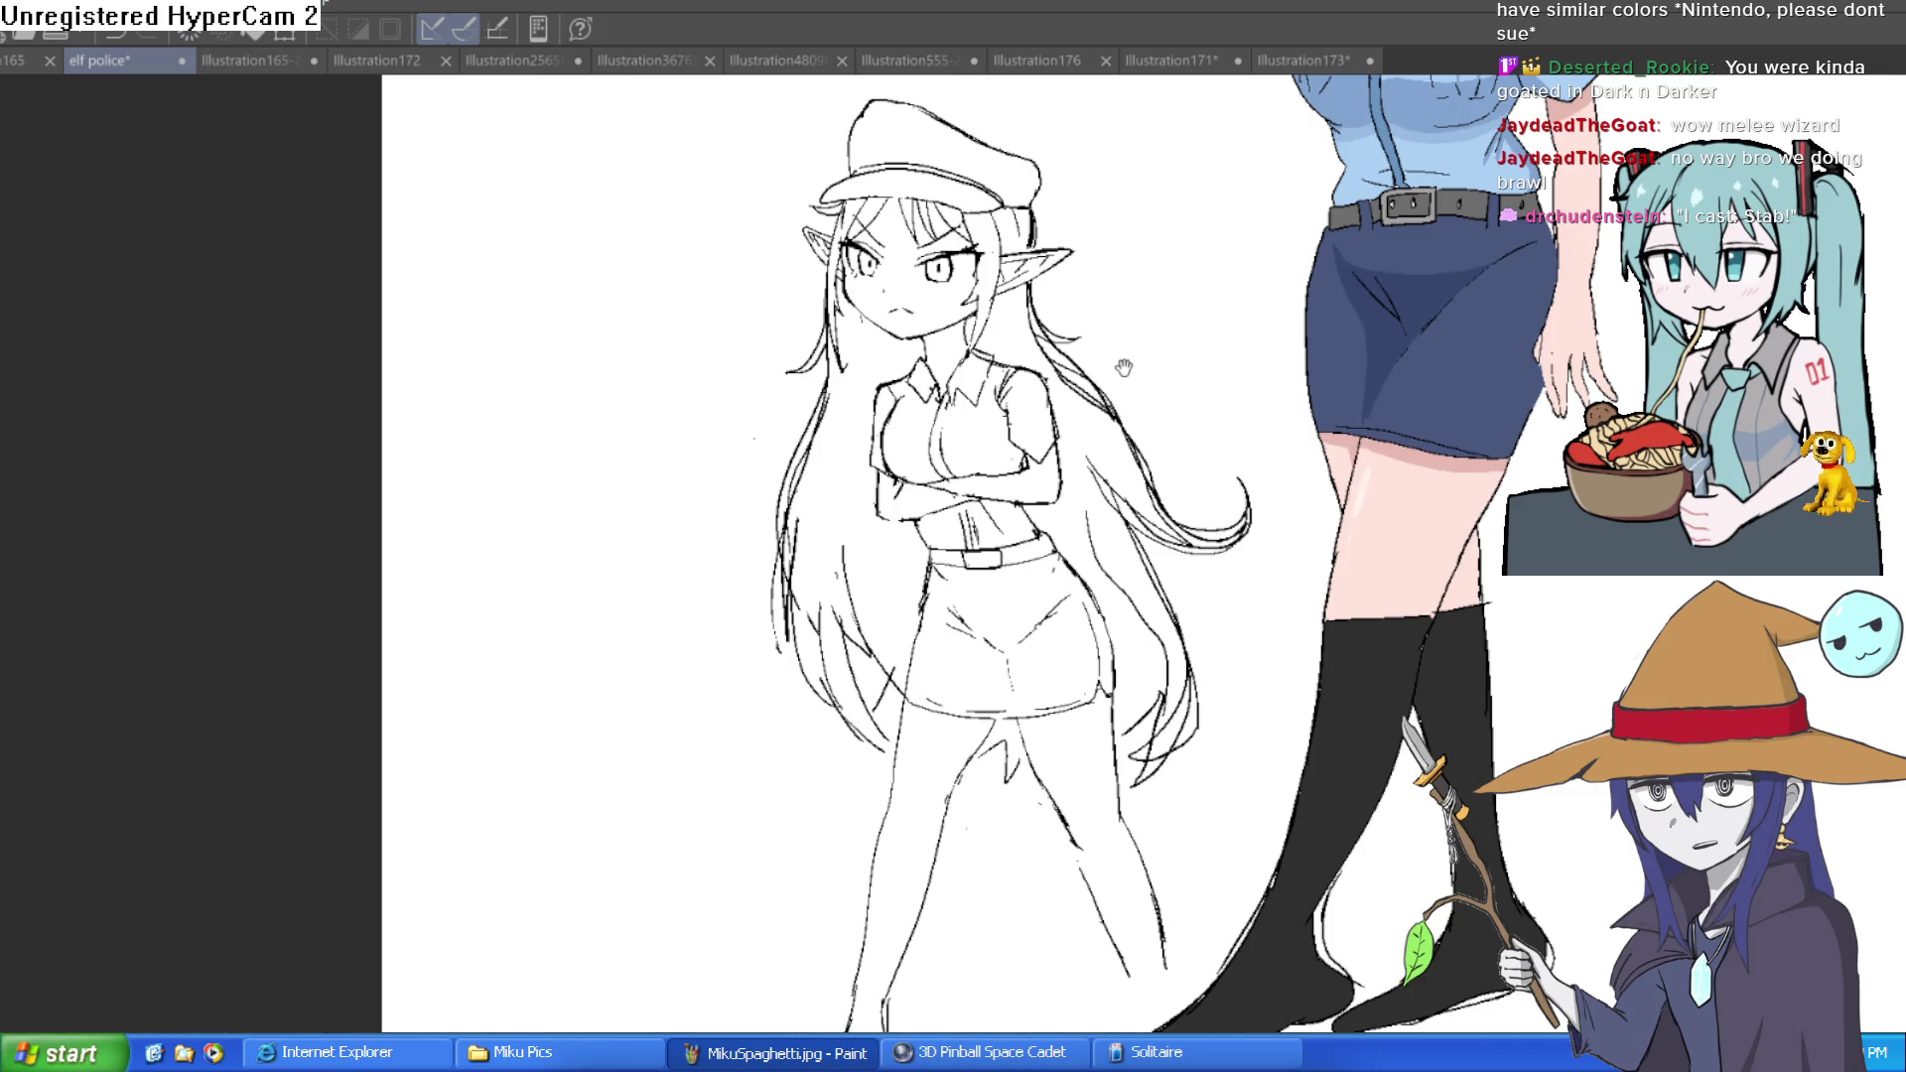
mouse_move(1186, 352)
mouse_down()
mouse_move(1222, 337)
mouse_move(1160, 387)
mouse_up()
scroll(1142, 365, up, 1)
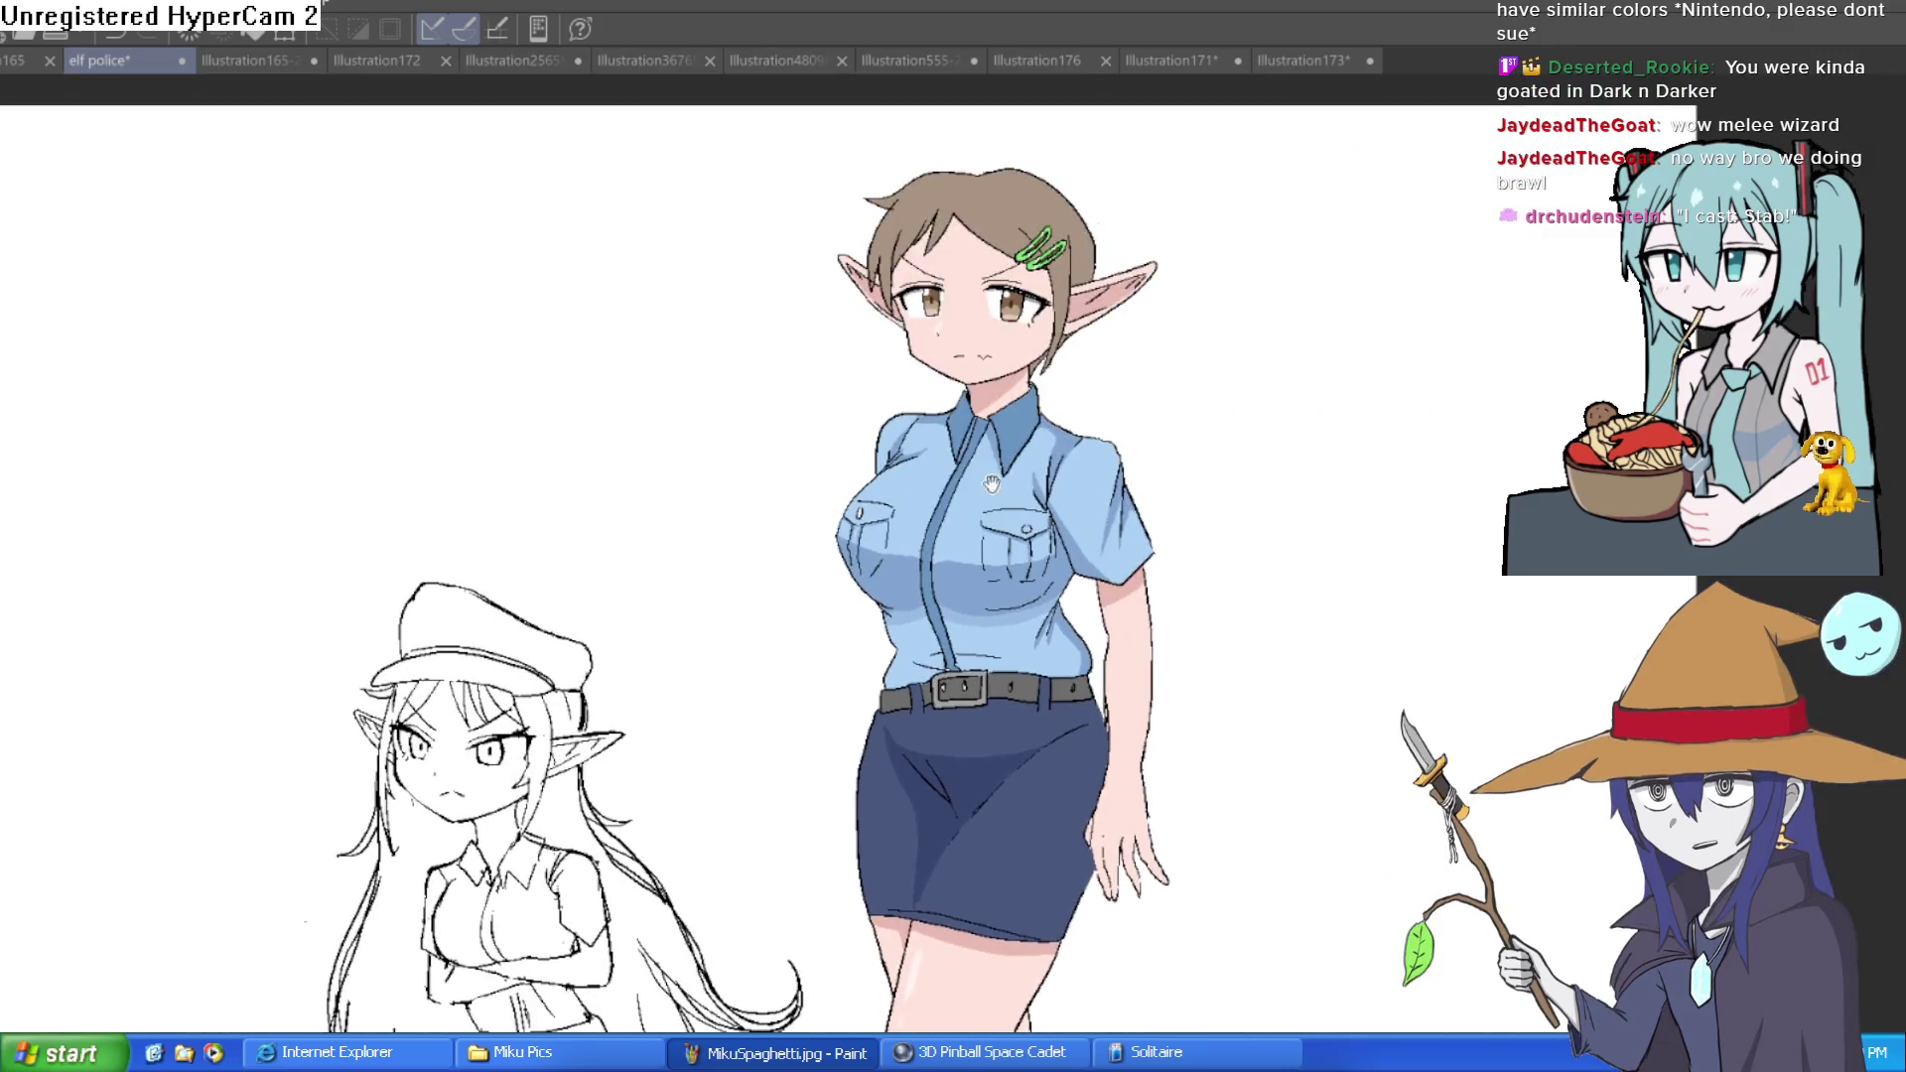
scroll(1141, 361, up, 3)
scroll(1148, 383, down, 3)
scroll(1195, 238, down, 3)
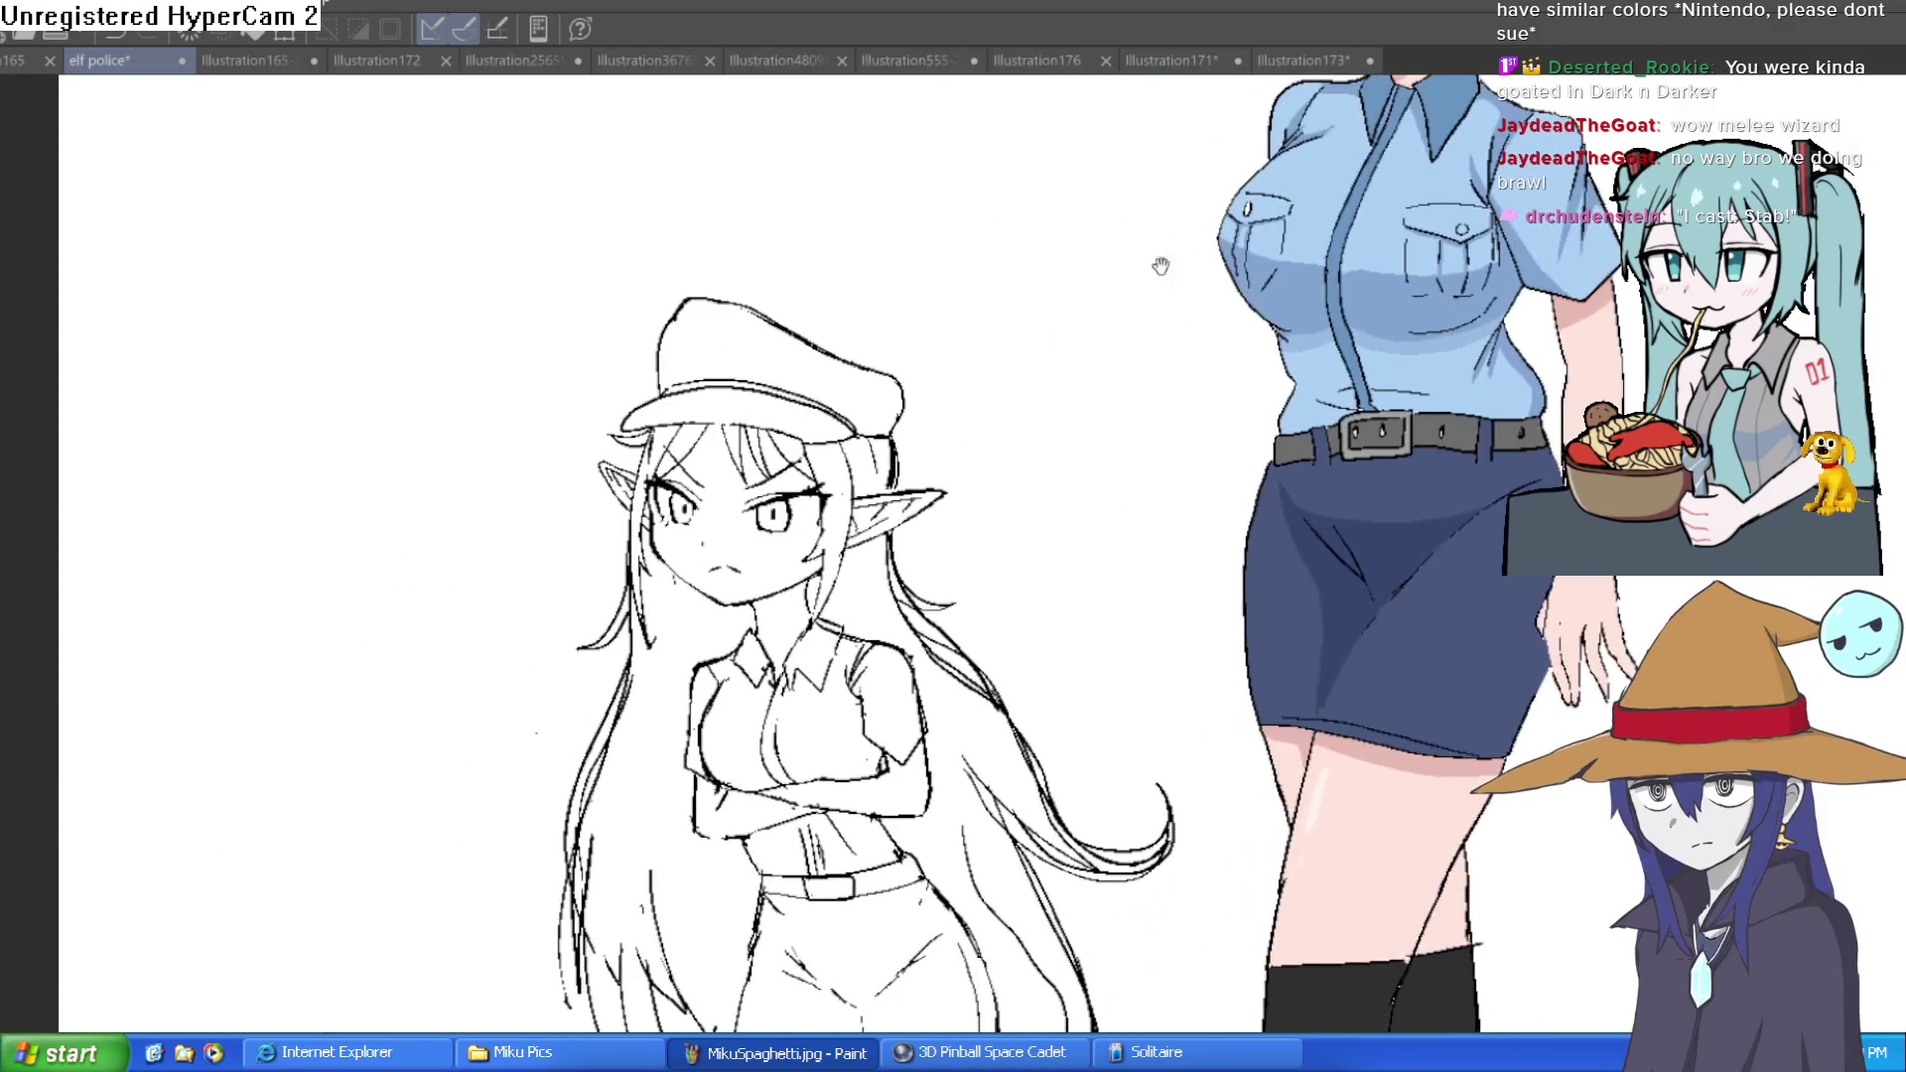
scroll(974, 408, up, 4)
scroll(1391, 385, down, 3)
mouse_move(1390, 384)
mouse_down()
mouse_move(1247, 281)
mouse_move(1076, 506)
mouse_move(1115, 346)
mouse_up()
scroll(1115, 345, down, 2)
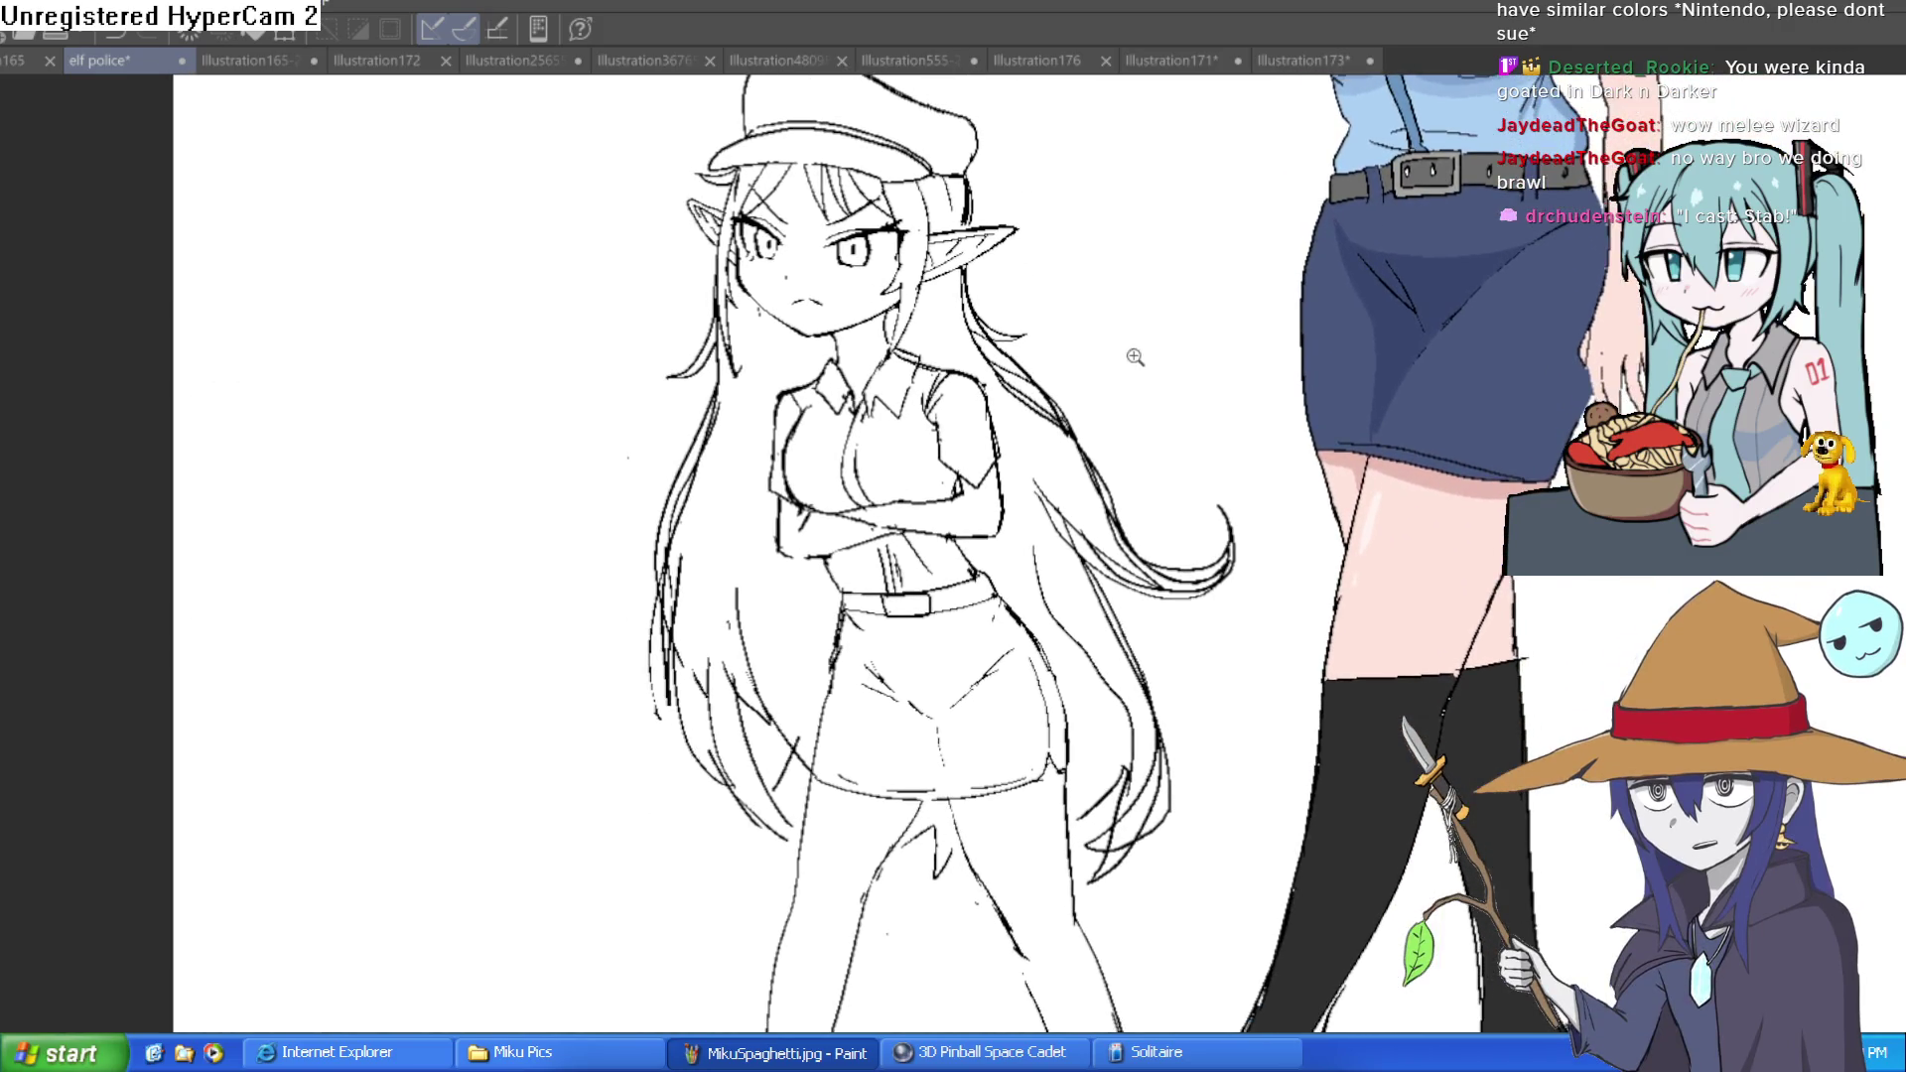
scroll(1141, 348, down, 1)
scroll(1222, 385, up, 1)
scroll(1227, 415, down, 2)
scroll(1227, 414, down, 2)
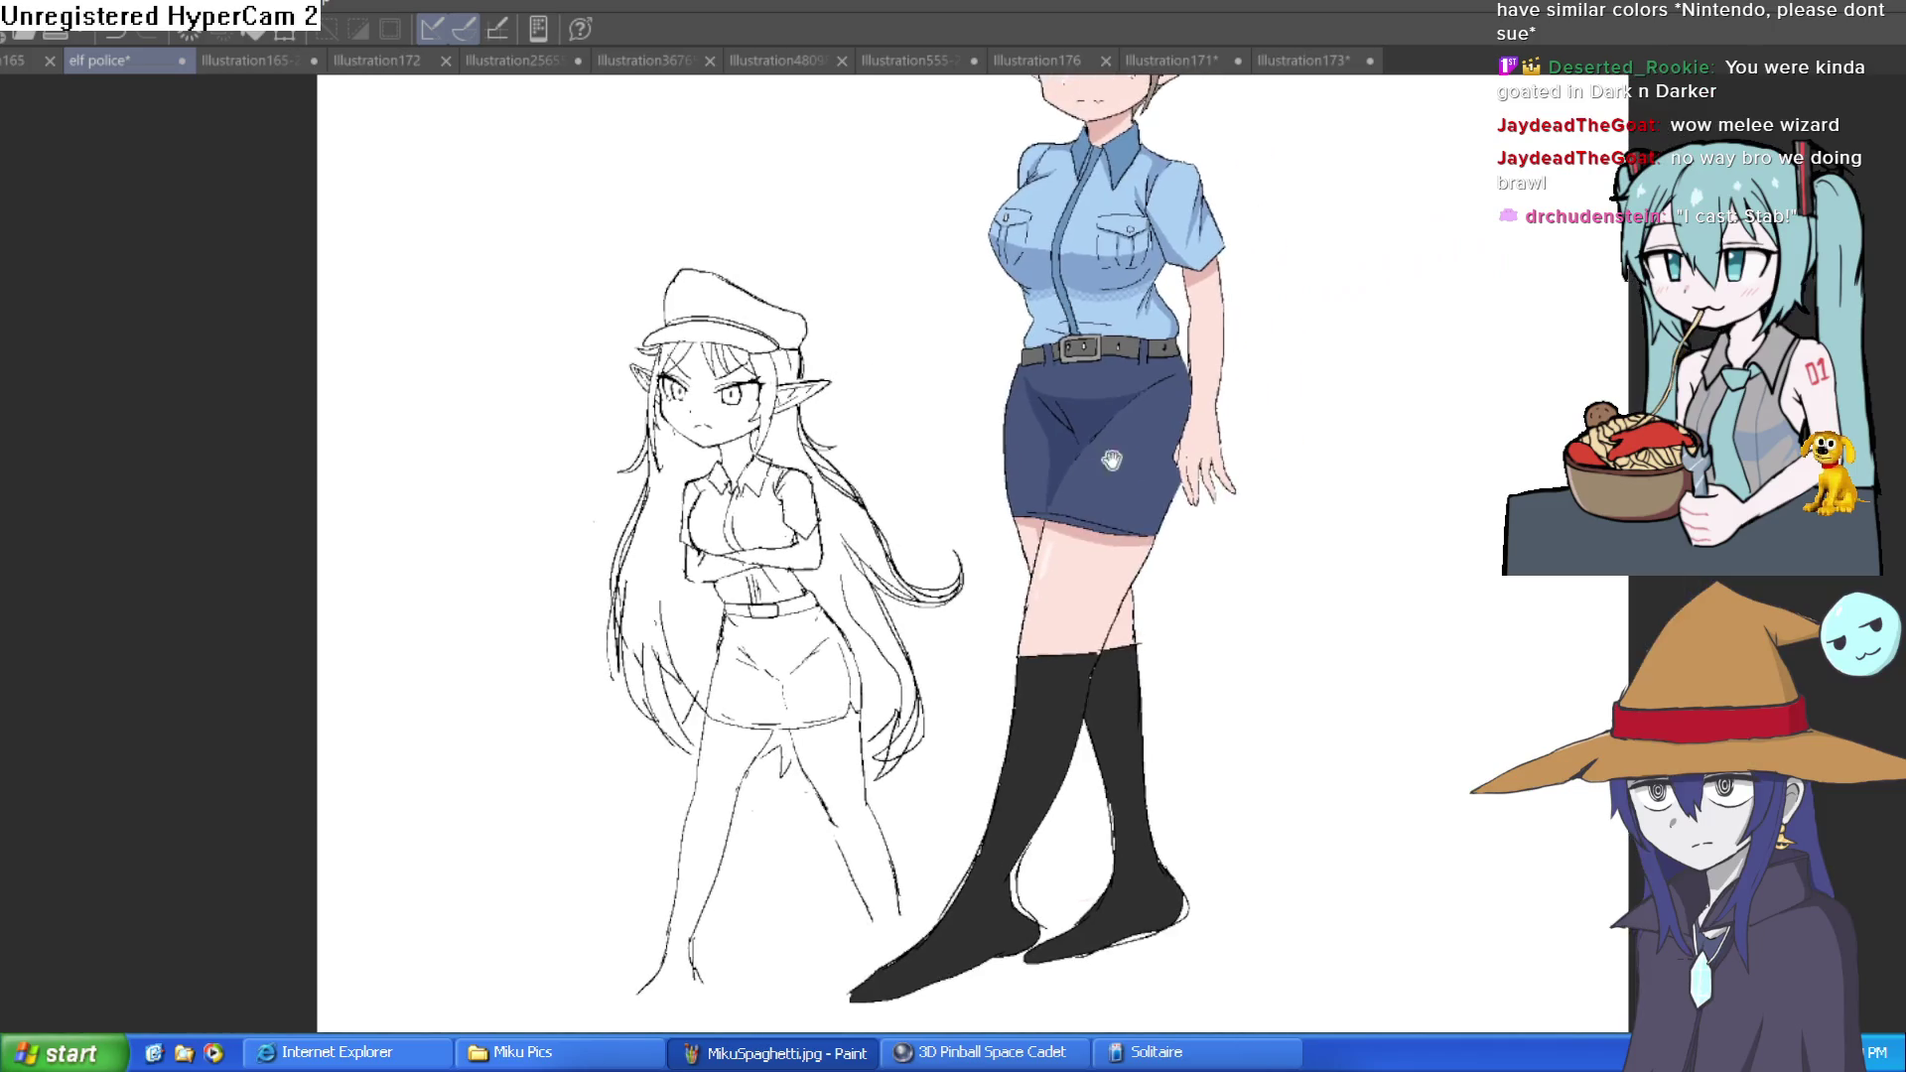
scroll(1219, 636, up, 4)
key(h)
key(h)
key(h)
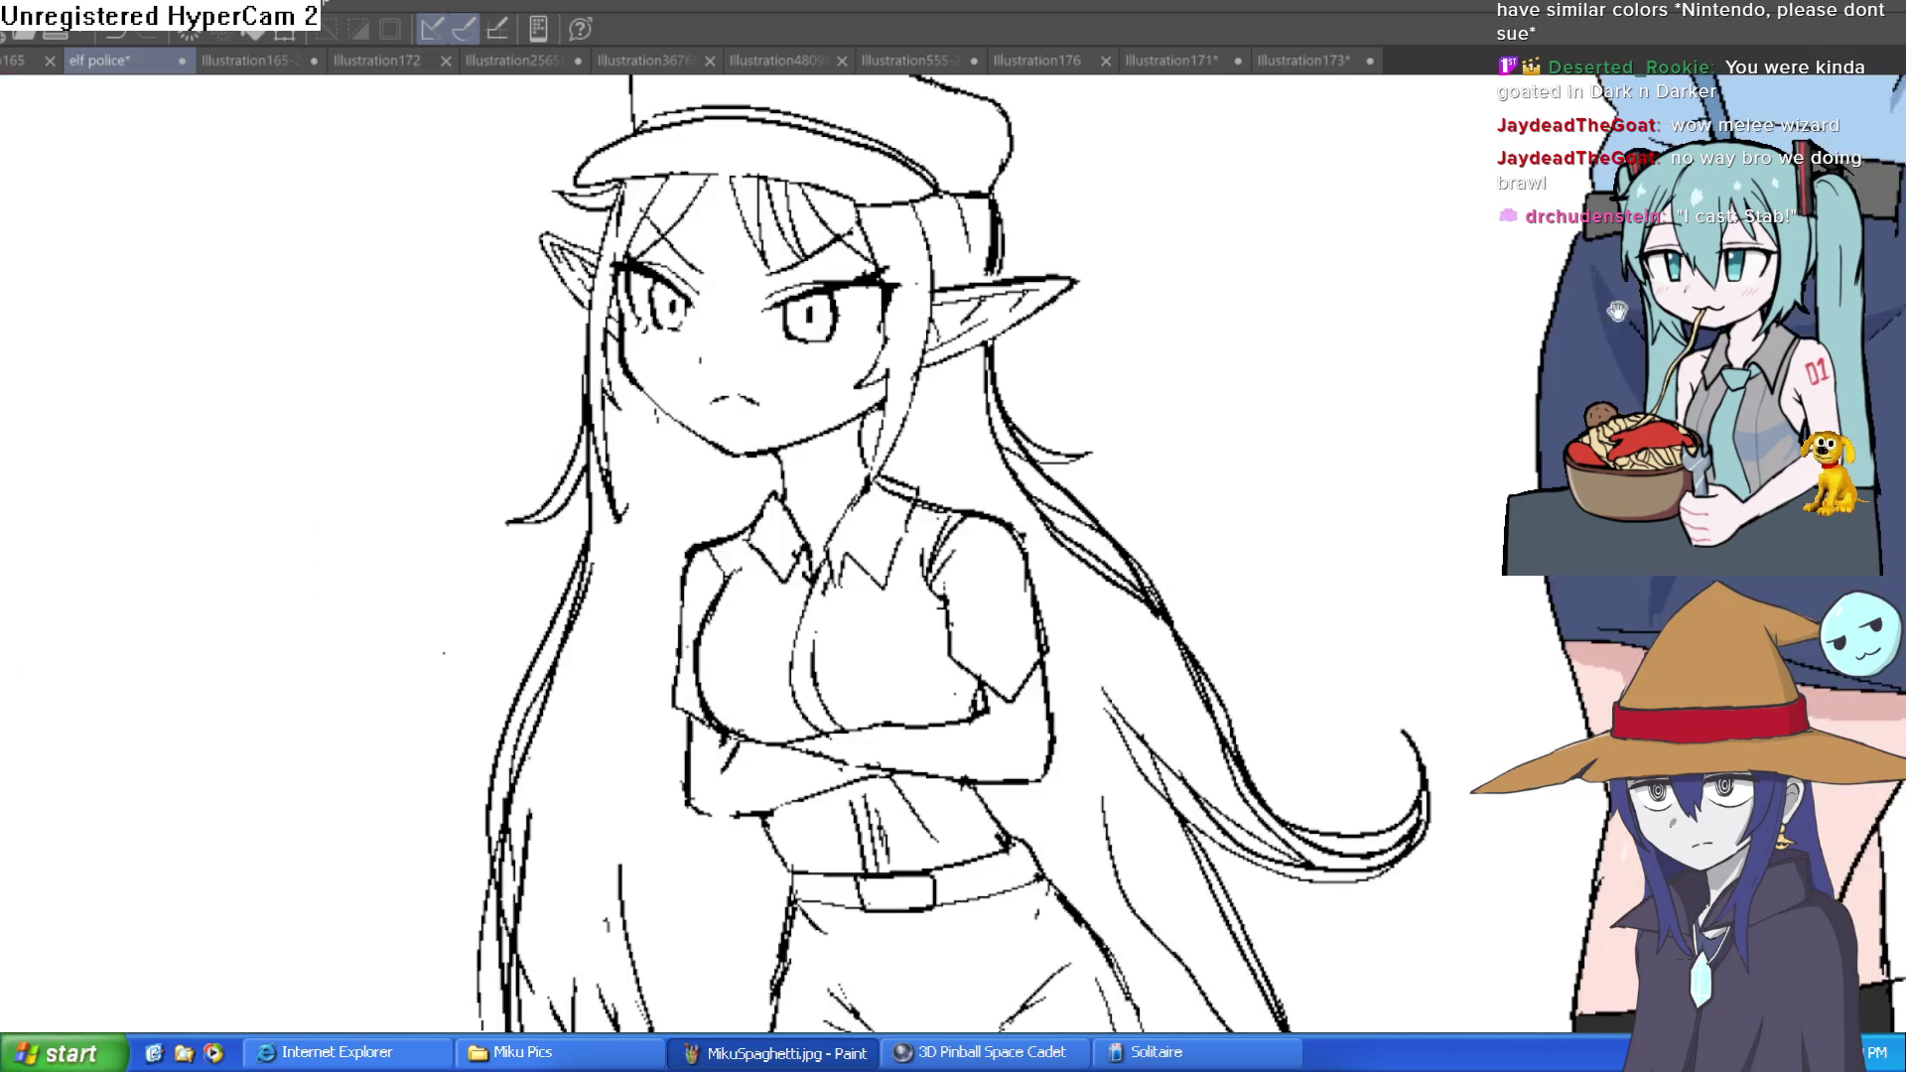
mouse_move(1149, 442)
mouse_down()
mouse_move(1208, 468)
mouse_move(1204, 502)
mouse_move(1092, 576)
mouse_up()
scroll(1189, 502, down, 1)
scroll(1176, 507, down, 2)
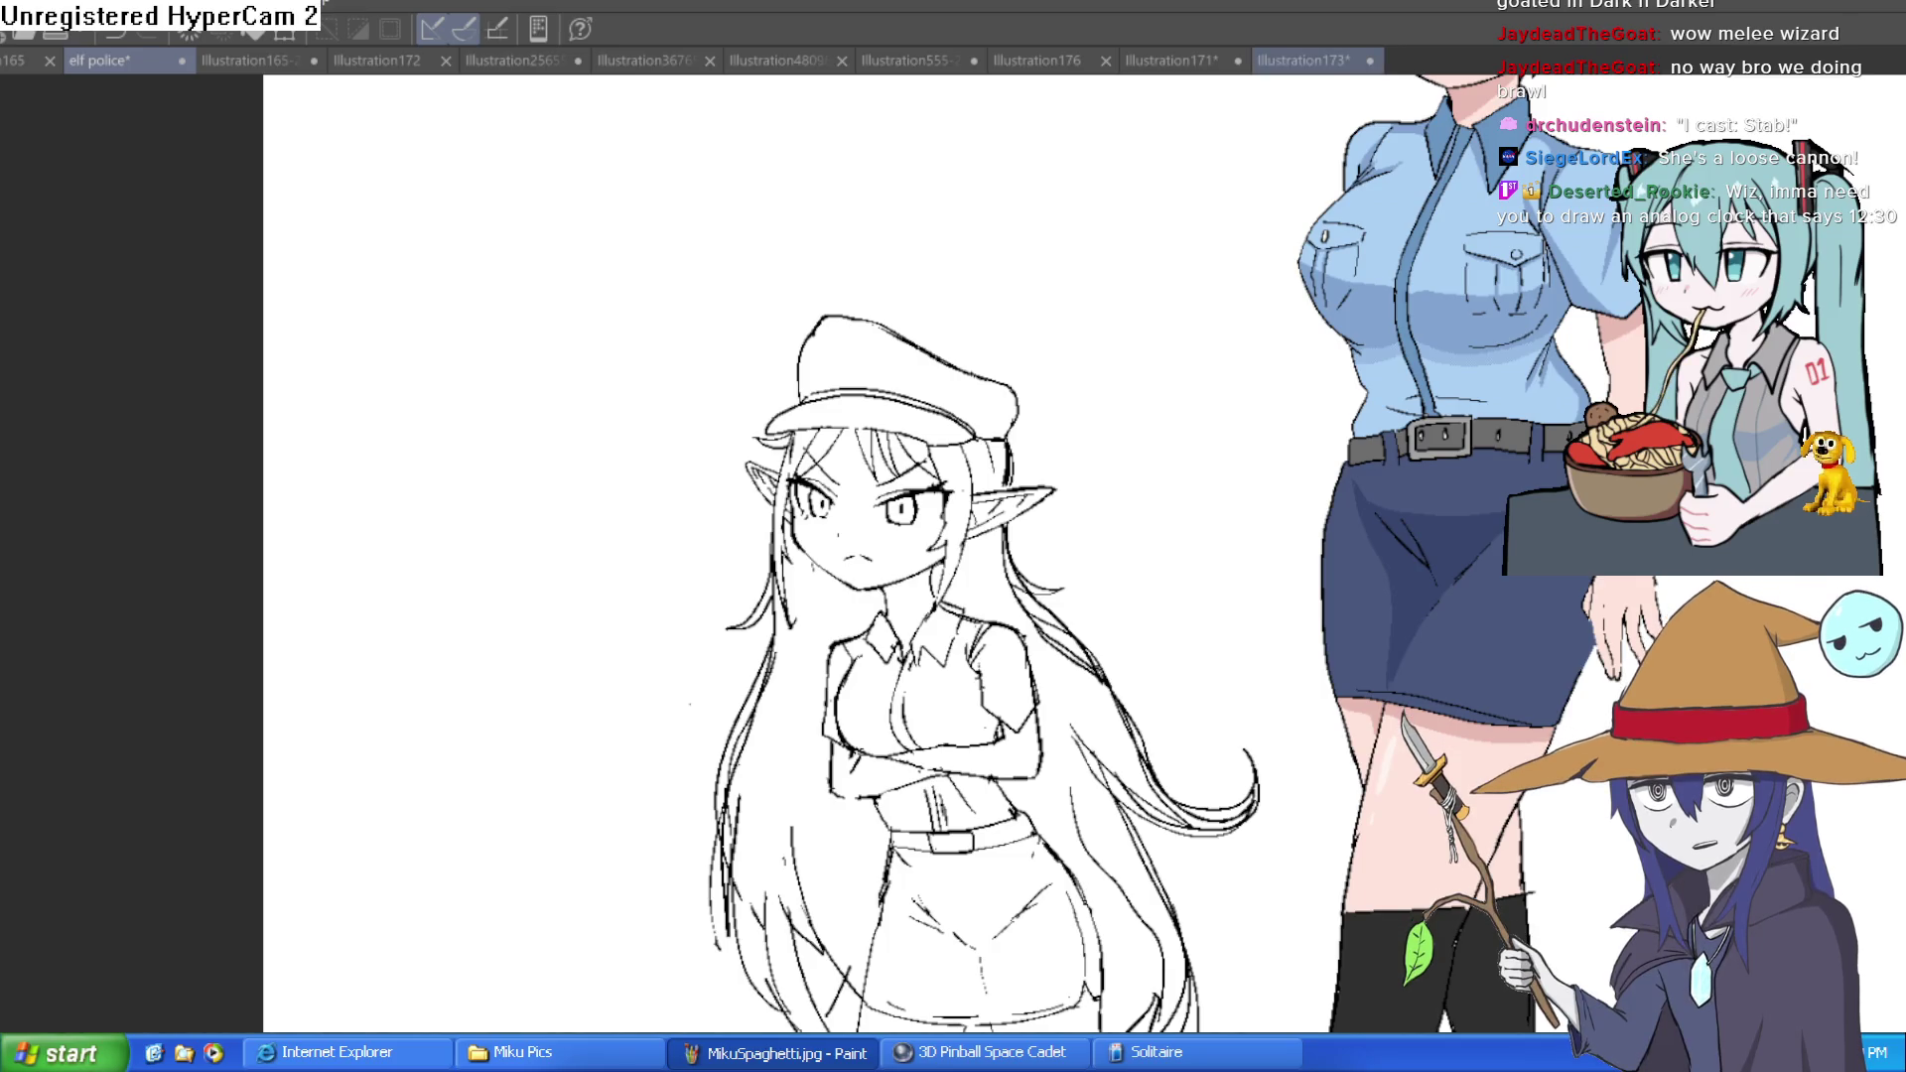
Bring up the green goblin drawing and centre the goblin in the view
click(1303, 61)
scroll(1440, 517, down, 3)
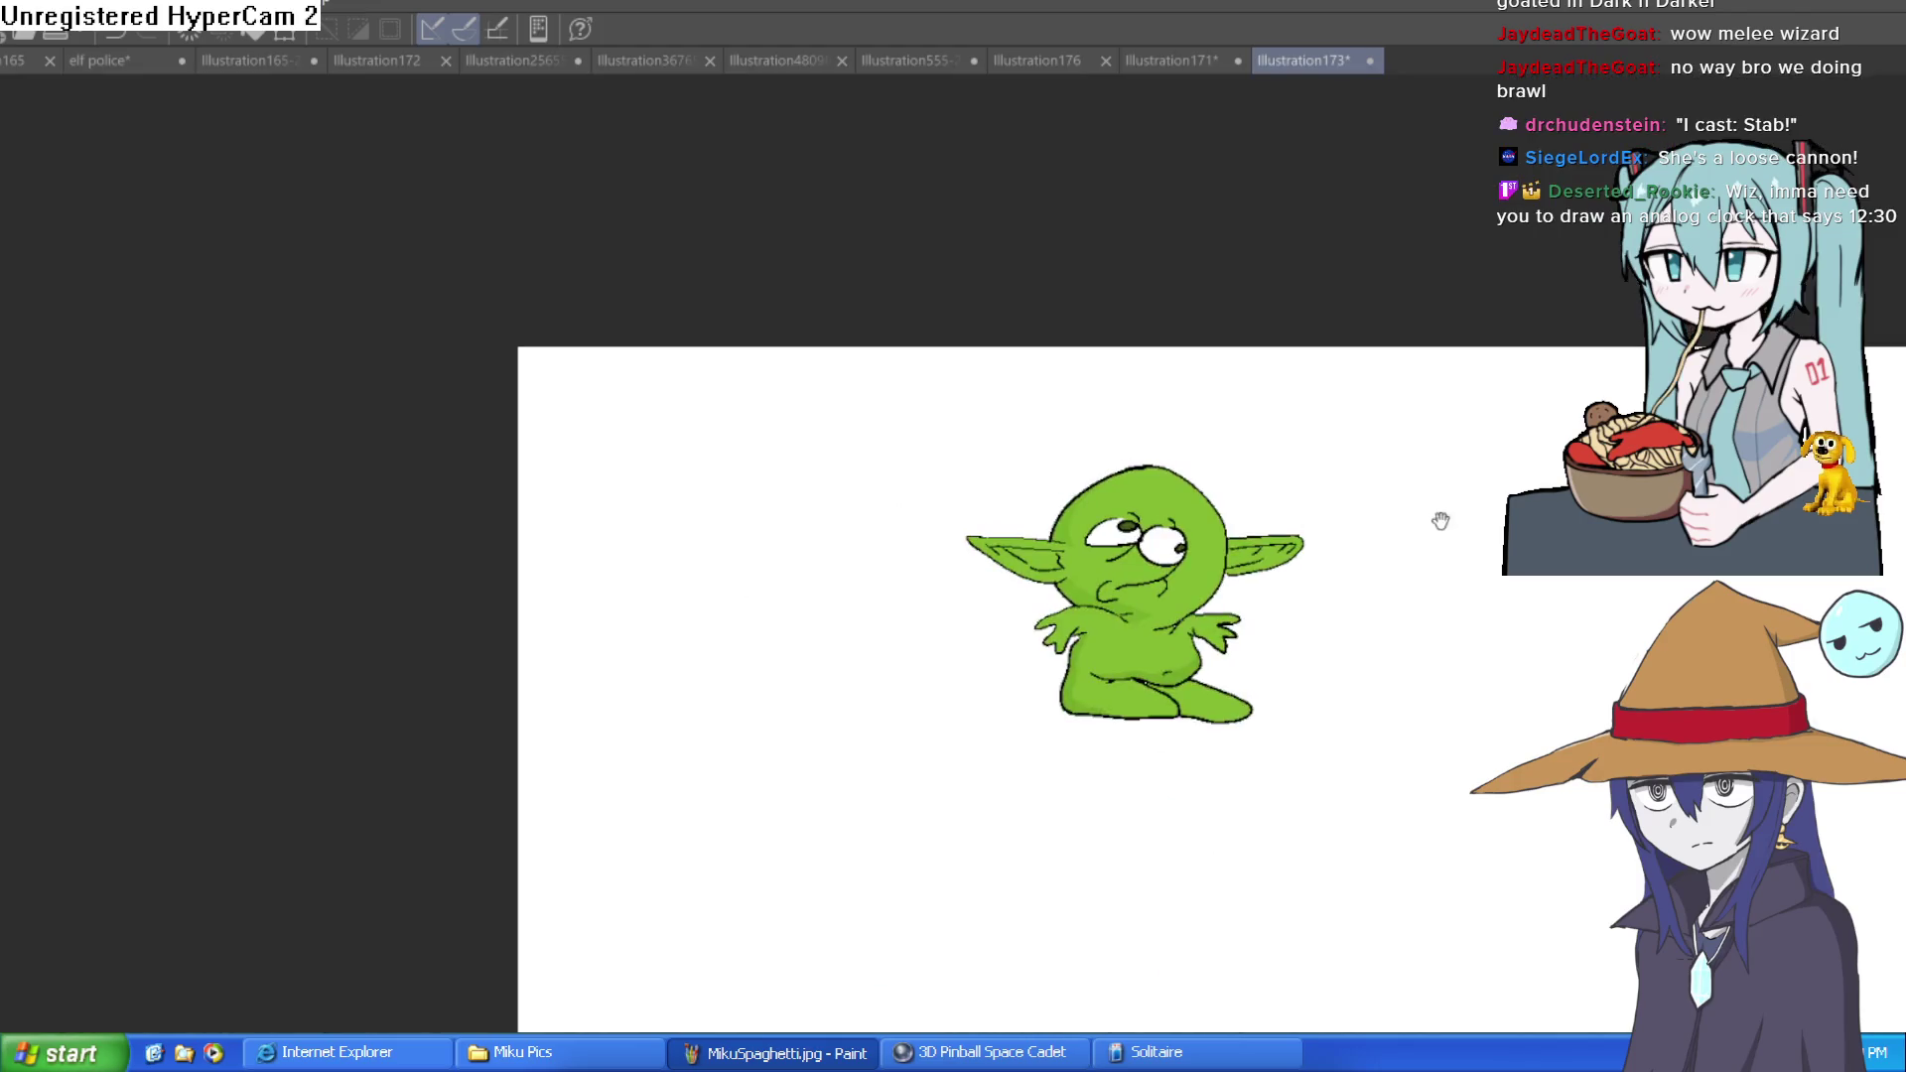
drag(1440, 517, 1004, 477)
drag(1043, 396, 1011, 504)
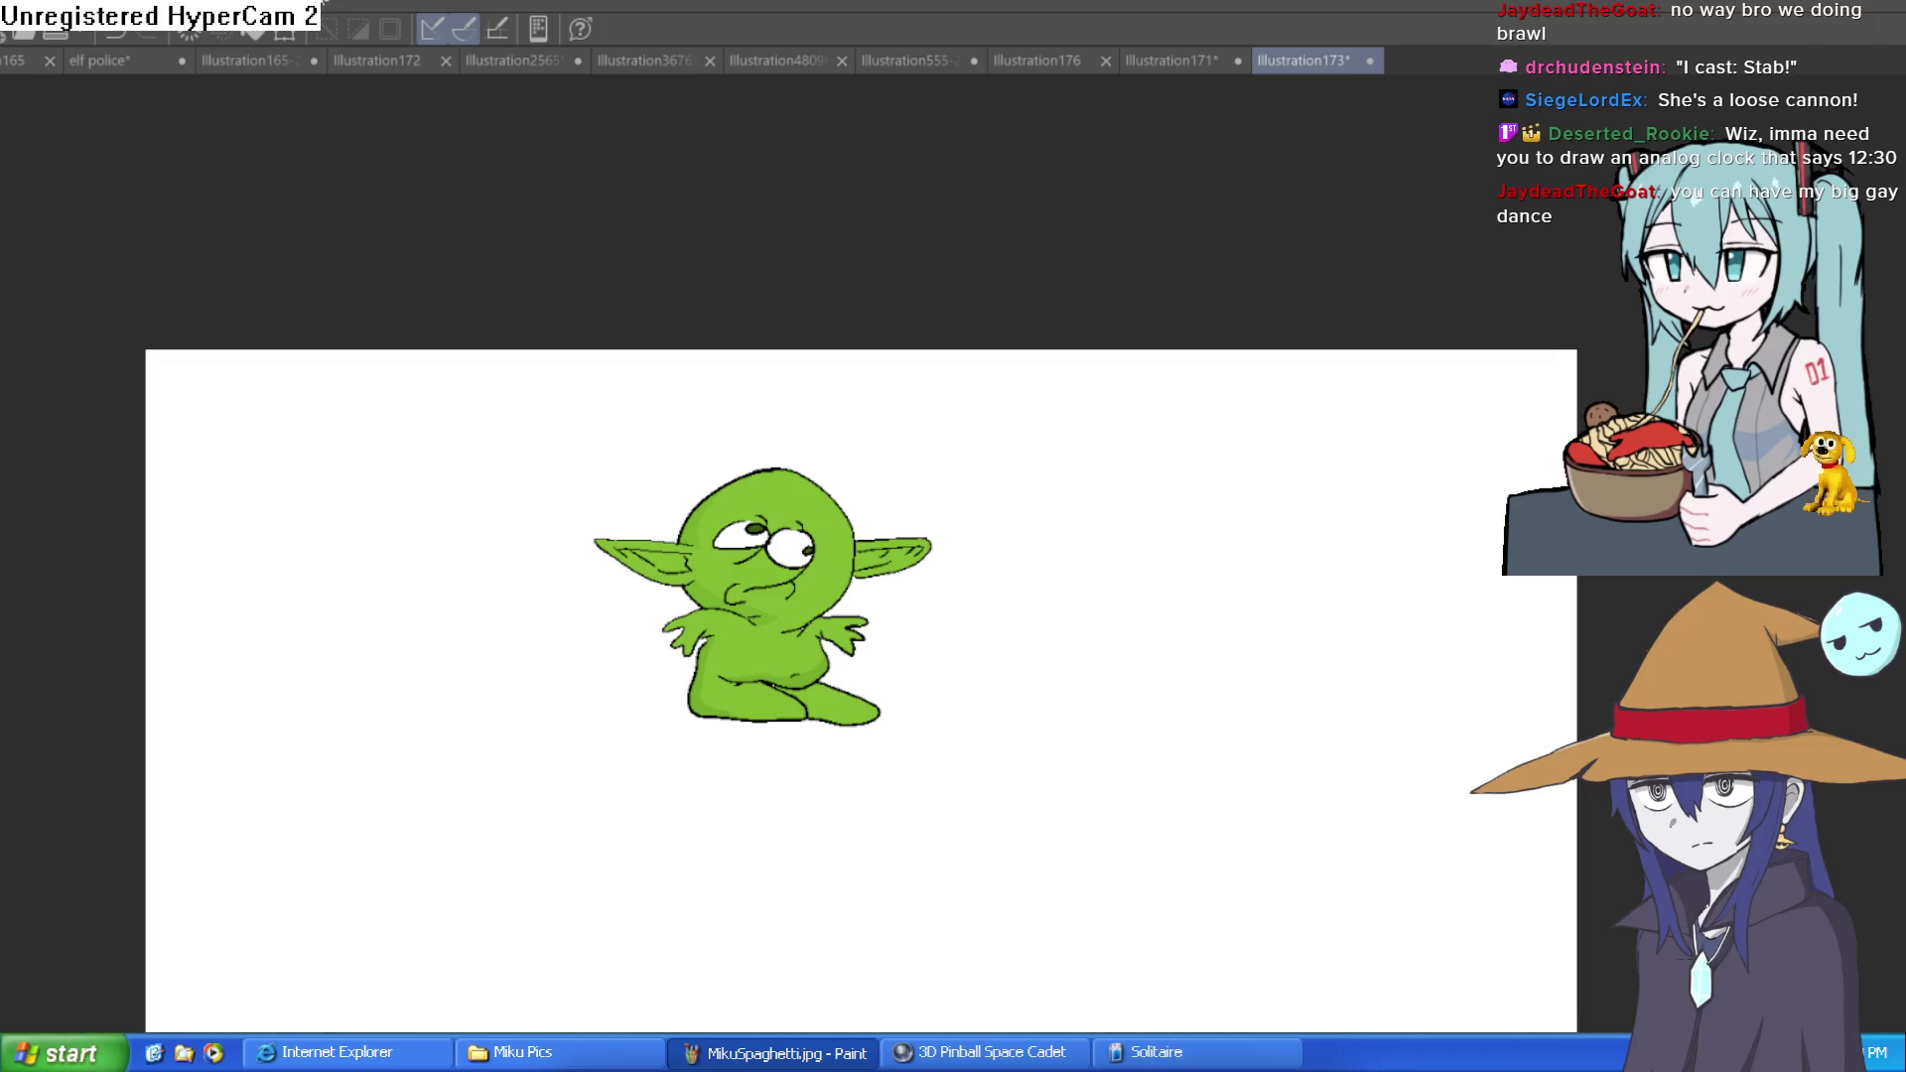
Frame the elf police sketch beside the coloured elf reference, then return to the goblin drawing
click(229, 67)
click(127, 62)
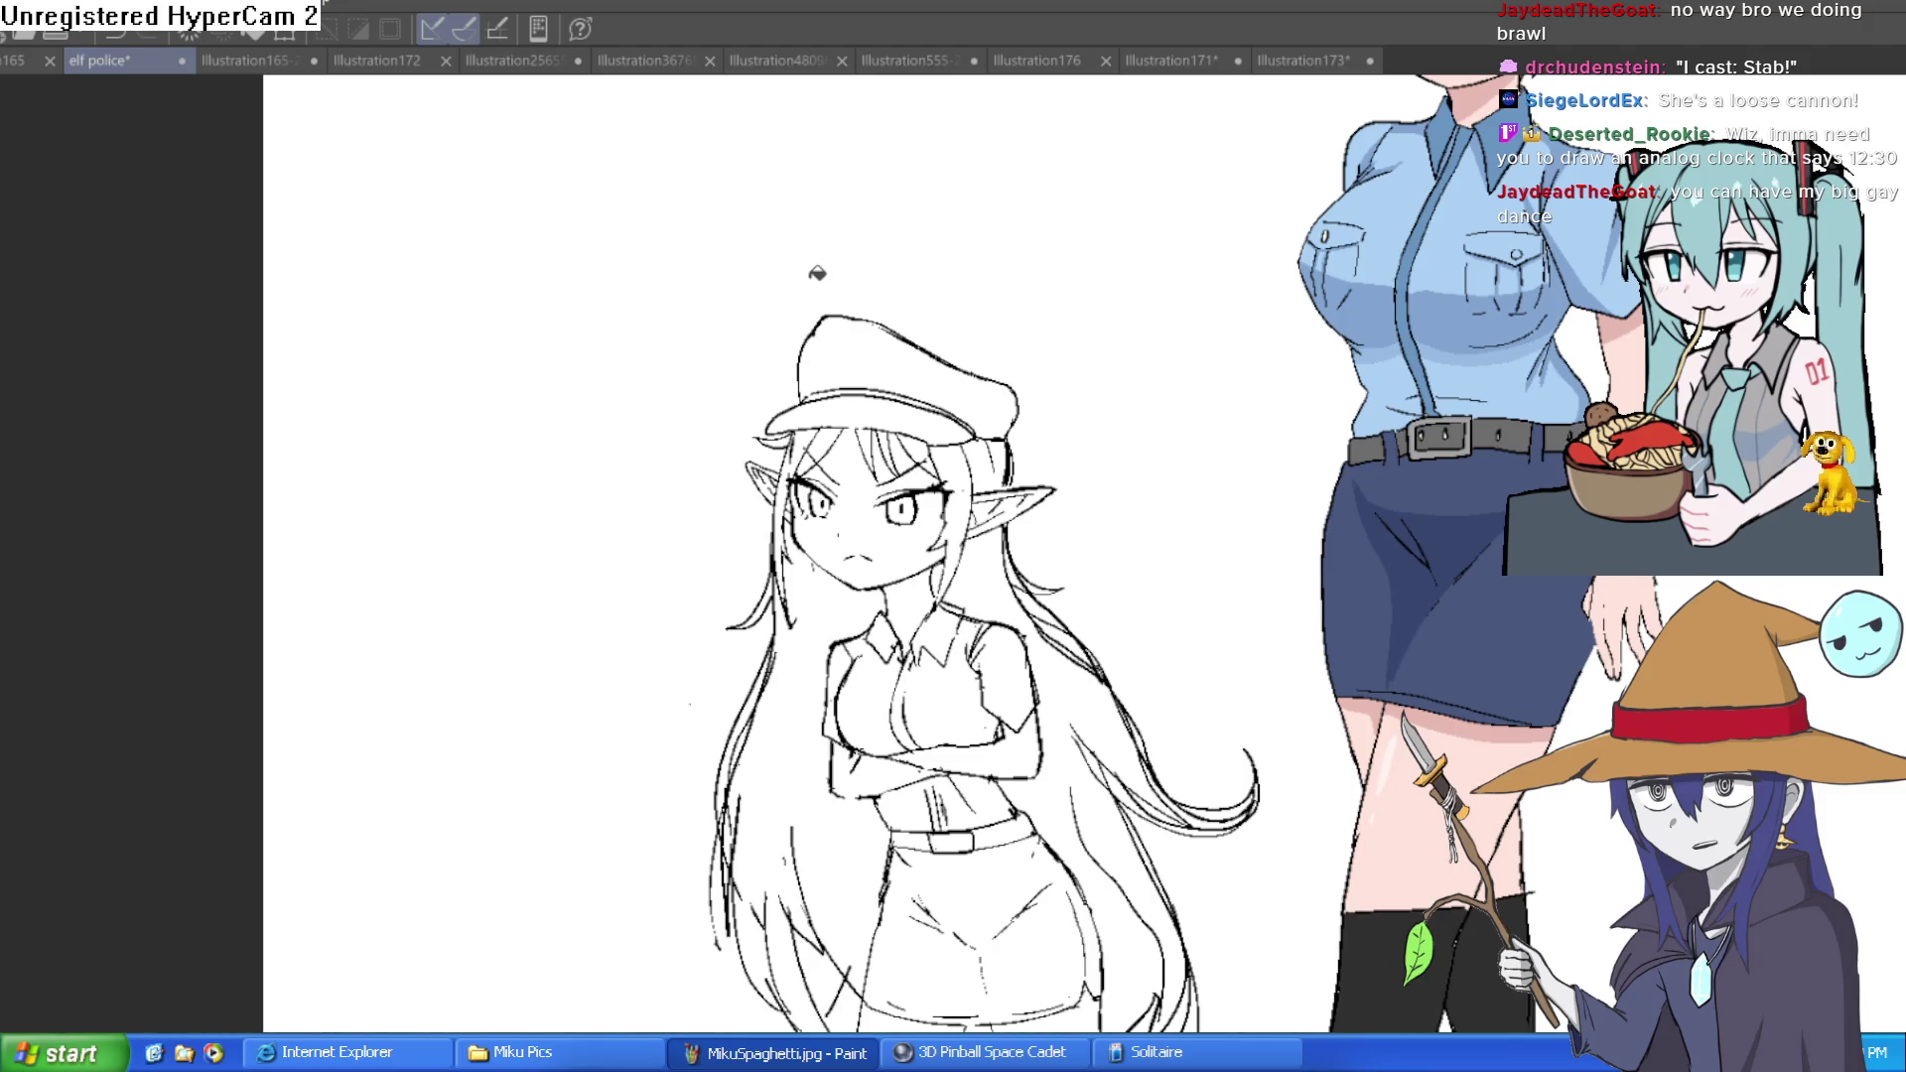
drag(817, 273, 1435, 382)
mouse_move(1303, 373)
mouse_down()
mouse_move(1172, 399)
mouse_move(1192, 417)
mouse_up()
drag(1158, 480, 1255, 296)
drag(1135, 296, 1144, 451)
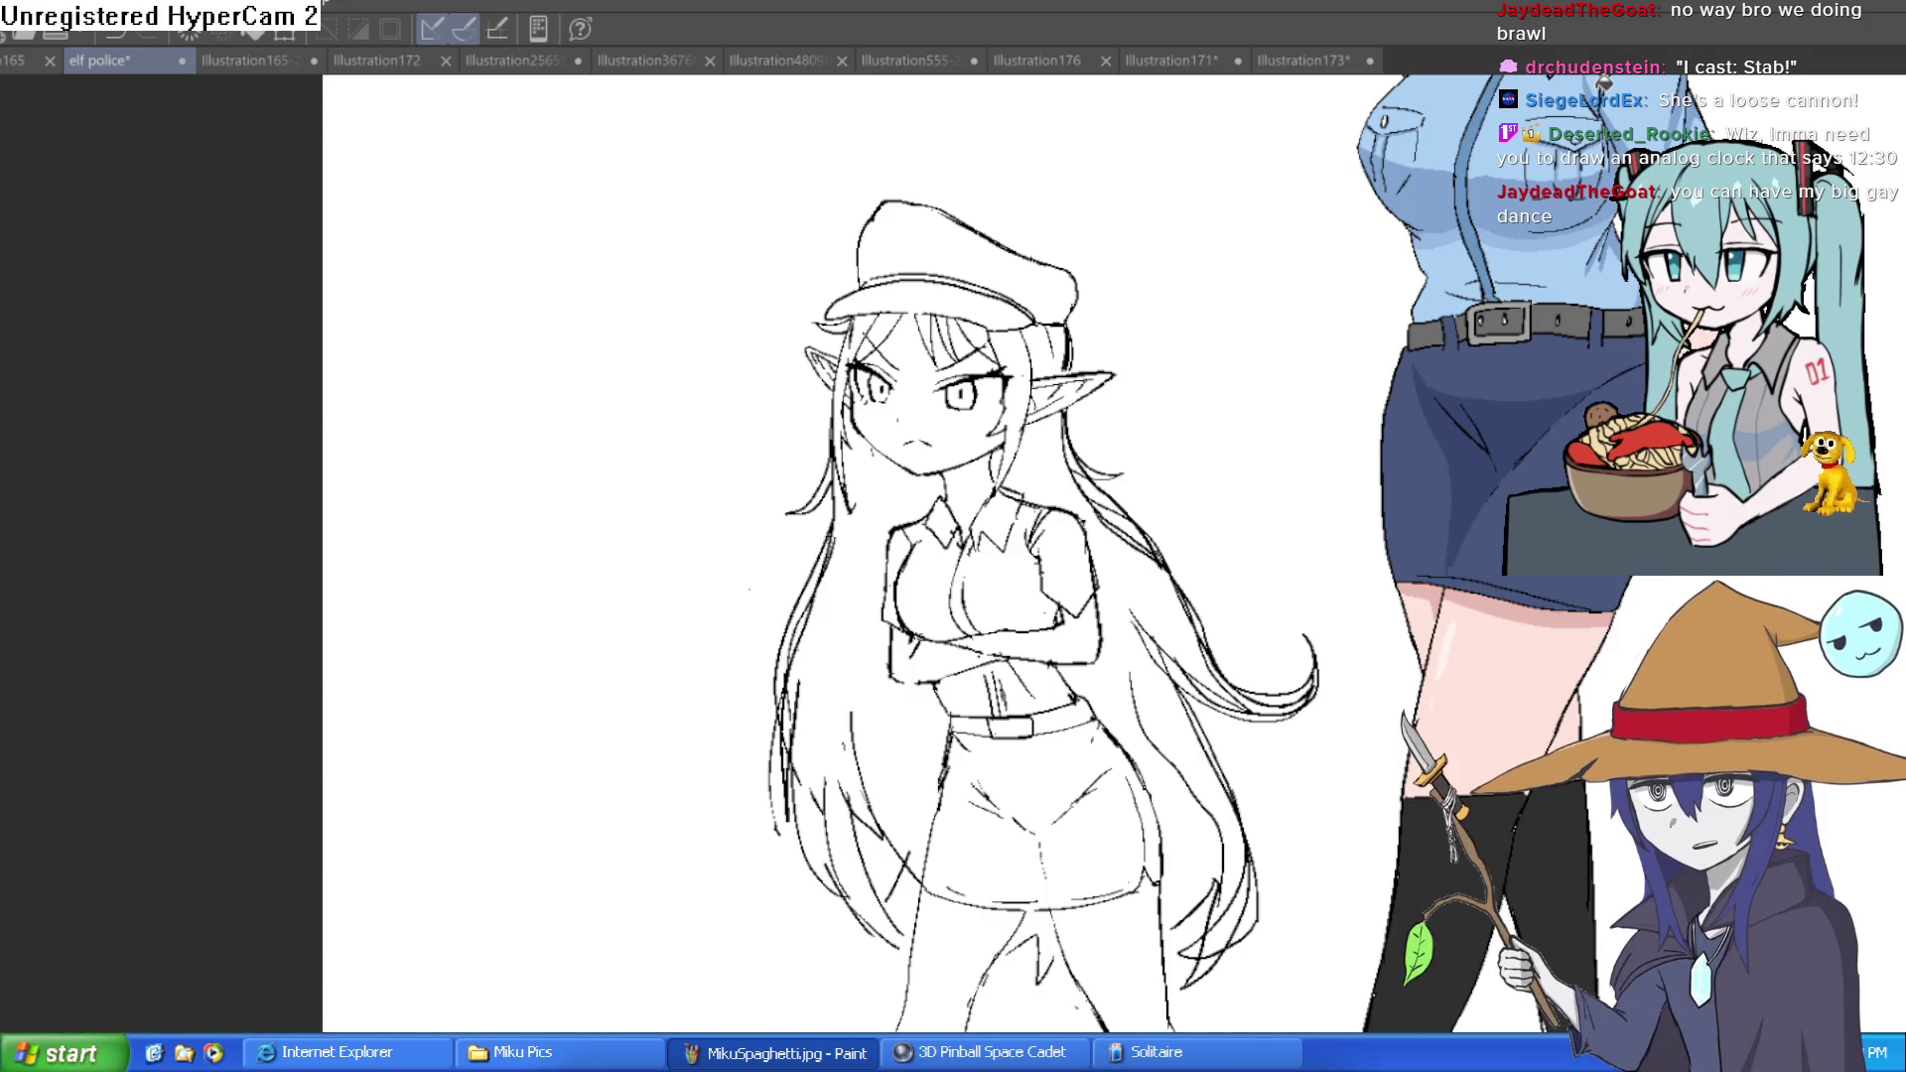
mouse_move(1206, 506)
mouse_down()
mouse_move(1002, 463)
mouse_move(782, 528)
mouse_up()
scroll(1002, 463, down, 3)
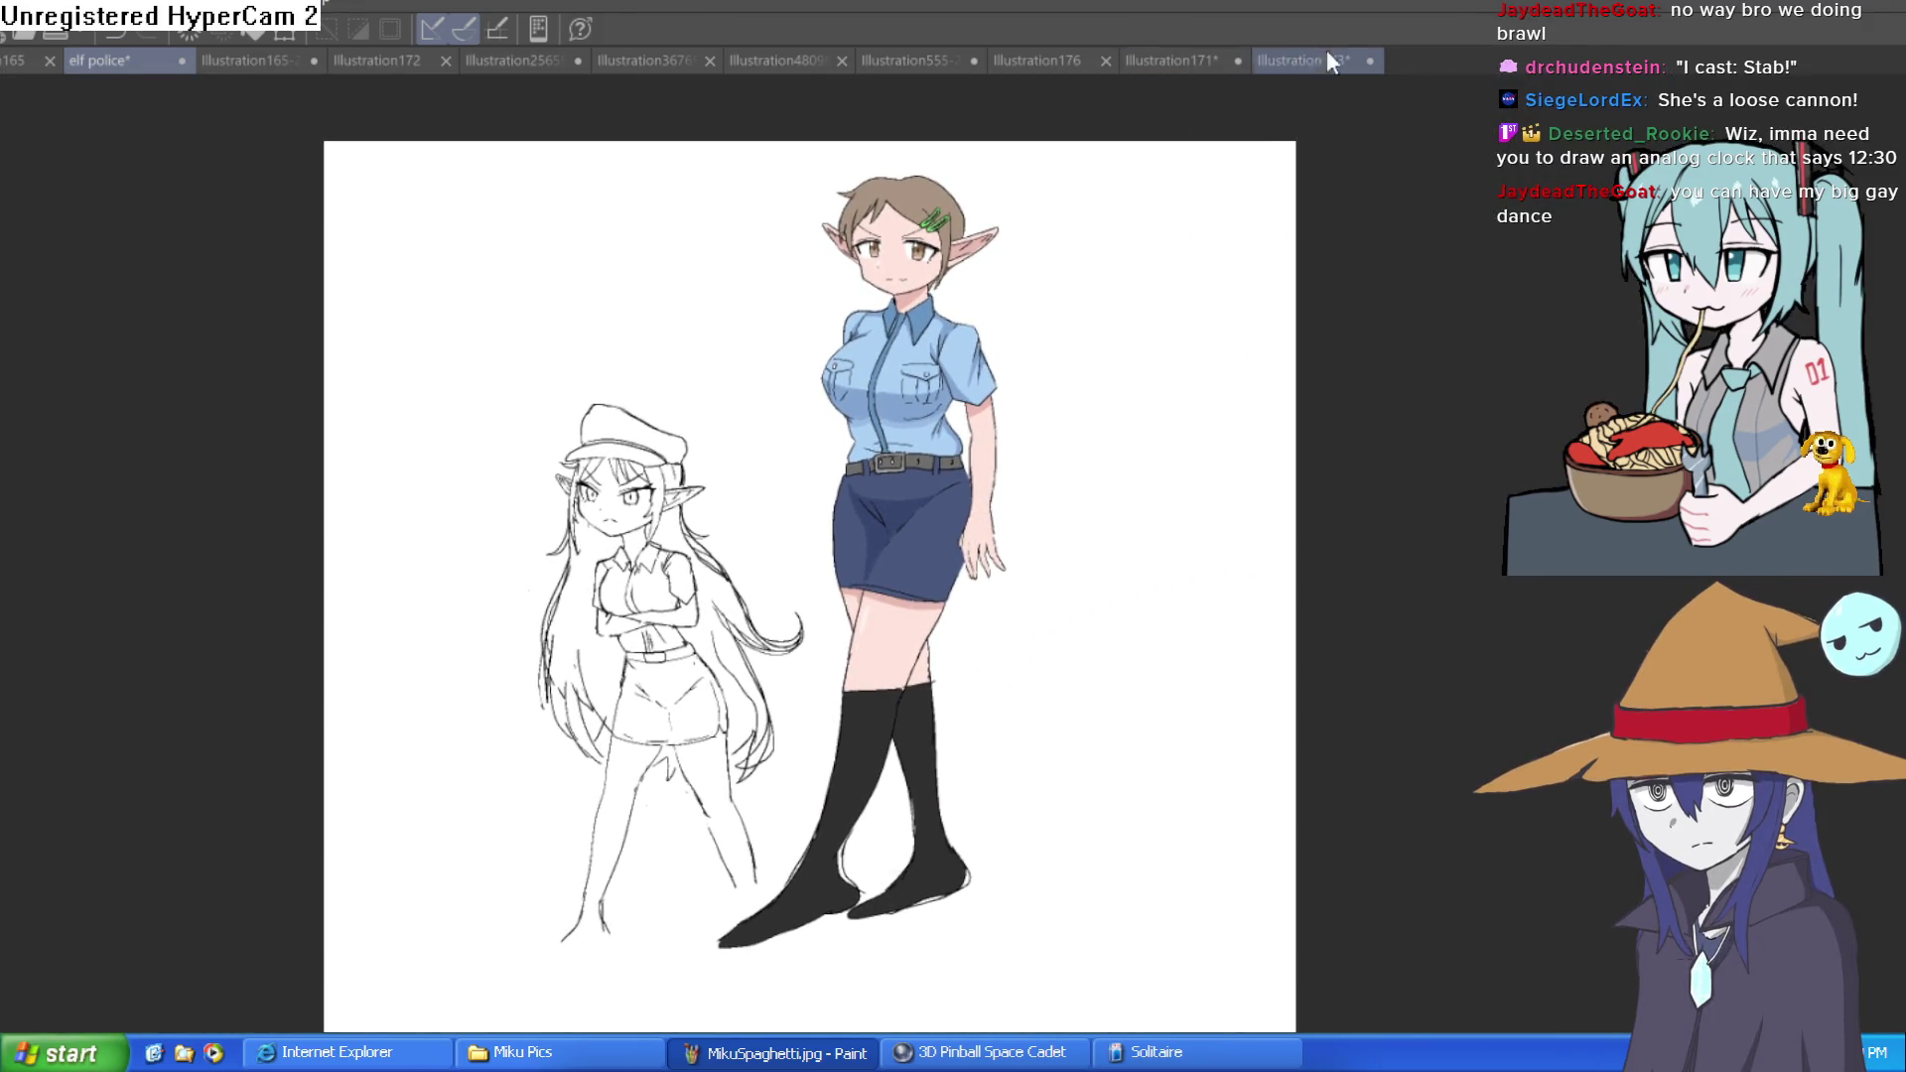
click(1296, 58)
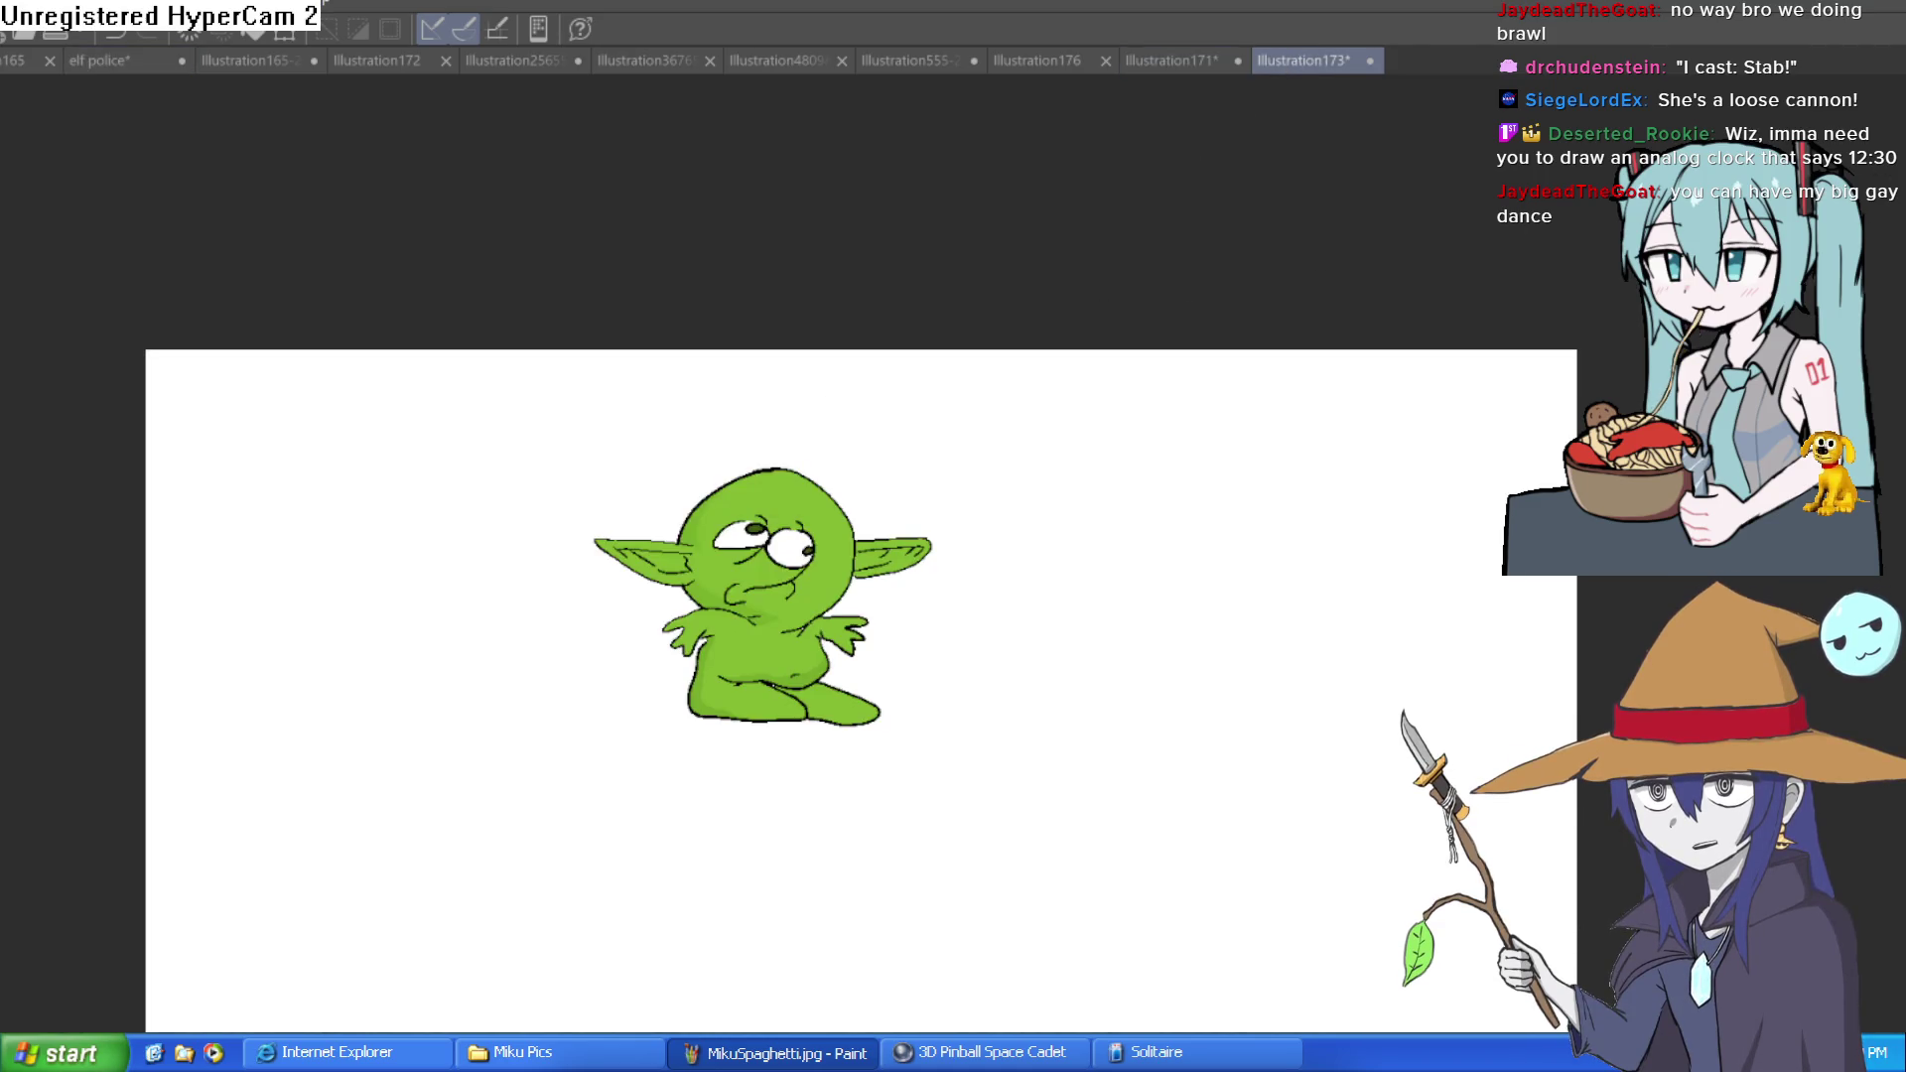
mouse_move(1161, 576)
mouse_down()
mouse_move(1141, 591)
mouse_move(1135, 570)
mouse_up()
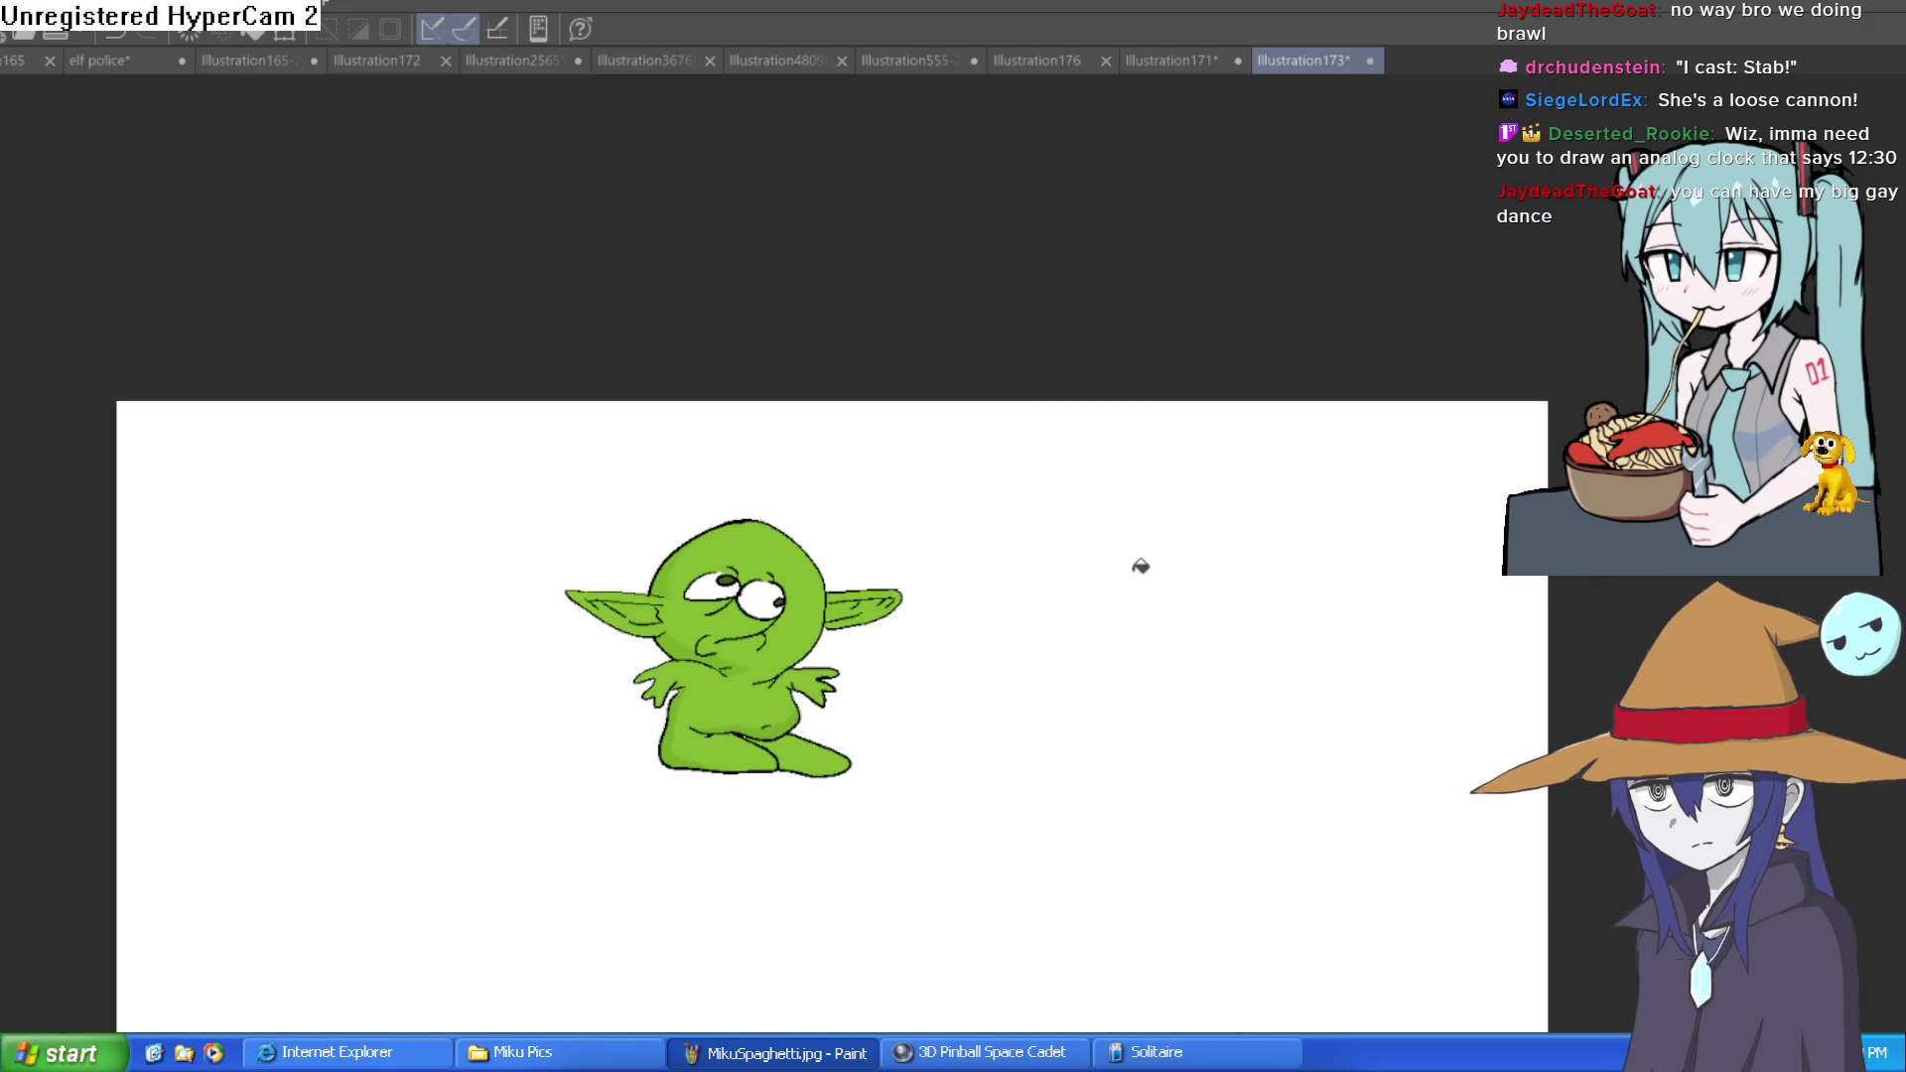
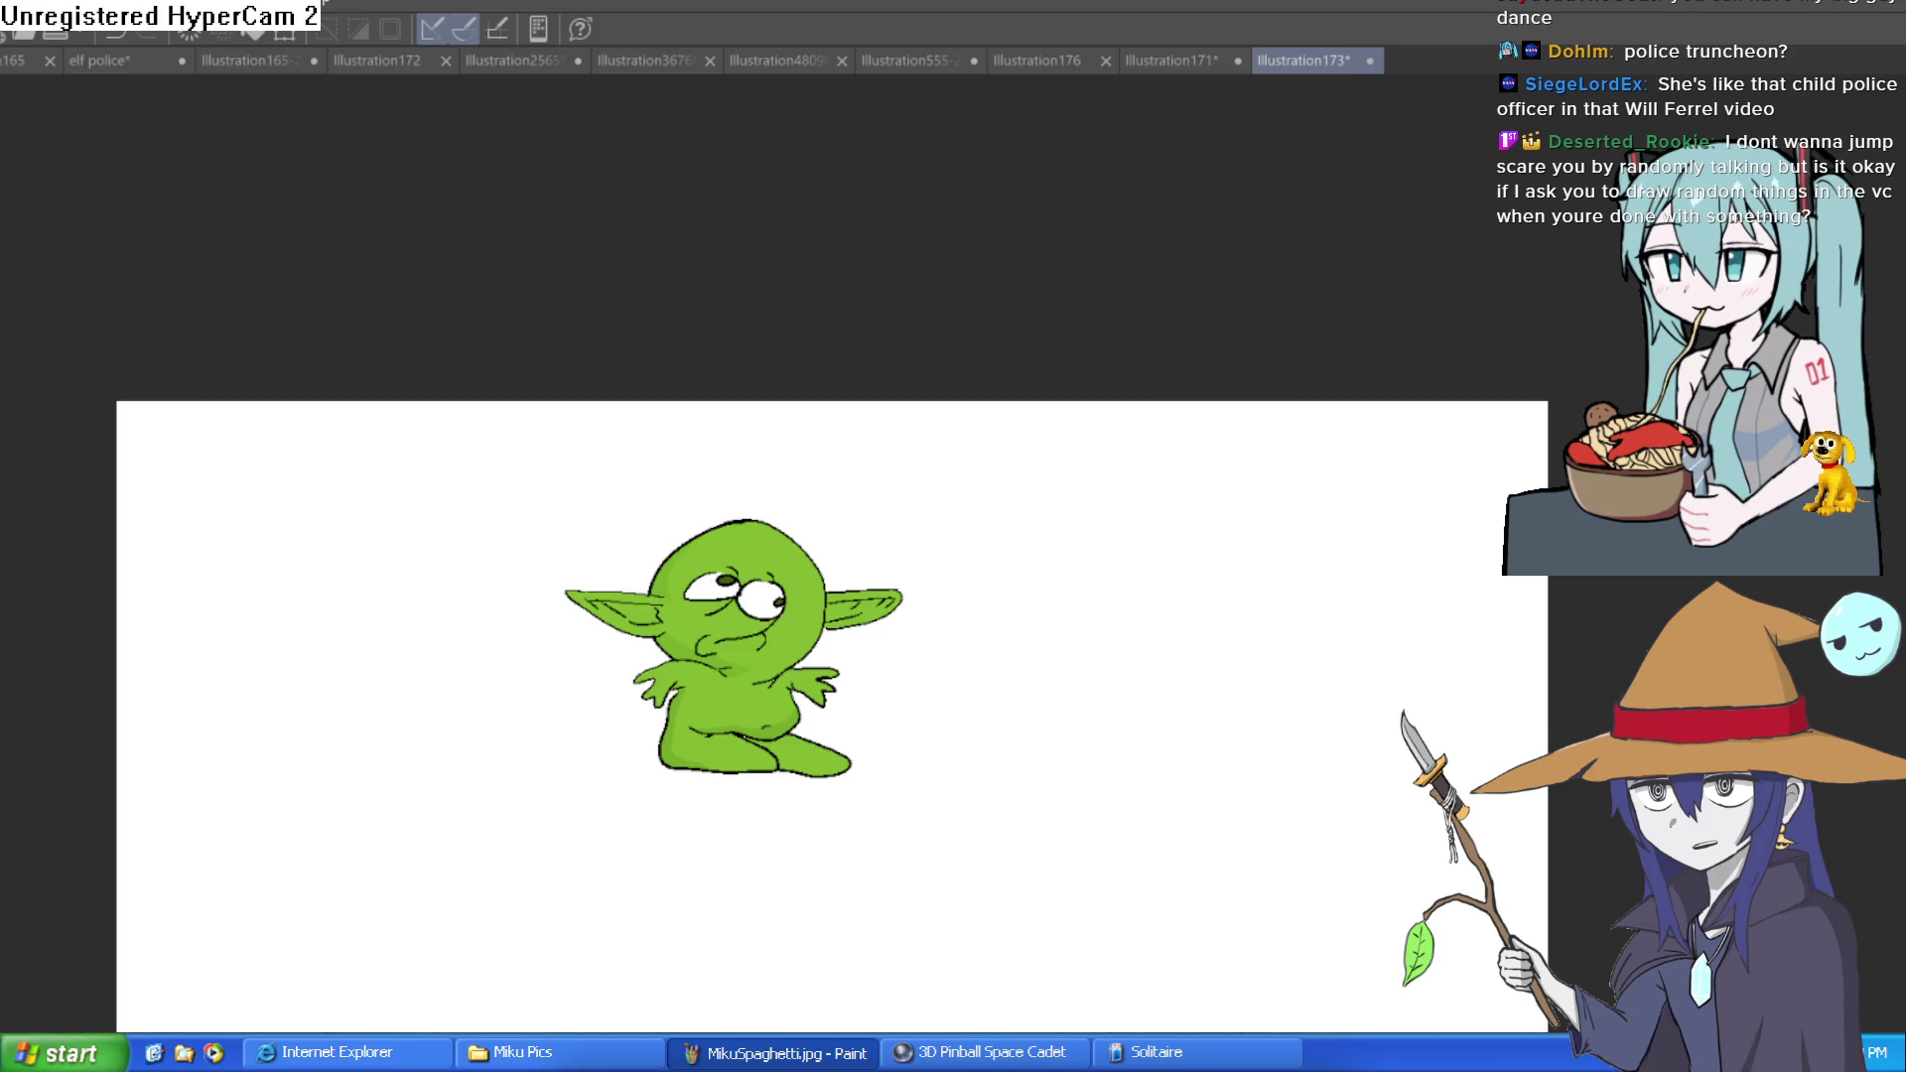
In Construct 3, move the blue-haired girl sprite down to about position 619, 458
key(alt+Tab)
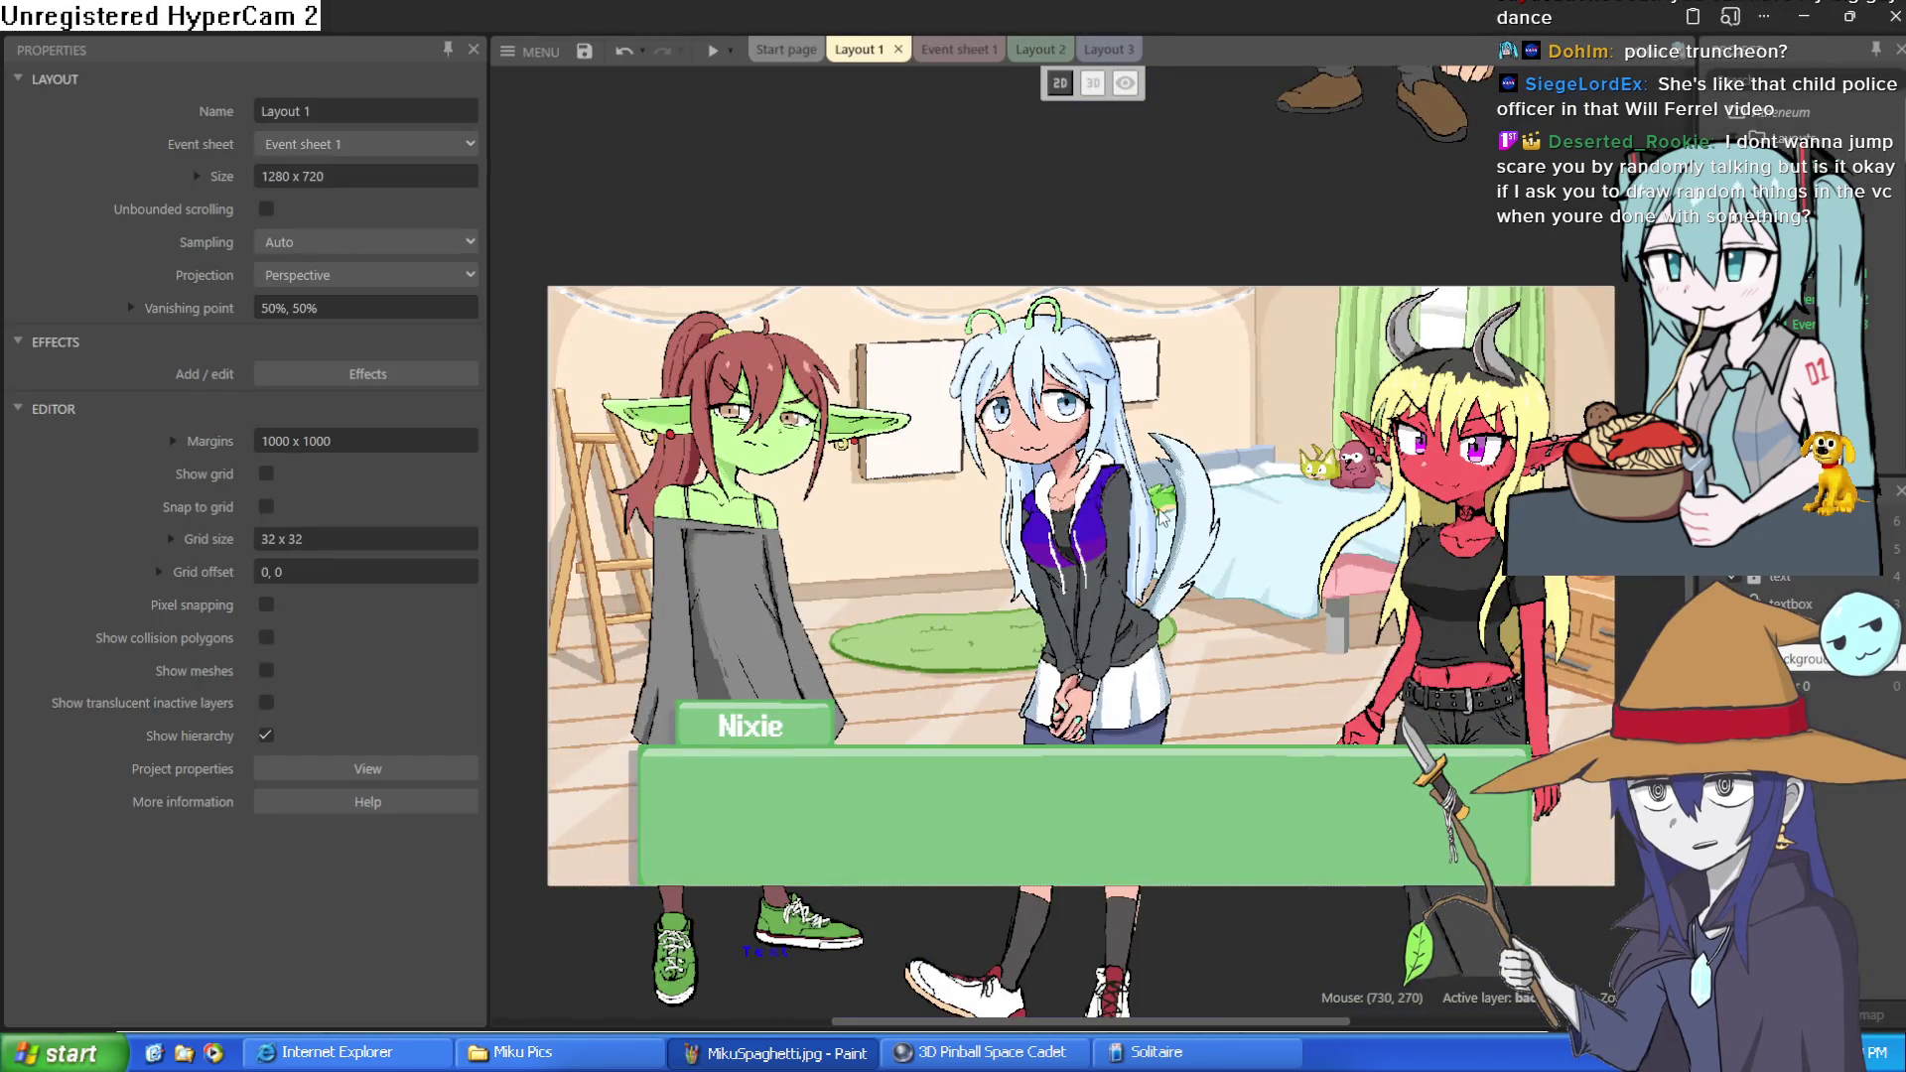
click(1100, 475)
mouse_move(1100, 474)
mouse_down()
mouse_move(1092, 640)
mouse_move(1074, 616)
mouse_move(1487, 623)
mouse_move(1327, 600)
mouse_move(1178, 643)
mouse_move(1120, 617)
mouse_up()
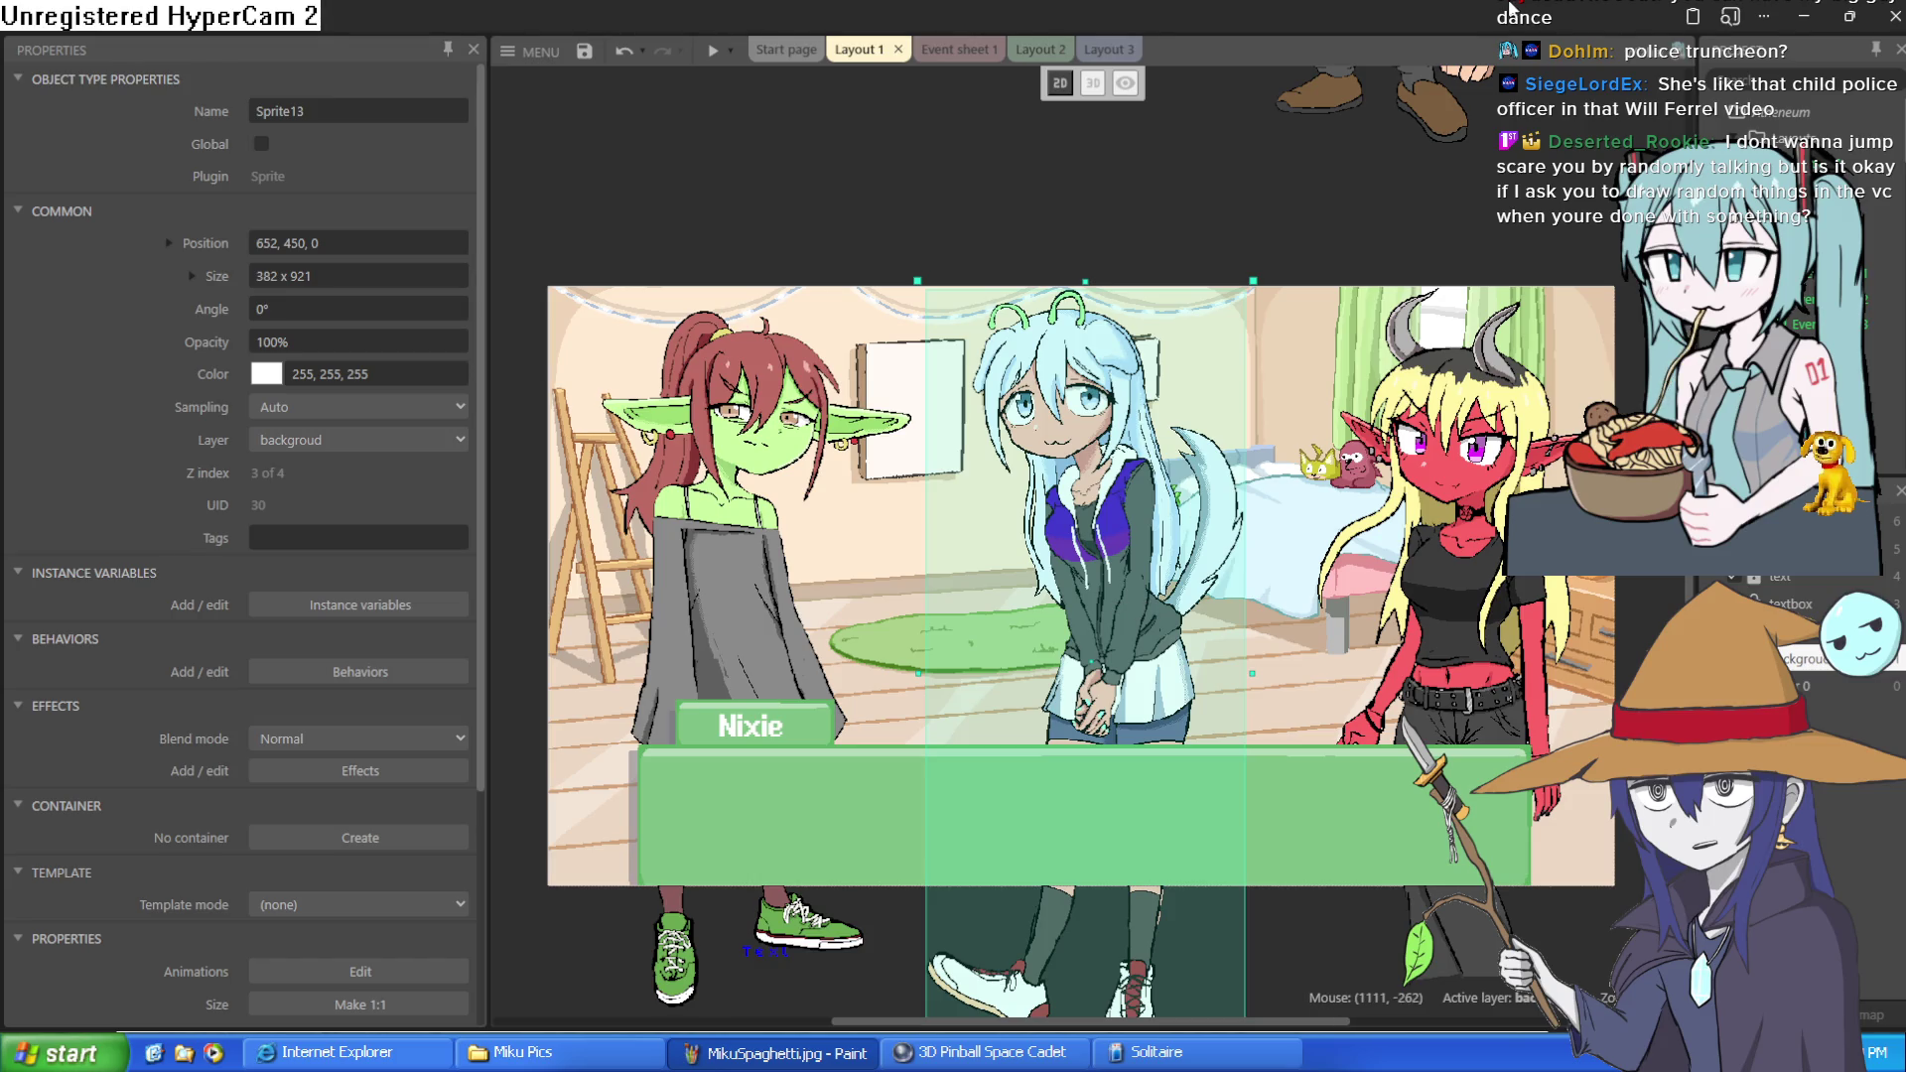
mouse_move(1069, 582)
mouse_down()
mouse_move(1080, 603)
mouse_move(1123, 520)
mouse_move(1076, 491)
mouse_up()
mouse_move(1078, 489)
mouse_down()
mouse_move(1119, 434)
mouse_move(1120, 499)
mouse_move(1065, 512)
mouse_up()
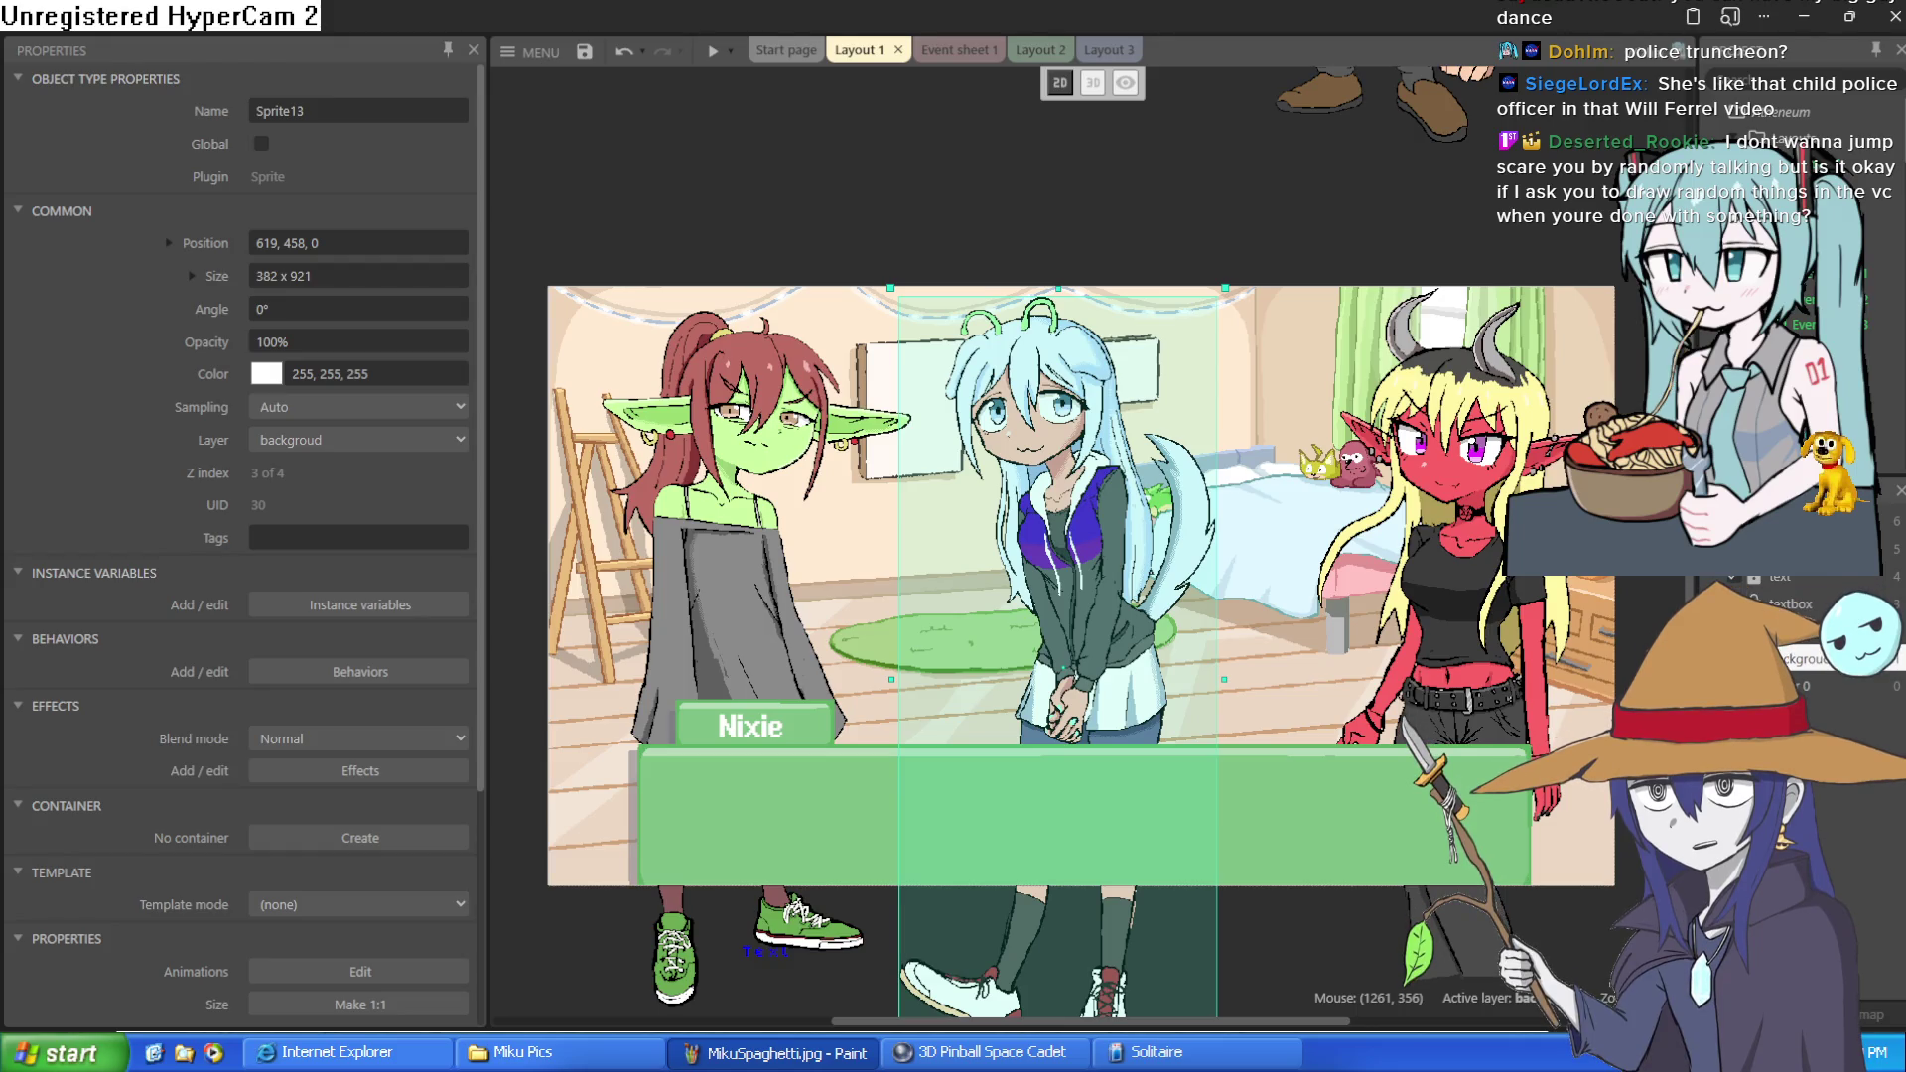
scroll(1052, 595, right, 5)
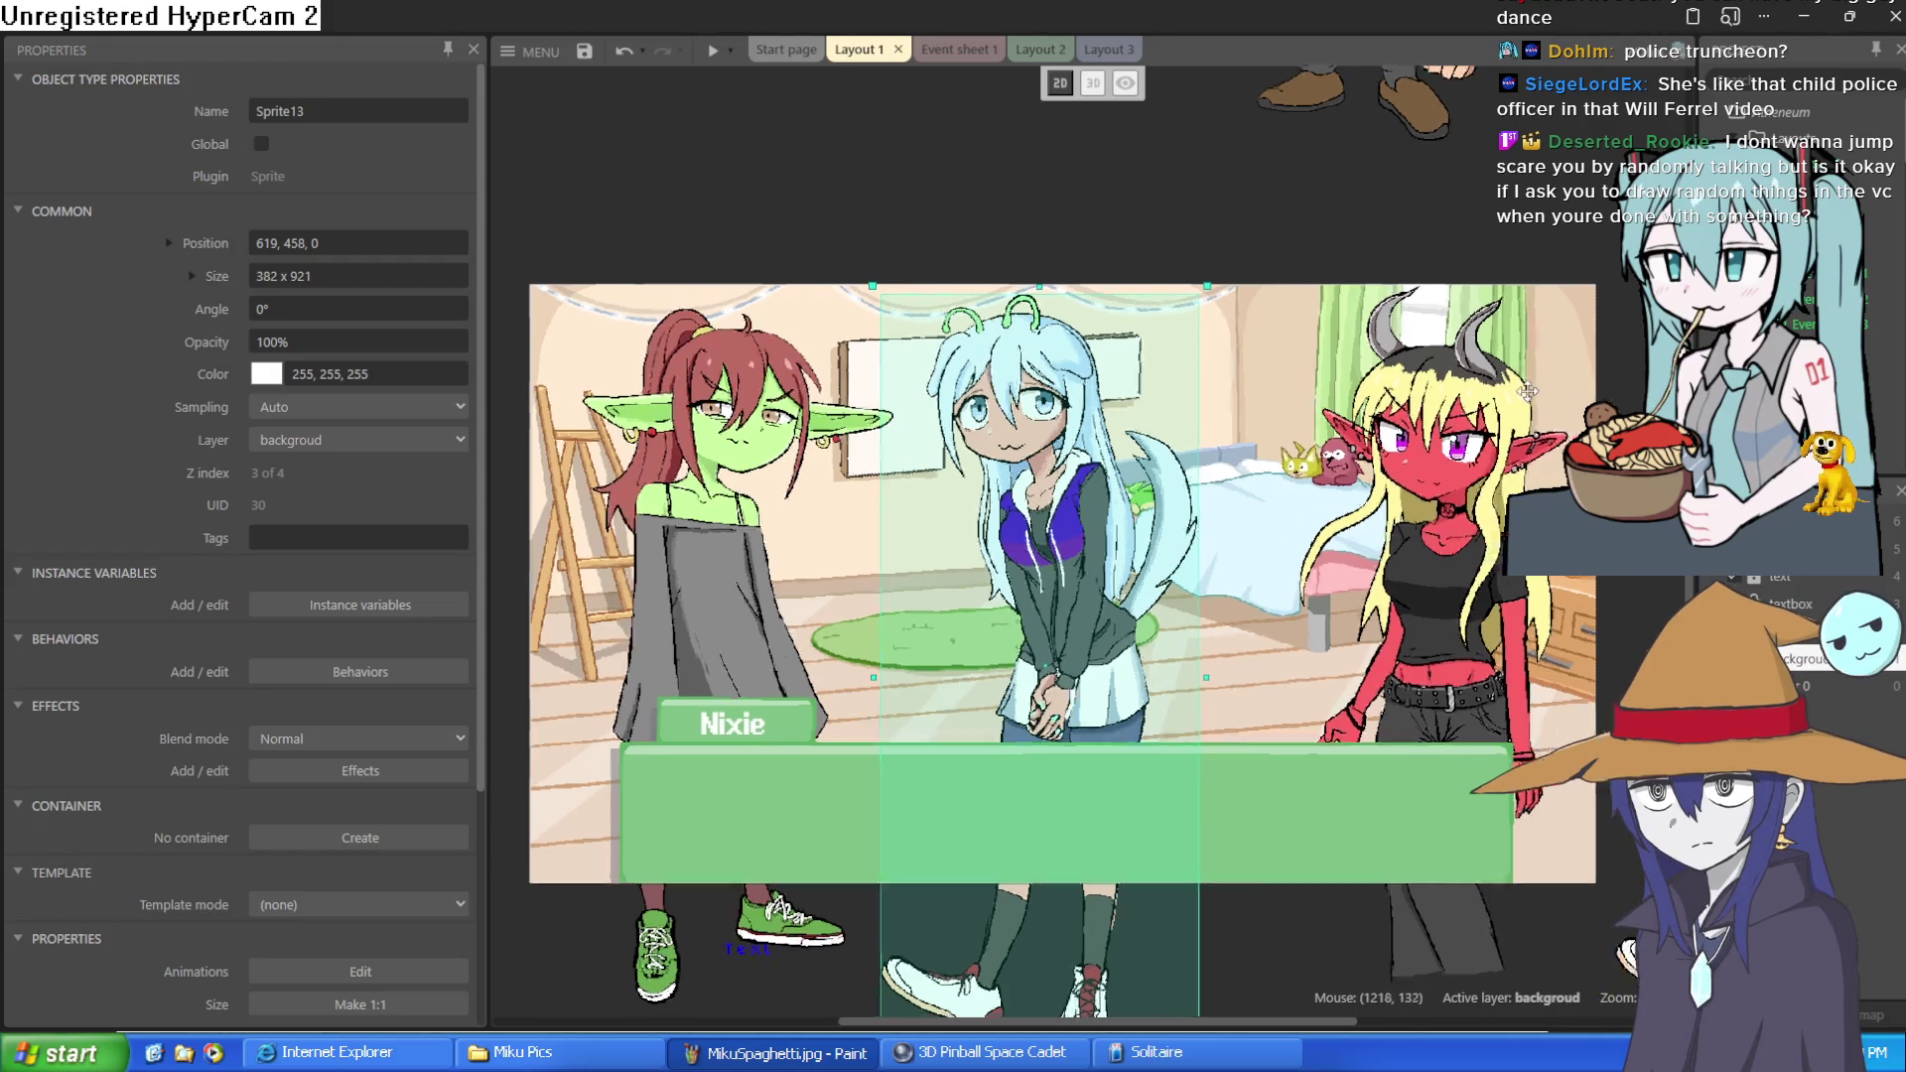
Shift the spare character sprite slightly left to 1451, 438, then deselect it
drag(1439, 549, 1395, 549)
scroll(1393, 549, up, 3)
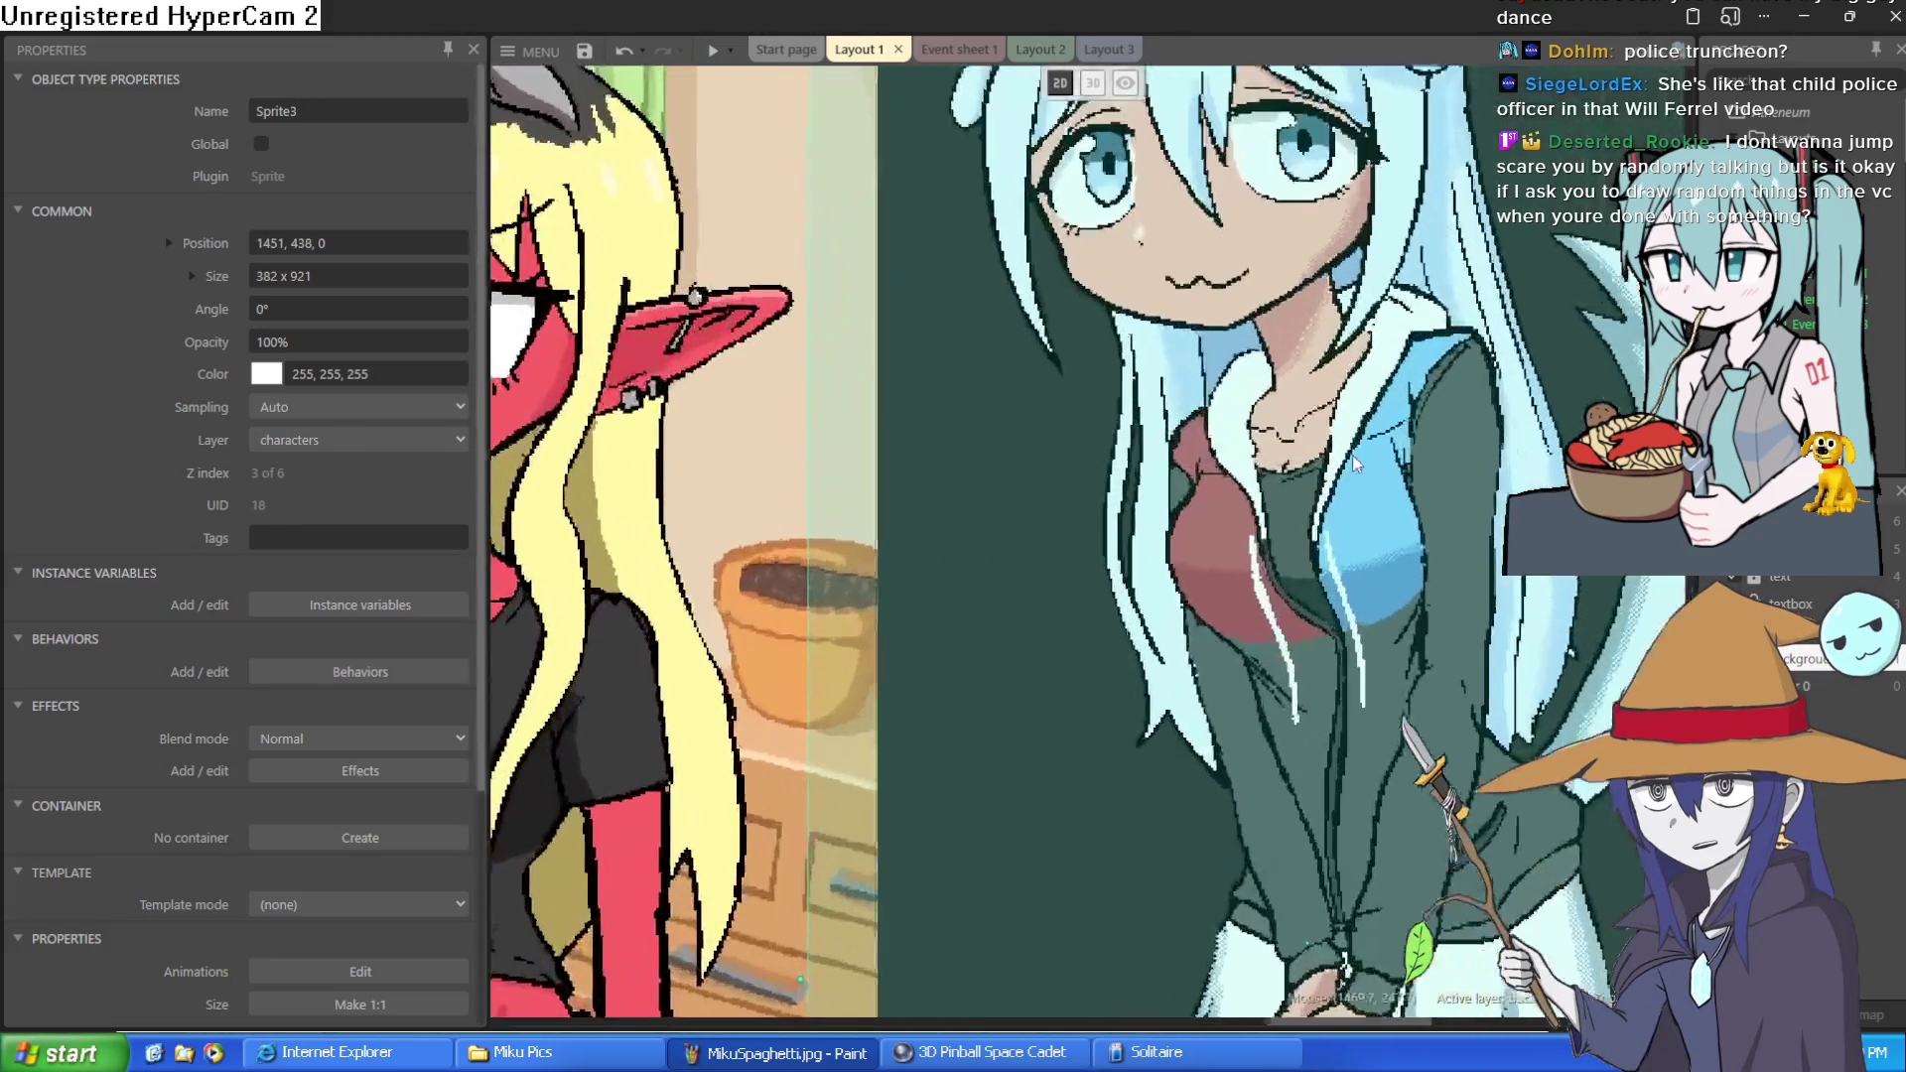
scroll(1466, 293, up, 2)
scroll(1467, 293, down, 2)
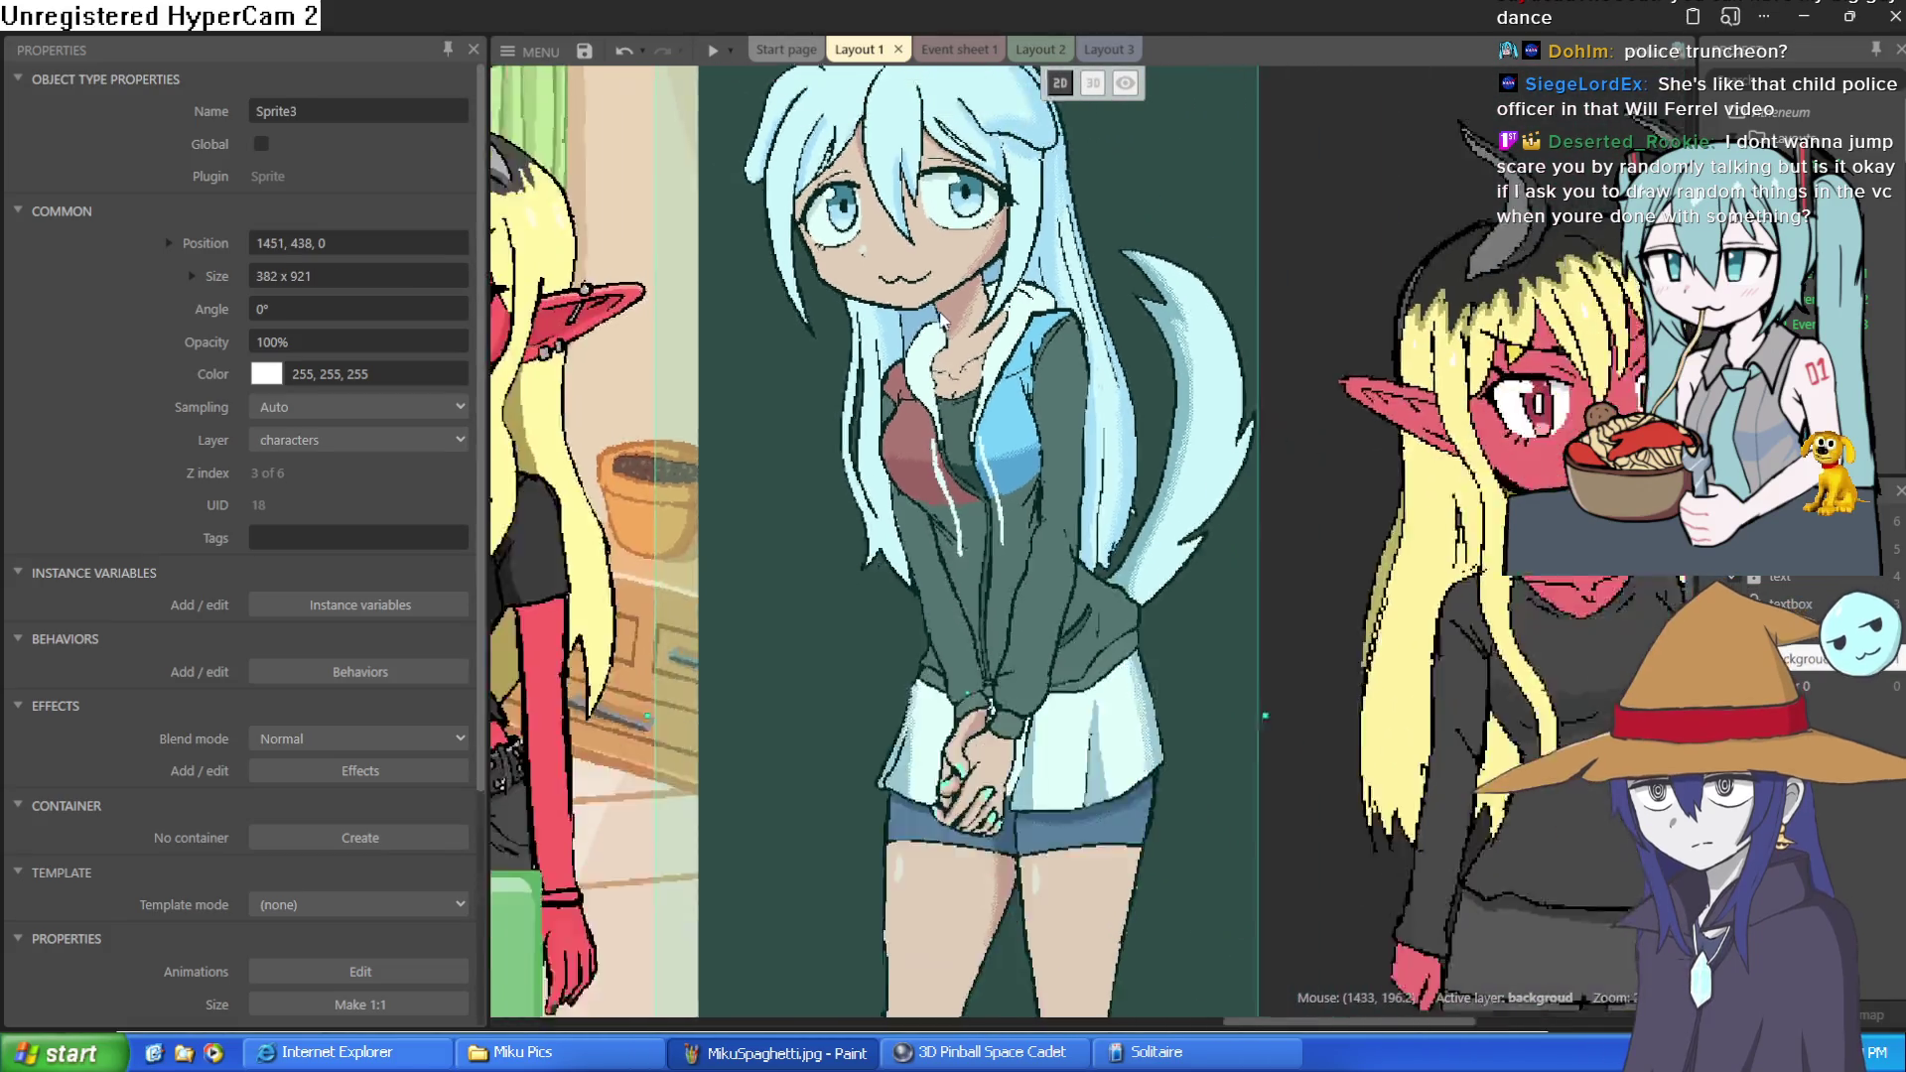
scroll(944, 327, down, 2)
click(944, 327)
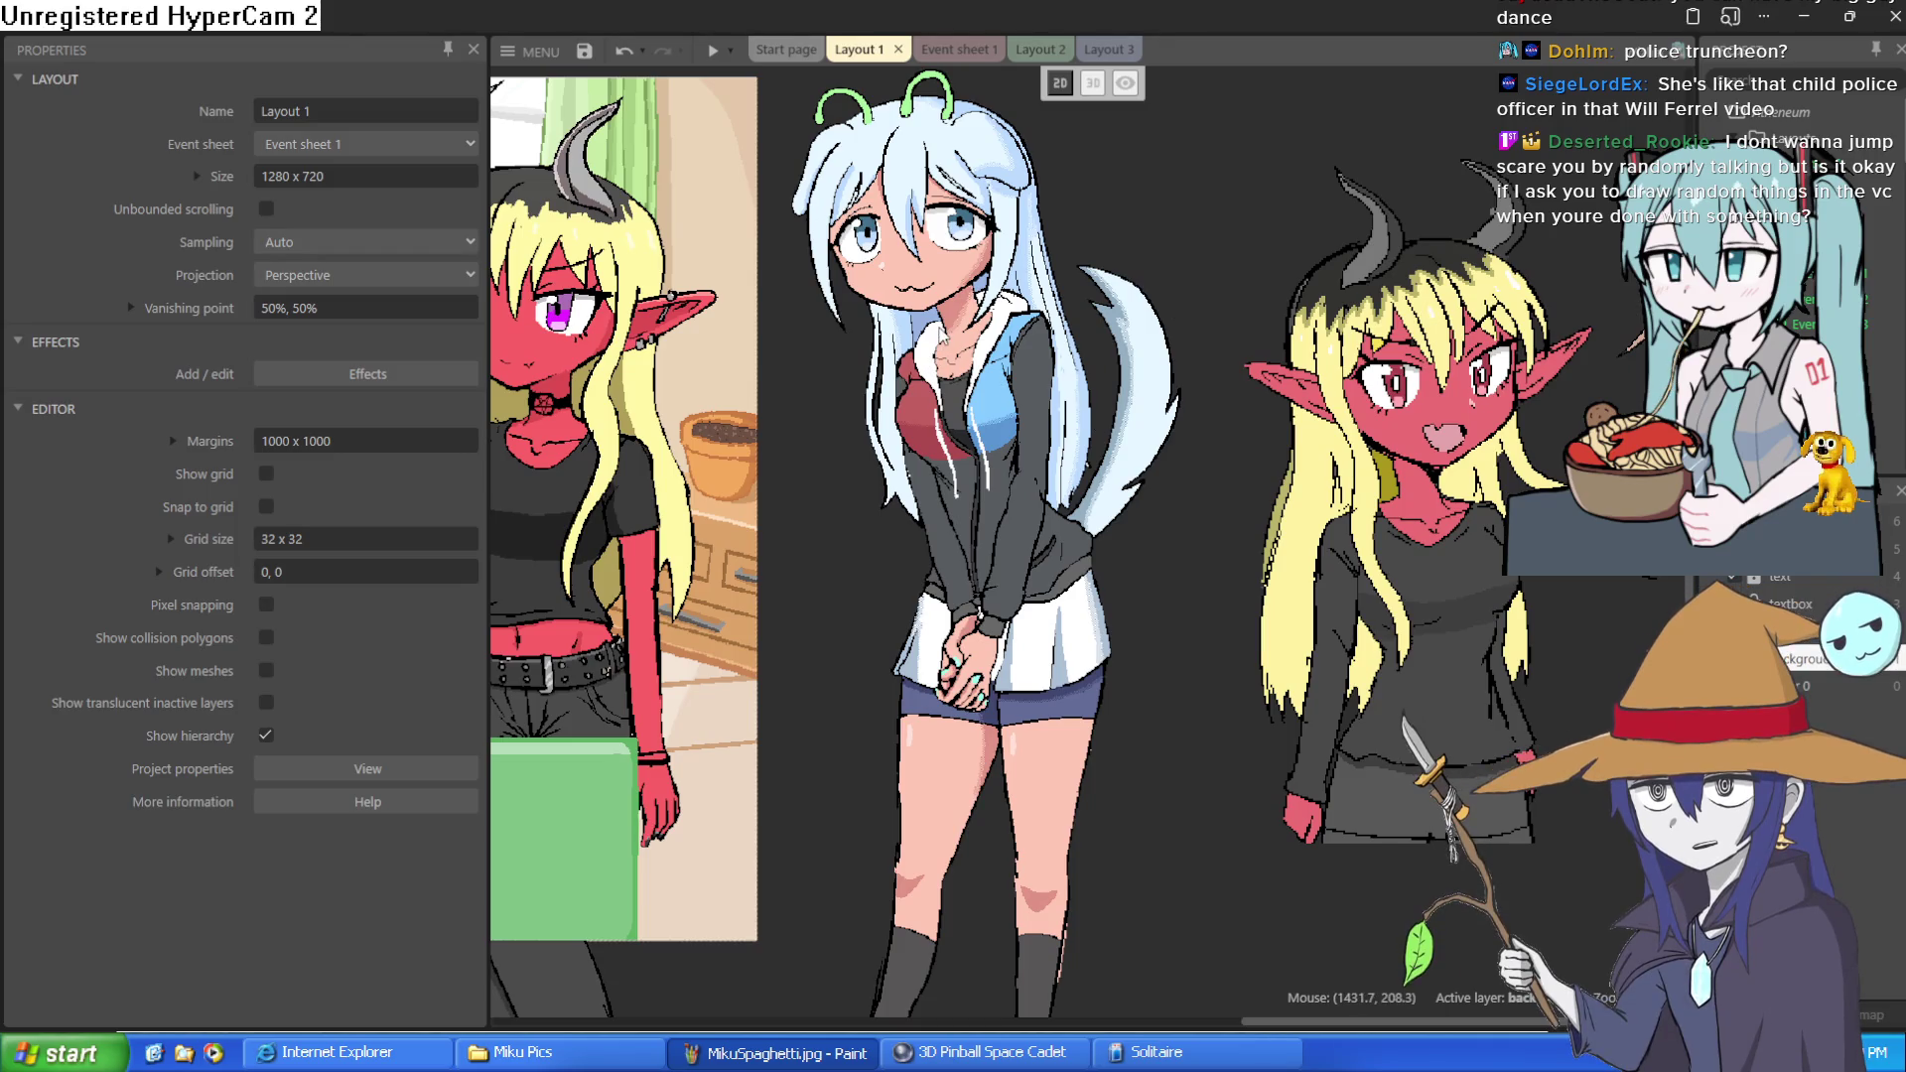
Look around the layout, then minimize Construct 3 to return to the drawing program
scroll(941, 337, up, 3)
scroll(941, 338, down, 4)
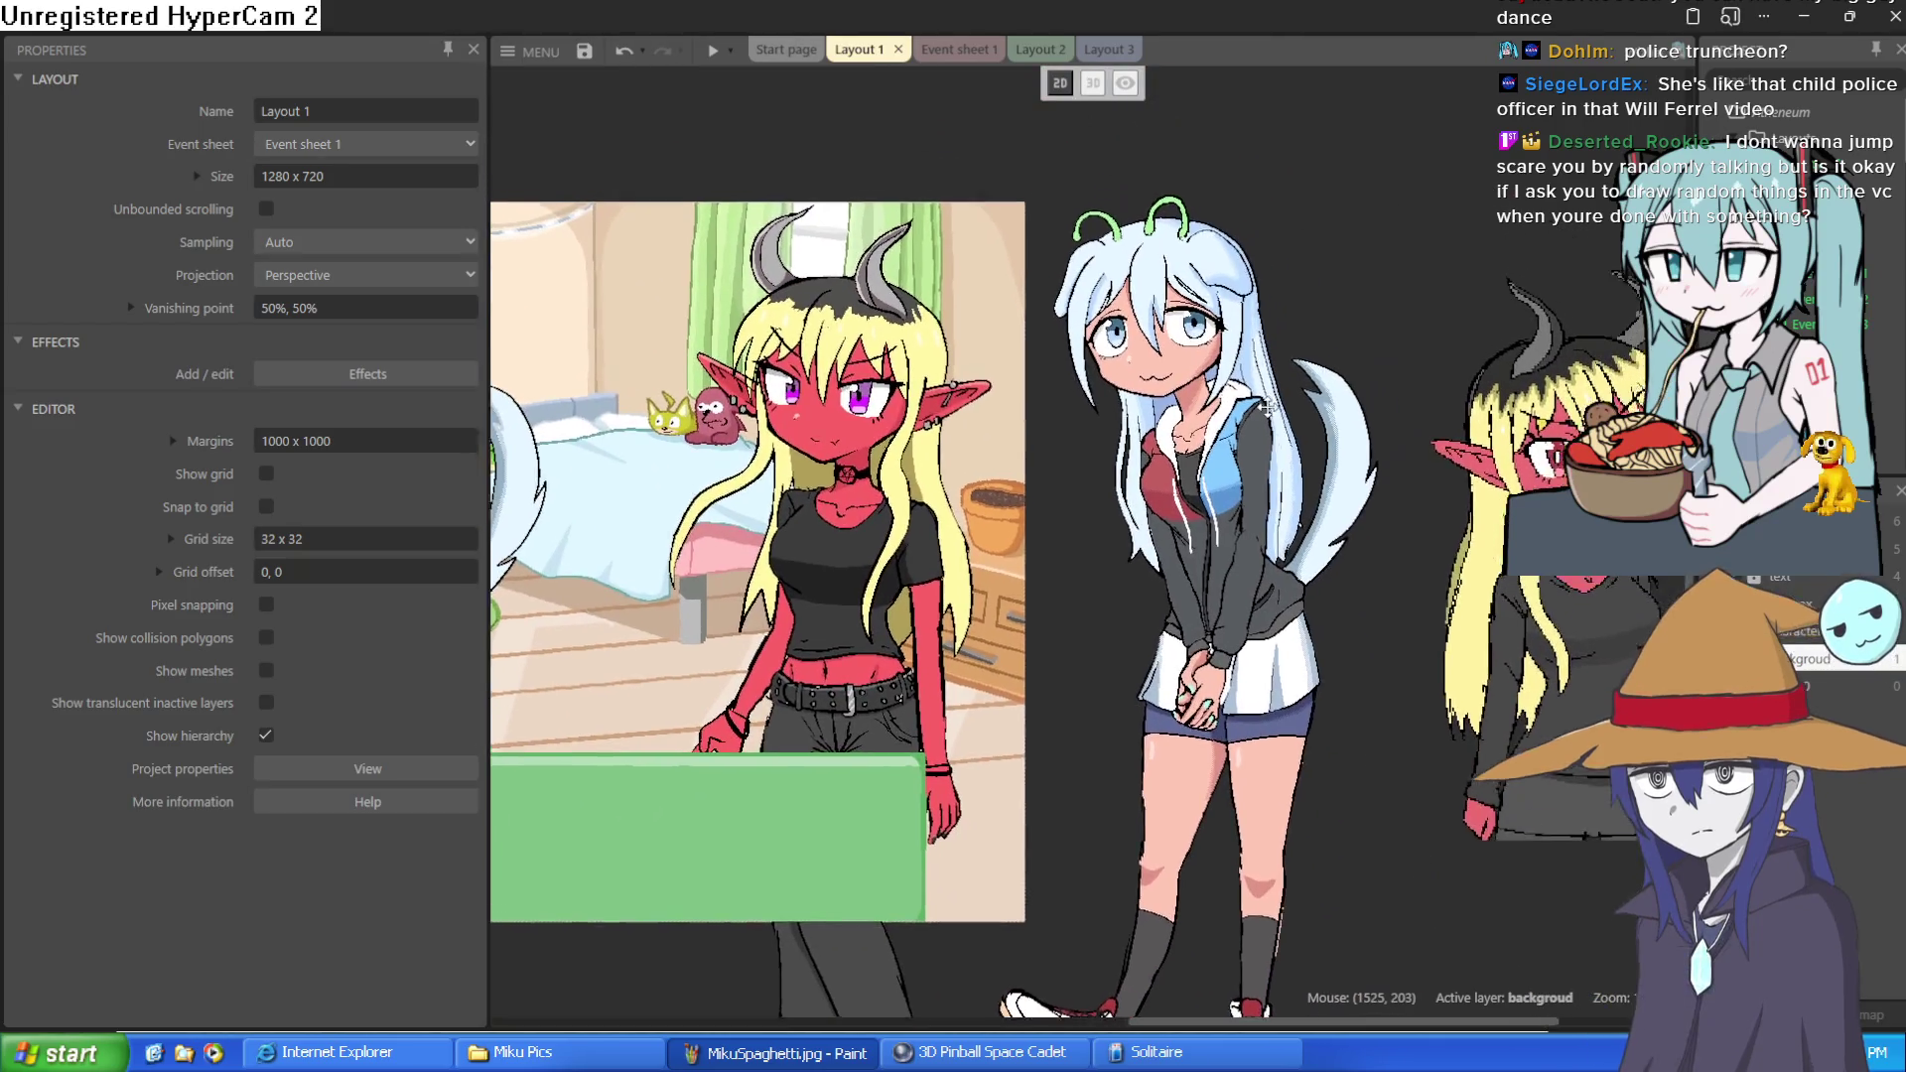
scroll(1193, 512, left, 5)
scroll(1193, 511, right, 5)
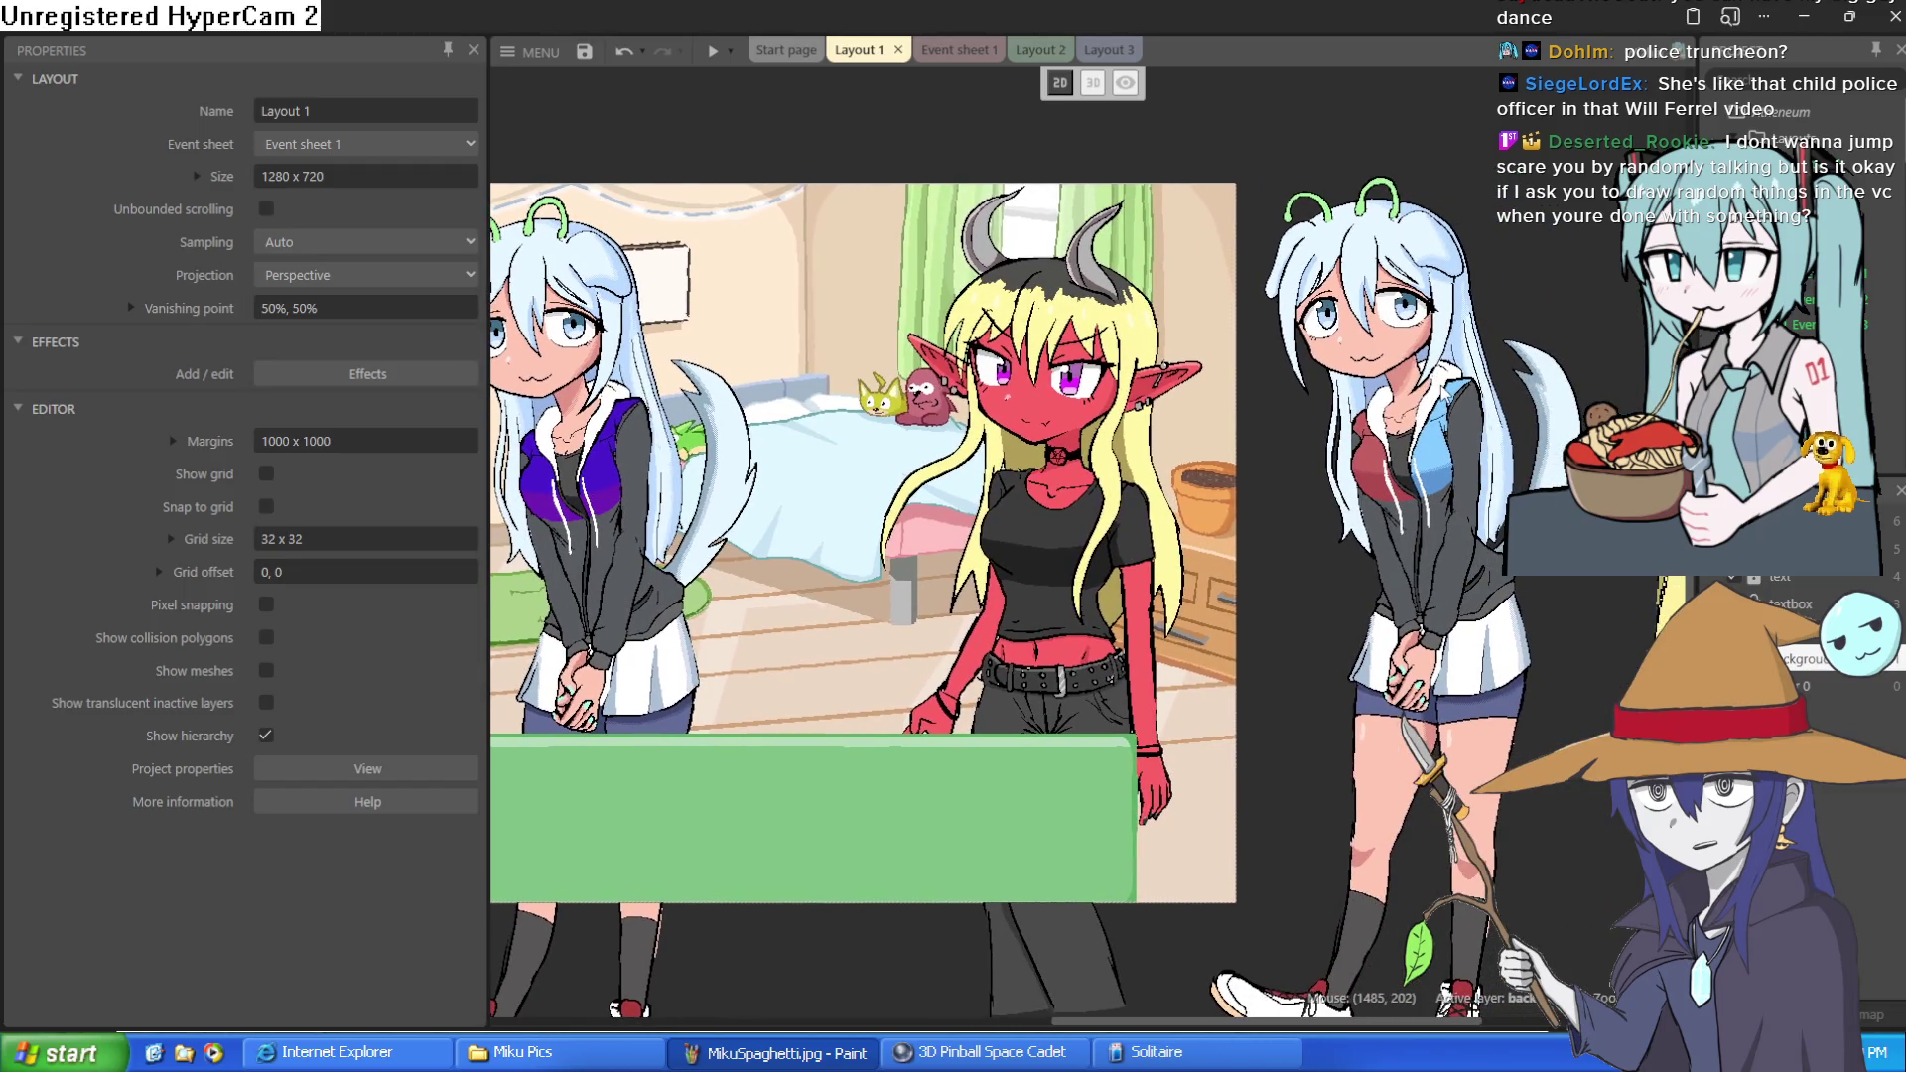
click(1807, 16)
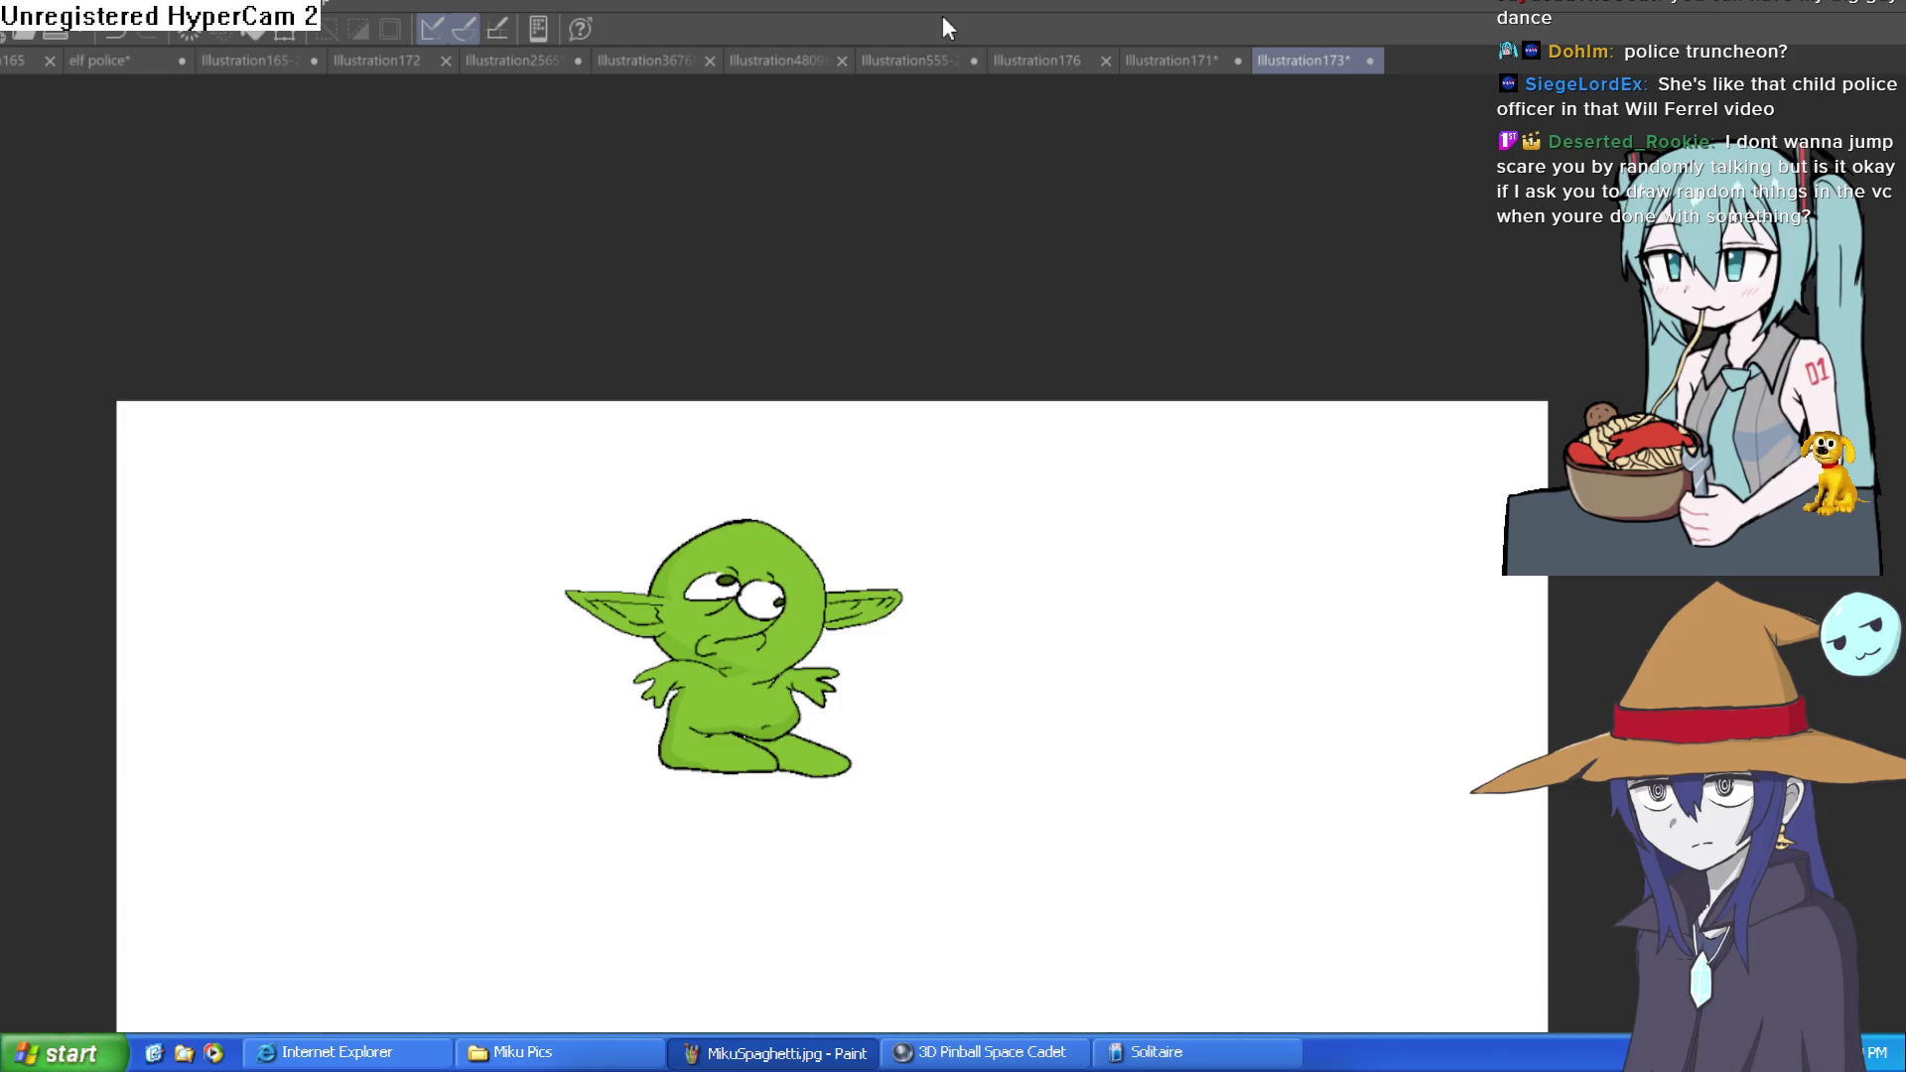
drag(1022, 609, 745, 596)
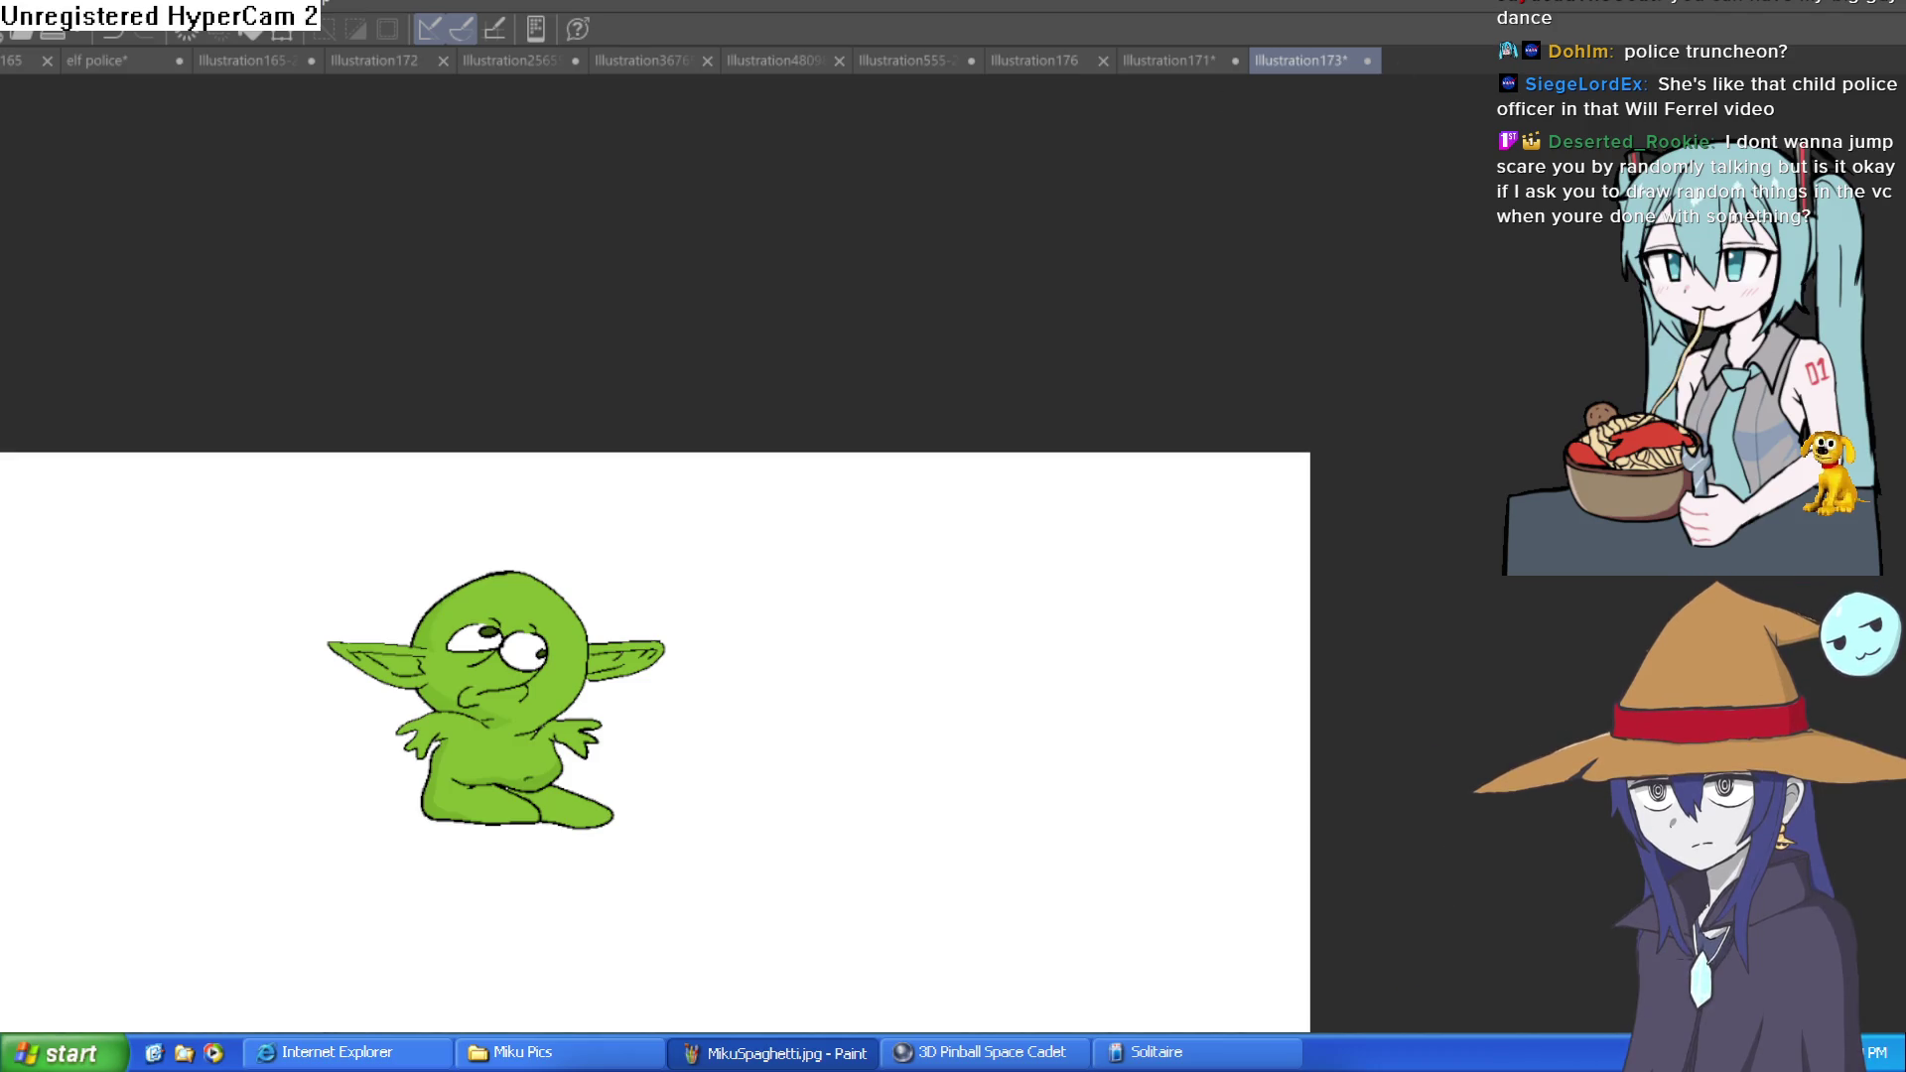
click(969, 587)
key(ctrl+z)
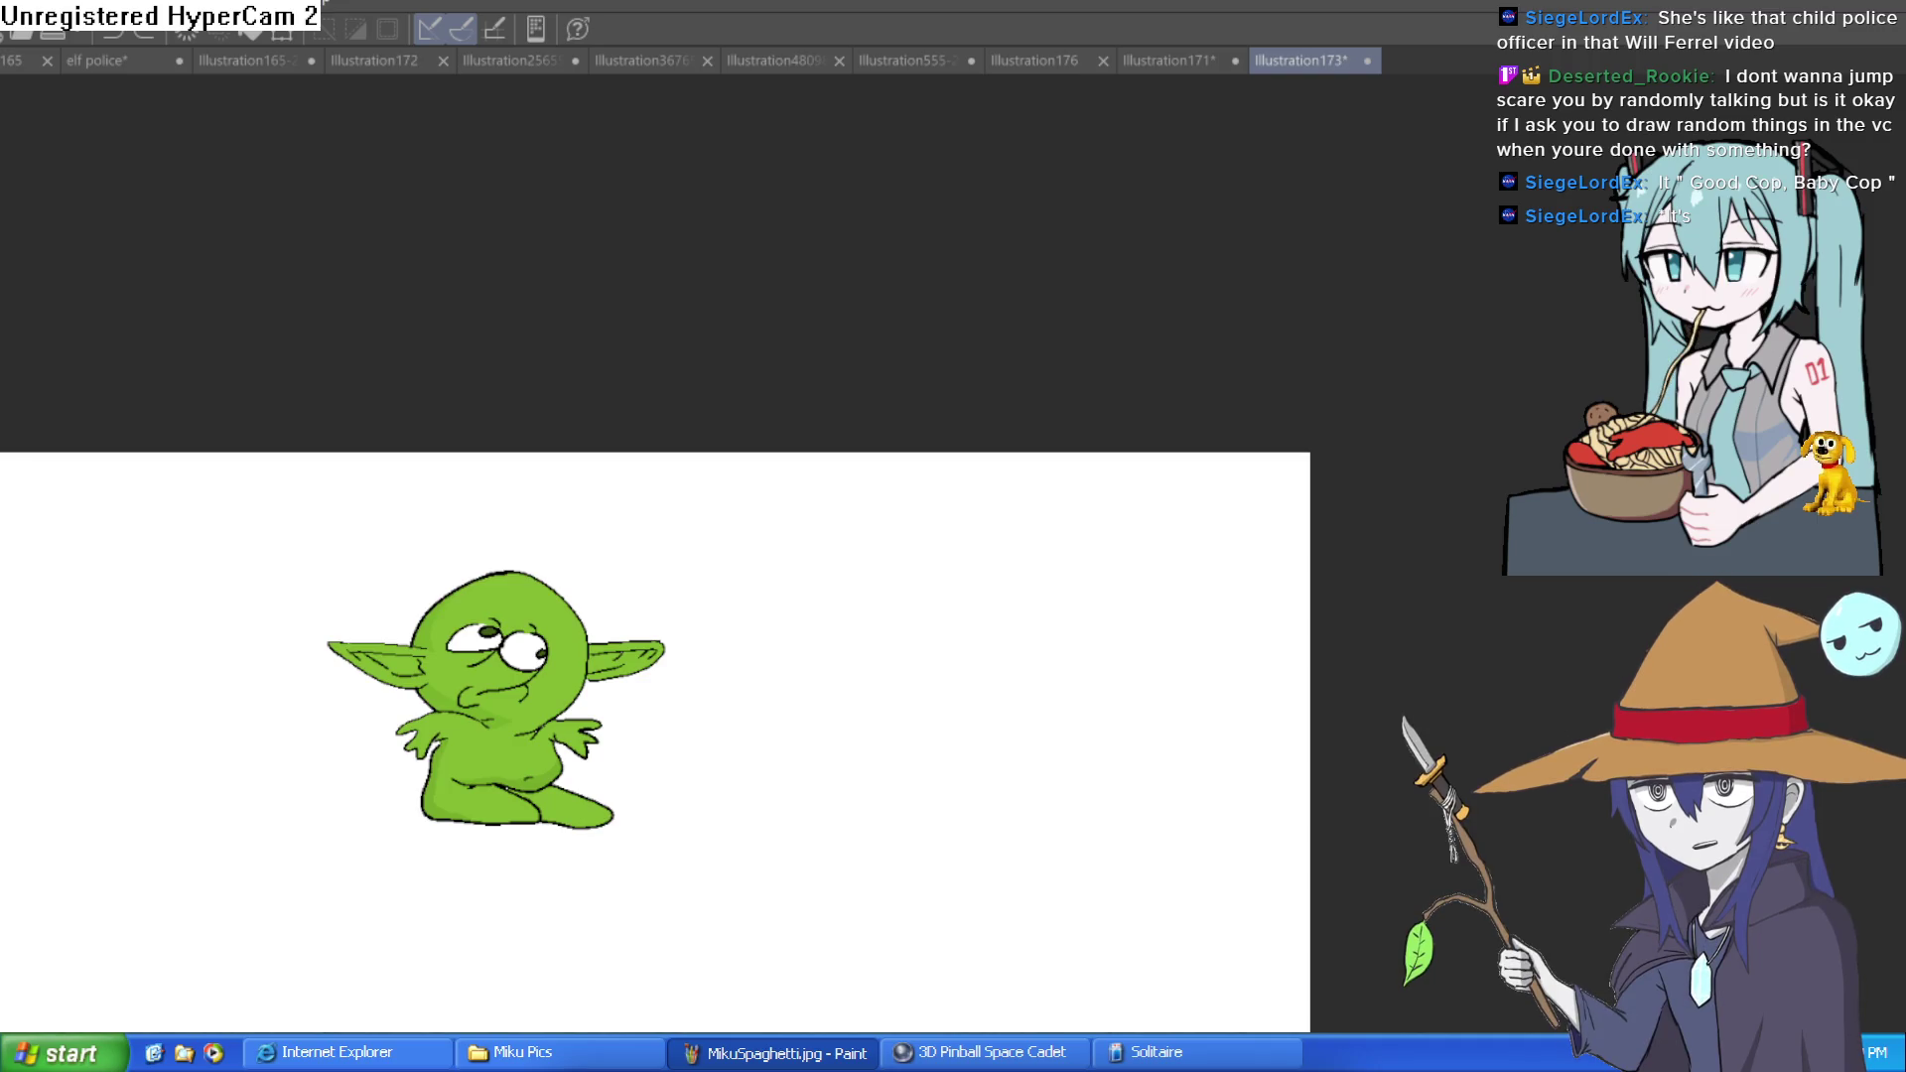
click(1018, 531)
key(ctrl+z)
drag(839, 695, 1115, 599)
key(ctrl+z)
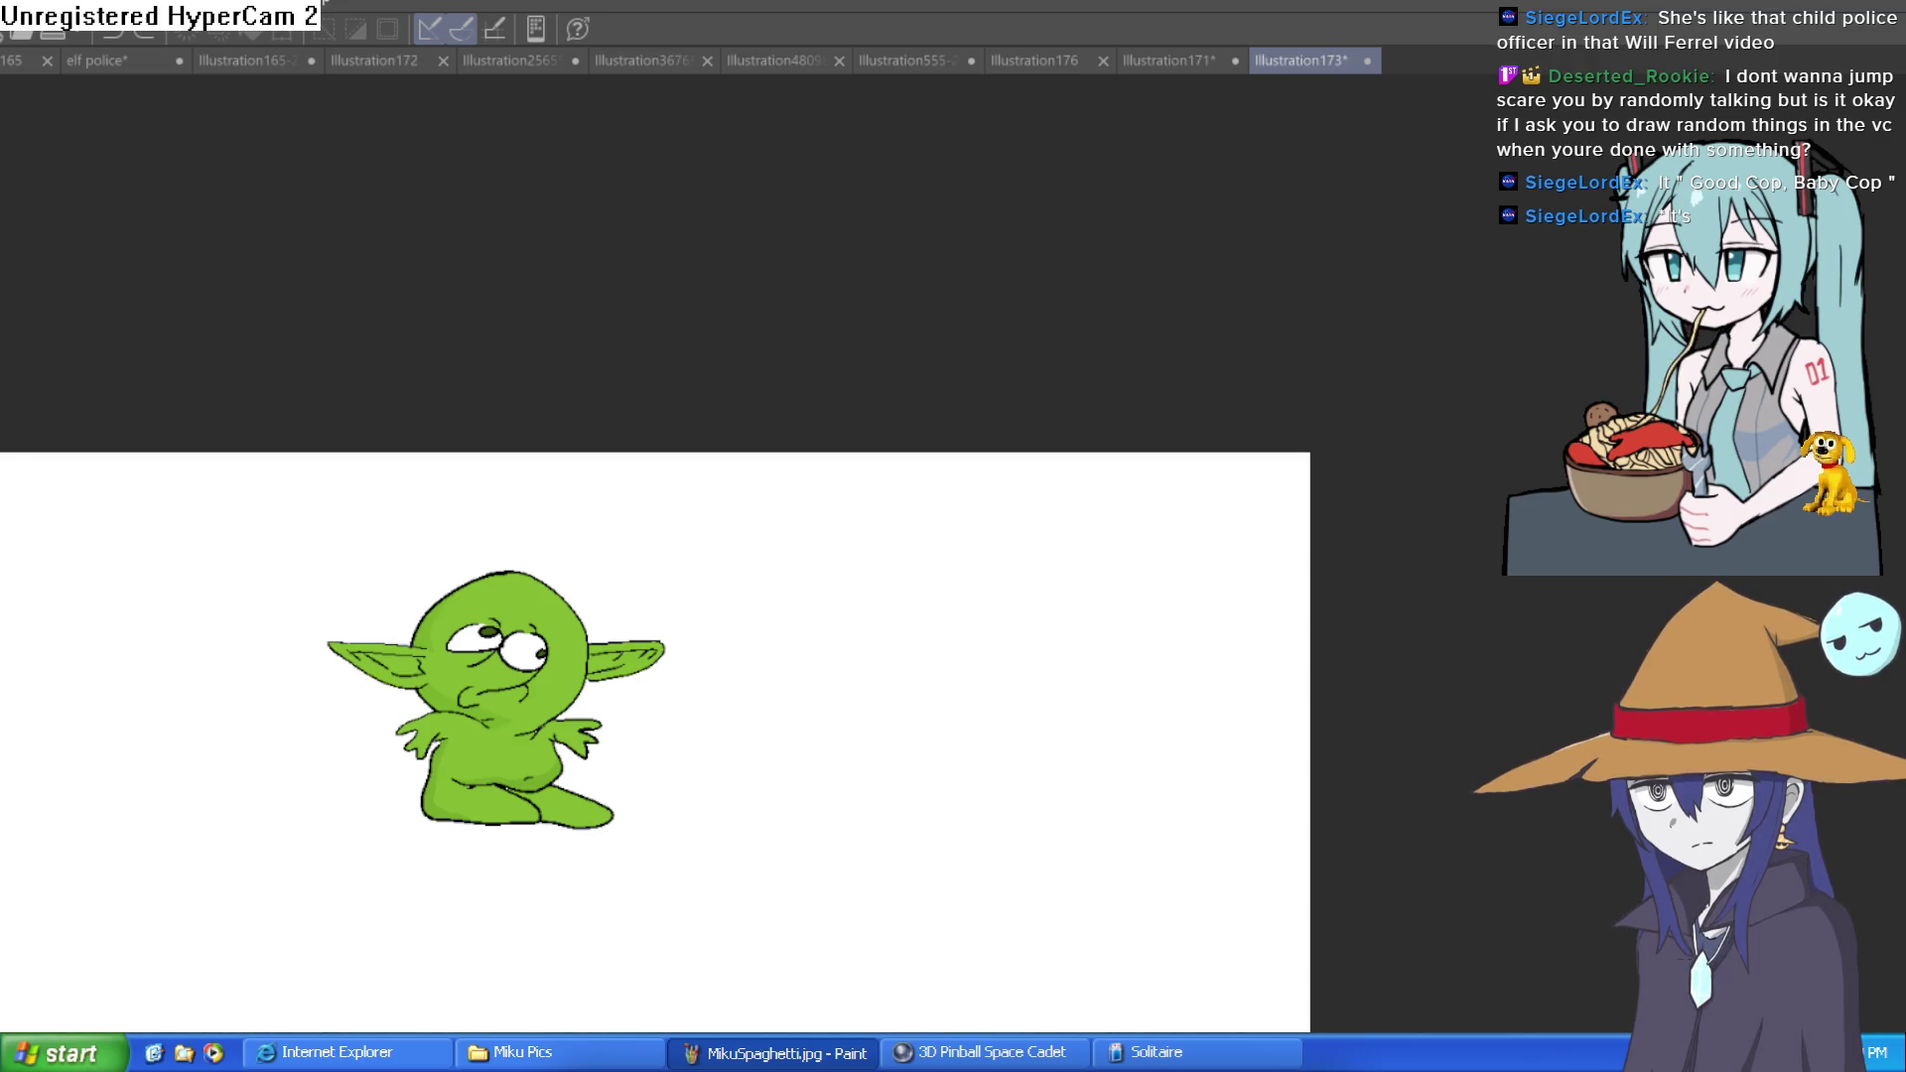
Draw a circle outline with the Figure tool to the right of the goblin
drag(894, 607, 1143, 852)
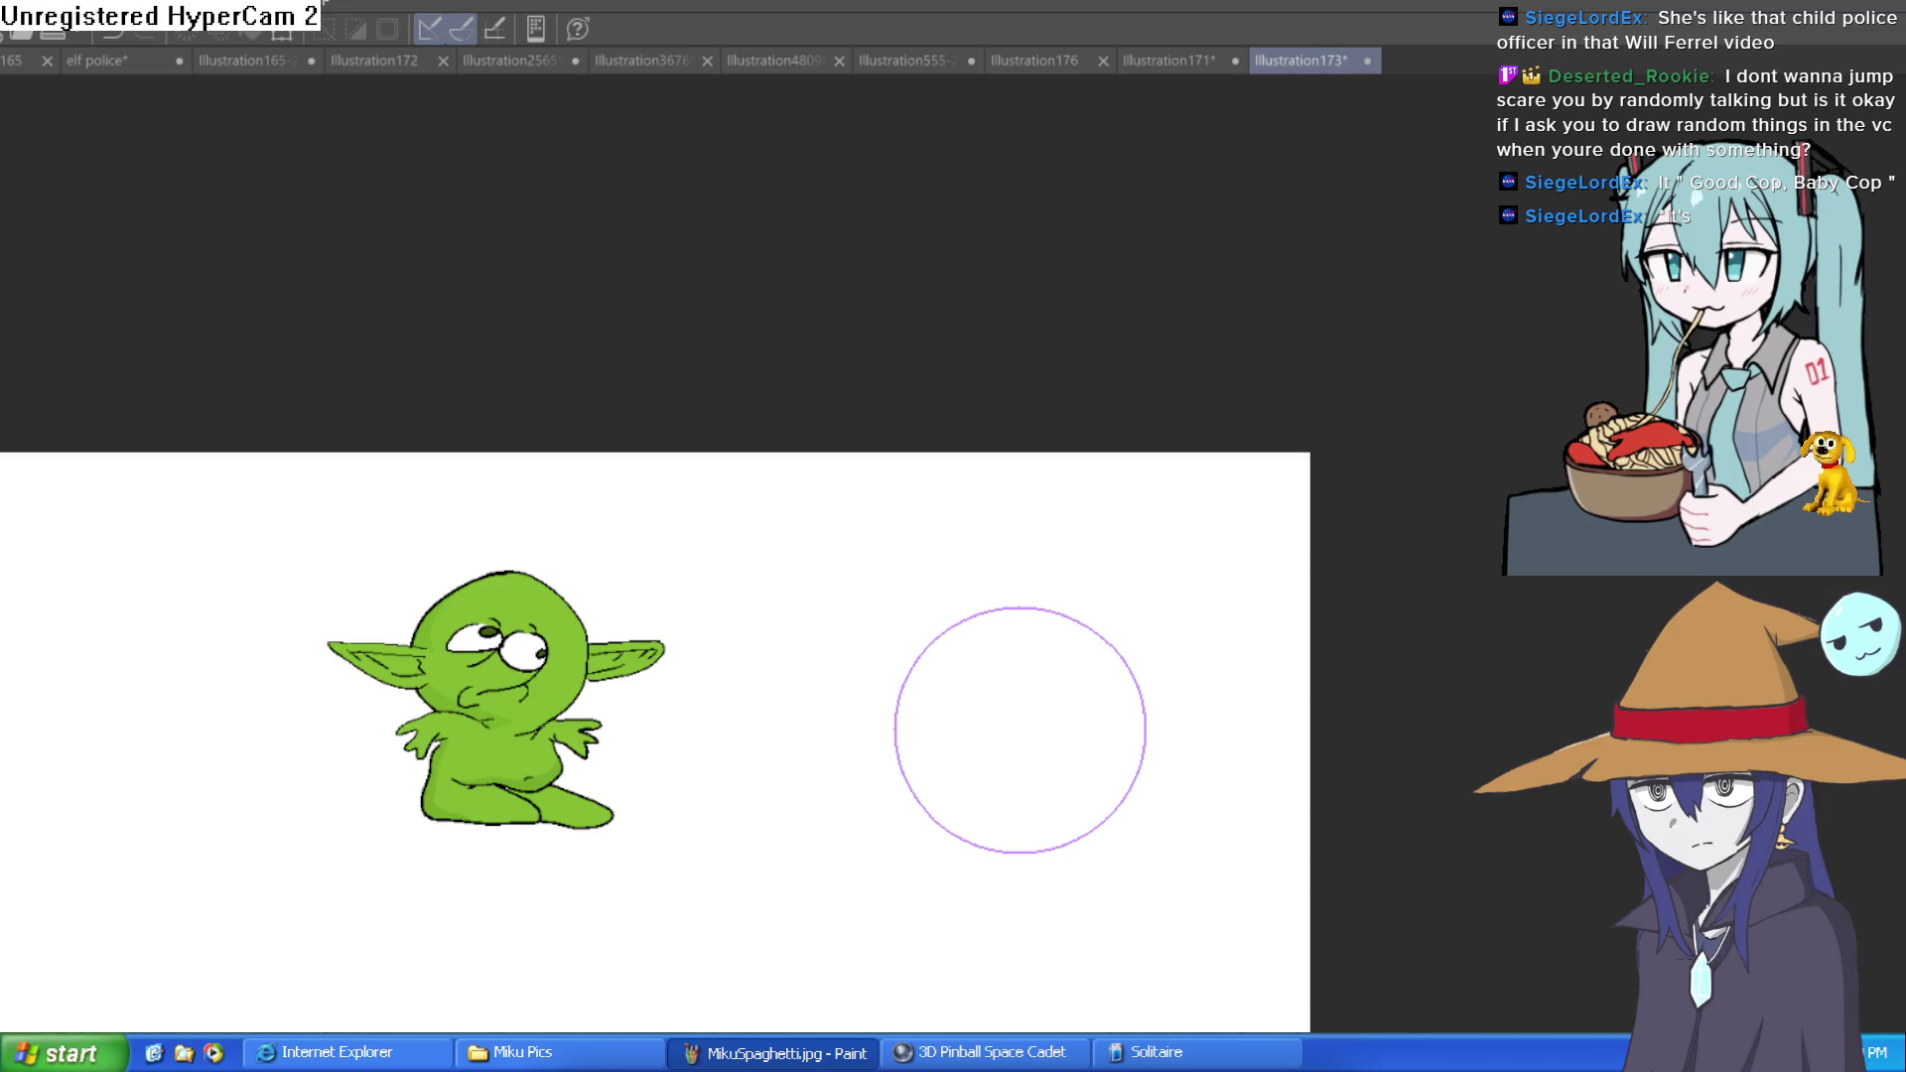
key(ctrl+z)
key(ctrl+y)
key(ctrl+z)
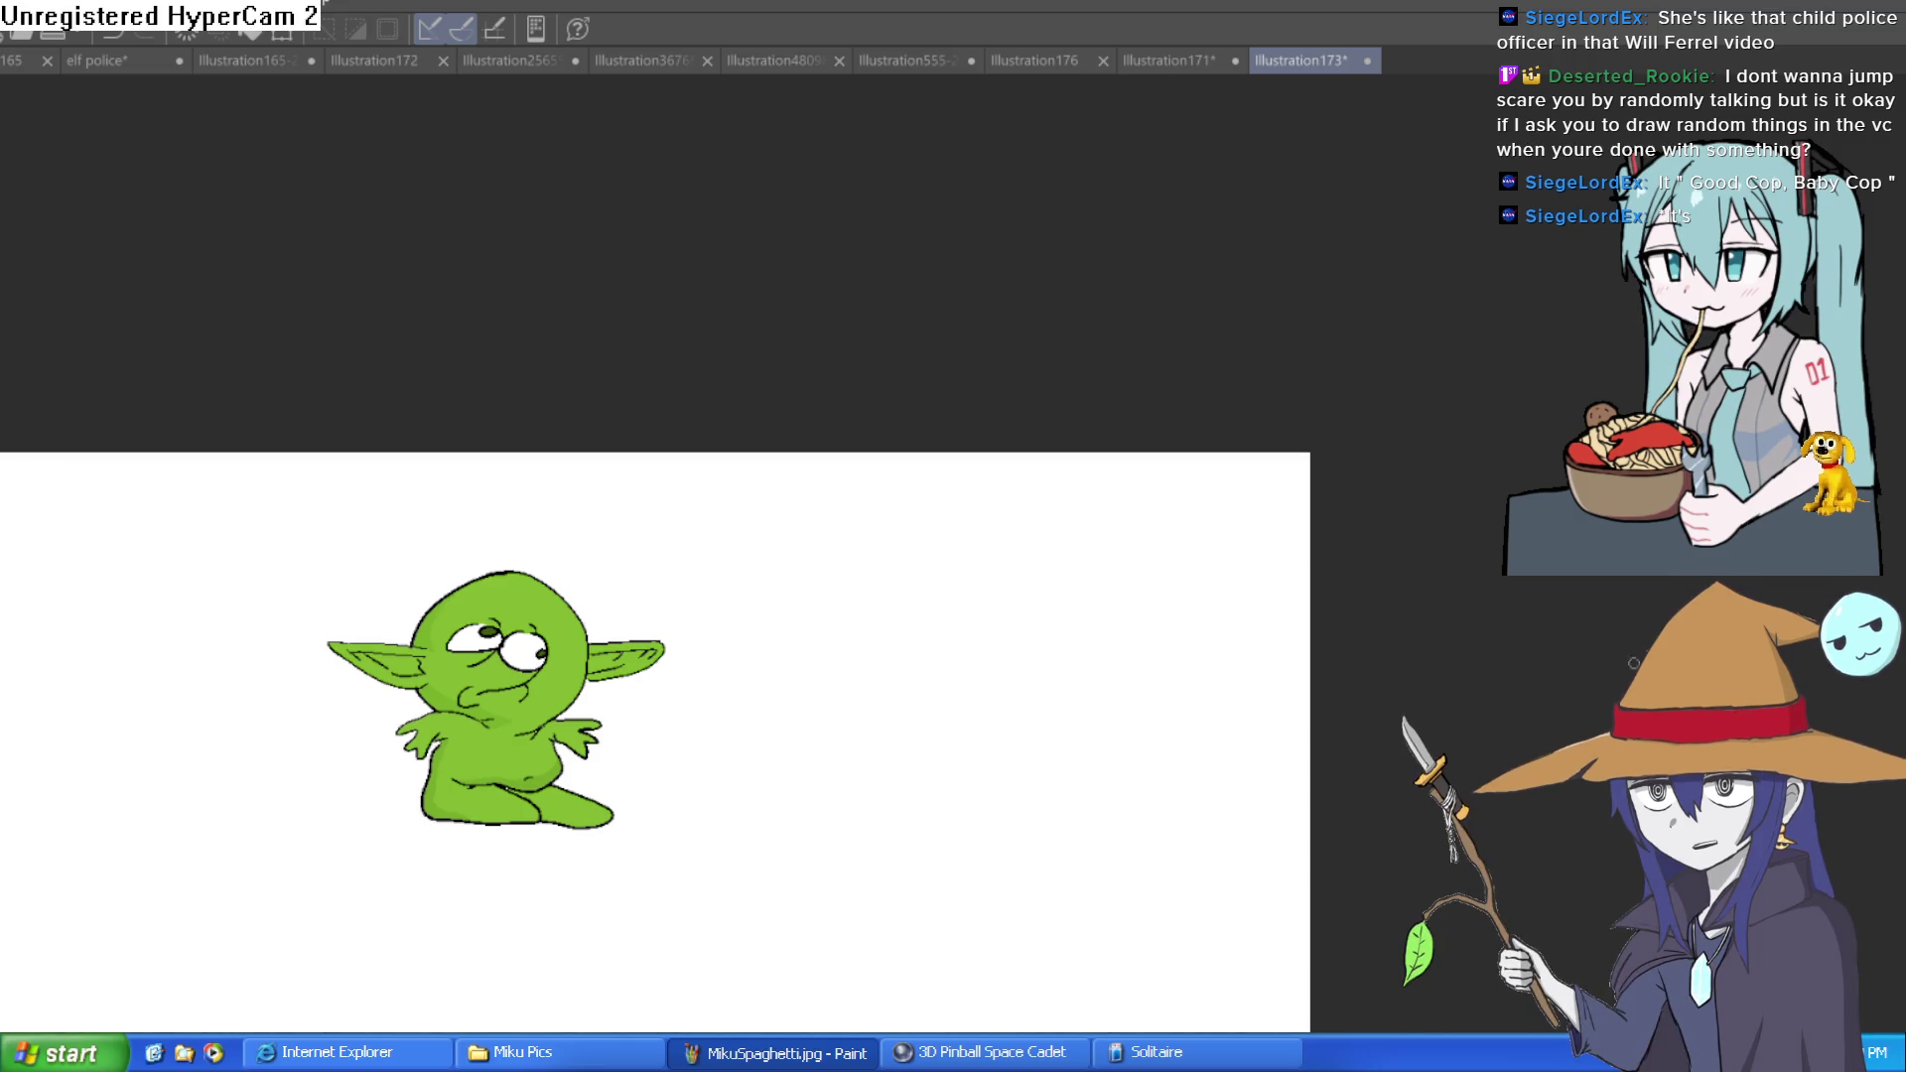
key(ctrl+y)
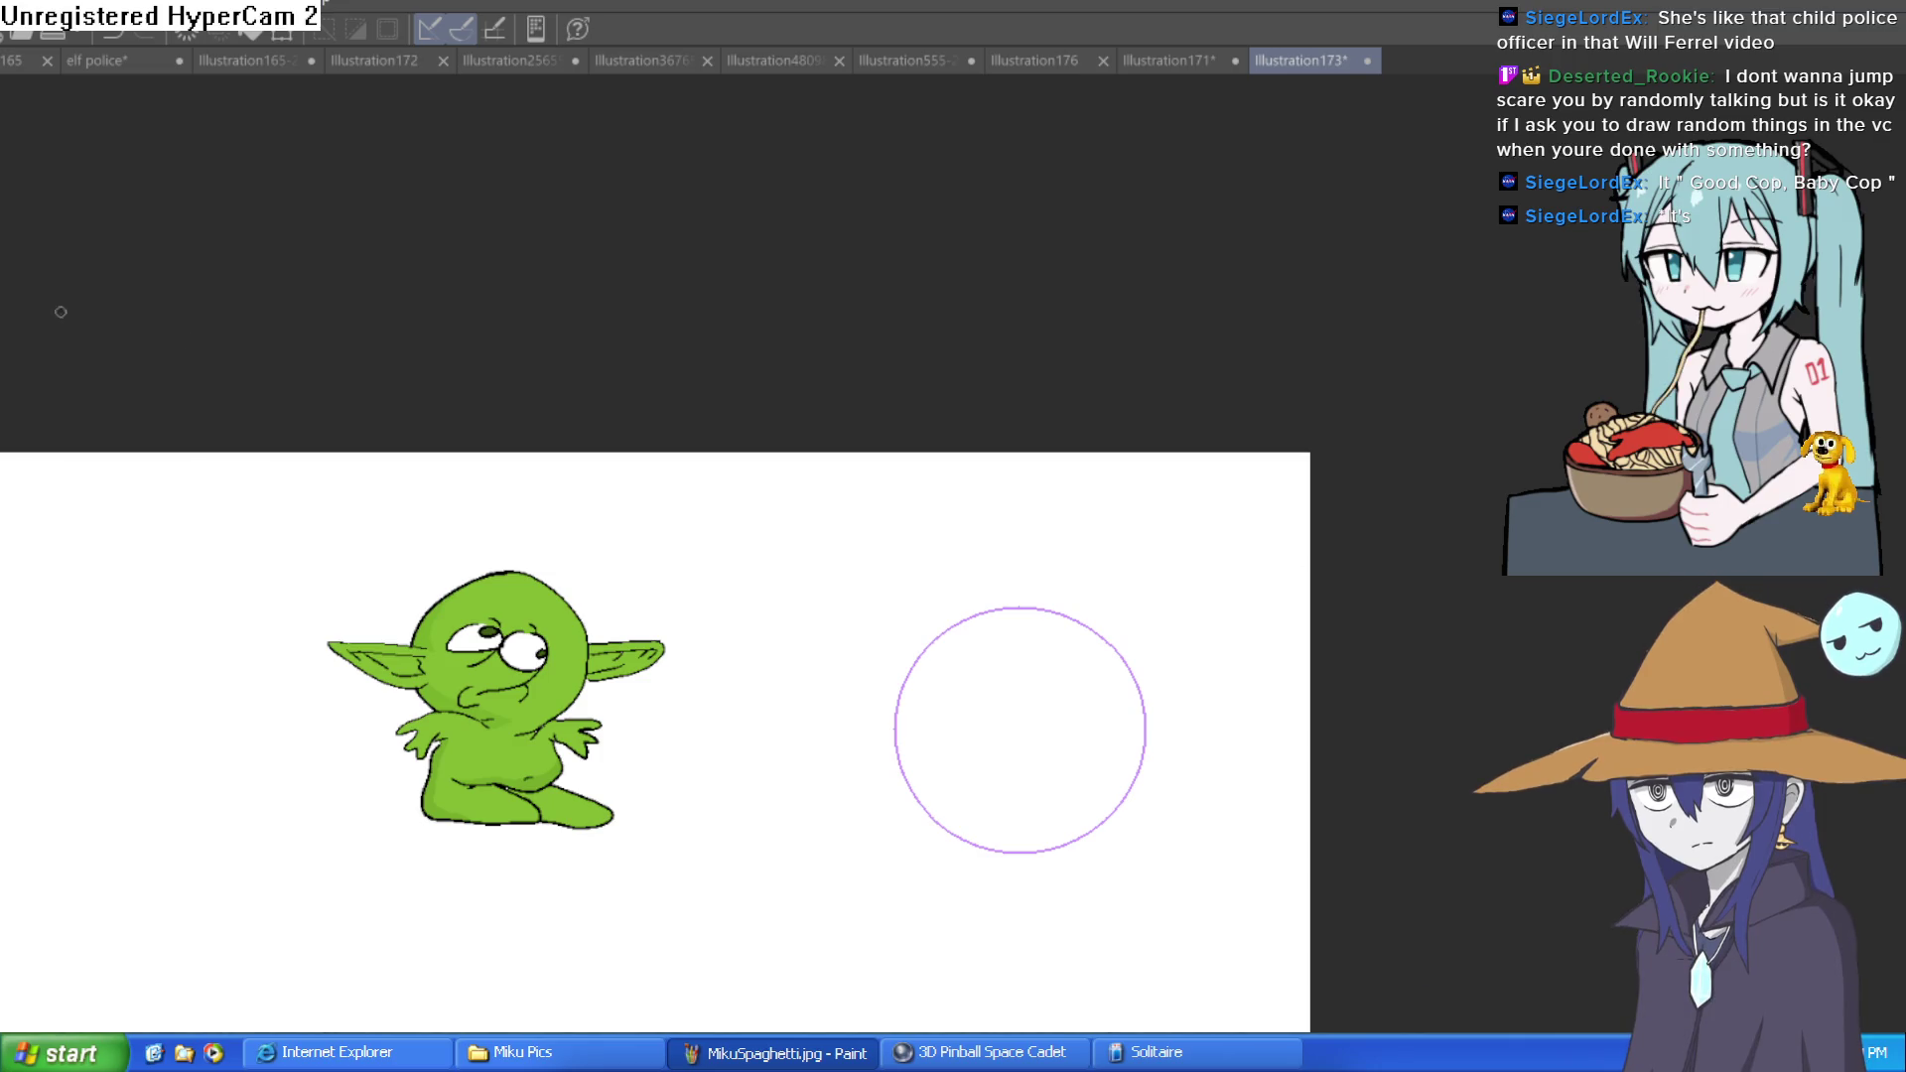
Trace the circle with a dark pen line, cancel a trial resize, and select around the ring
scroll(1021, 702, up, 2)
mouse_move(922, 500)
mouse_down()
mouse_move(770, 681)
mouse_move(1072, 859)
mouse_move(1111, 545)
mouse_move(923, 499)
mouse_up()
mouse_move(1204, 520)
mouse_down()
mouse_move(1042, 357)
mouse_move(1026, 370)
mouse_up()
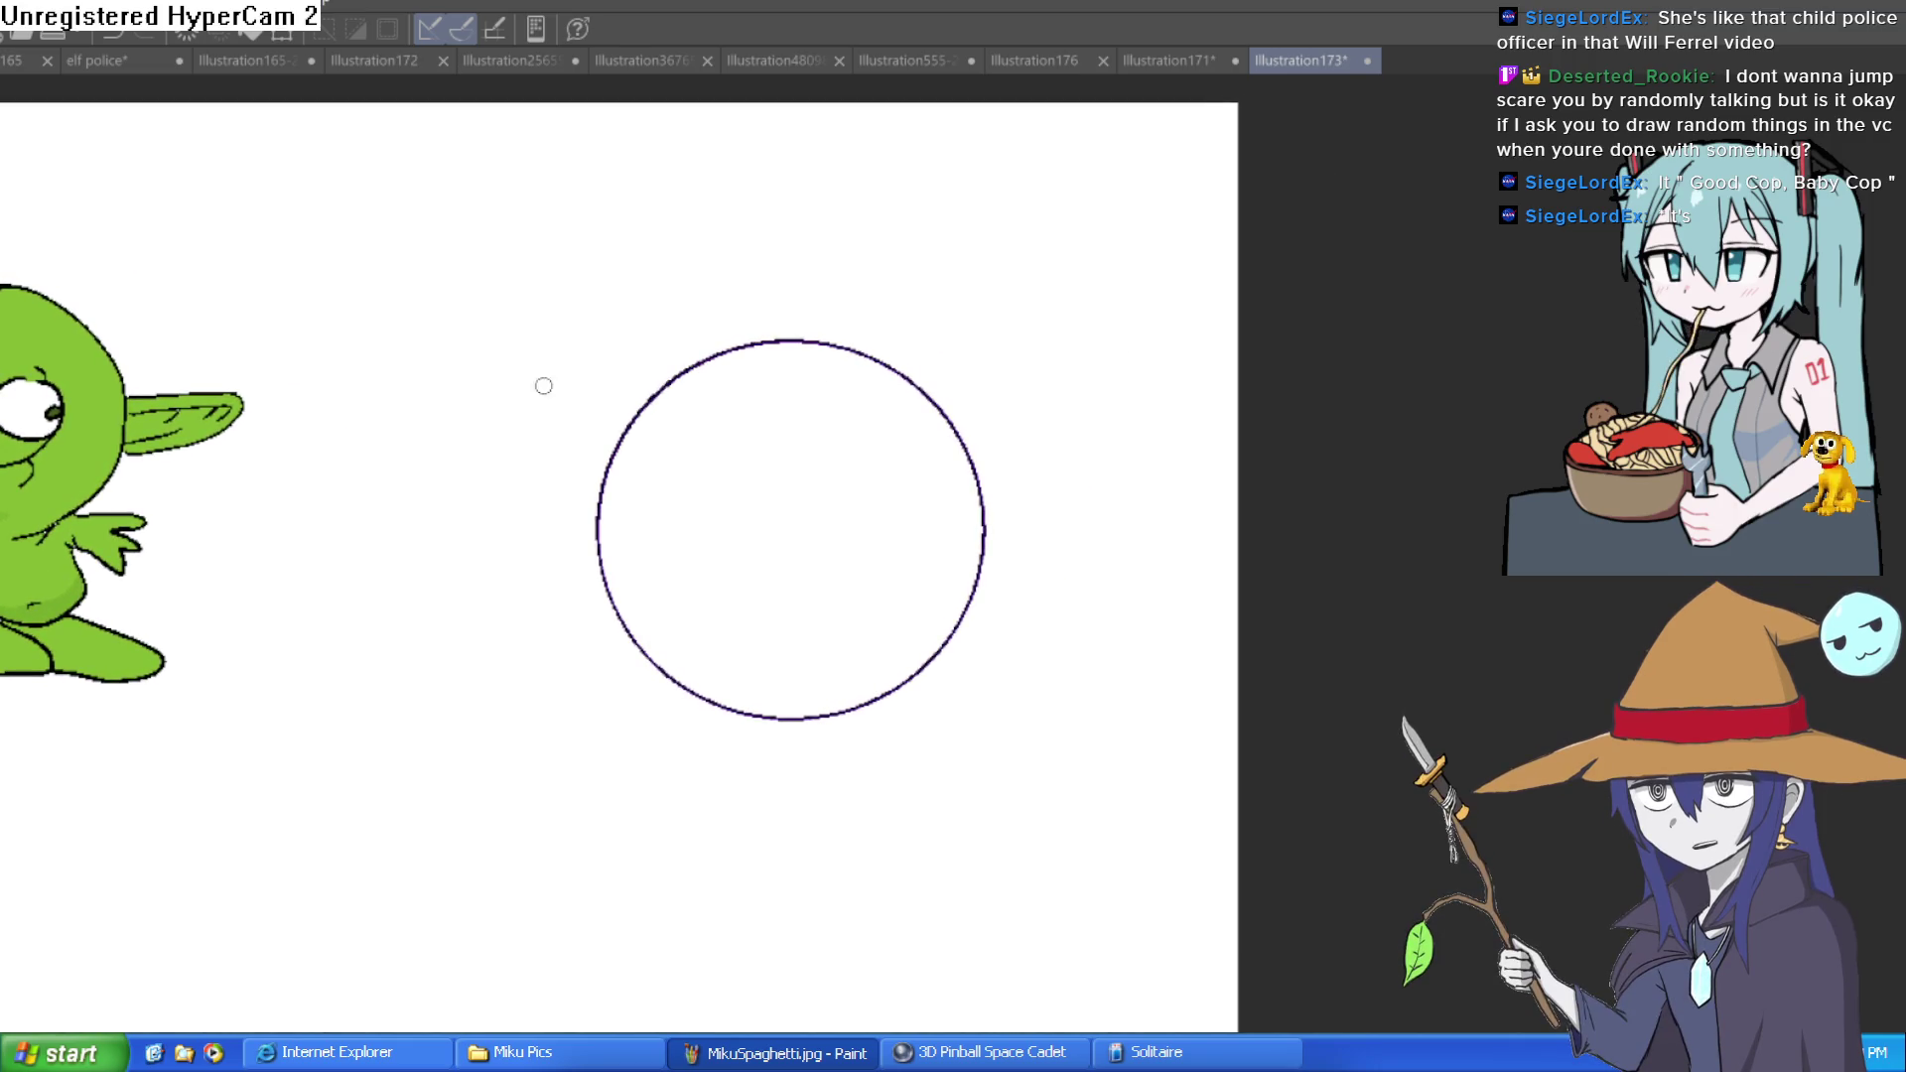
key(ctrl+t)
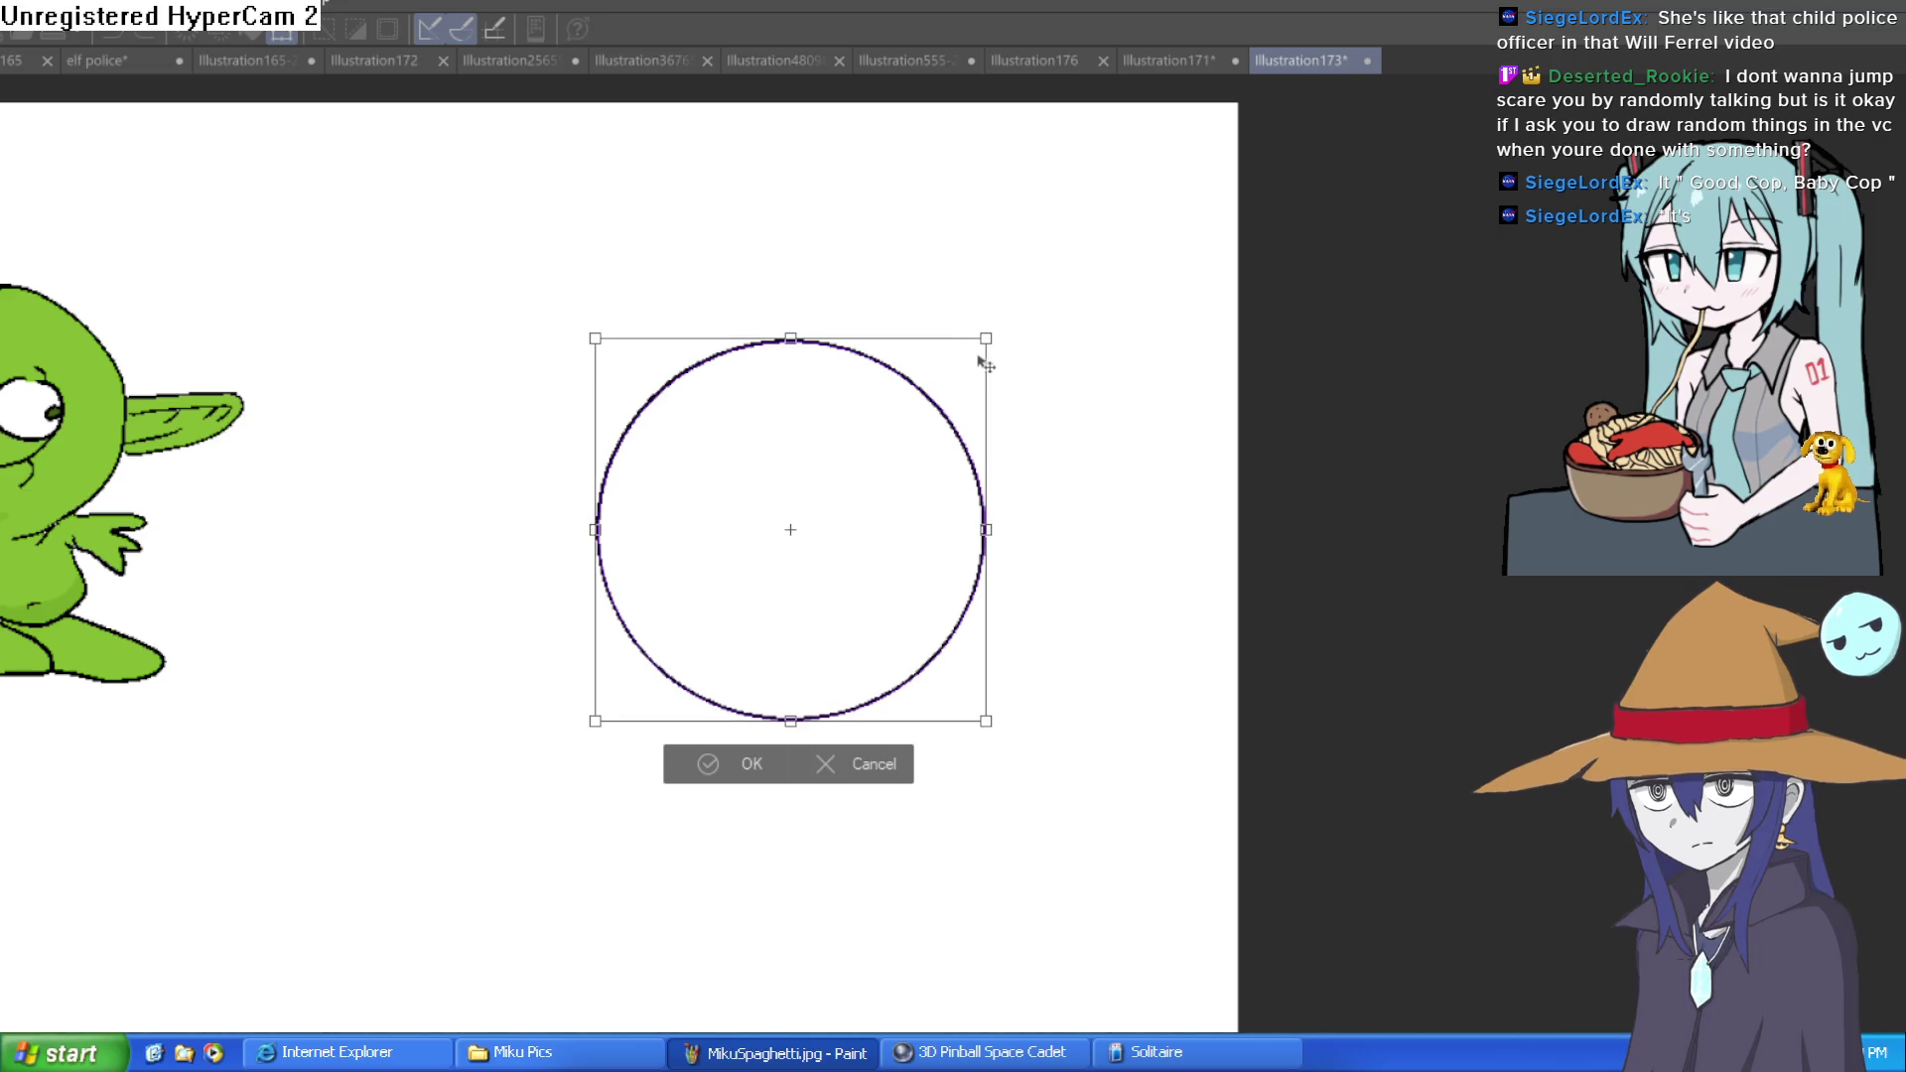
drag(987, 338, 962, 363)
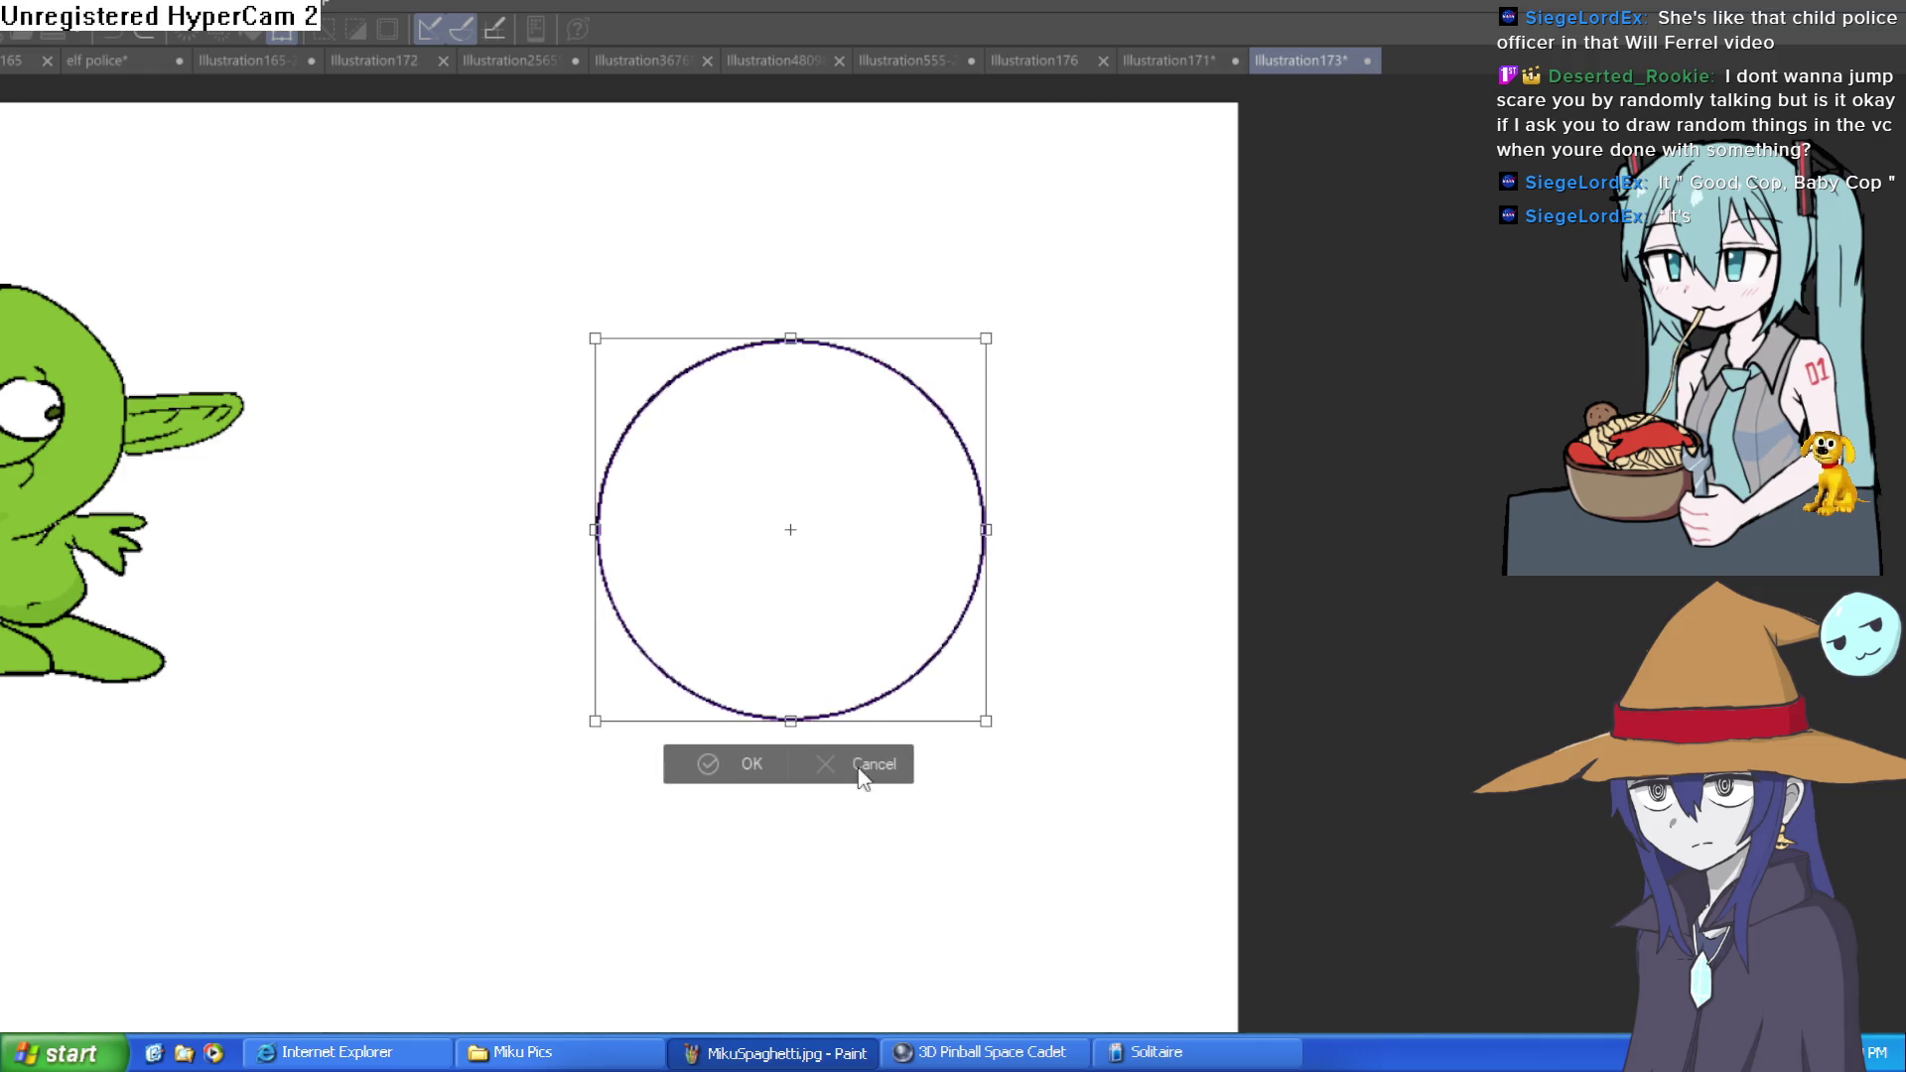
click(859, 766)
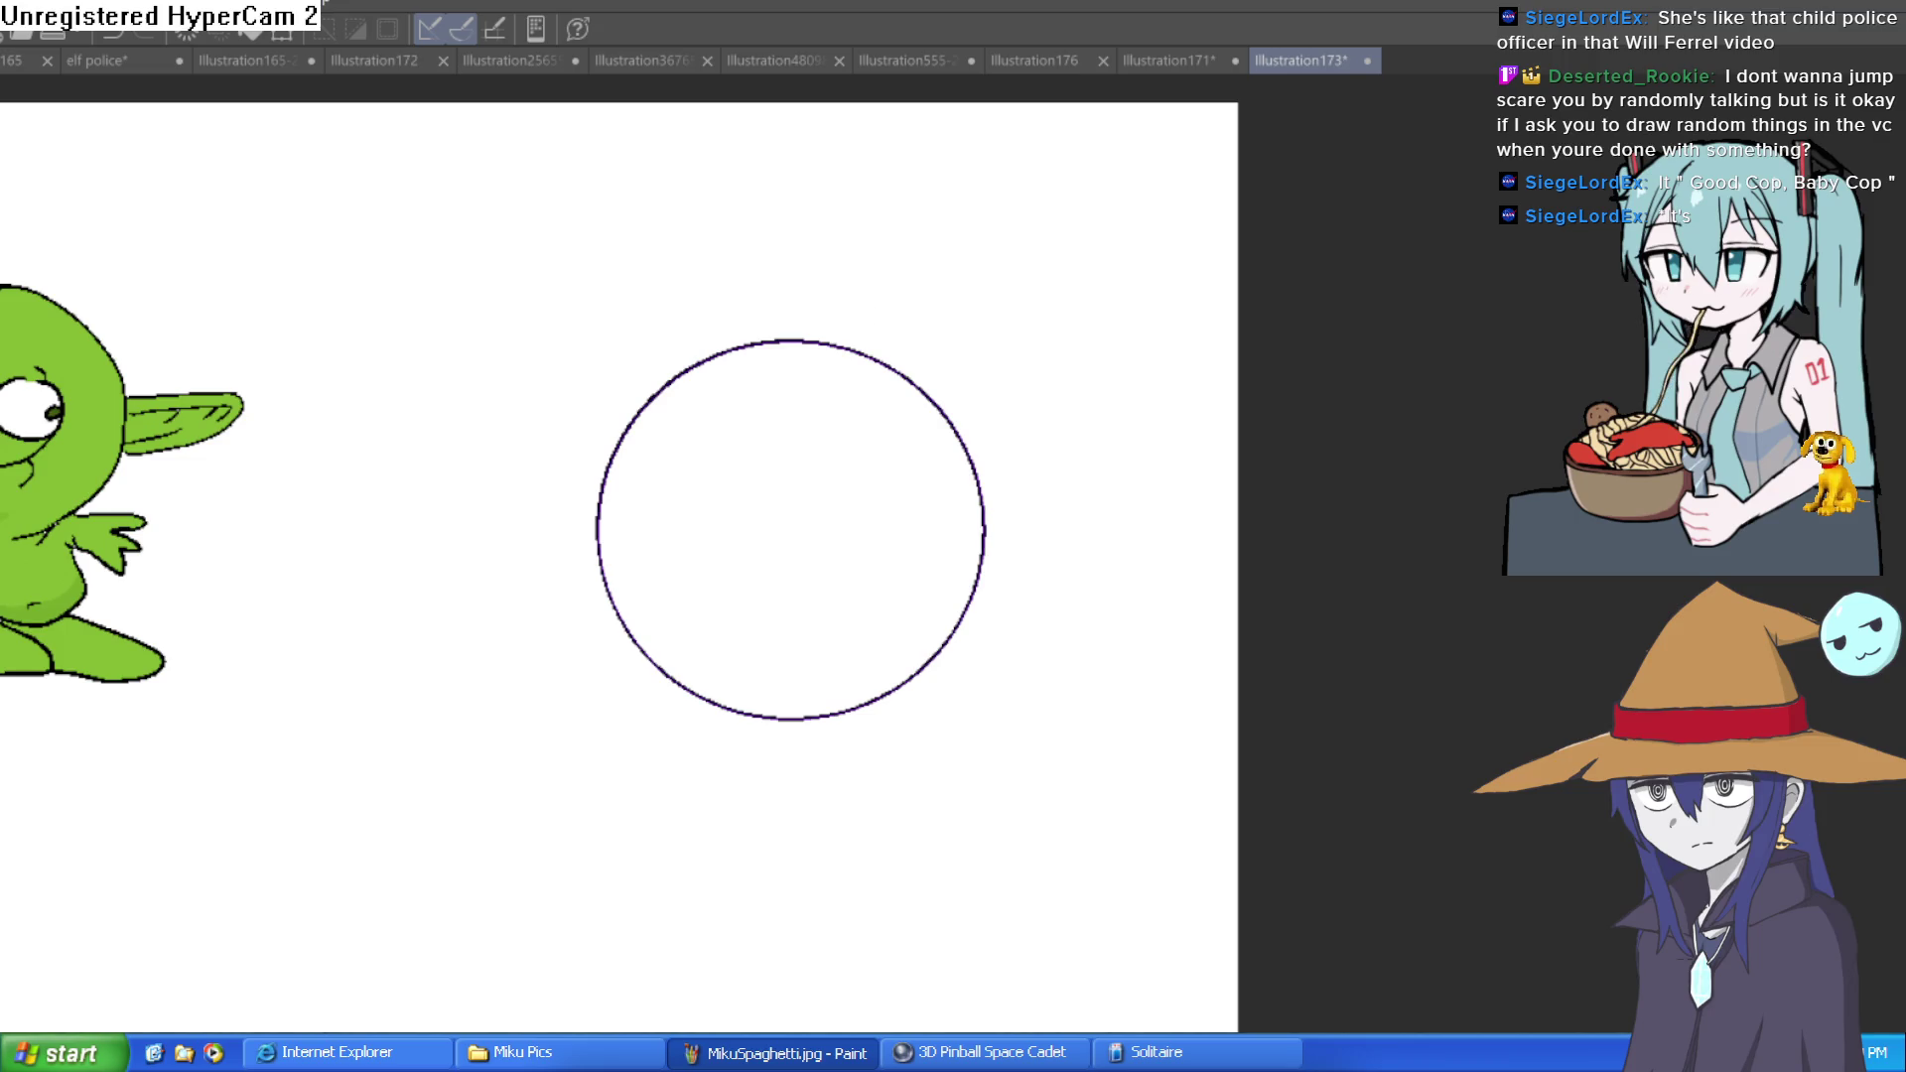
mouse_move(963, 809)
mouse_down()
mouse_move(675, 260)
mouse_move(661, 266)
mouse_up()
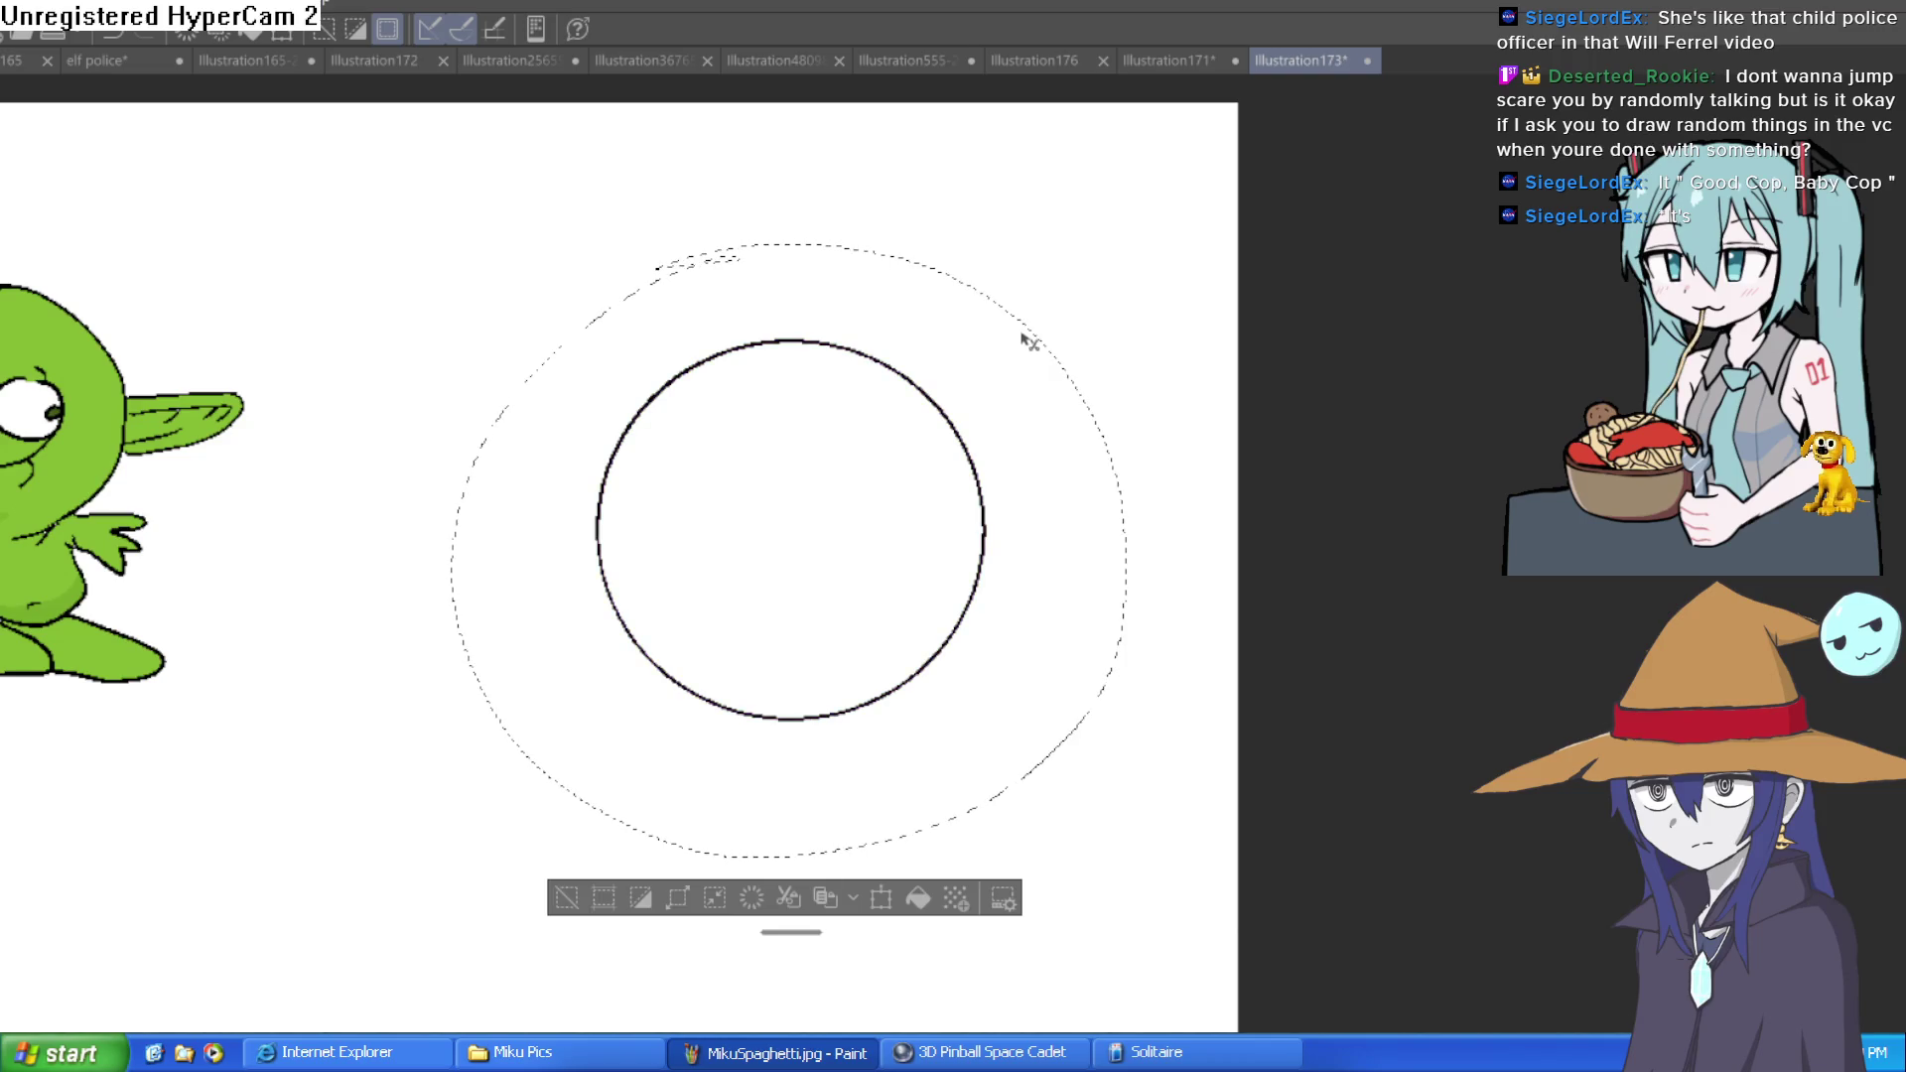
Shrink a copy of the circle and centre it inside the original to form a double ring
key(ctrl+t)
mouse_move(1117, 290)
mouse_down()
mouse_move(1116, 262)
mouse_move(1099, 298)
mouse_up()
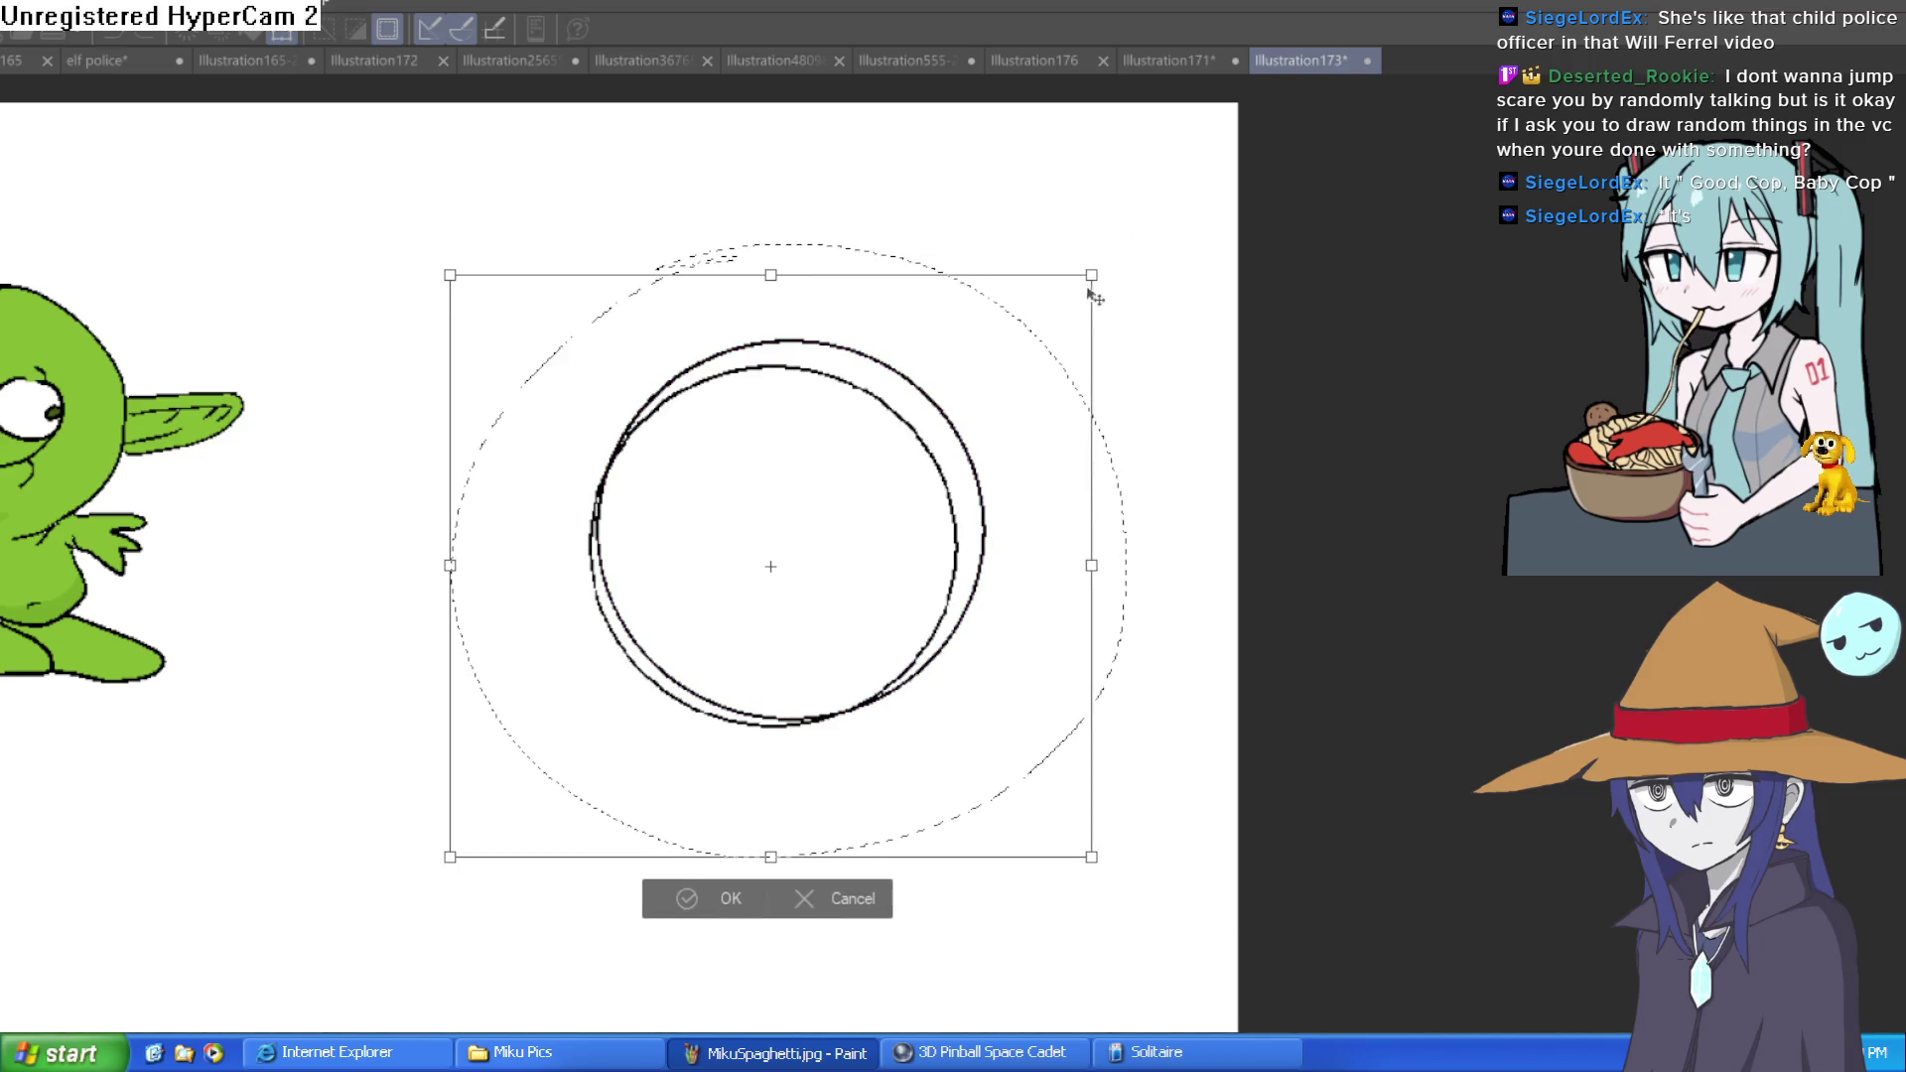
drag(934, 473, 947, 460)
drag(1099, 263, 1082, 288)
drag(920, 481, 936, 465)
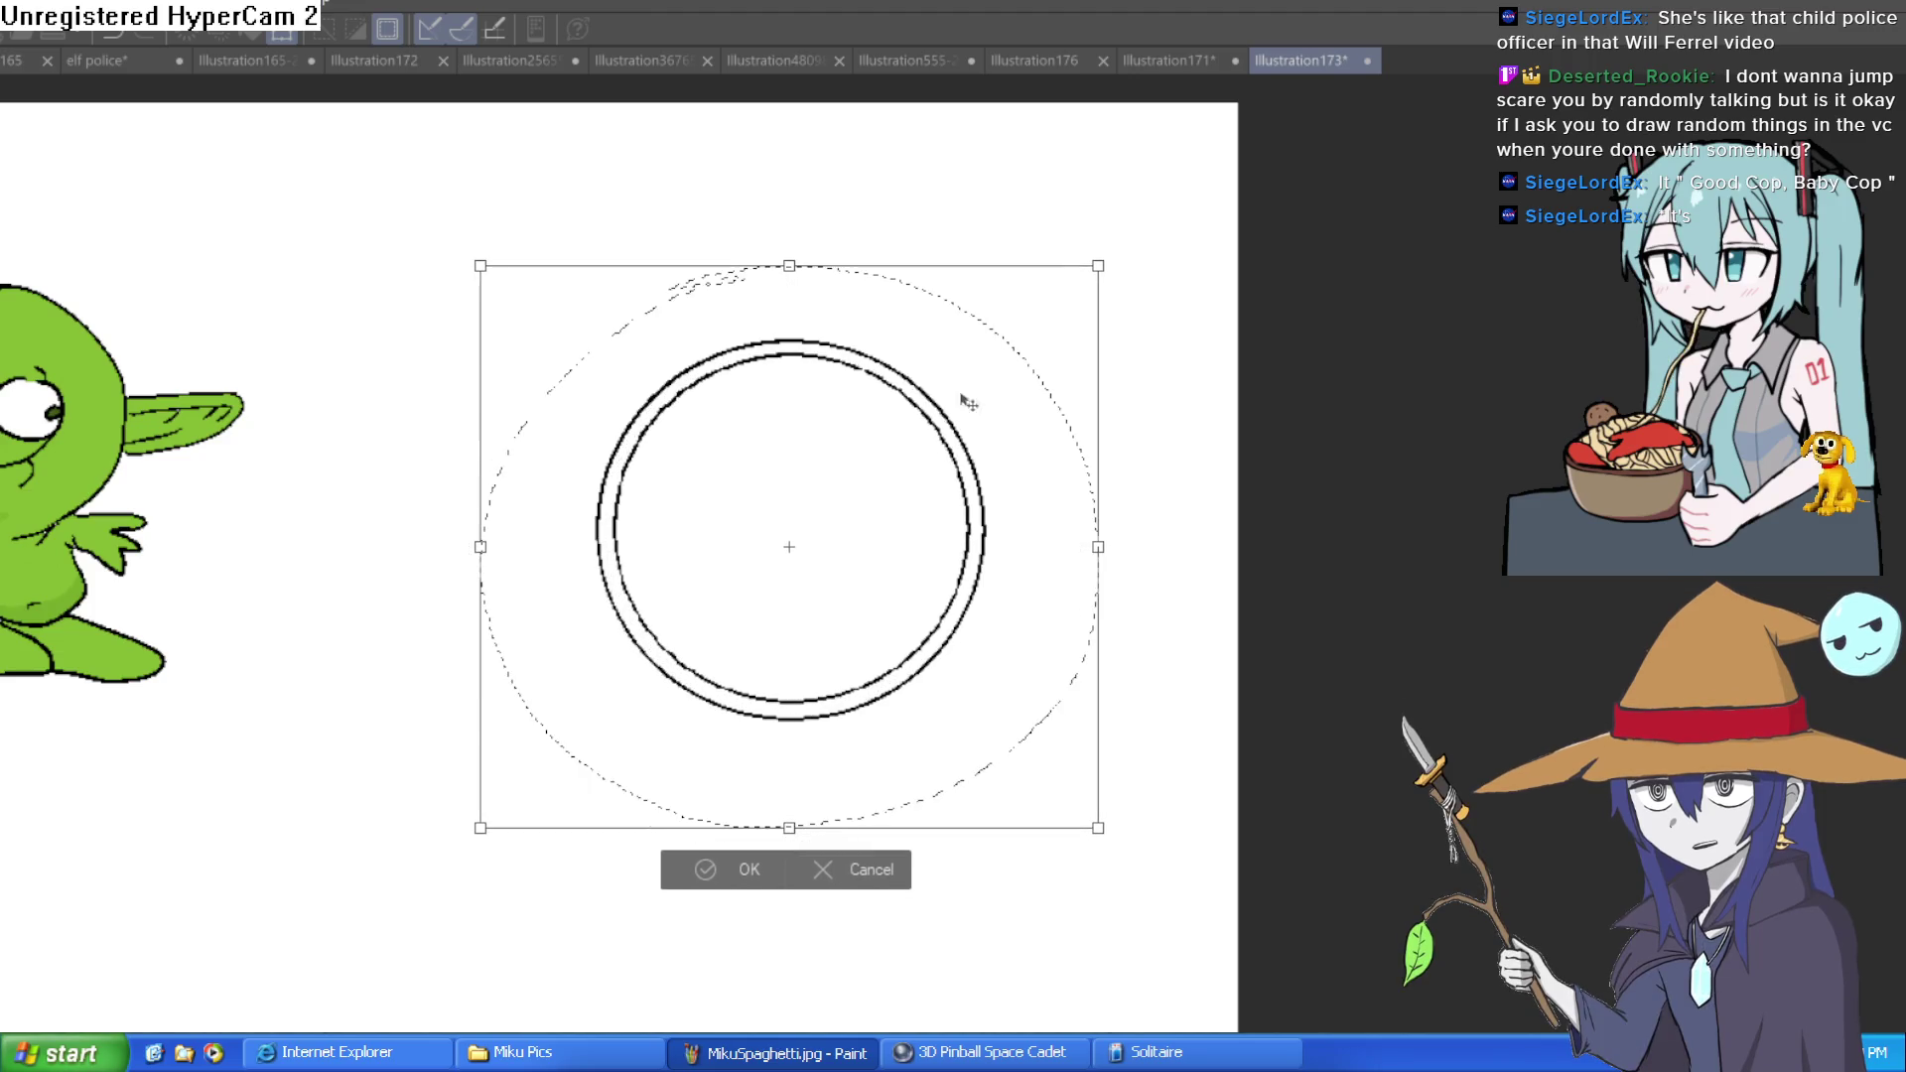
drag(1097, 266, 1082, 282)
mouse_move(933, 488)
mouse_down()
mouse_move(948, 472)
mouse_move(942, 496)
mouse_up()
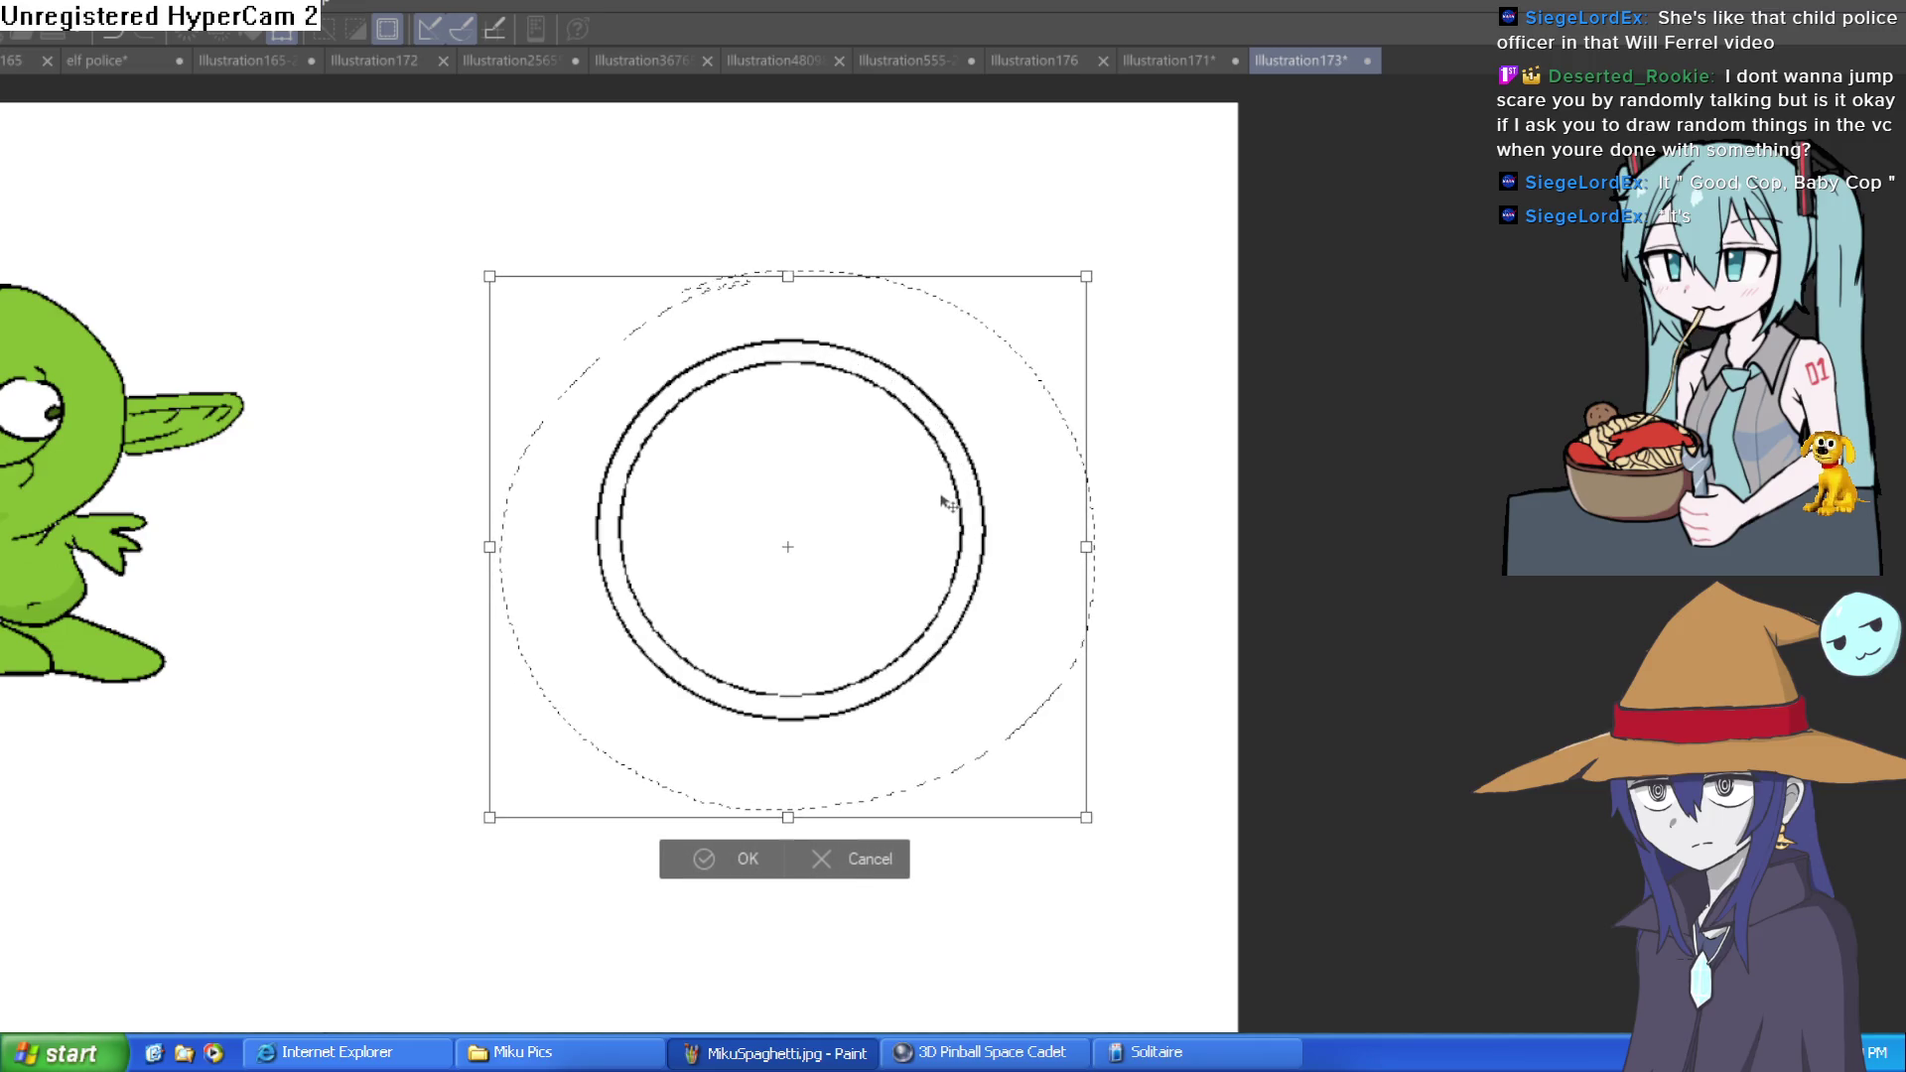
drag(1088, 280, 1083, 307)
drag(934, 507, 940, 512)
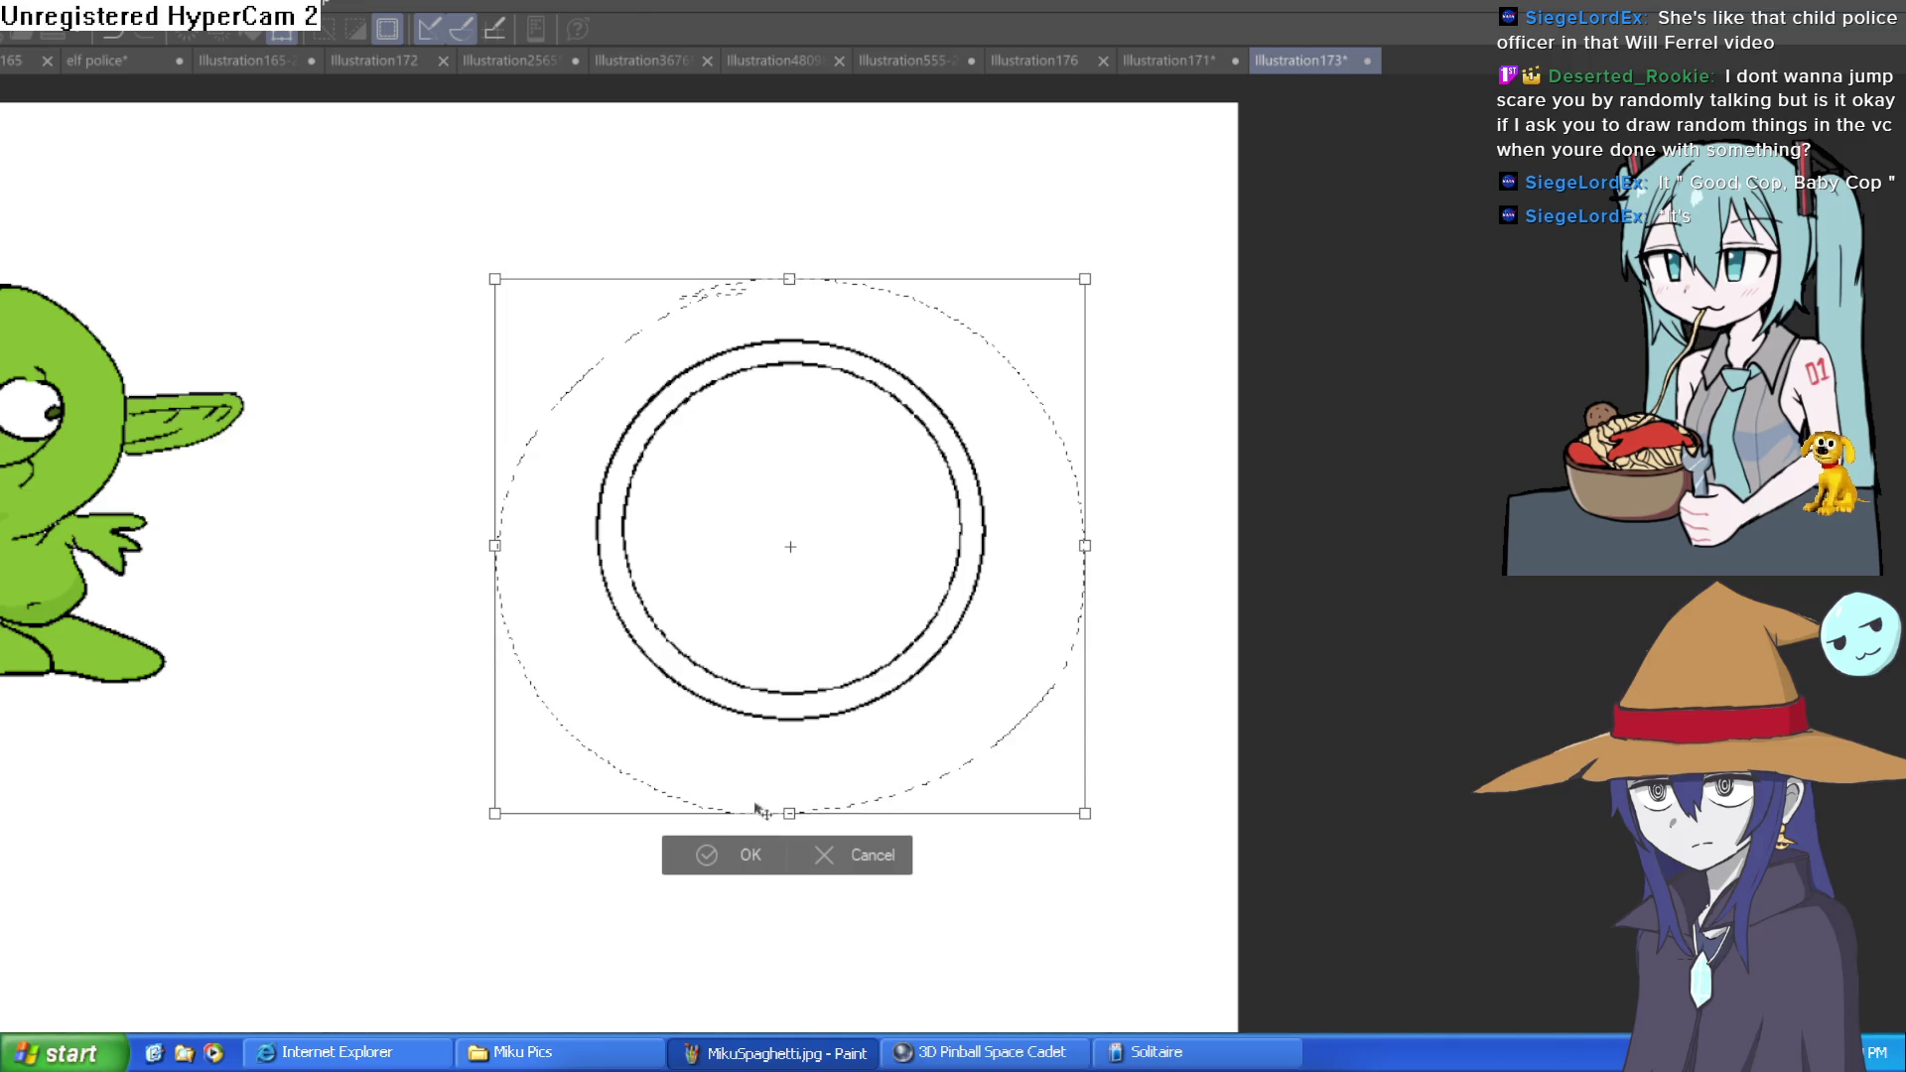
click(742, 857)
Clear the selection and zoom in so the double-ring clock fills the view
click(578, 853)
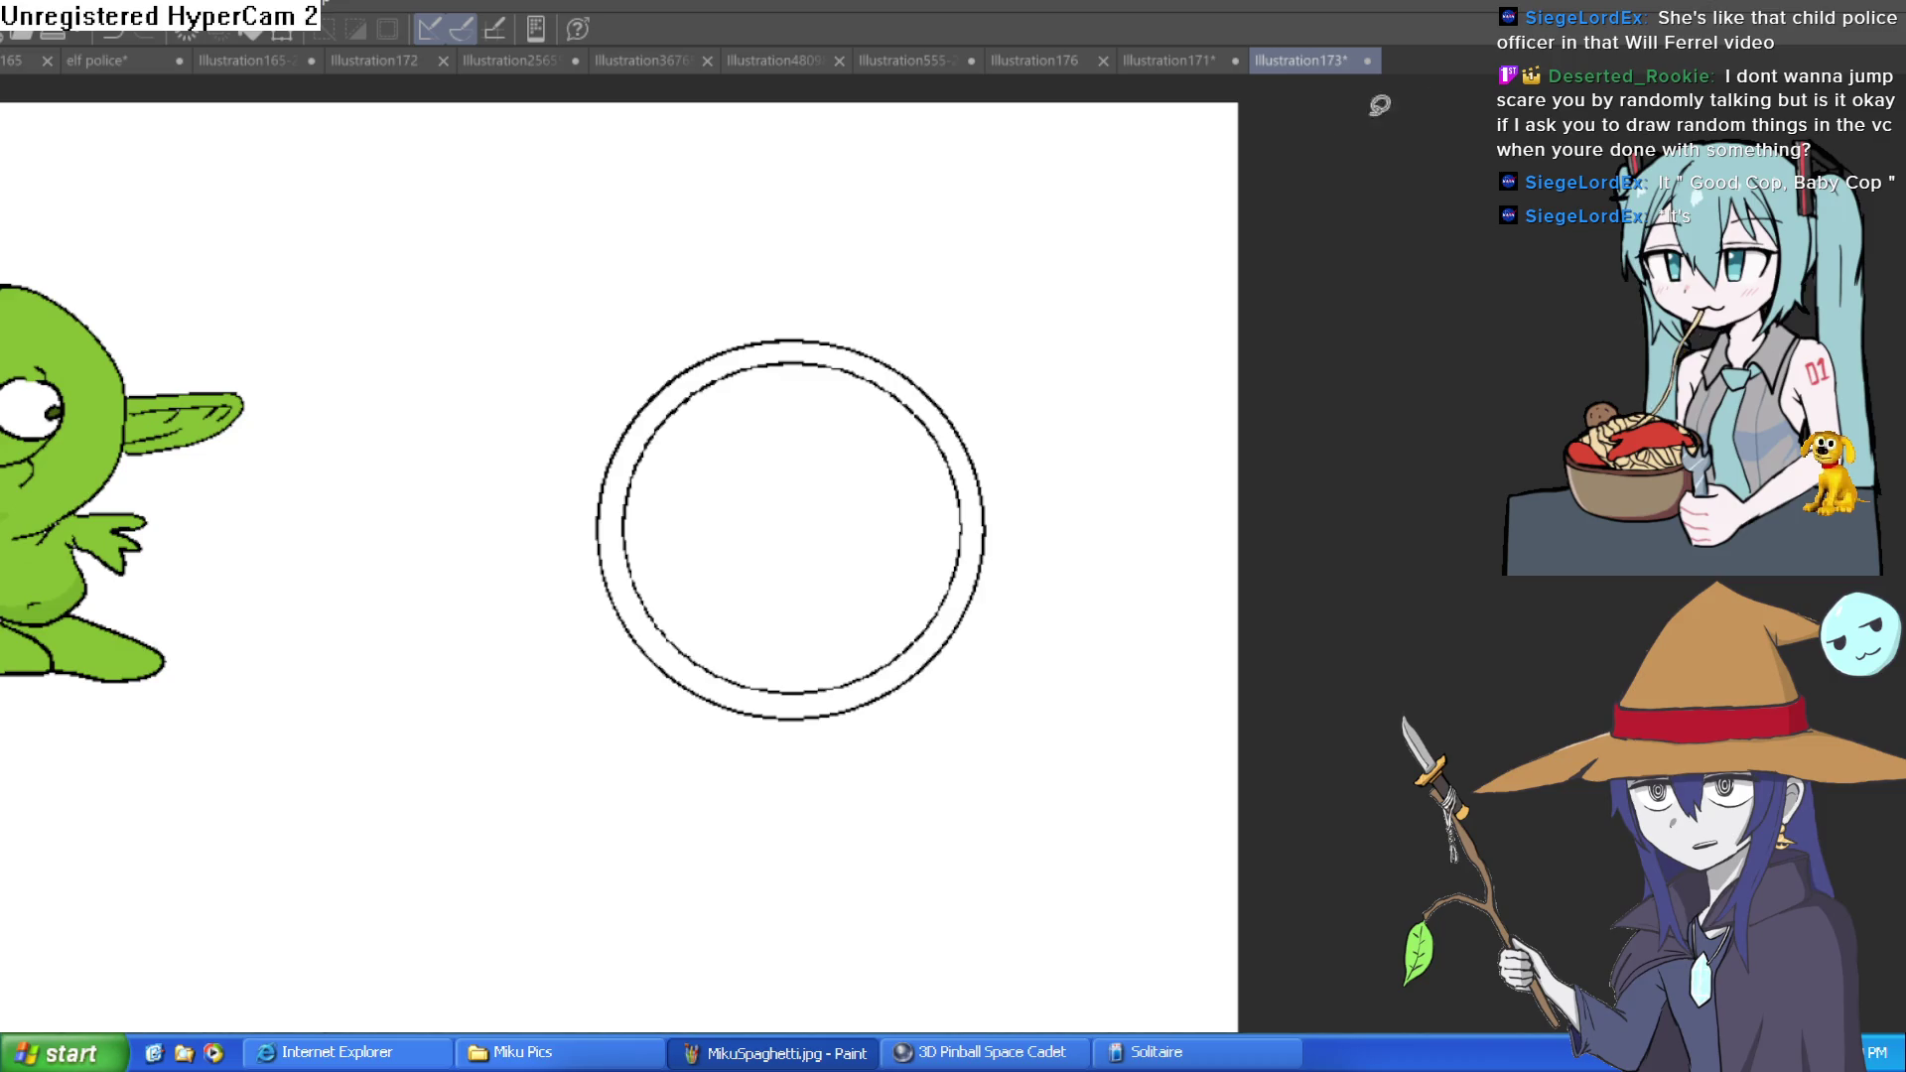
drag(899, 607, 783, 452)
scroll(988, 430, up, 3)
mouse_move(988, 429)
mouse_down()
mouse_move(941, 460)
mouse_move(1025, 497)
mouse_move(1068, 421)
mouse_move(1042, 517)
mouse_up()
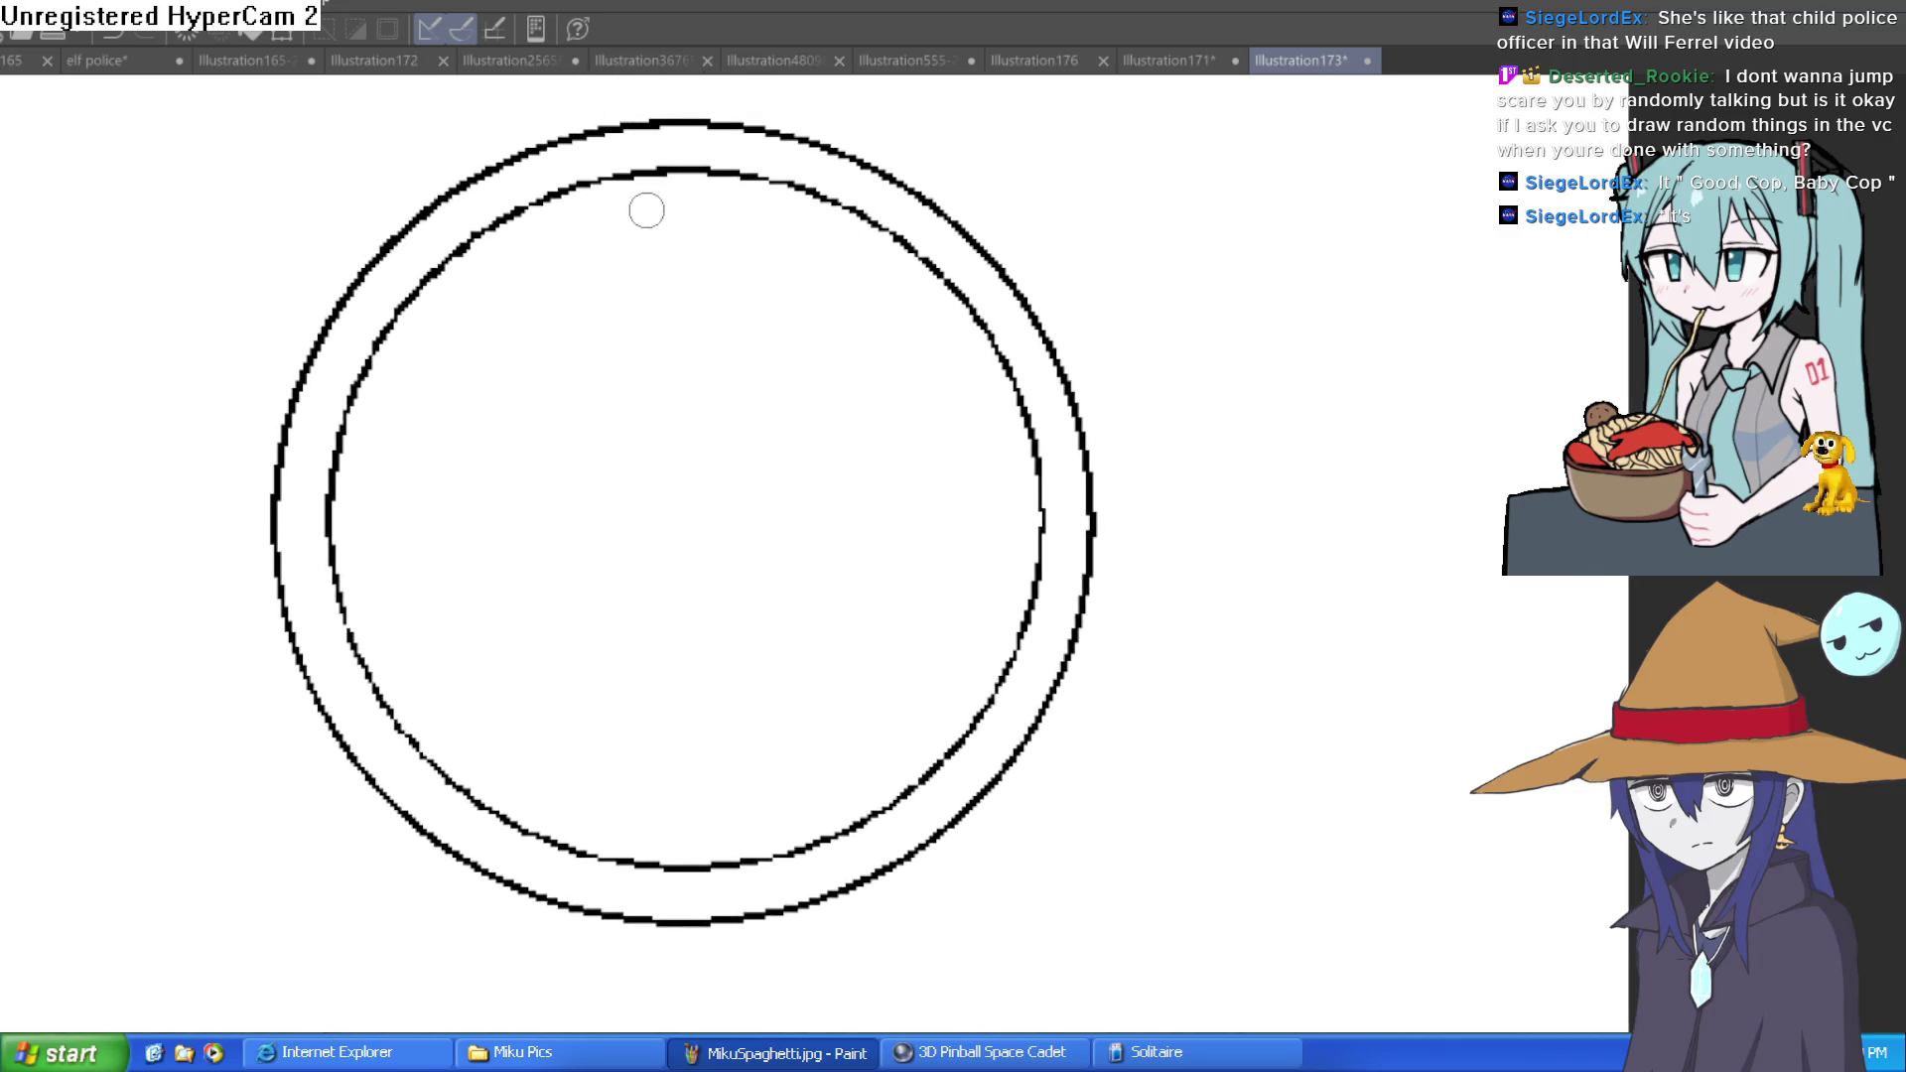
Draw the numeral 1 inside the ring and adjust its placement
drag(635, 211, 655, 280)
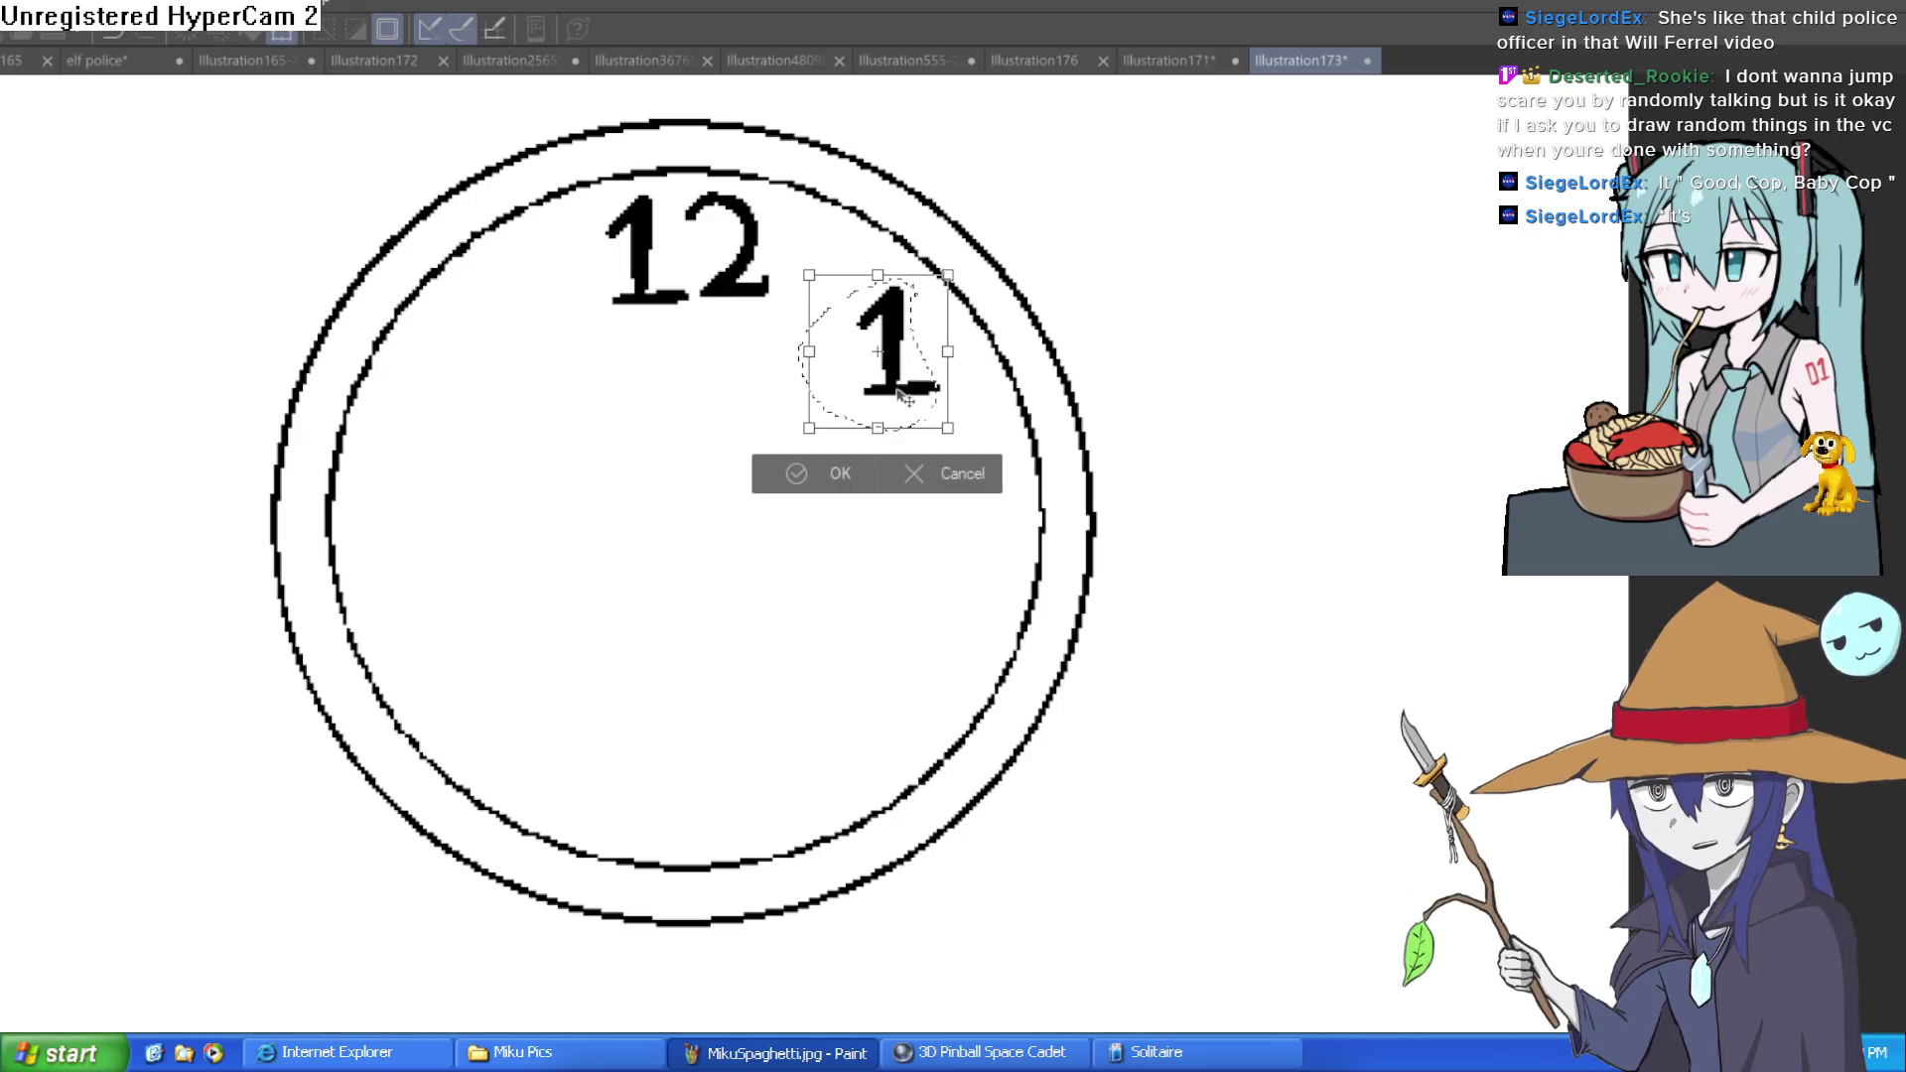
click(842, 473)
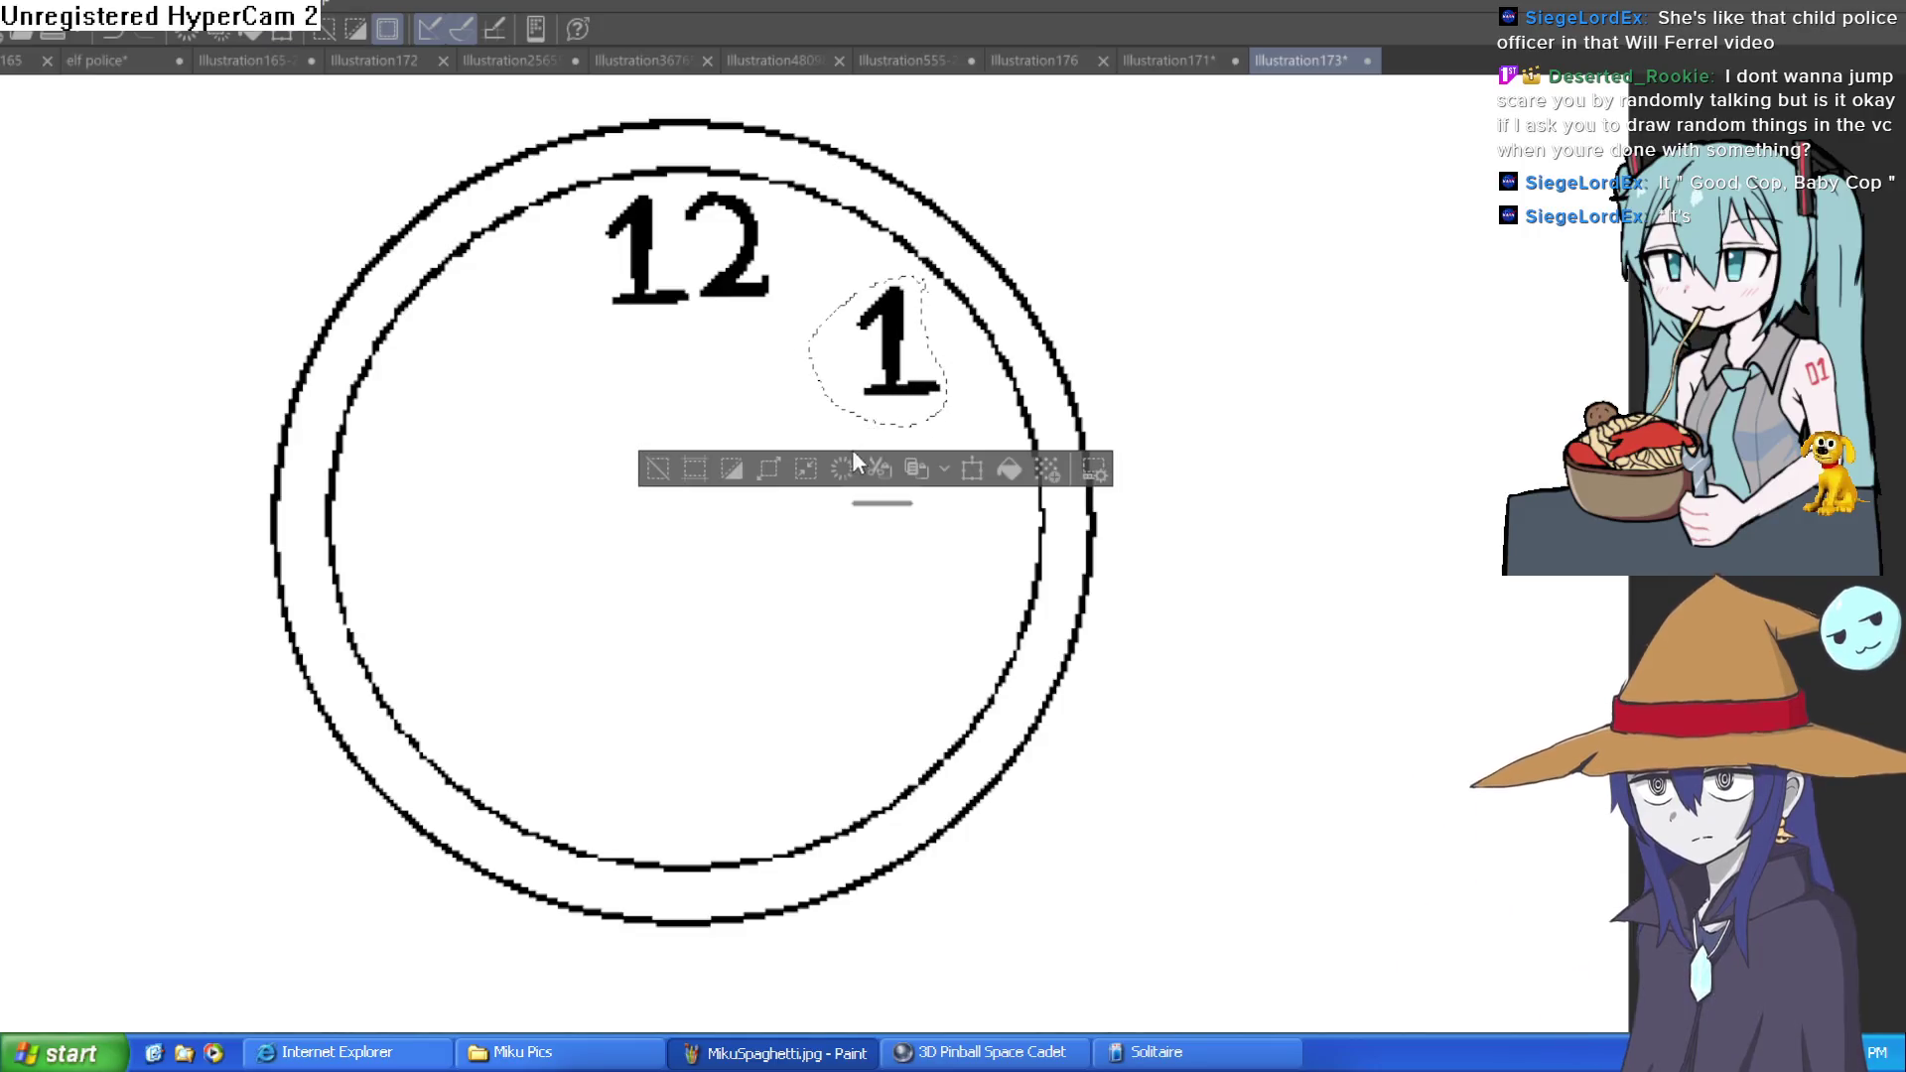
drag(888, 425, 899, 423)
click(734, 311)
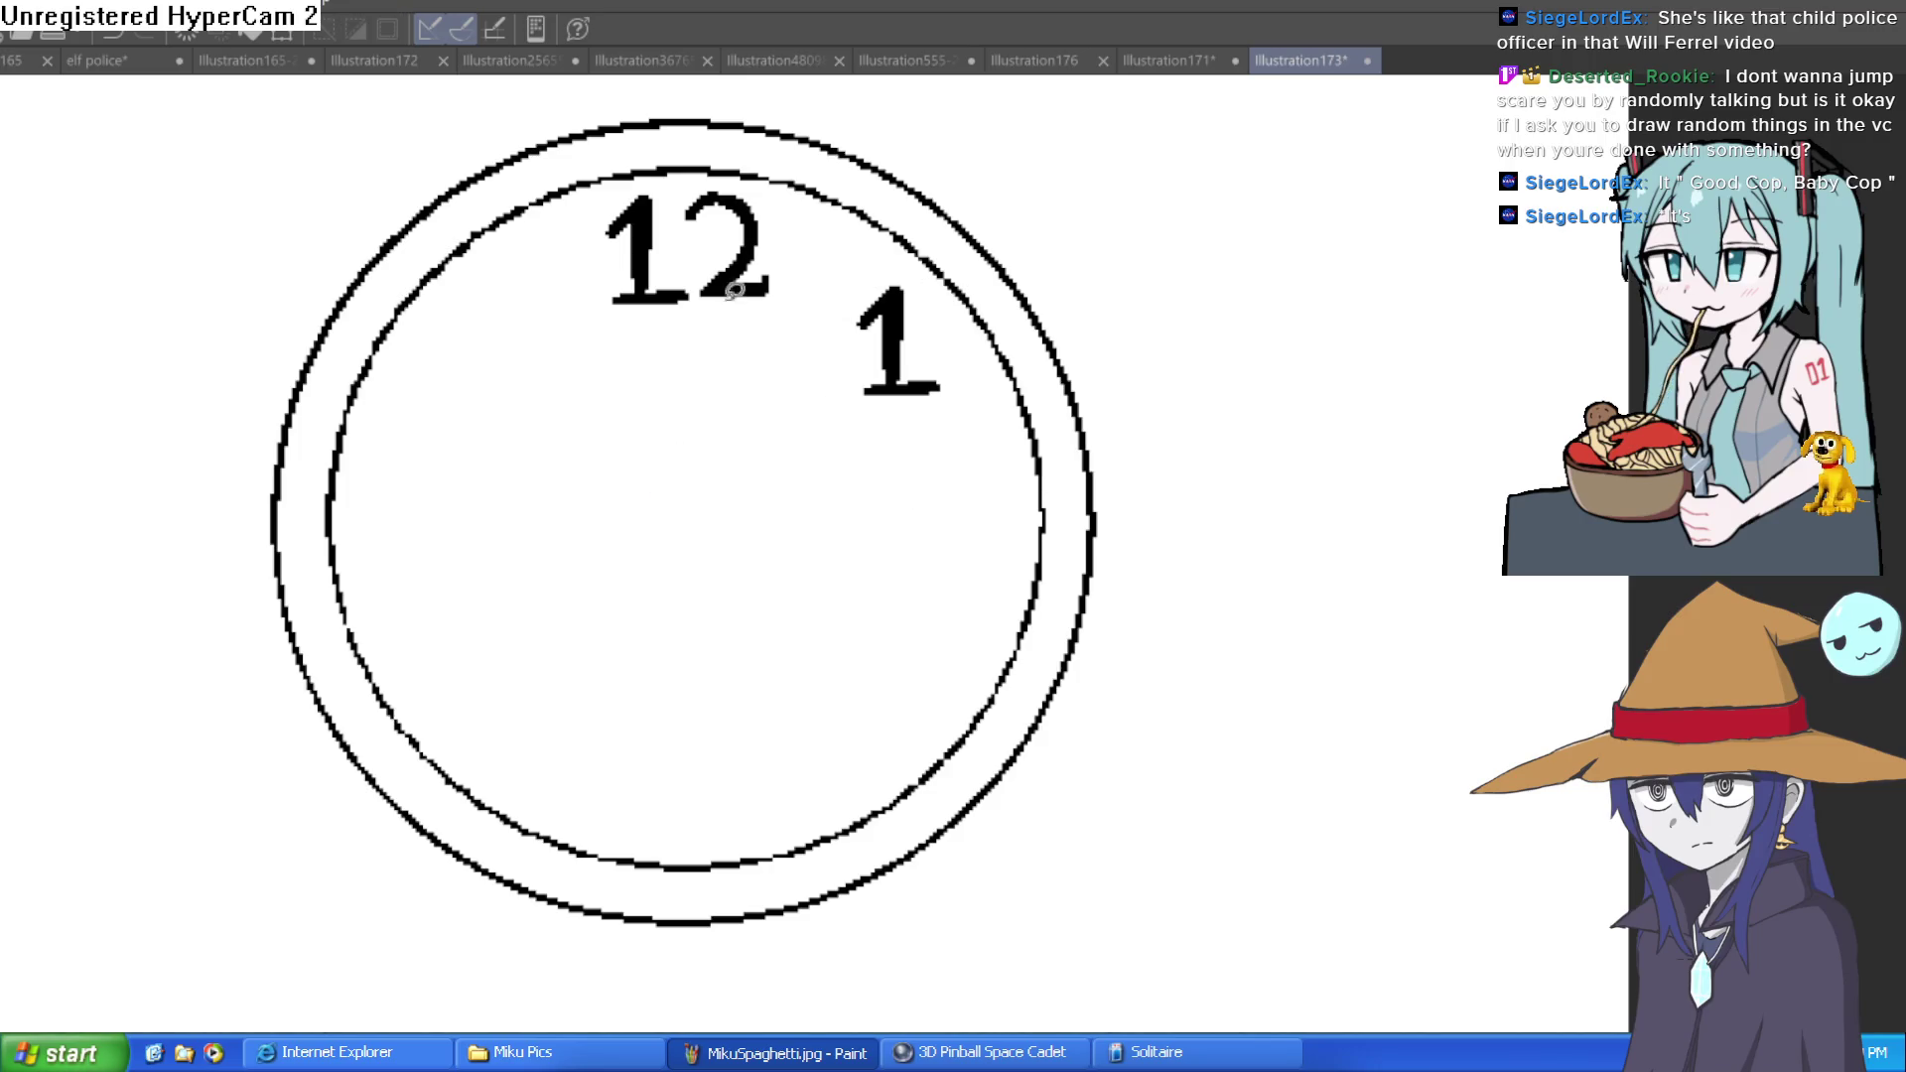
Copy the 2 from the 12, try placing it below the 1, then discard it
drag(726, 314, 785, 194)
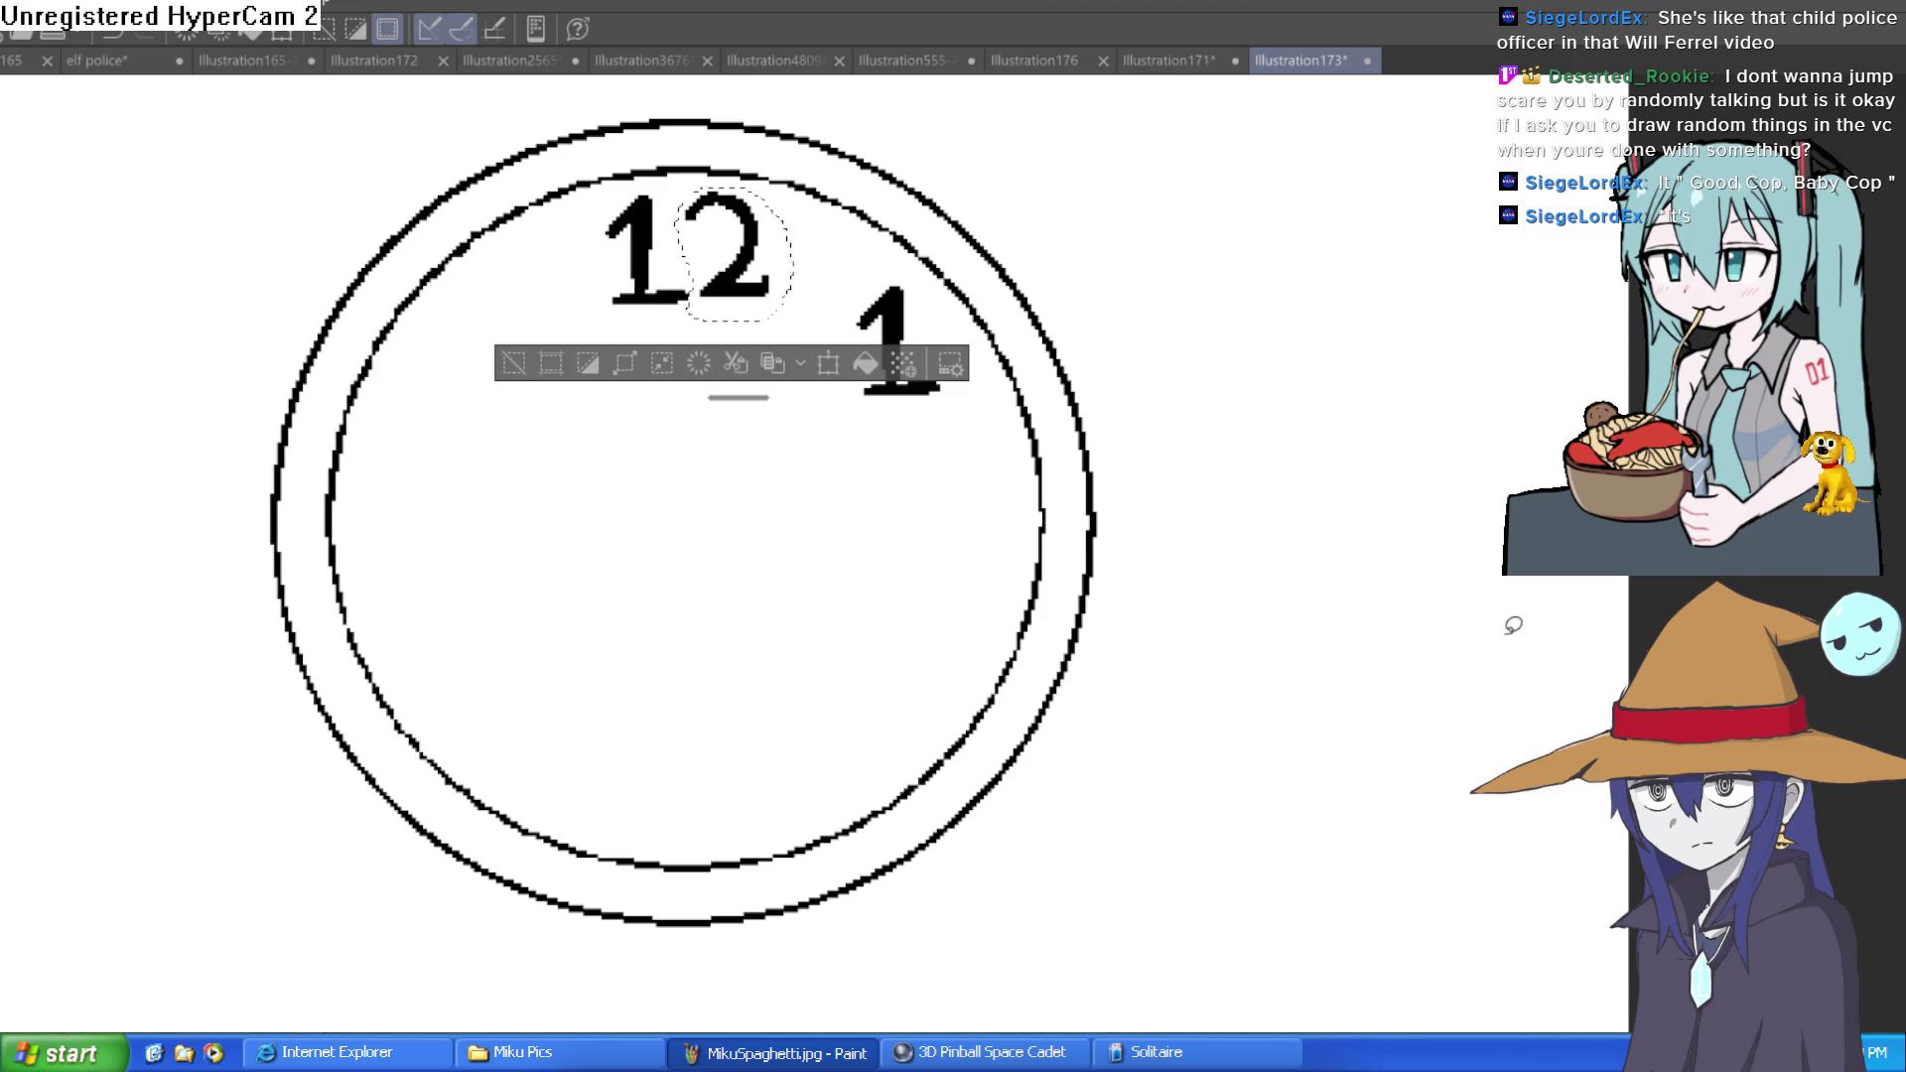
key(ctrl+c)
key(ctrl+v)
key(ctrl+t)
mouse_move(750, 288)
mouse_down()
mouse_move(953, 523)
mouse_move(963, 566)
mouse_up()
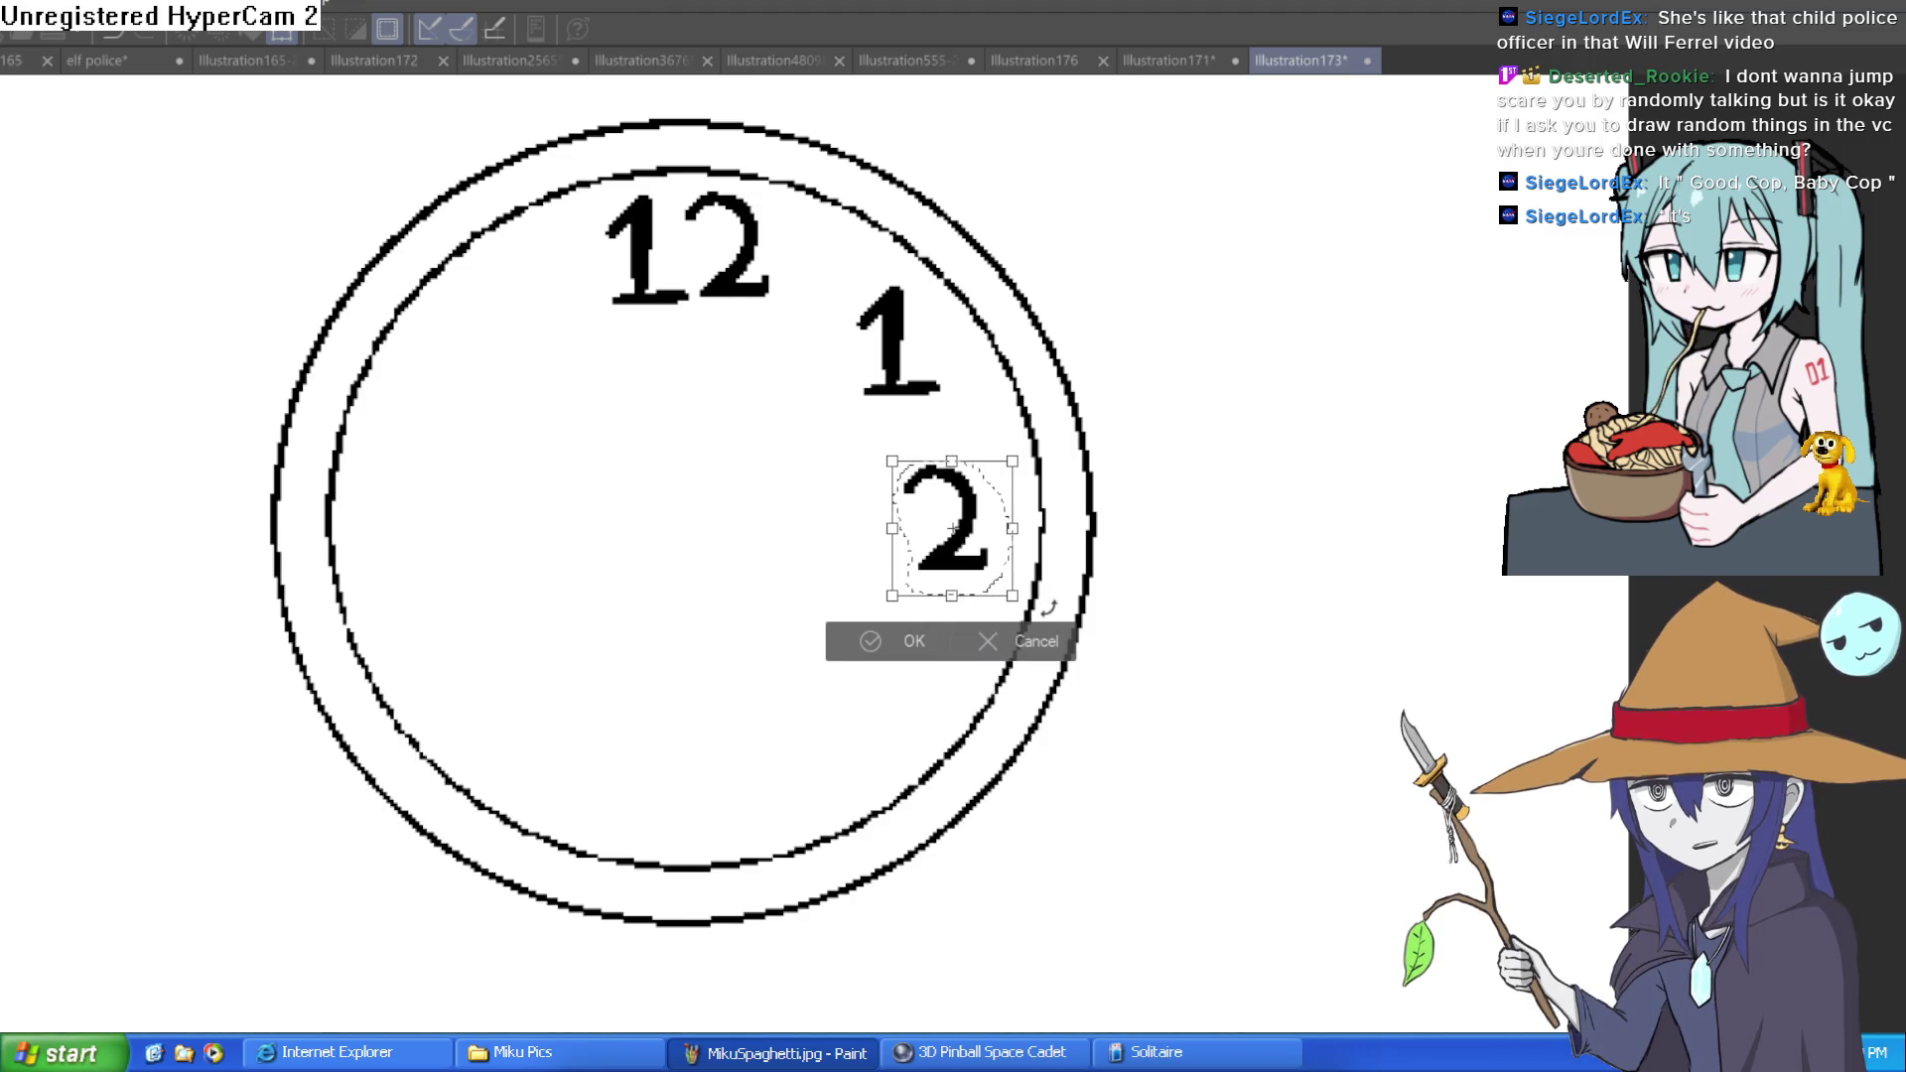
drag(976, 571, 980, 541)
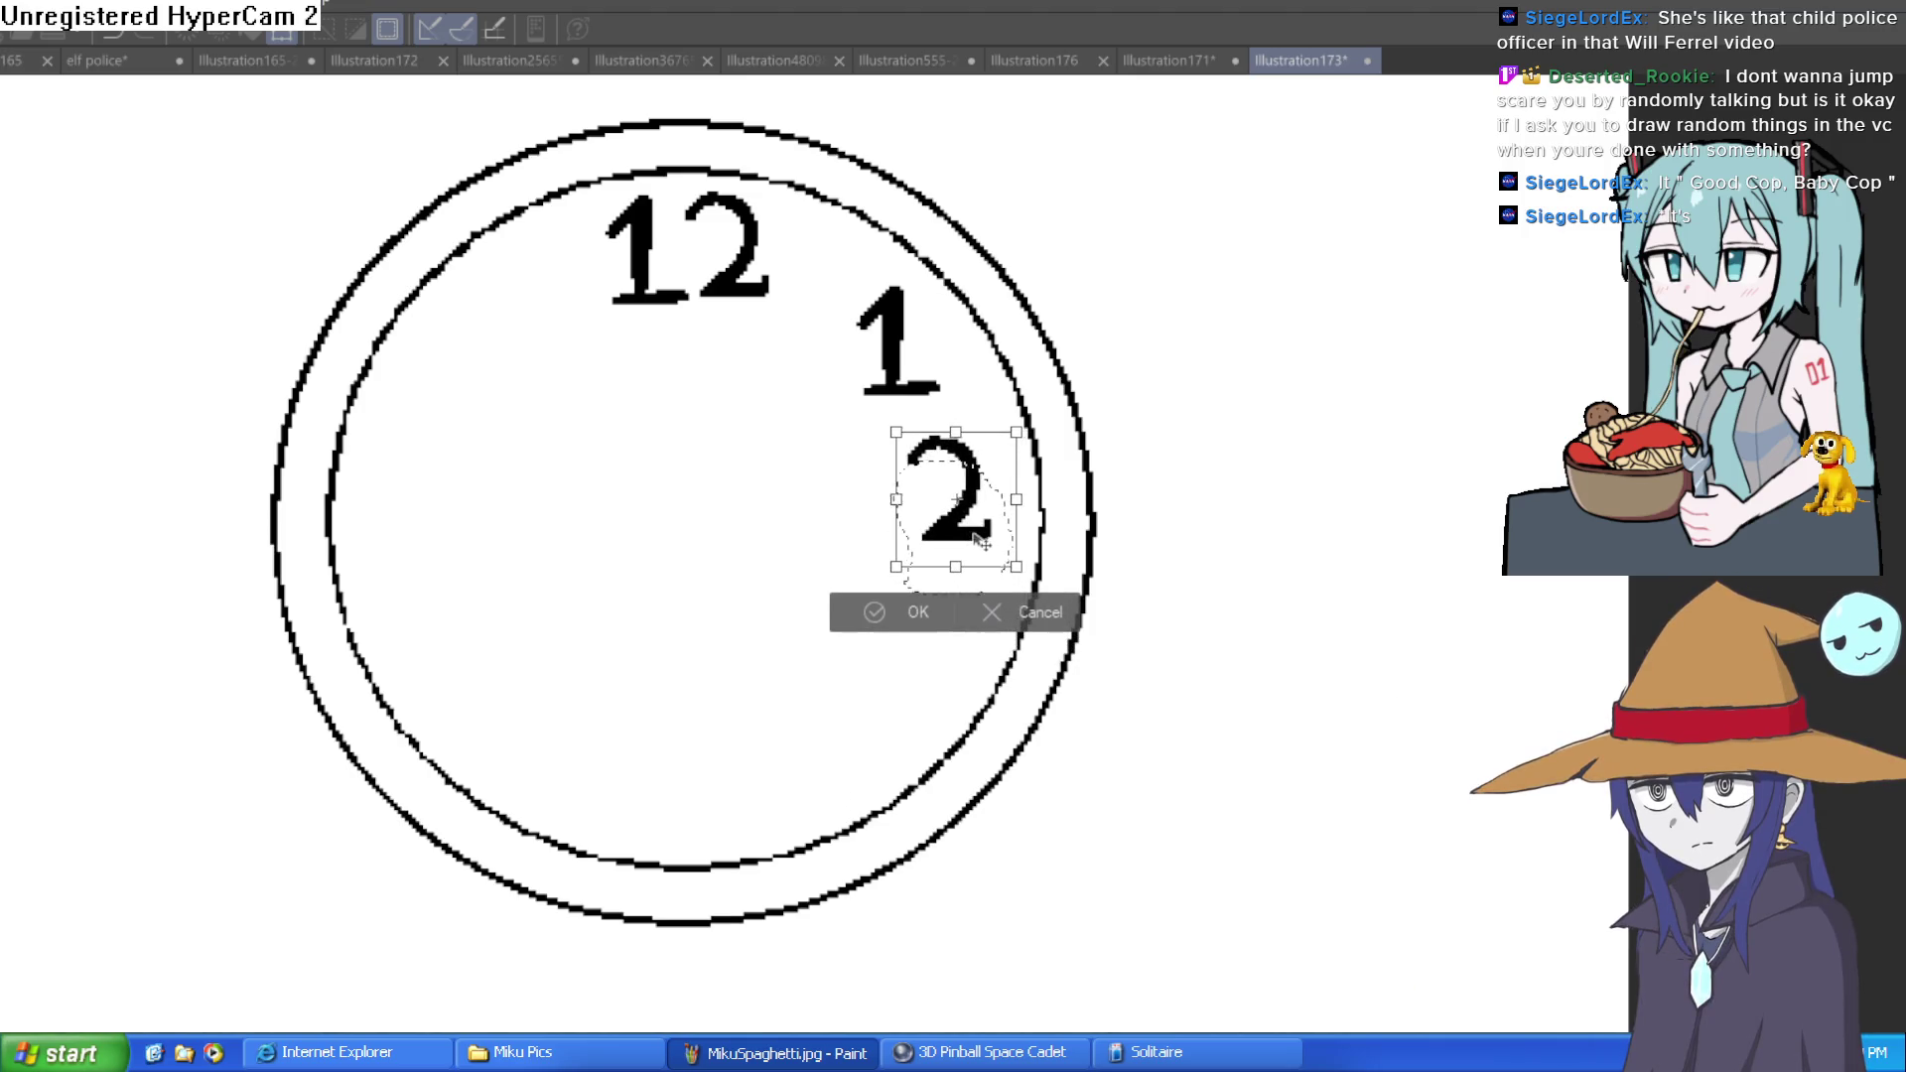
click(1033, 621)
key(ctrl+d)
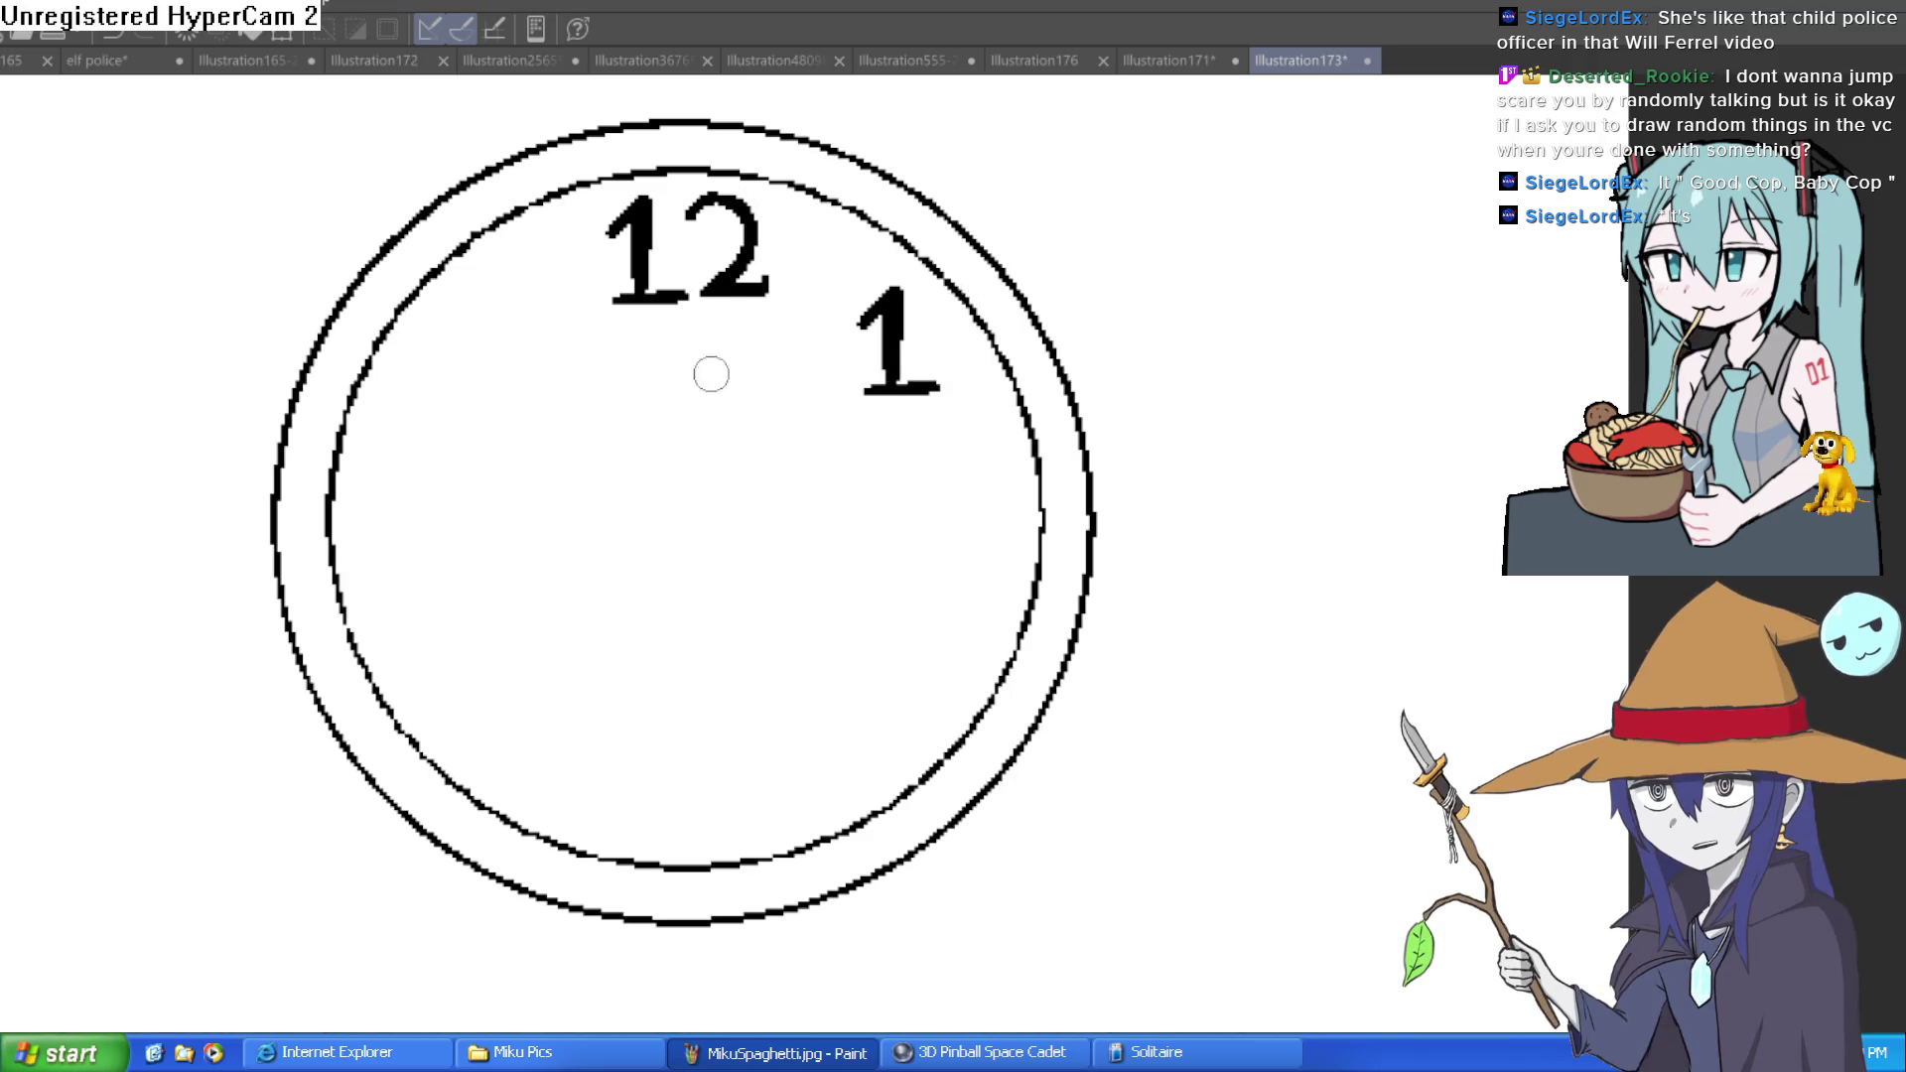
Draw a 6 at the bottom and a 9 at the left, redrawing the 9 until acceptable
mouse_move(713, 736)
mouse_down()
mouse_move(695, 814)
mouse_move(726, 762)
mouse_up()
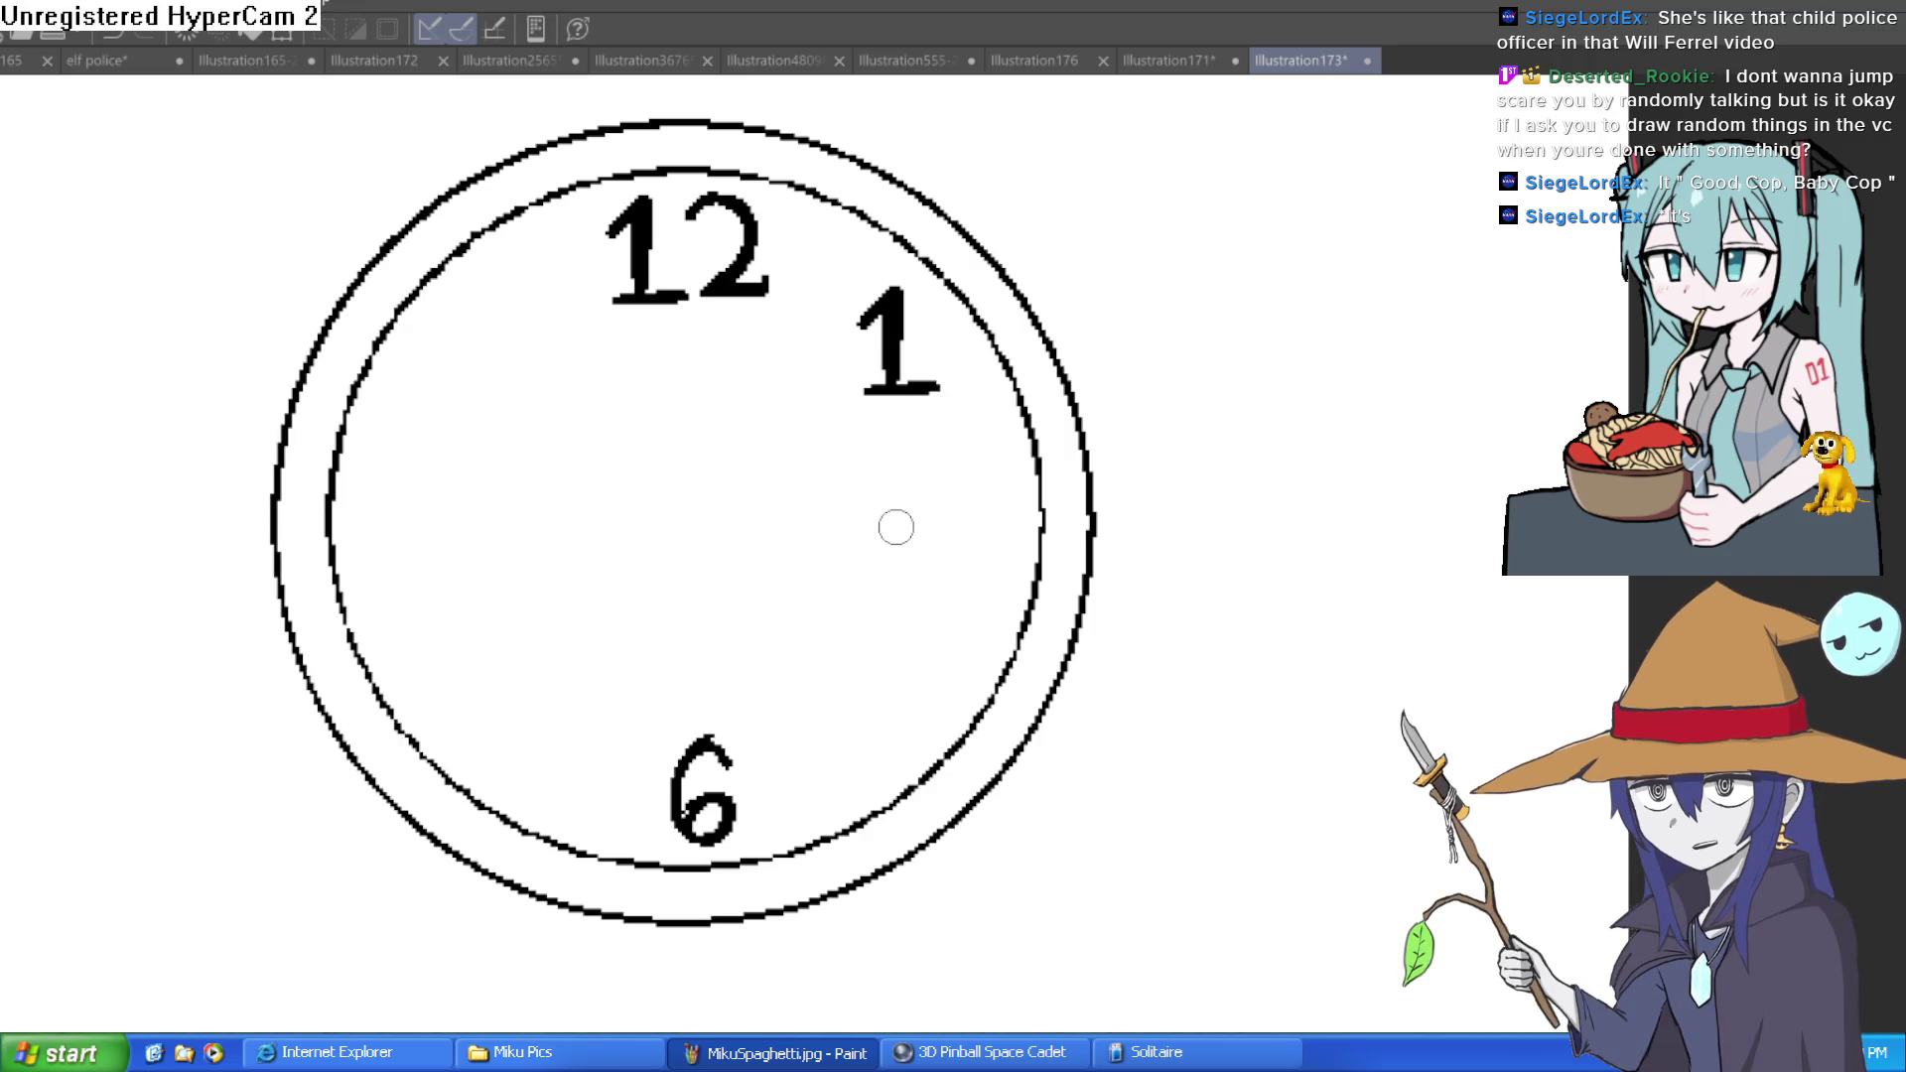
mouse_move(374, 478)
mouse_down()
mouse_move(361, 502)
mouse_move(401, 544)
mouse_up()
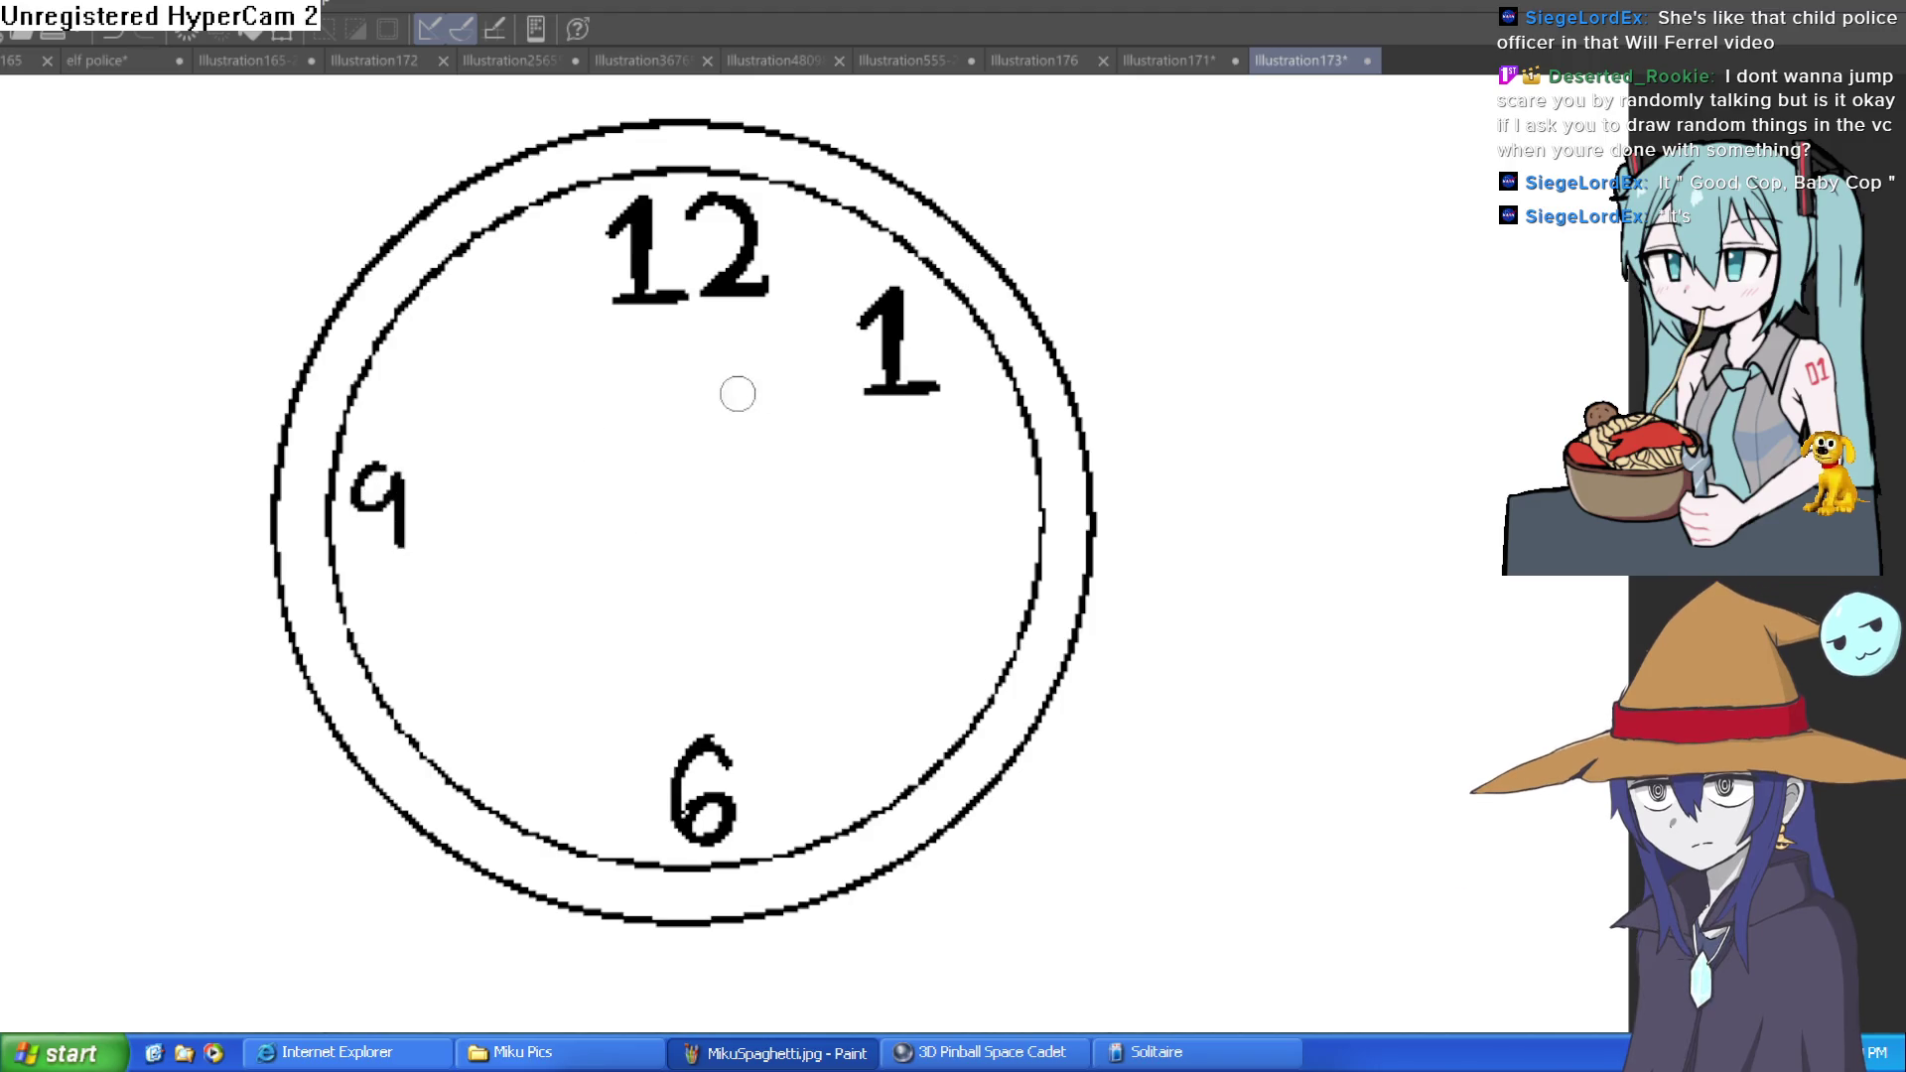
key(ctrl+z)
key(ctrl+z)
mouse_move(407, 459)
mouse_down()
mouse_move(372, 475)
mouse_move(407, 470)
mouse_move(400, 545)
mouse_move(360, 549)
mouse_up()
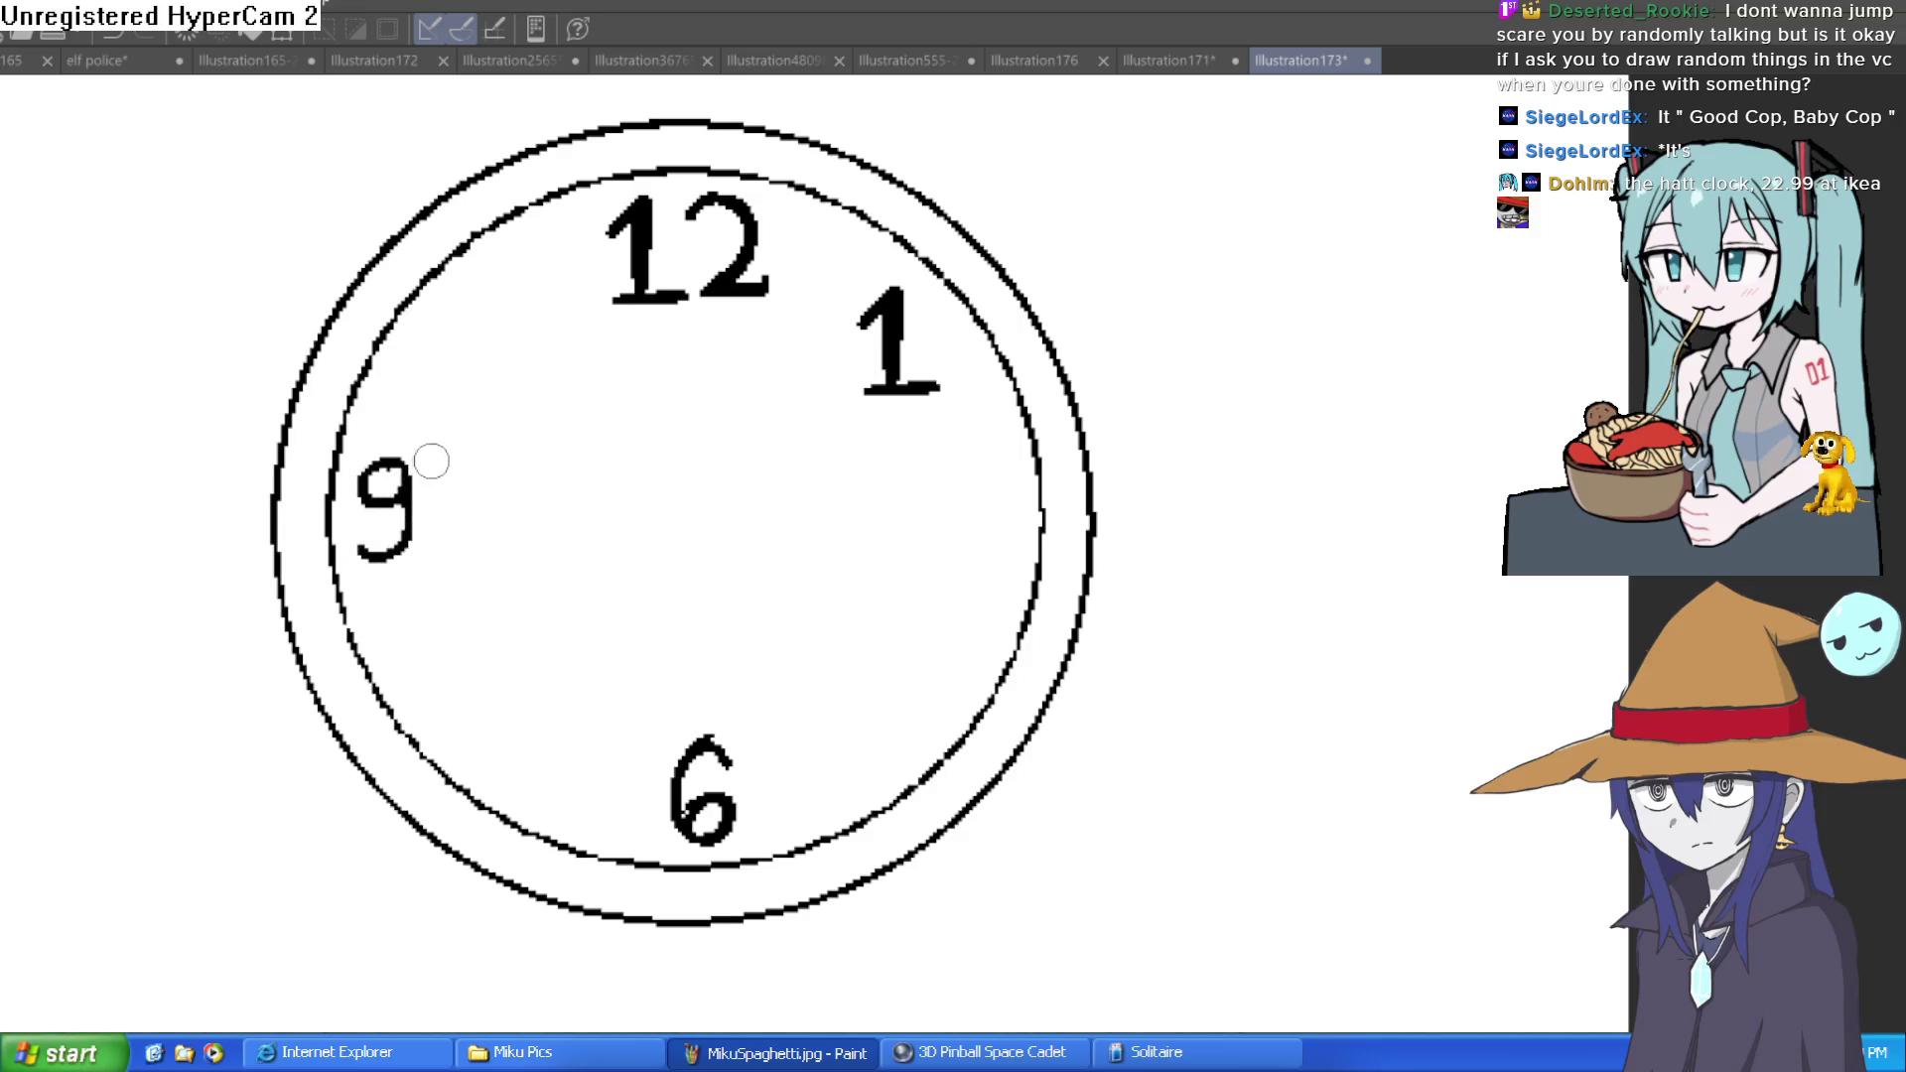
key(ctrl+z)
mouse_move(387, 475)
mouse_down()
mouse_move(362, 511)
mouse_move(426, 472)
mouse_move(418, 552)
mouse_move(375, 566)
mouse_move(363, 476)
mouse_move(422, 491)
mouse_up()
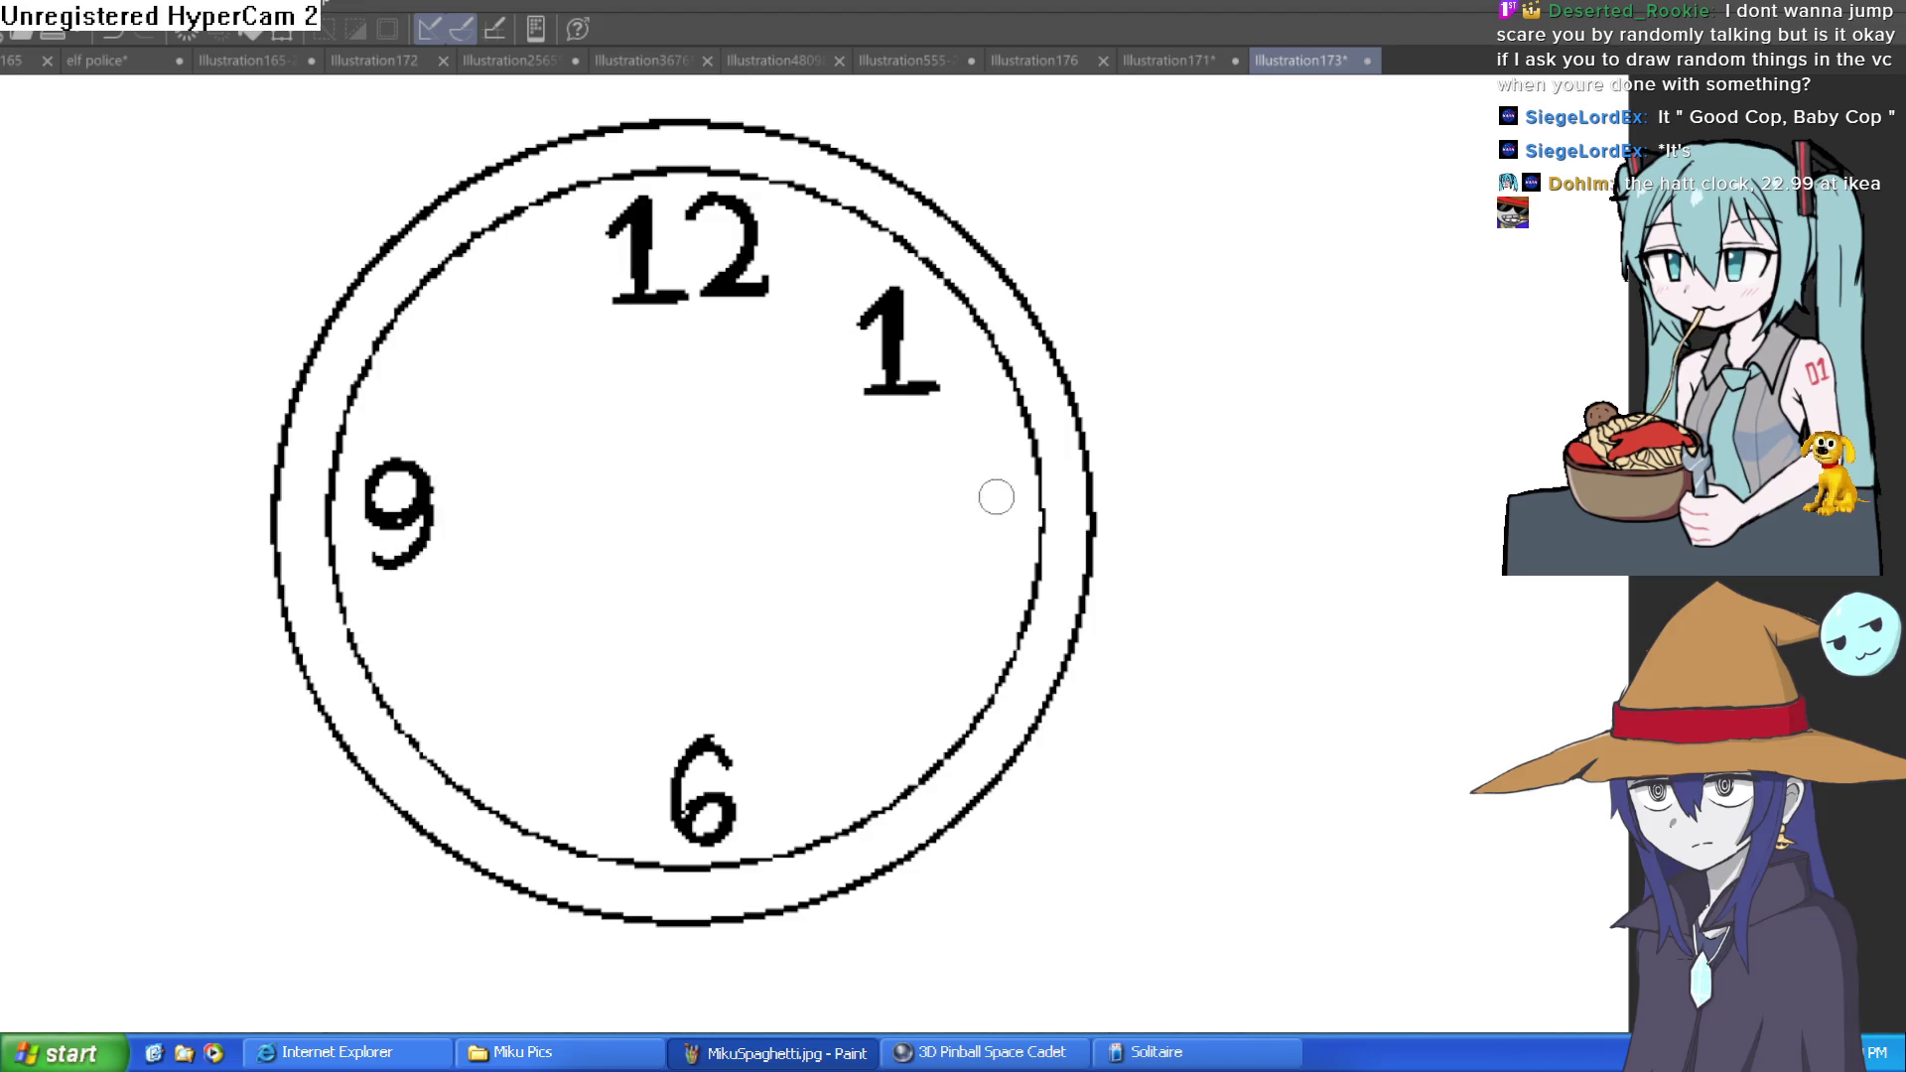
key(bracketright)
key(bracketright)
key(bracketright)
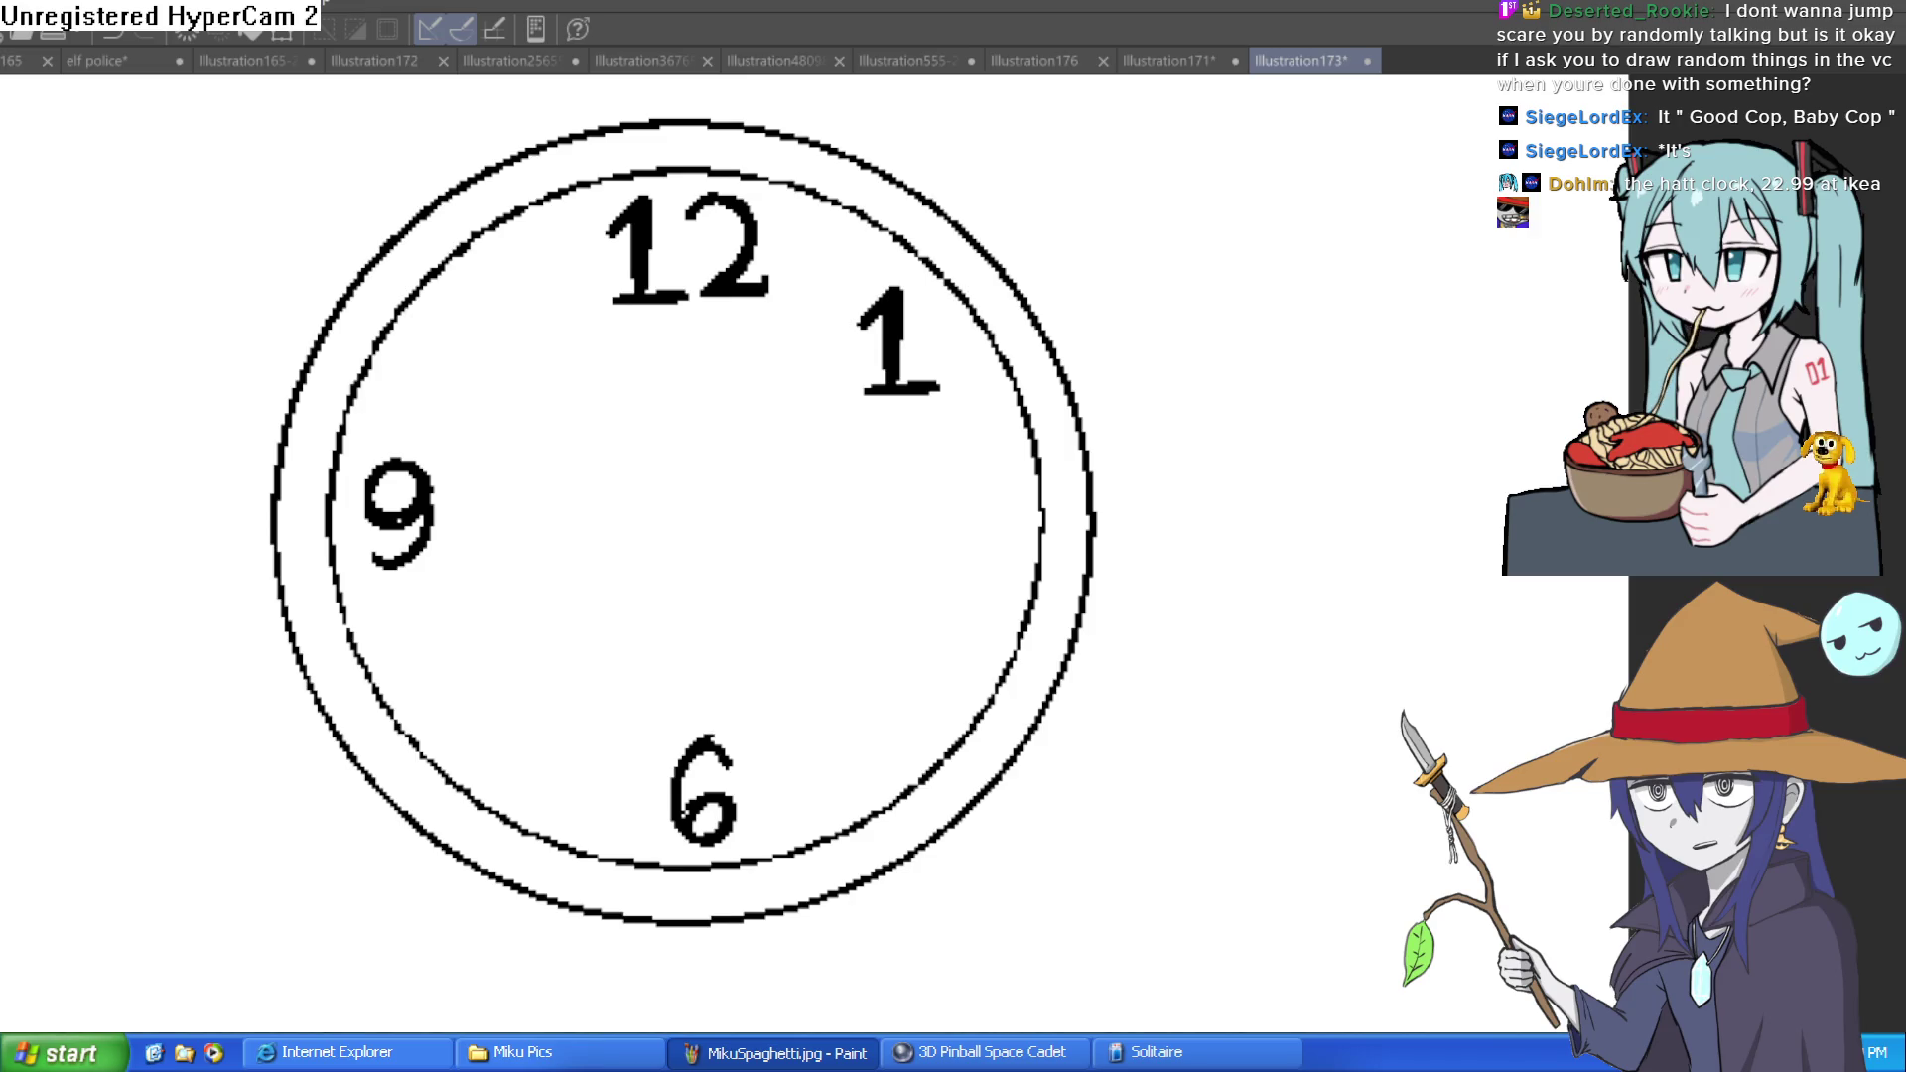
Erase the 1 down to a tick, draw a 3 at the right, and add a 5 o'clock tick
mouse_move(953, 377)
mouse_down()
mouse_move(873, 340)
mouse_move(851, 298)
mouse_move(895, 311)
mouse_up()
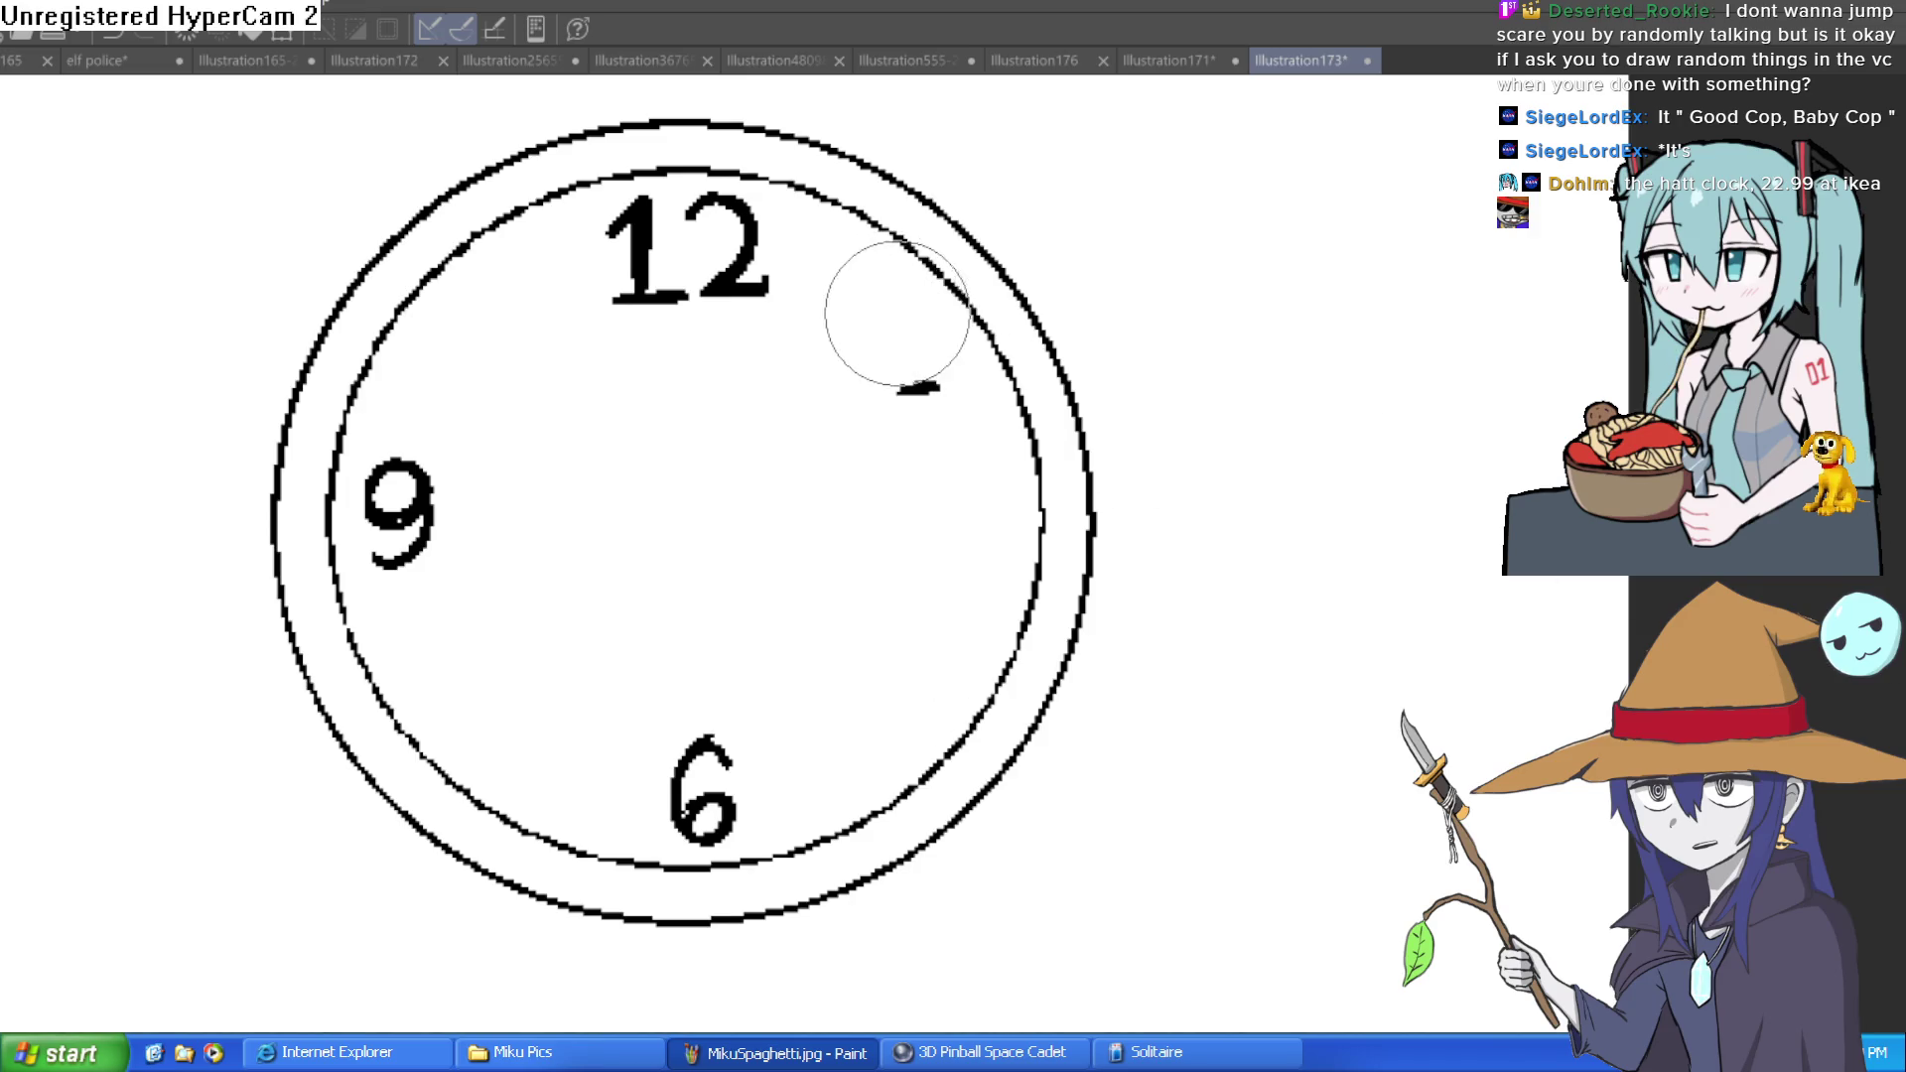
click(919, 377)
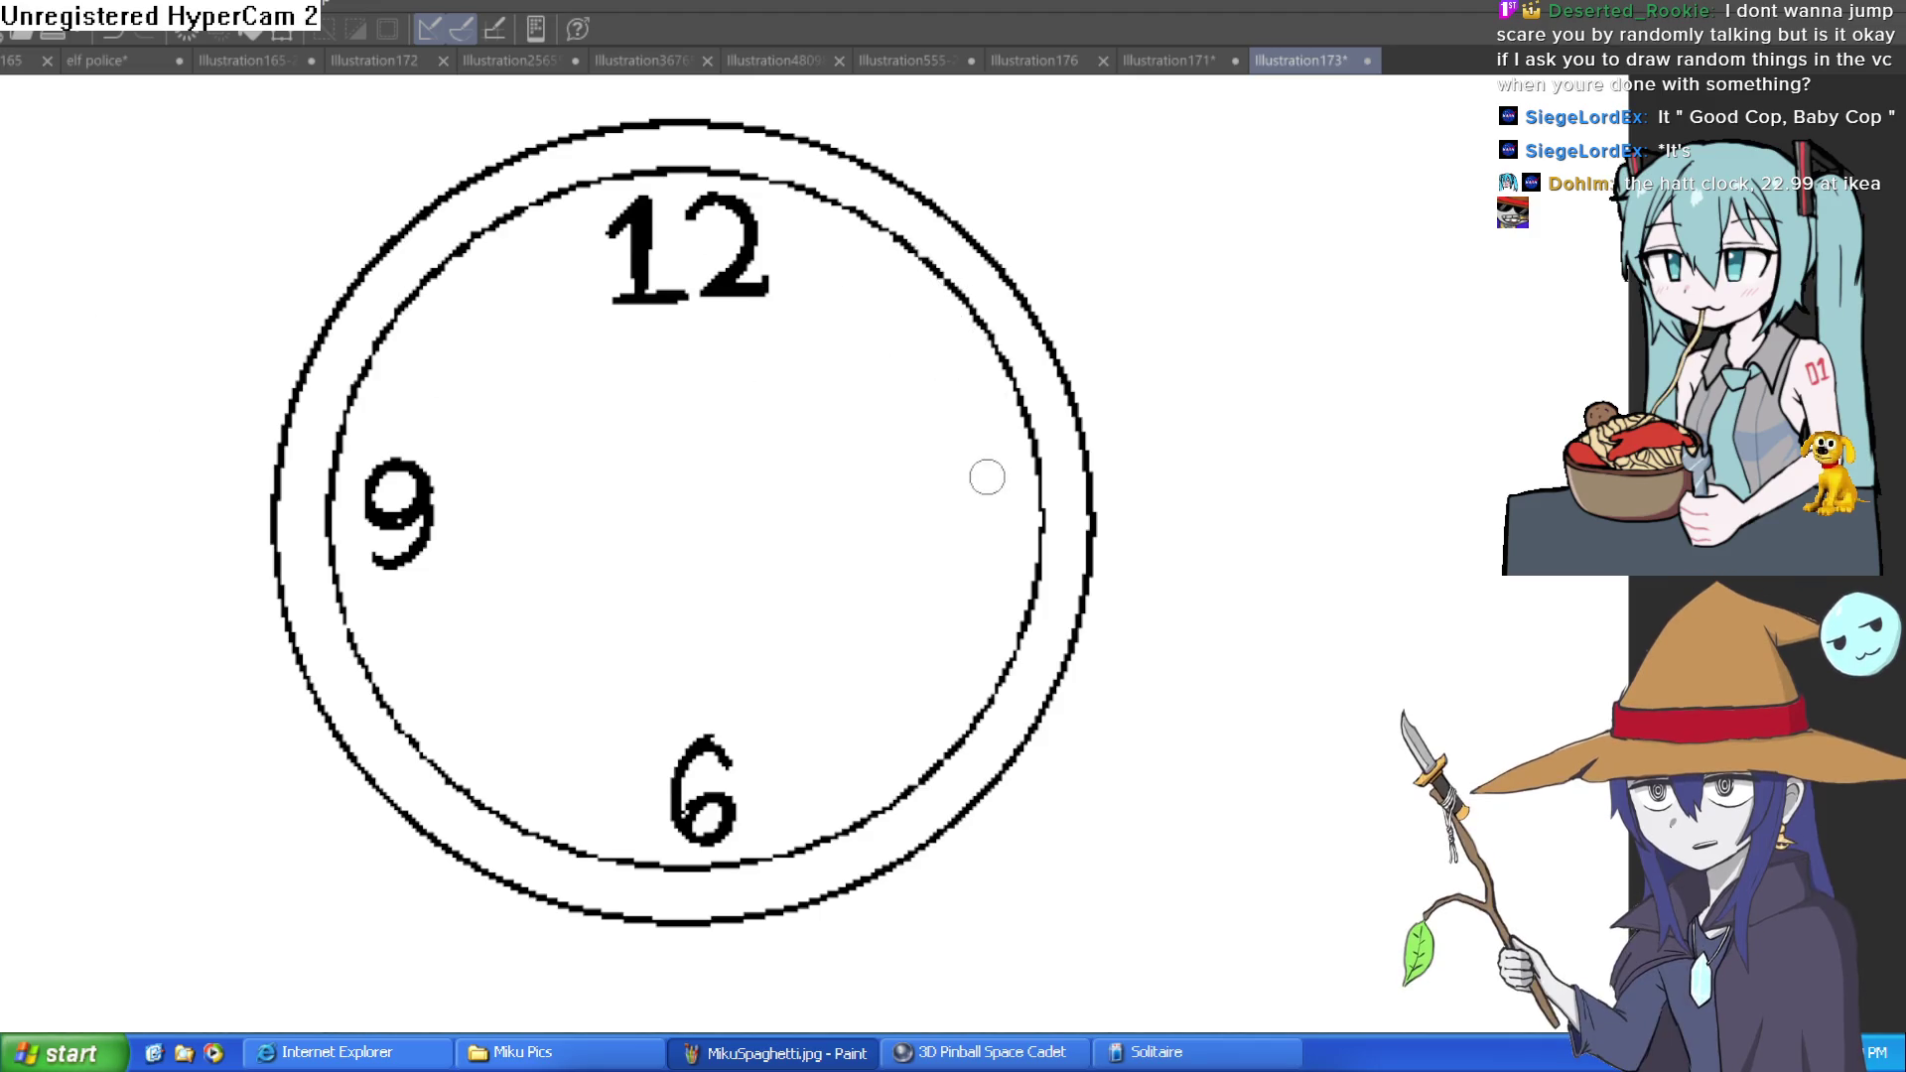
mouse_move(961, 454)
mouse_down()
mouse_move(979, 476)
mouse_move(938, 536)
mouse_up()
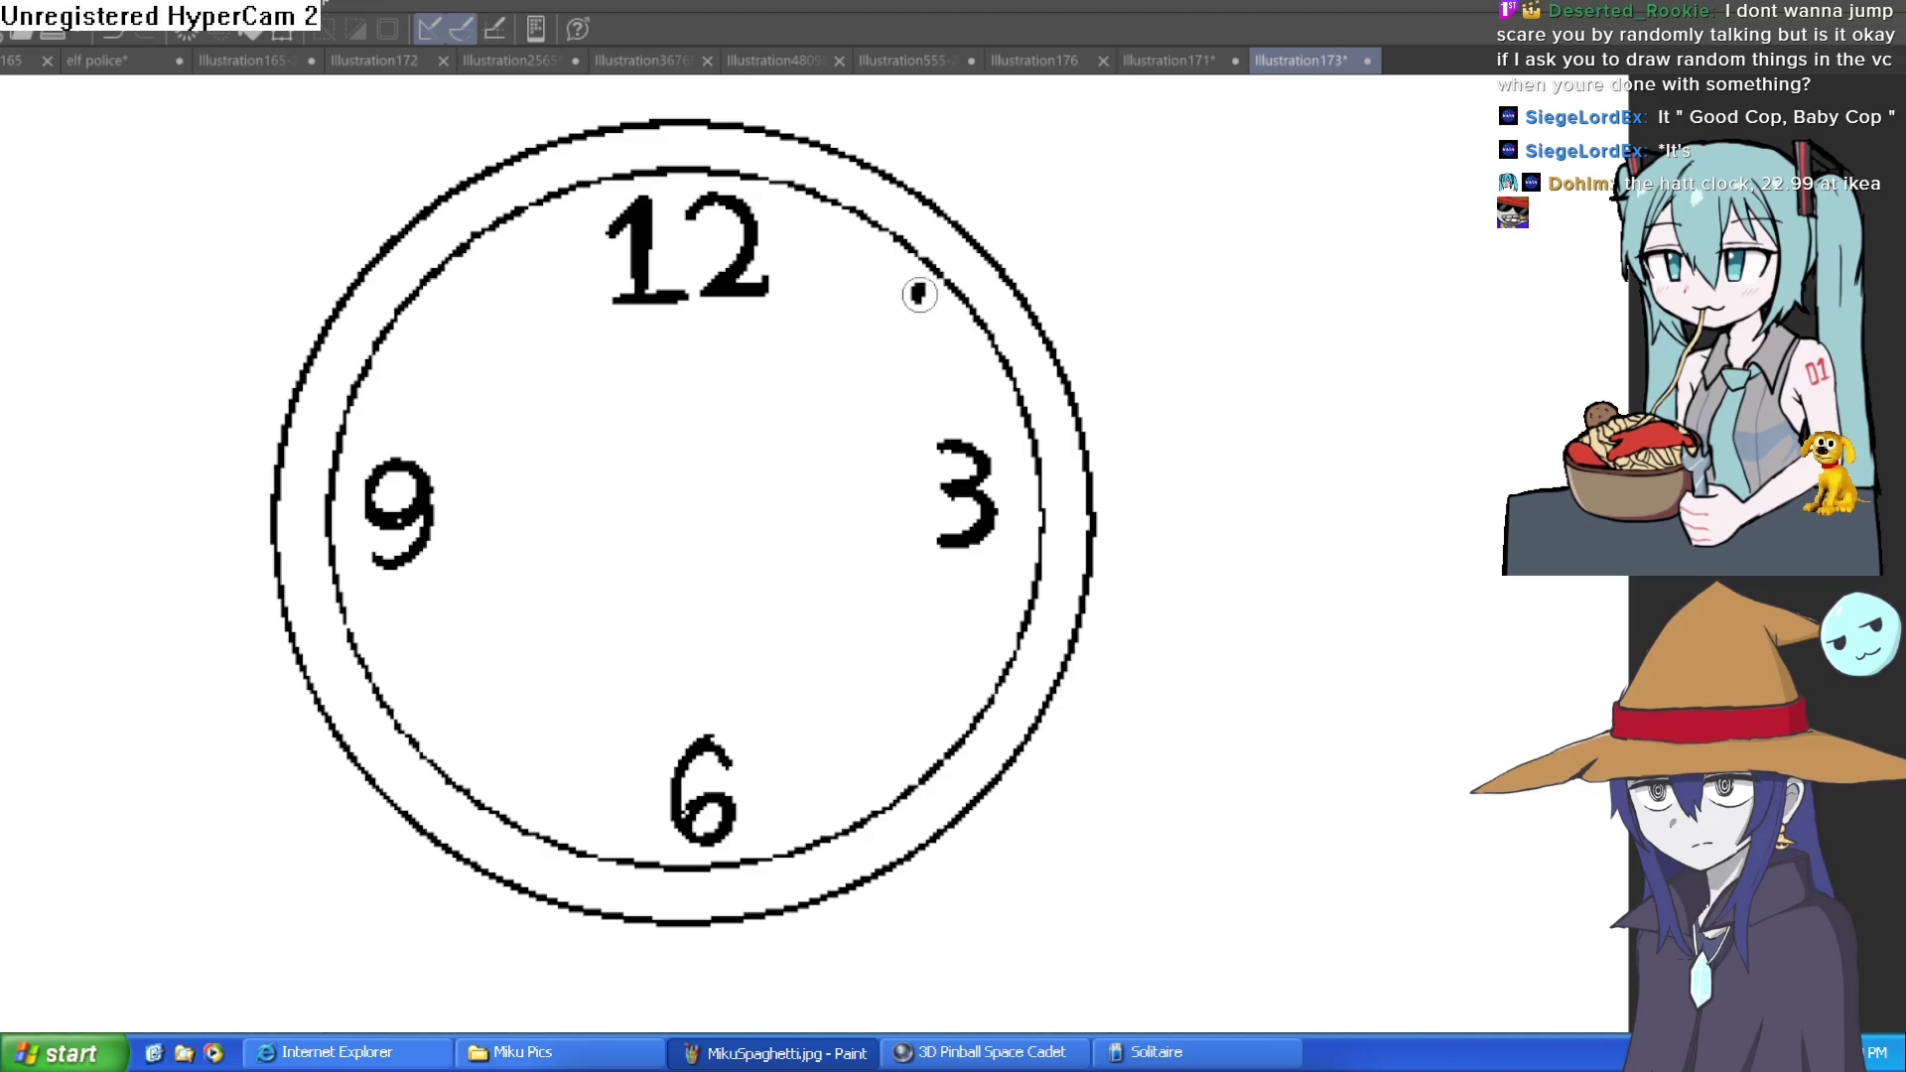
click(912, 754)
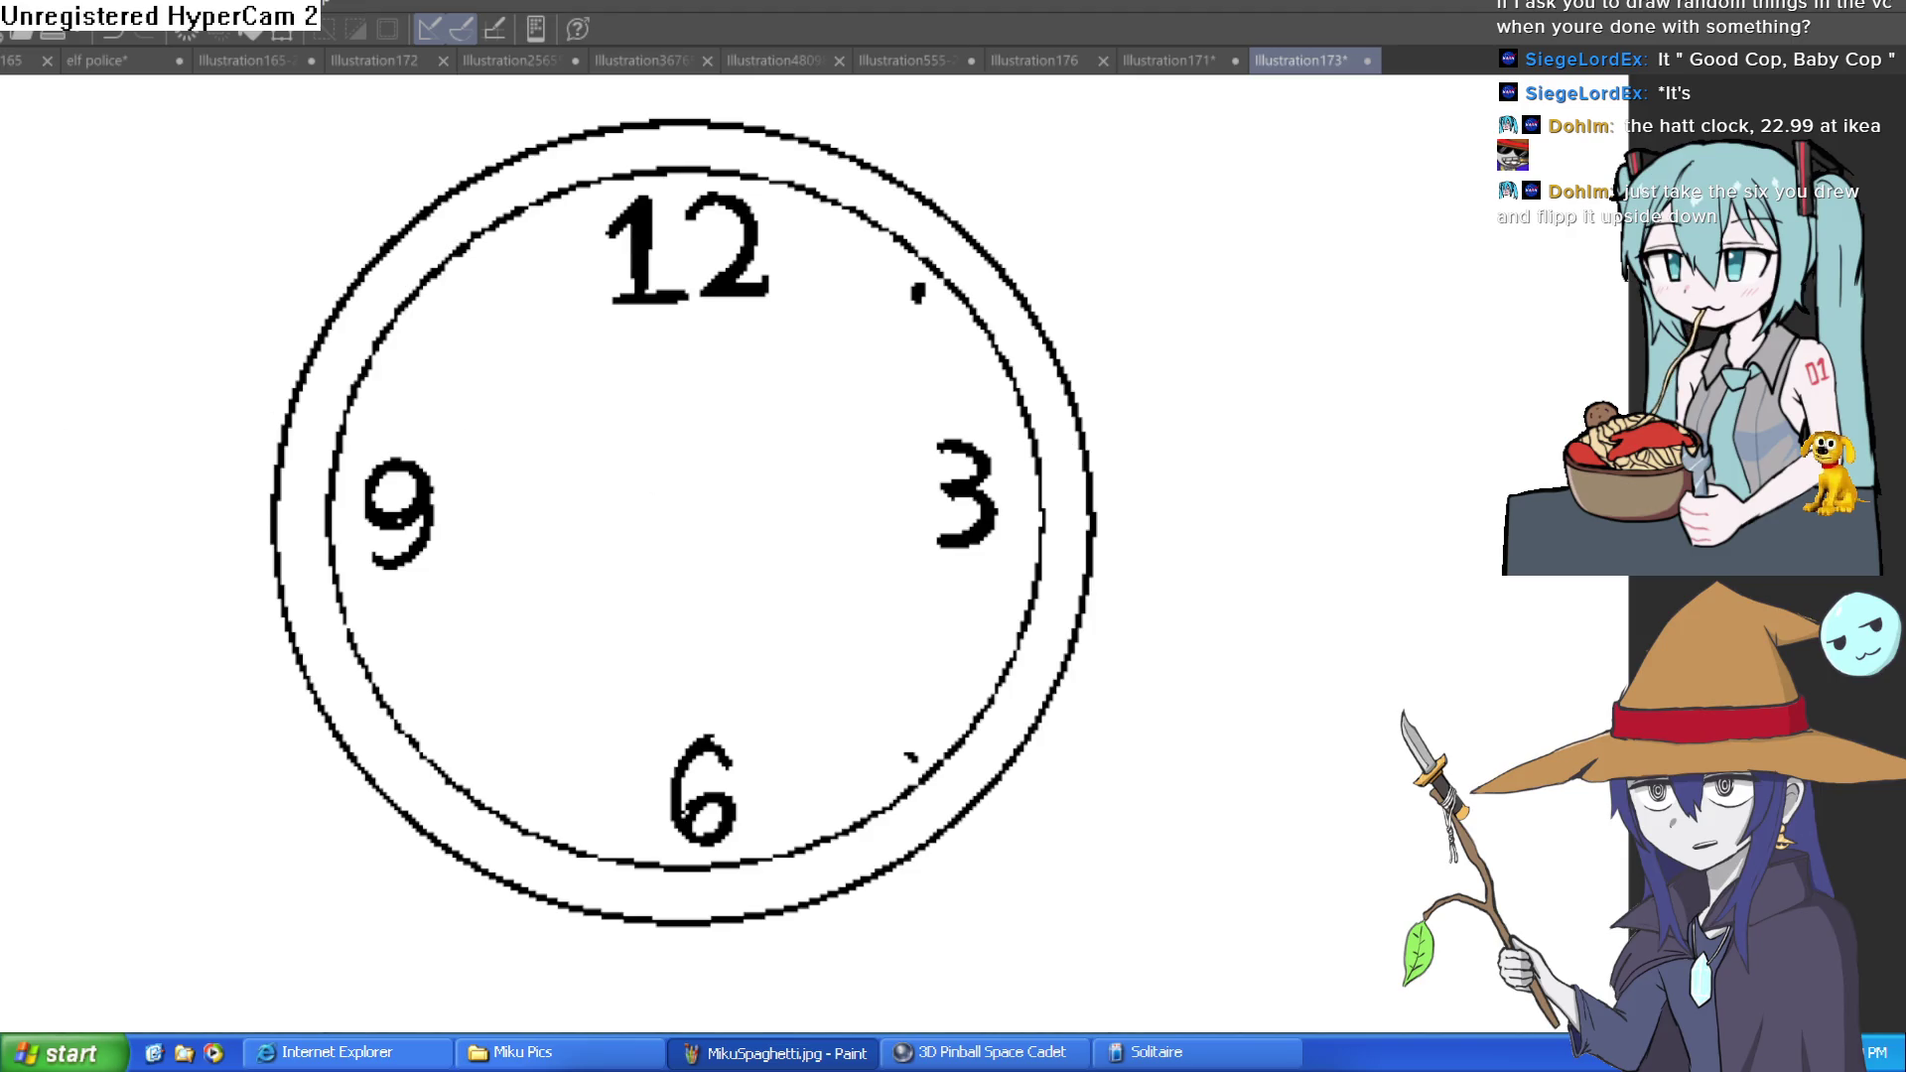
mouse_move(463, 455)
mouse_down()
mouse_move(362, 516)
mouse_move(465, 452)
mouse_up()
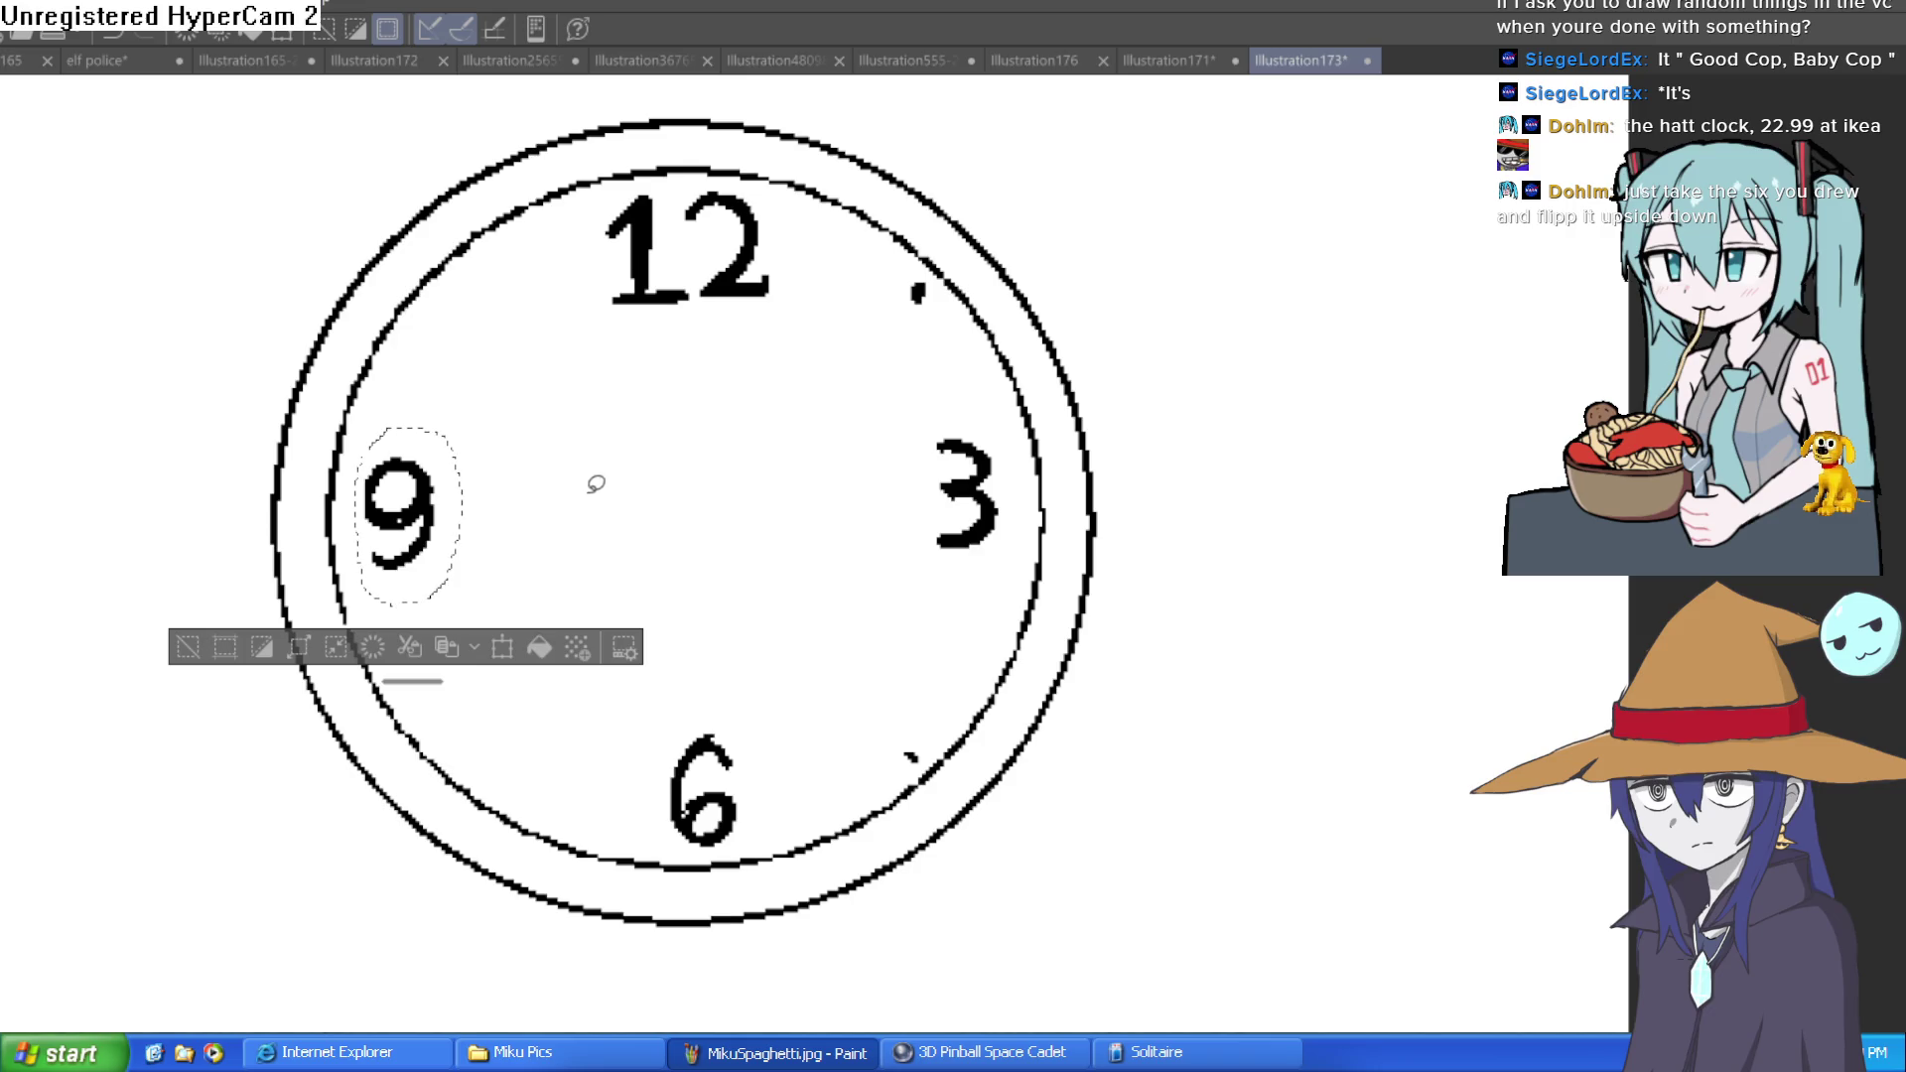
Delete the hand-drawn 9 and clear the selection
key(Delete)
key(ctrl+z)
key(Delete)
key(ctrl+d)
Copy the 6, rotate it 180° into a 9, and place it at 9 o'clock
mouse_move(670, 722)
mouse_down()
mouse_move(760, 844)
mouse_move(766, 734)
mouse_up()
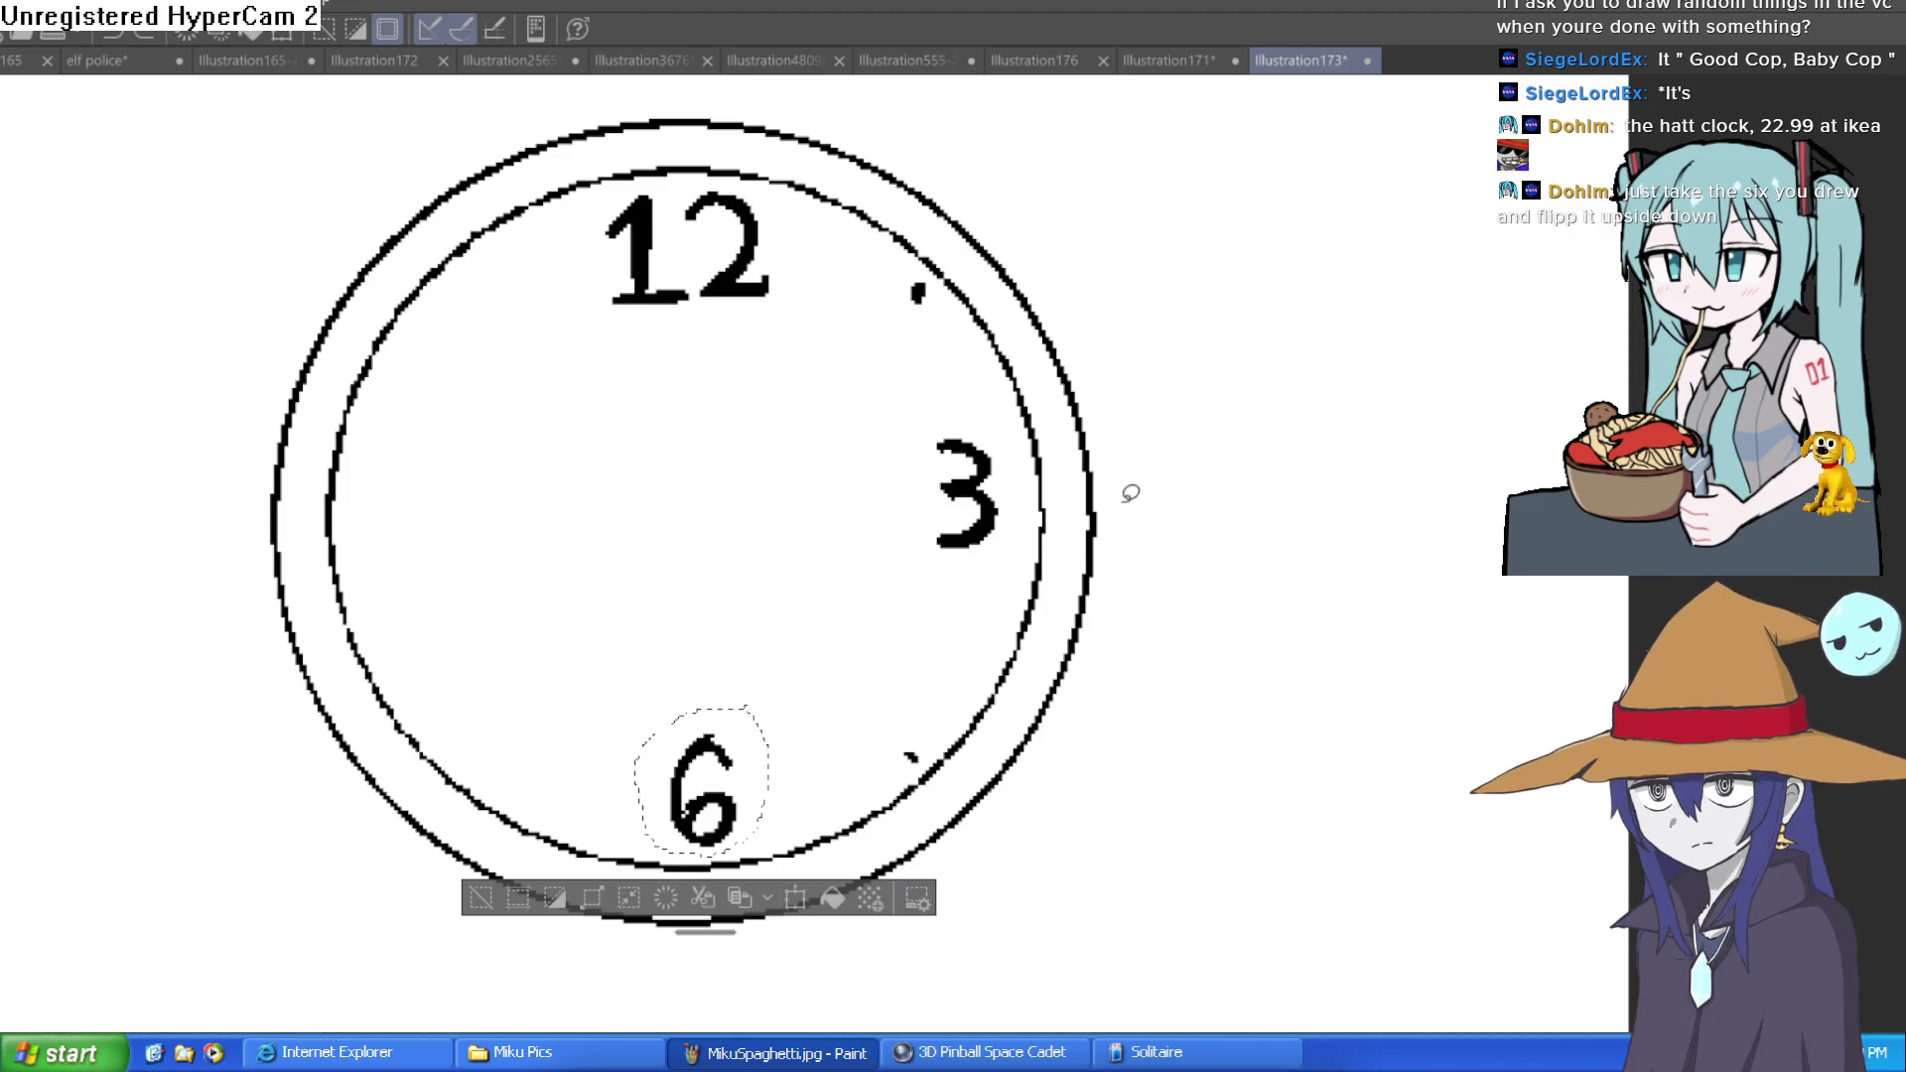
key(ctrl+t)
drag(699, 784, 438, 548)
mouse_move(558, 509)
mouse_down()
mouse_move(566, 575)
mouse_move(350, 647)
mouse_move(285, 614)
mouse_up()
mouse_move(441, 566)
mouse_down()
mouse_move(404, 541)
mouse_move(444, 550)
mouse_move(427, 559)
mouse_up()
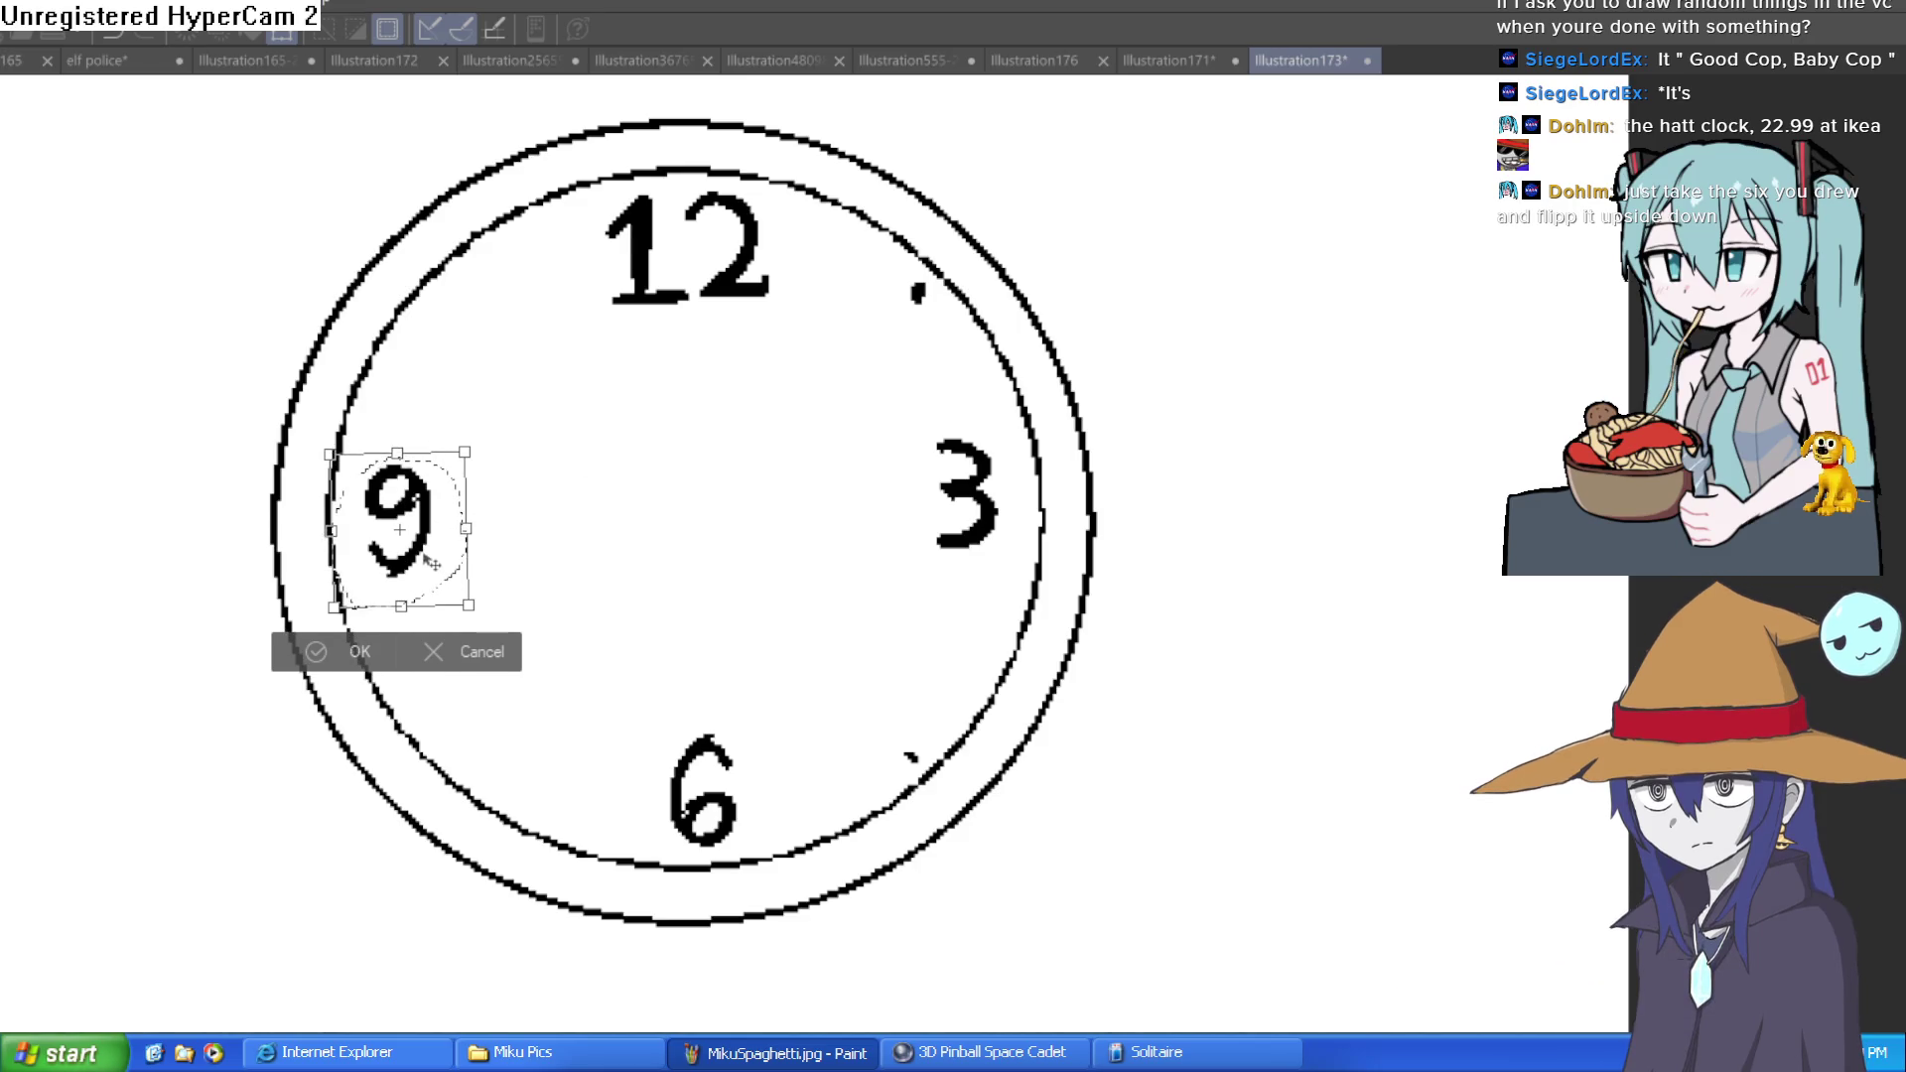
click(355, 650)
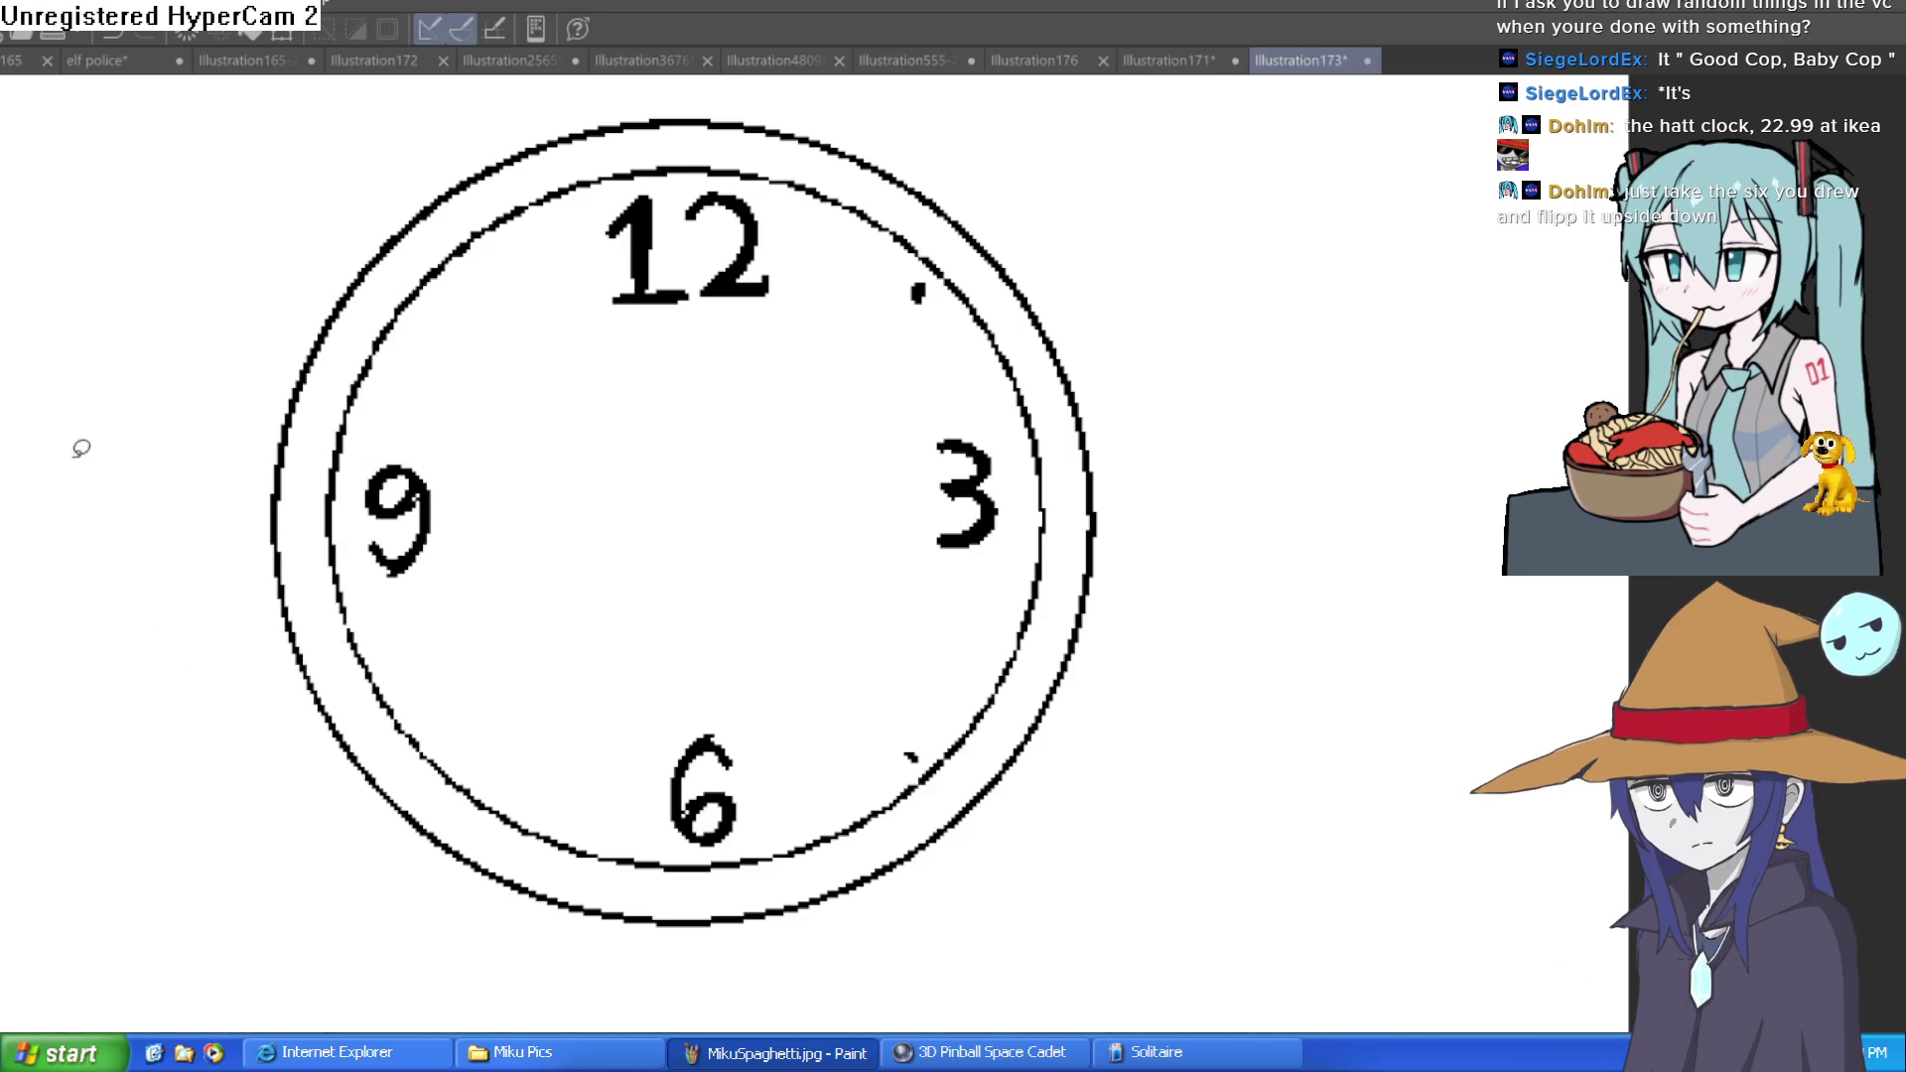
mouse_move(865, 281)
mouse_down()
mouse_move(1148, 353)
mouse_move(1171, 587)
mouse_up()
Draw short minute ticks along the inner ring from the 12 to the 3, undoing a bad one
drag(845, 821, 858, 827)
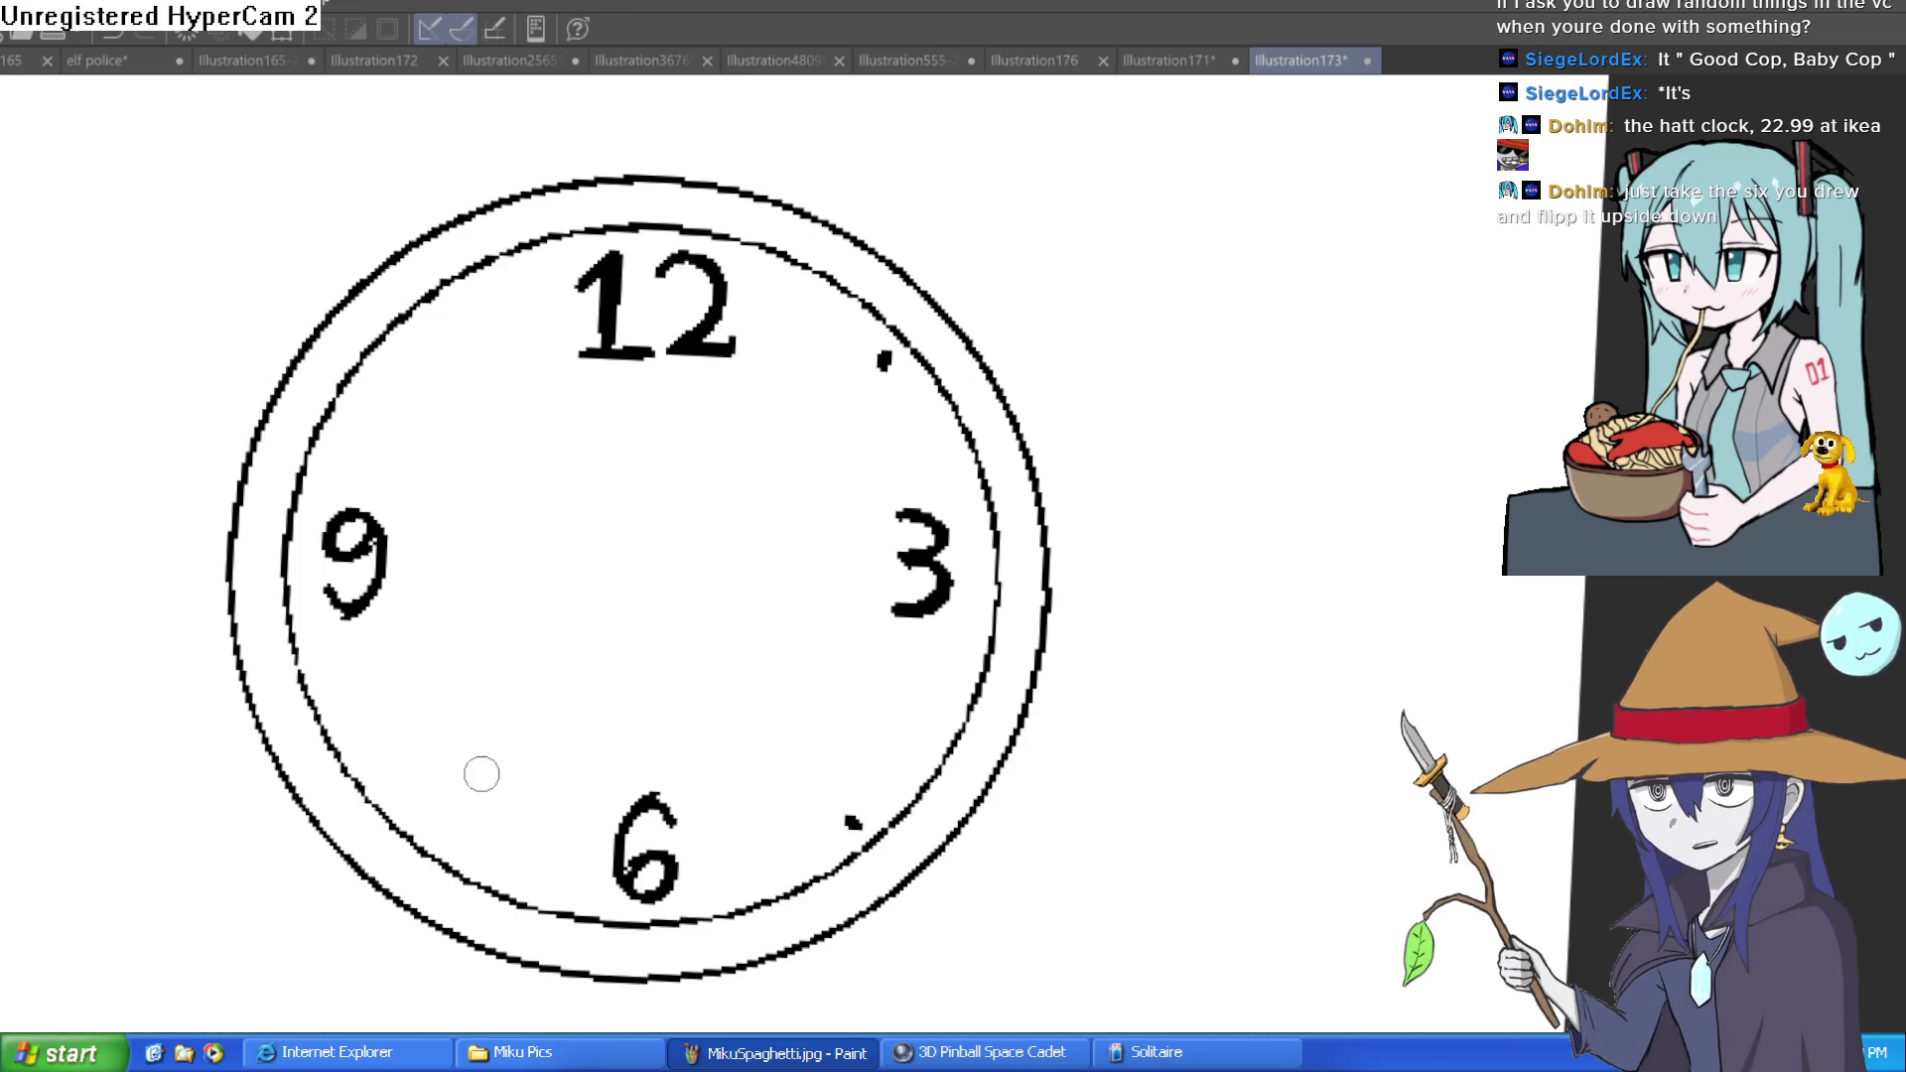
drag(435, 789, 431, 795)
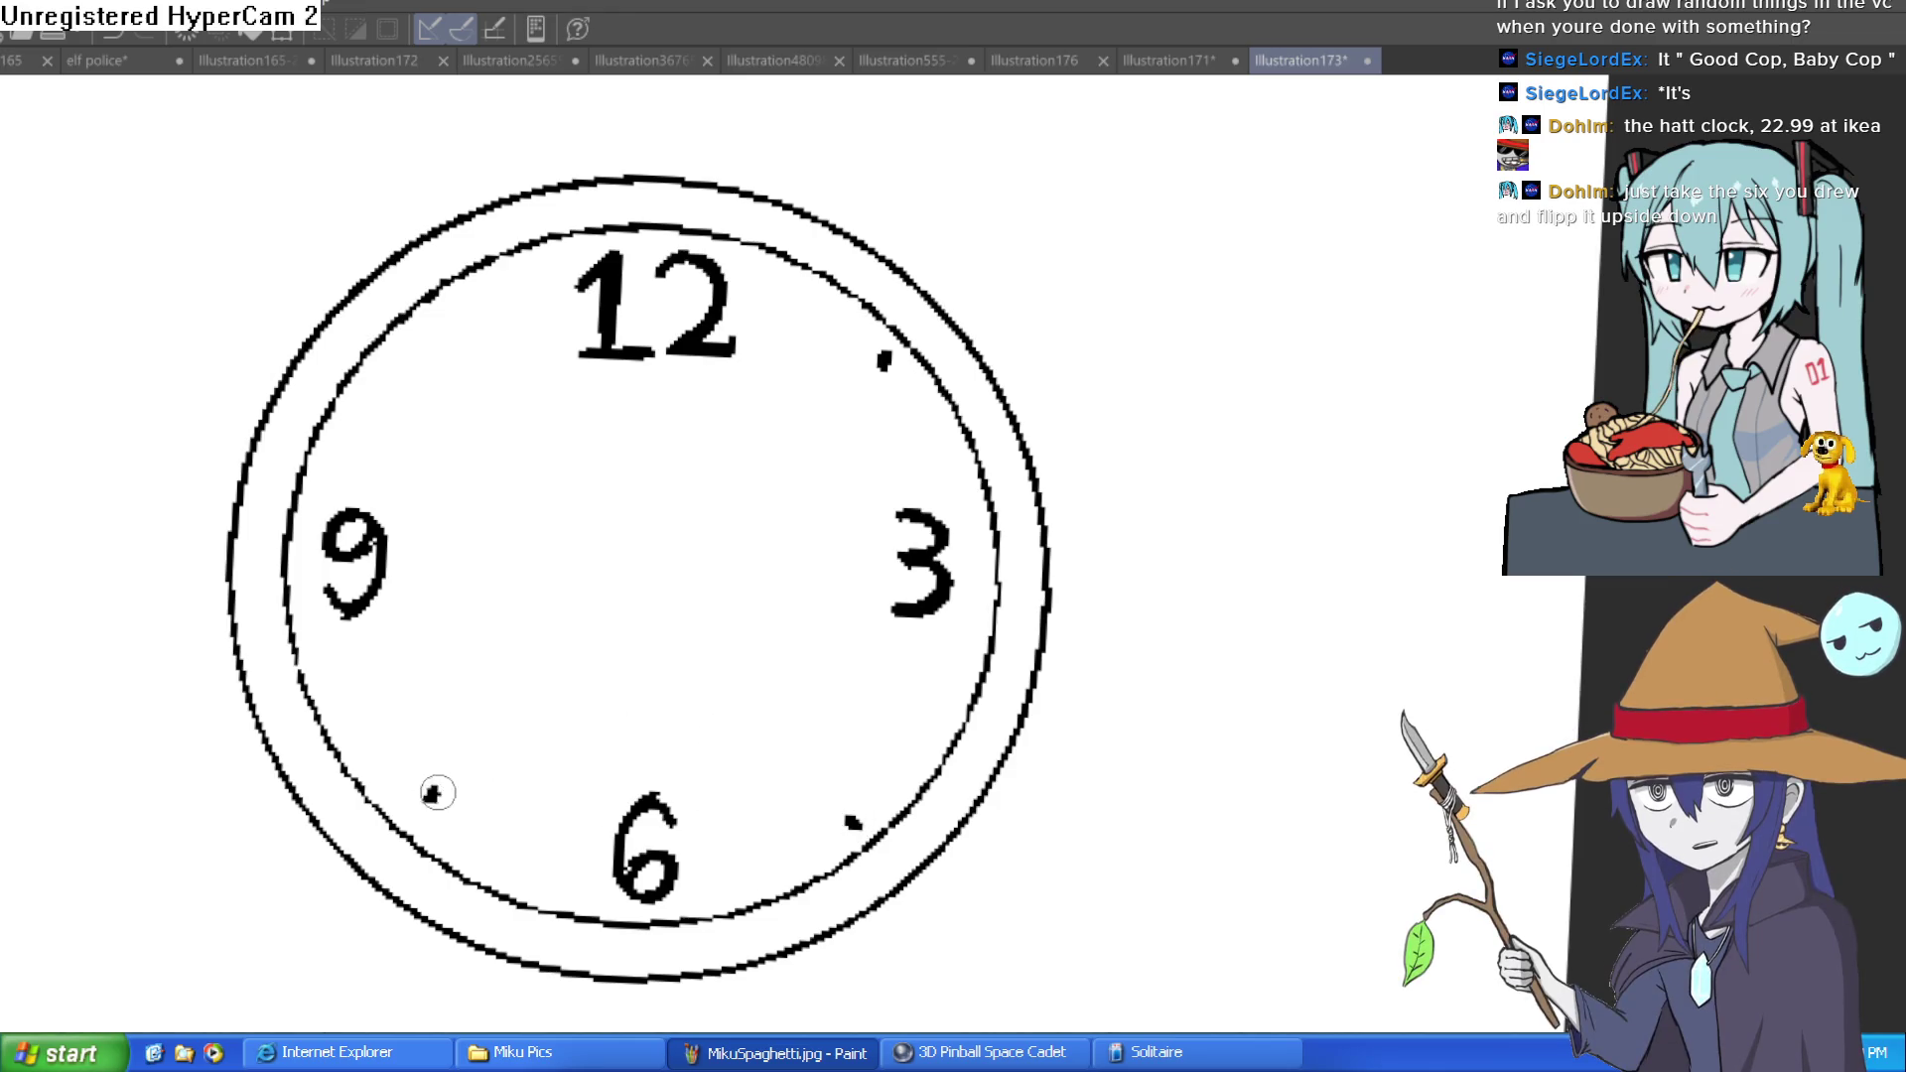
drag(420, 333, 426, 344)
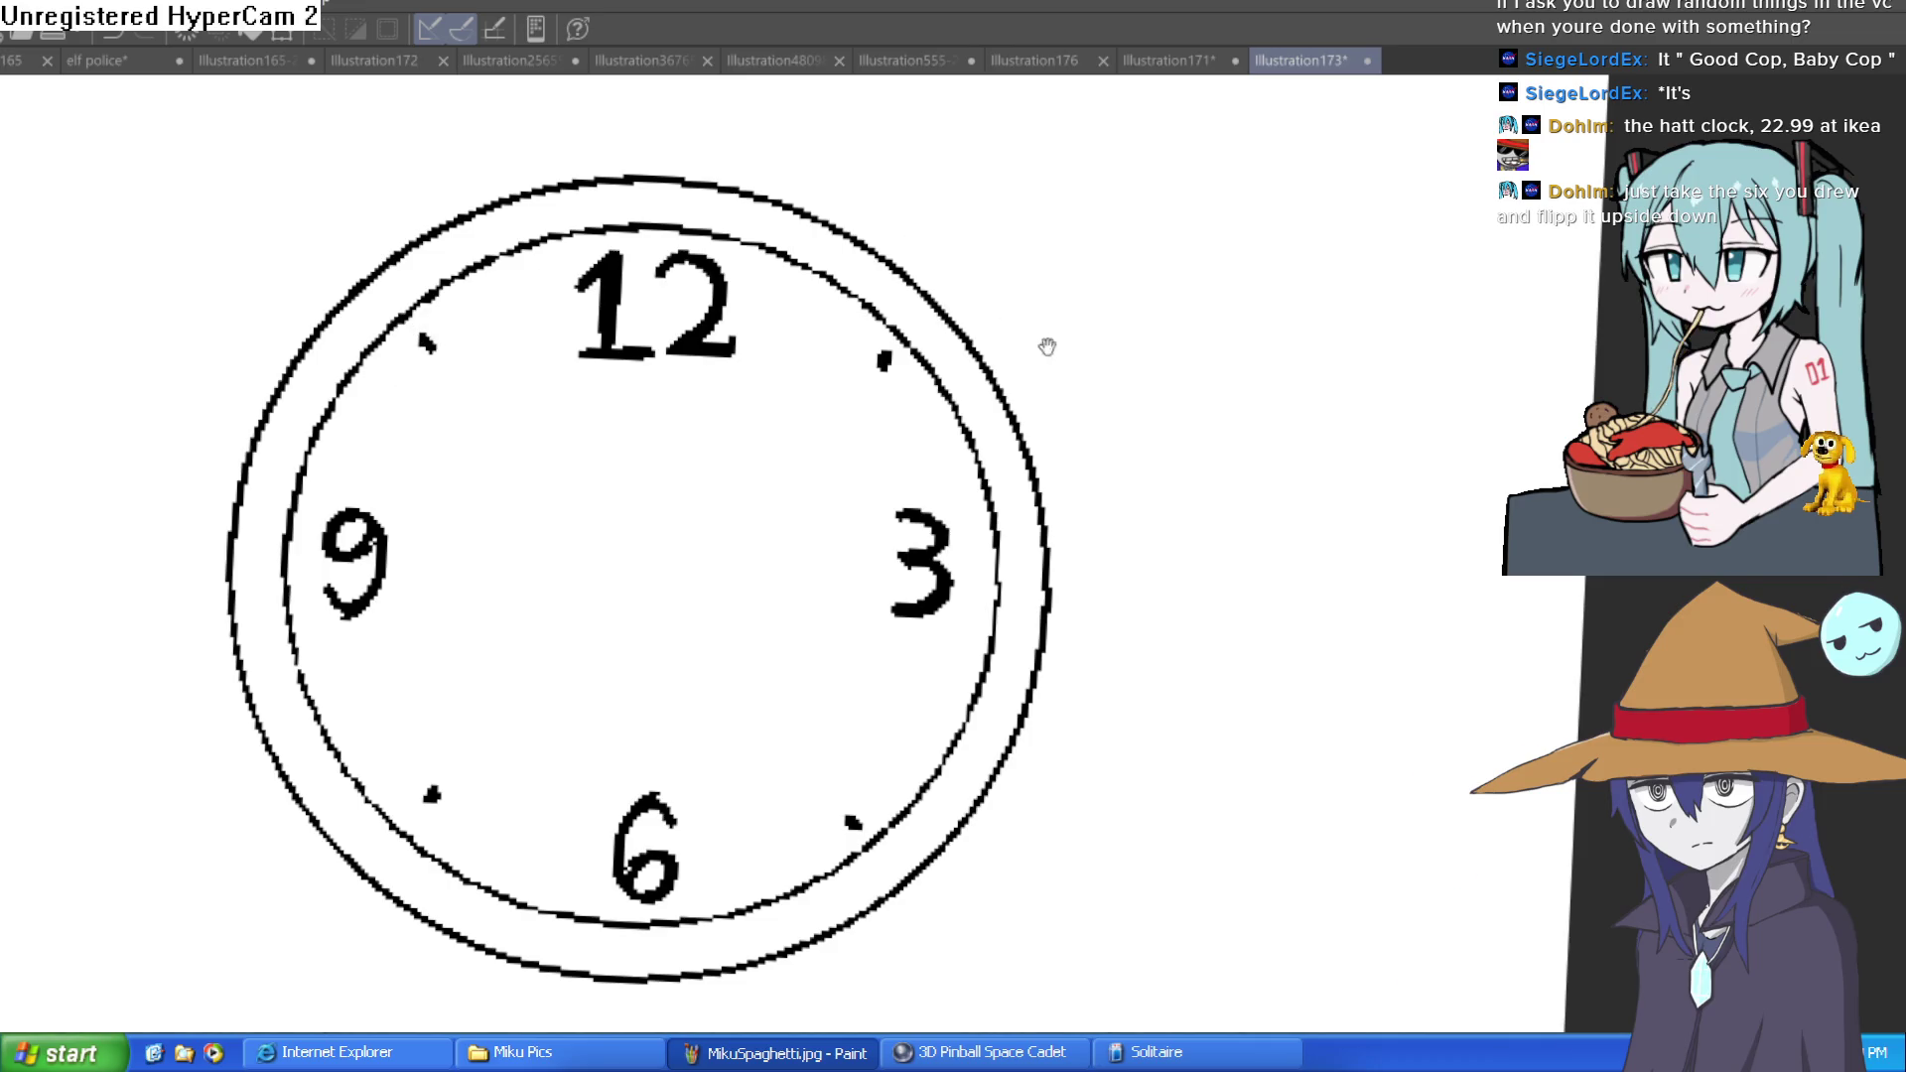
scroll(1038, 328, down, 1)
mouse_move(765, 256)
mouse_down()
mouse_move(759, 274)
mouse_move(824, 300)
mouse_move(895, 370)
mouse_move(923, 461)
mouse_up()
drag(921, 614, 938, 627)
mouse_move(1112, 511)
mouse_down()
mouse_move(1140, 735)
mouse_move(936, 646)
mouse_move(936, 679)
mouse_move(901, 689)
mouse_up()
key(ctrl+z)
key(ctrl+z)
key(ctrl+z)
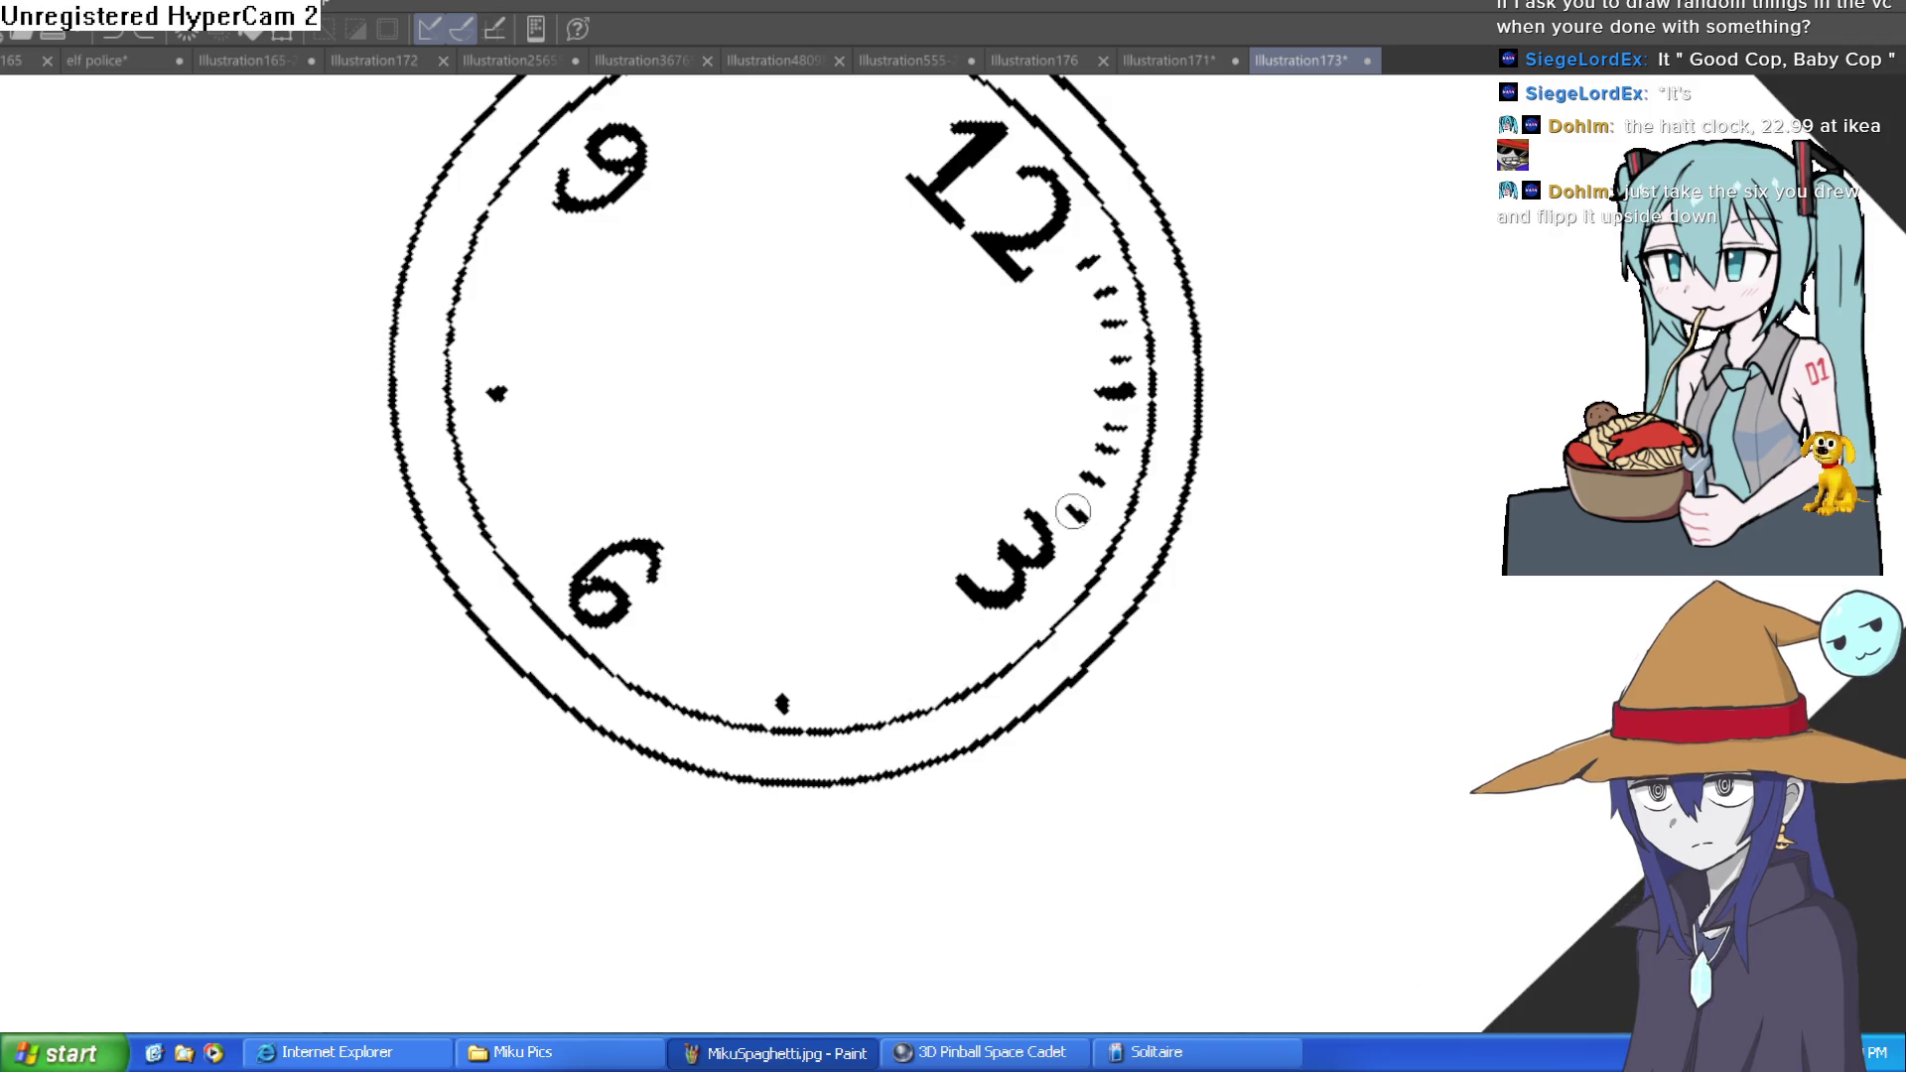
Draw tick marks near 5 o'clock and undo the misplaced stroke
mouse_move(953, 642)
mouse_down()
mouse_move(930, 678)
mouse_move(825, 706)
mouse_move(634, 662)
mouse_up()
key(ctrl+z)
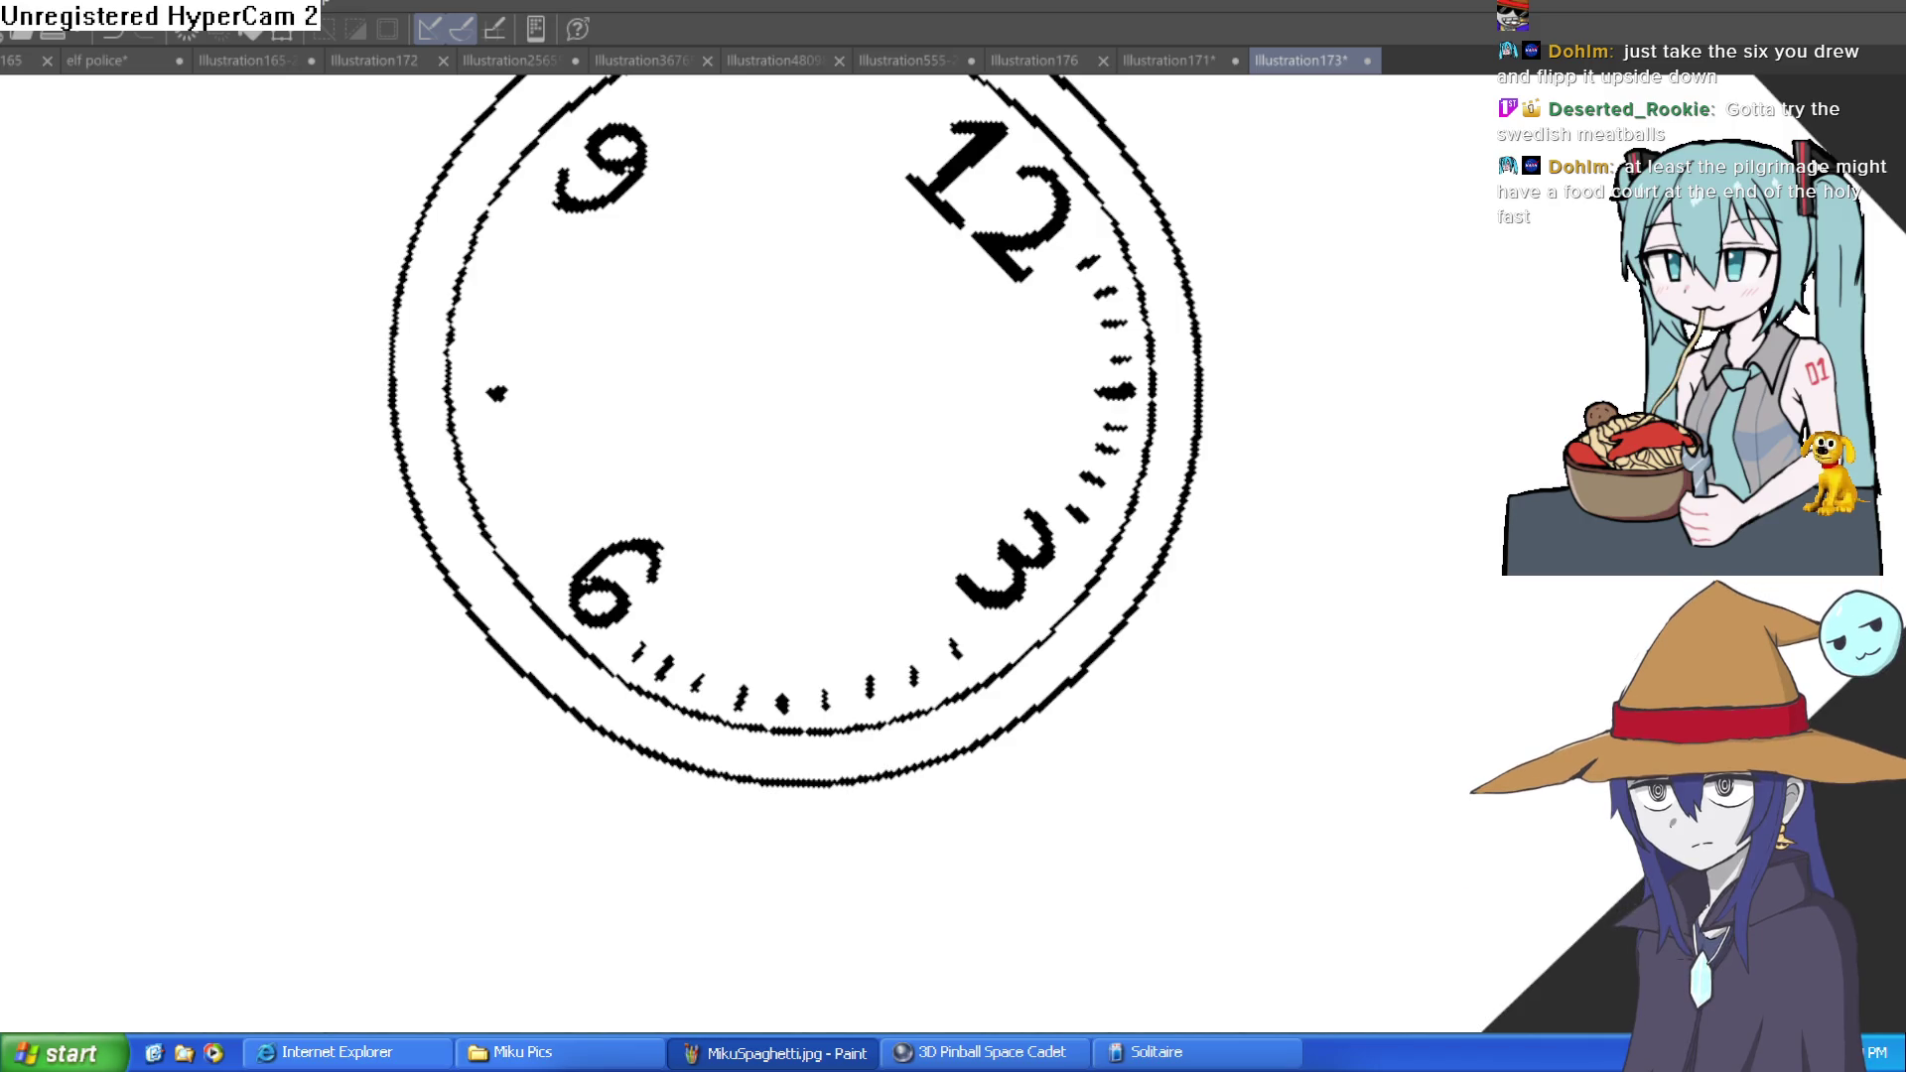
Undo a stray zigzag stroke and rotate the canvas so the clock is nearly upright
mouse_move(1167, 739)
mouse_down()
mouse_move(1148, 787)
mouse_move(1423, 705)
mouse_up()
key(ctrl+z)
drag(1470, 472, 1510, 397)
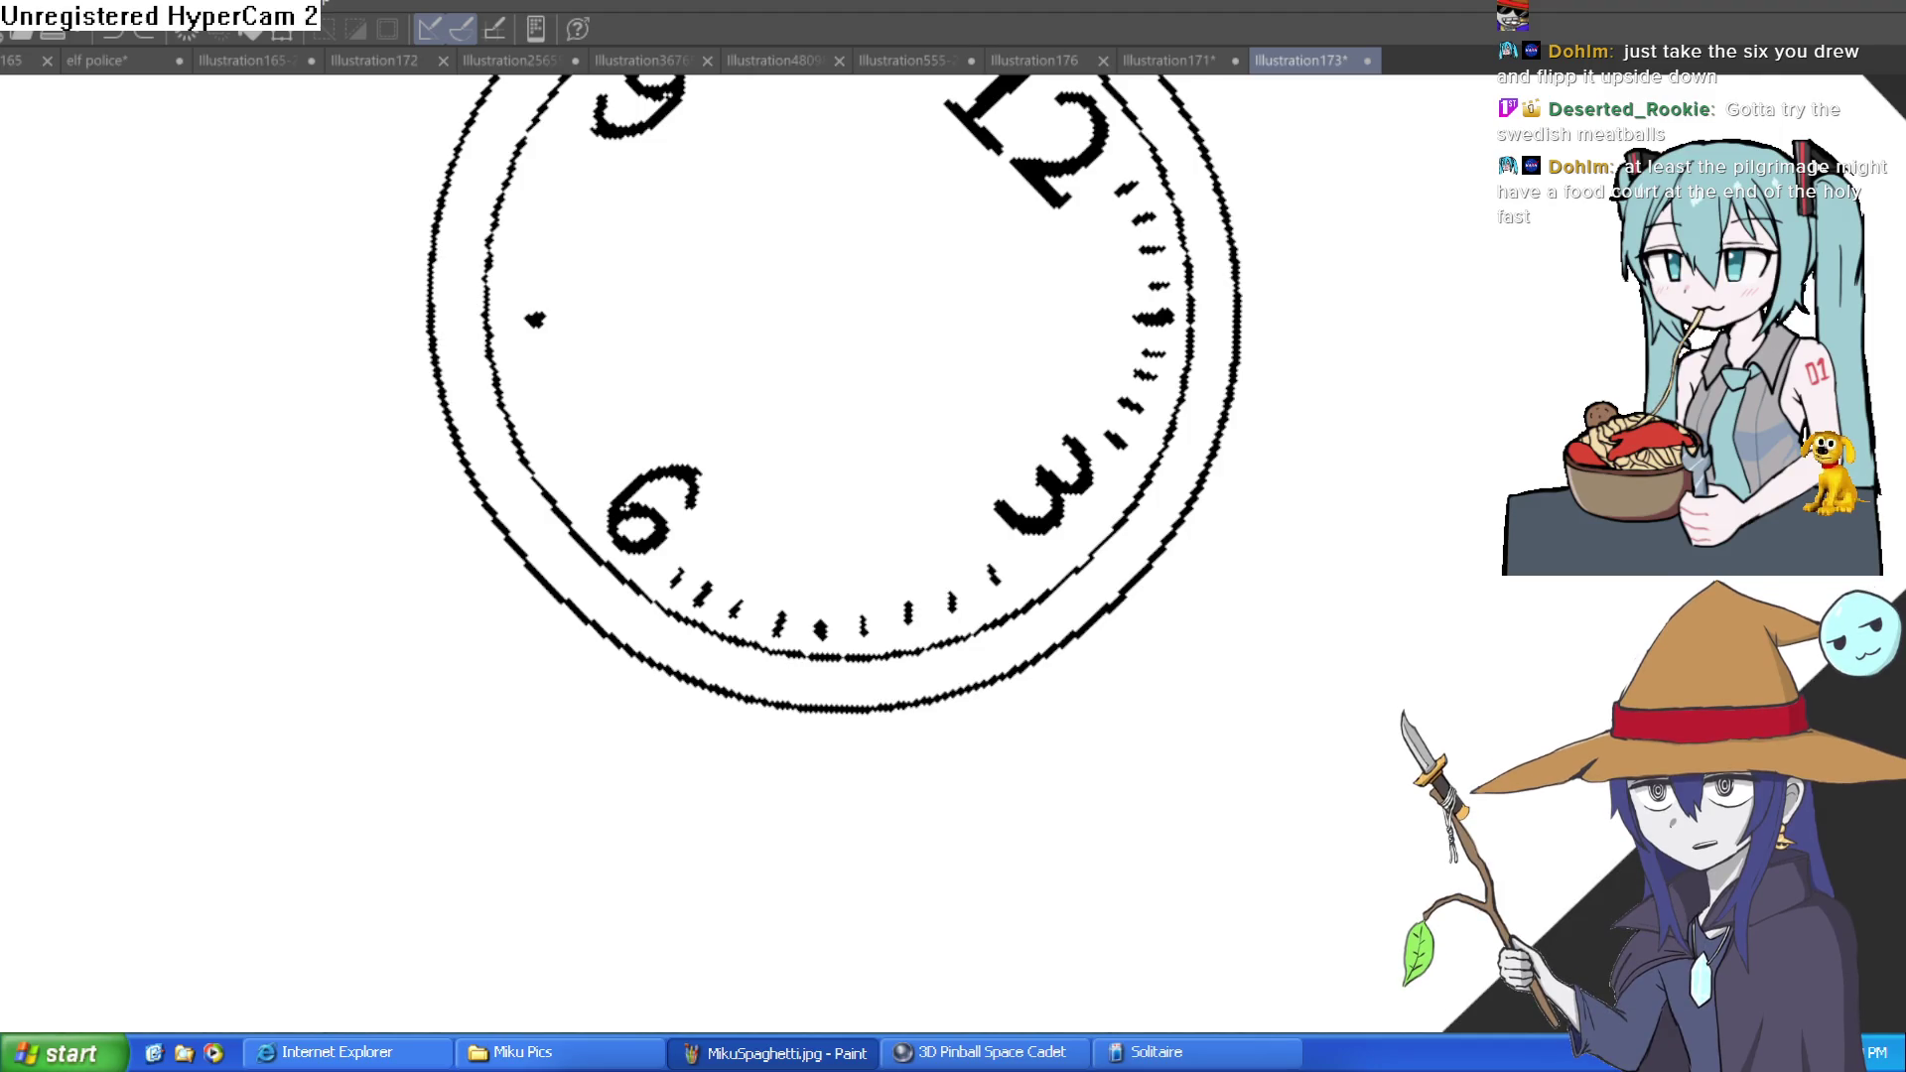
mouse_move(906, 268)
mouse_down()
mouse_move(663, 502)
mouse_move(882, 558)
mouse_move(778, 493)
mouse_up()
mouse_move(841, 328)
mouse_down()
mouse_move(659, 374)
mouse_move(843, 328)
mouse_up()
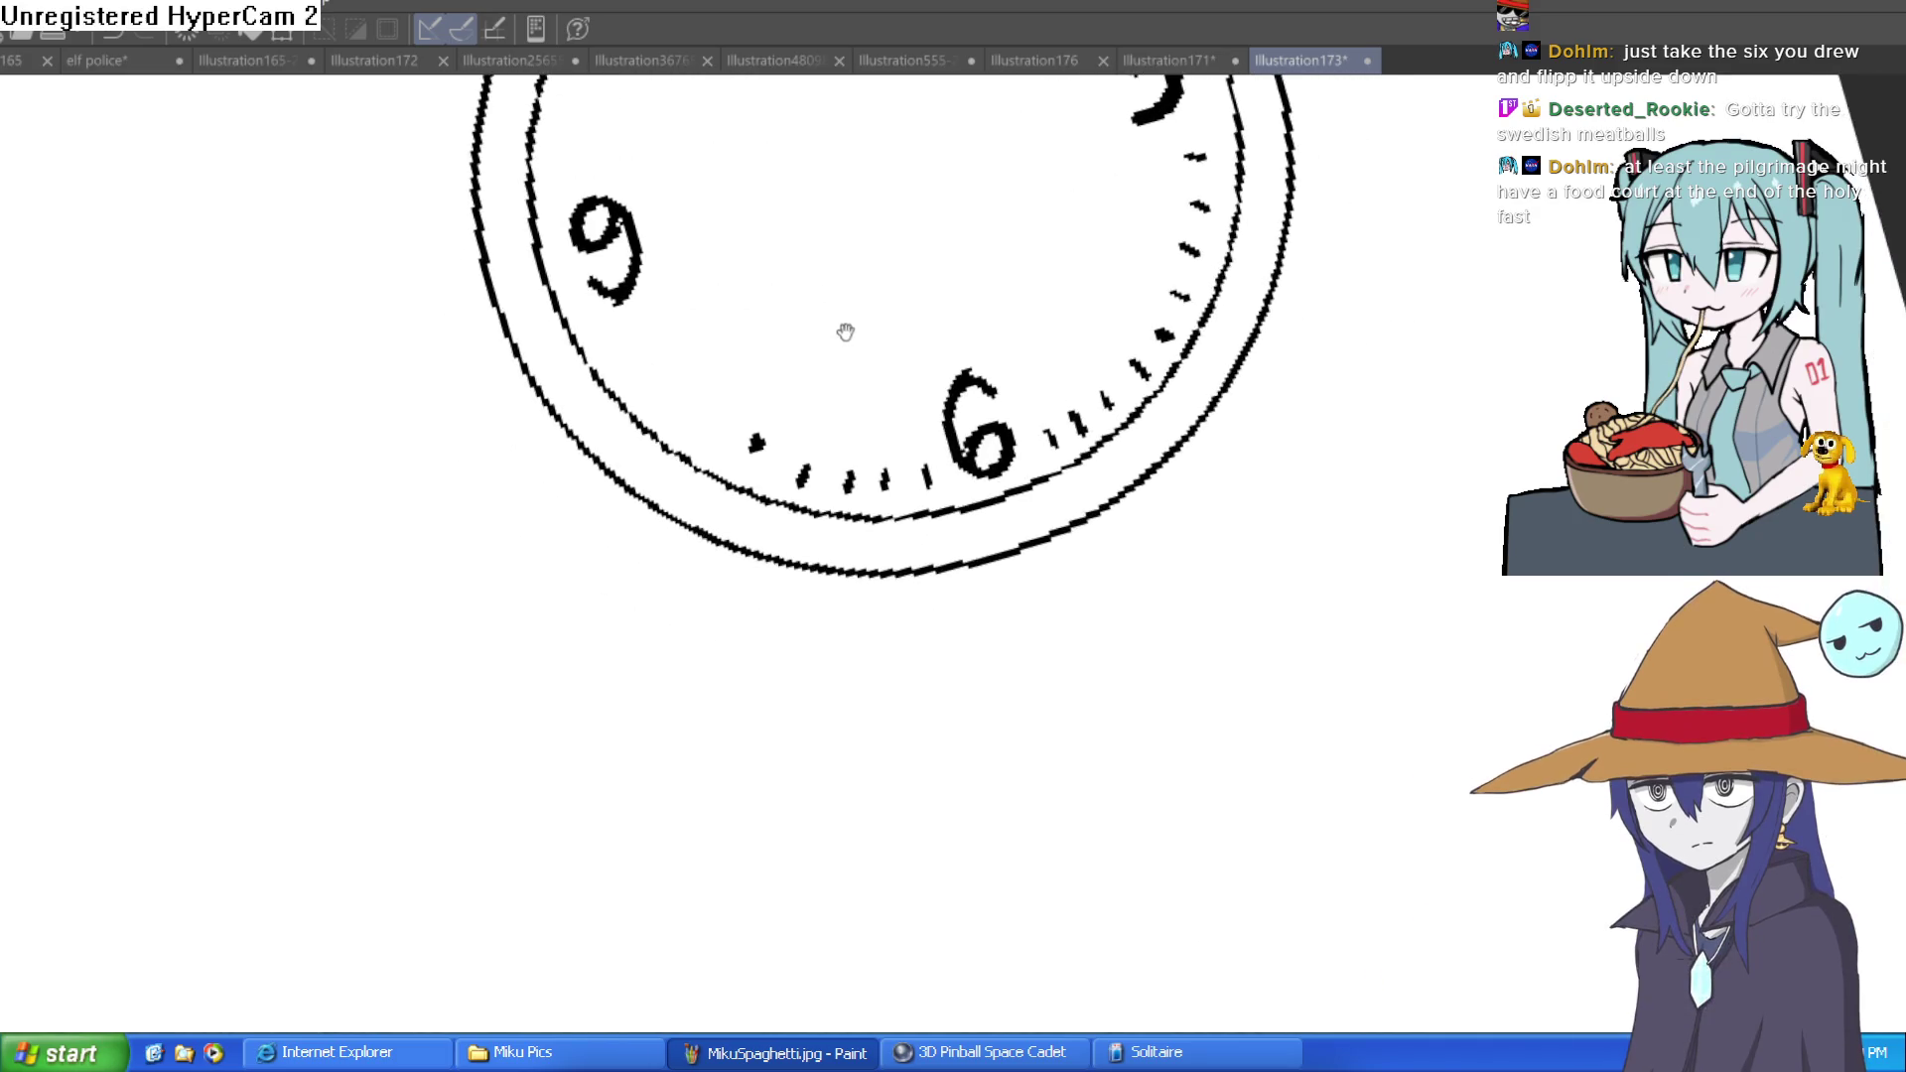
mouse_move(1162, 290)
mouse_down()
mouse_move(1353, 298)
mouse_move(1017, 353)
mouse_up()
Thicken the ticks near the 6, add a tick below the 9, and straighten the canvas
drag(783, 415, 776, 429)
drag(1076, 276, 1313, 530)
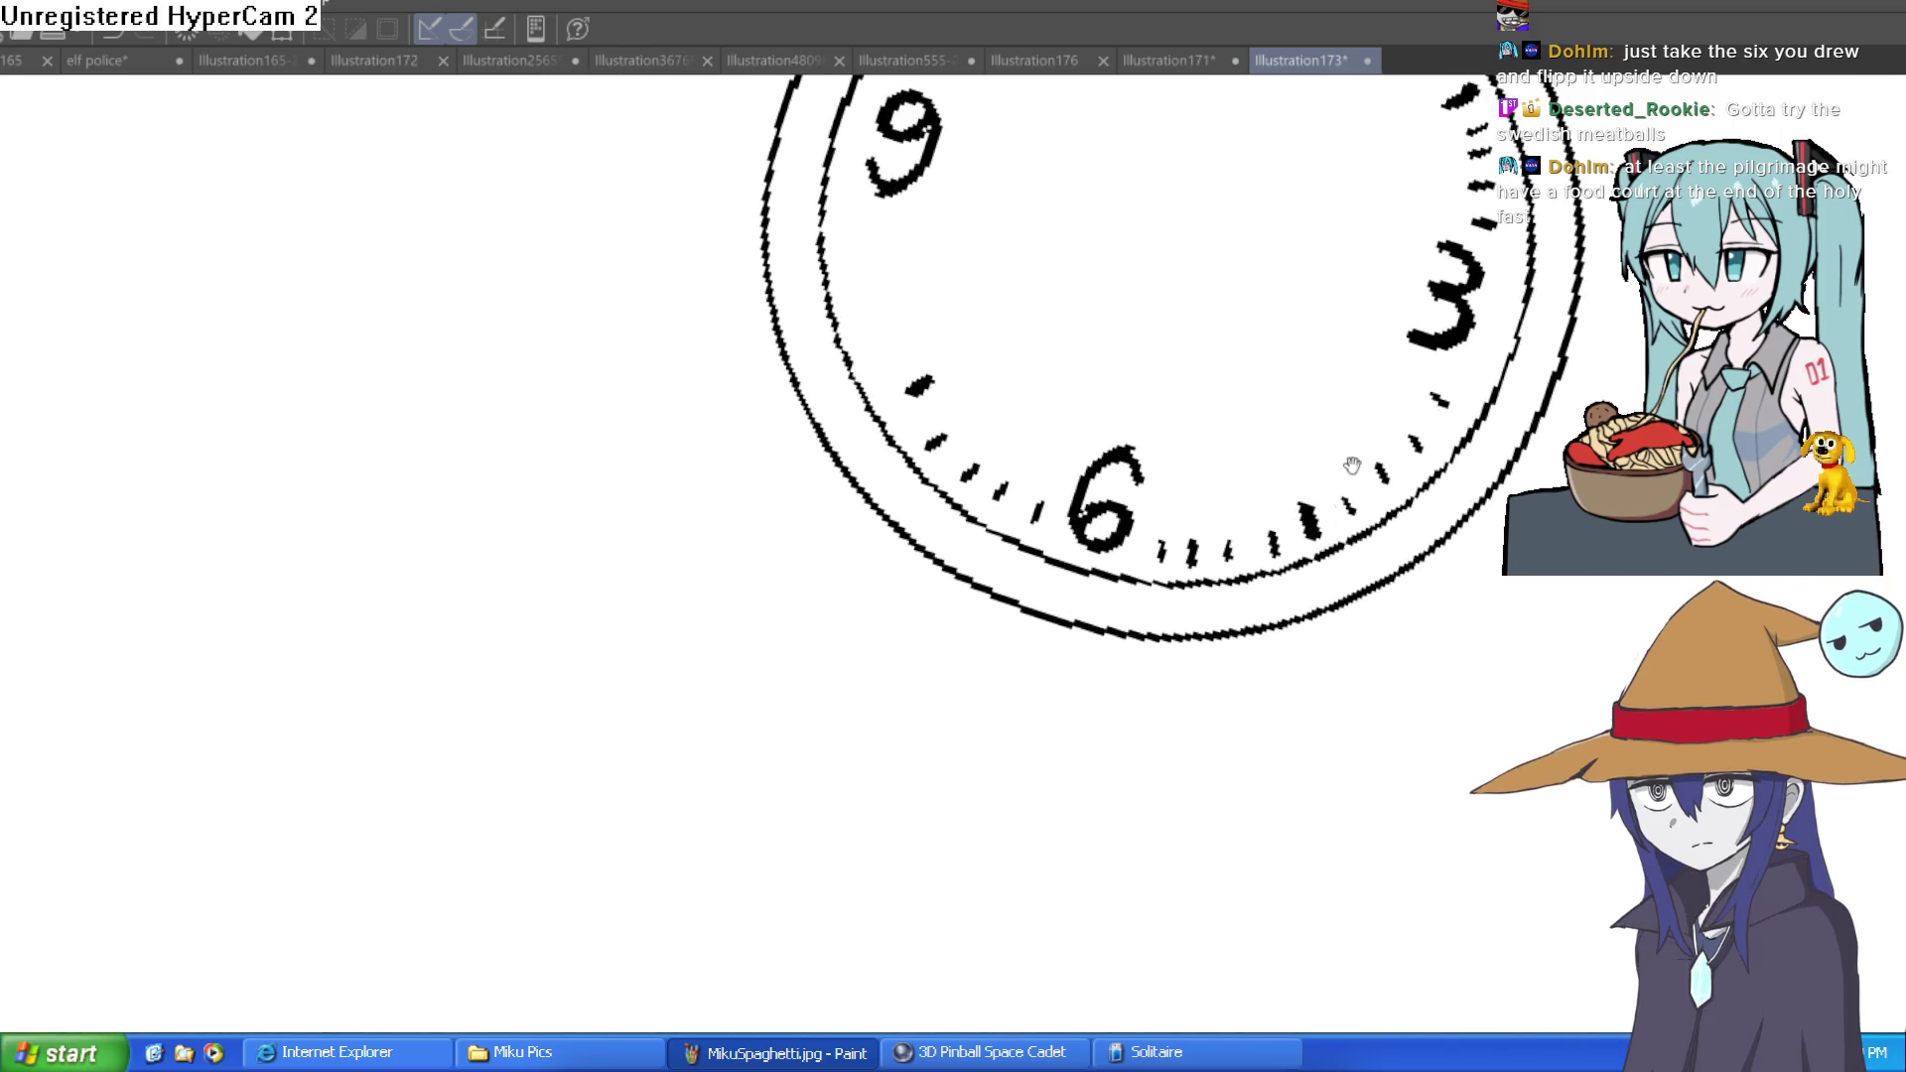
drag(1467, 175, 1417, 314)
drag(1417, 243, 1404, 248)
drag(828, 505, 800, 383)
drag(1072, 246, 936, 212)
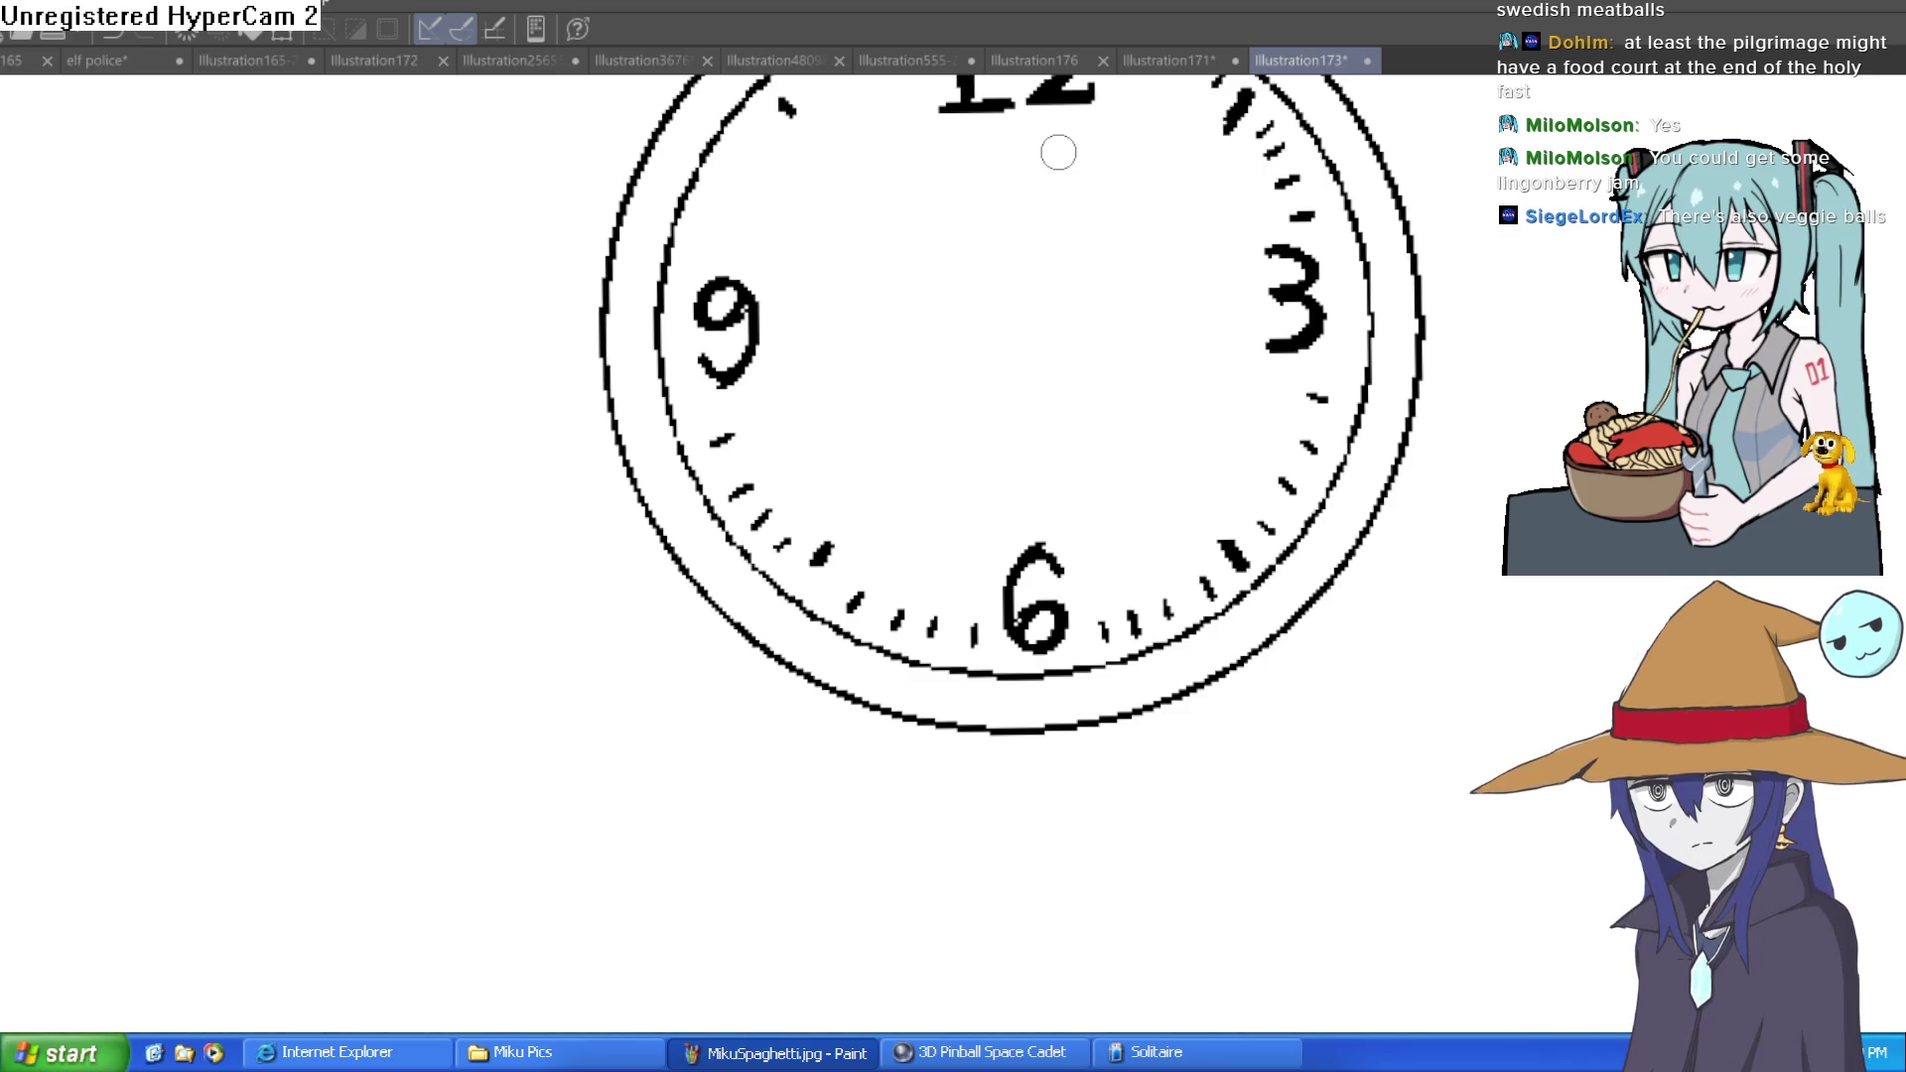
Draw three more tick marks around the 10 and 11 o'clock positions
drag(706, 242, 760, 170)
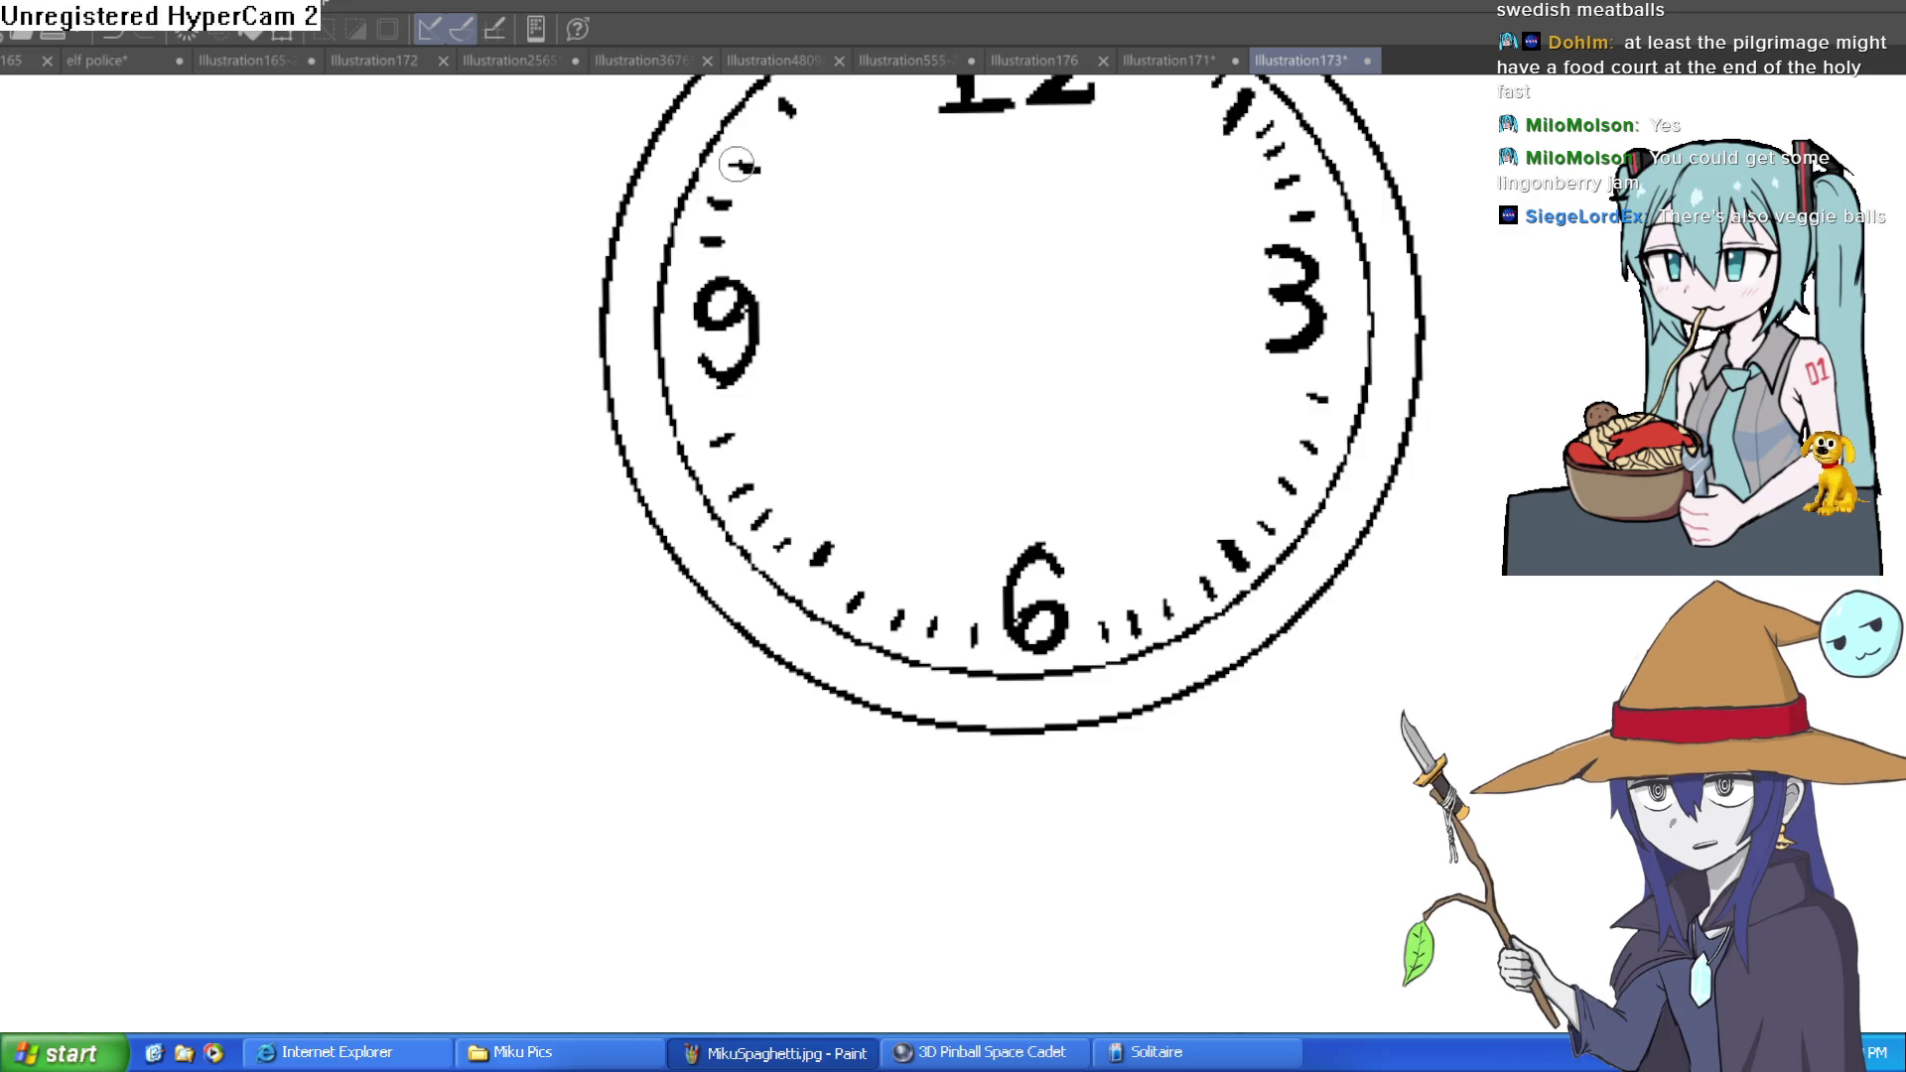
drag(915, 162, 888, 340)
mouse_move(795, 238)
mouse_down()
mouse_move(801, 256)
mouse_move(877, 227)
mouse_up()
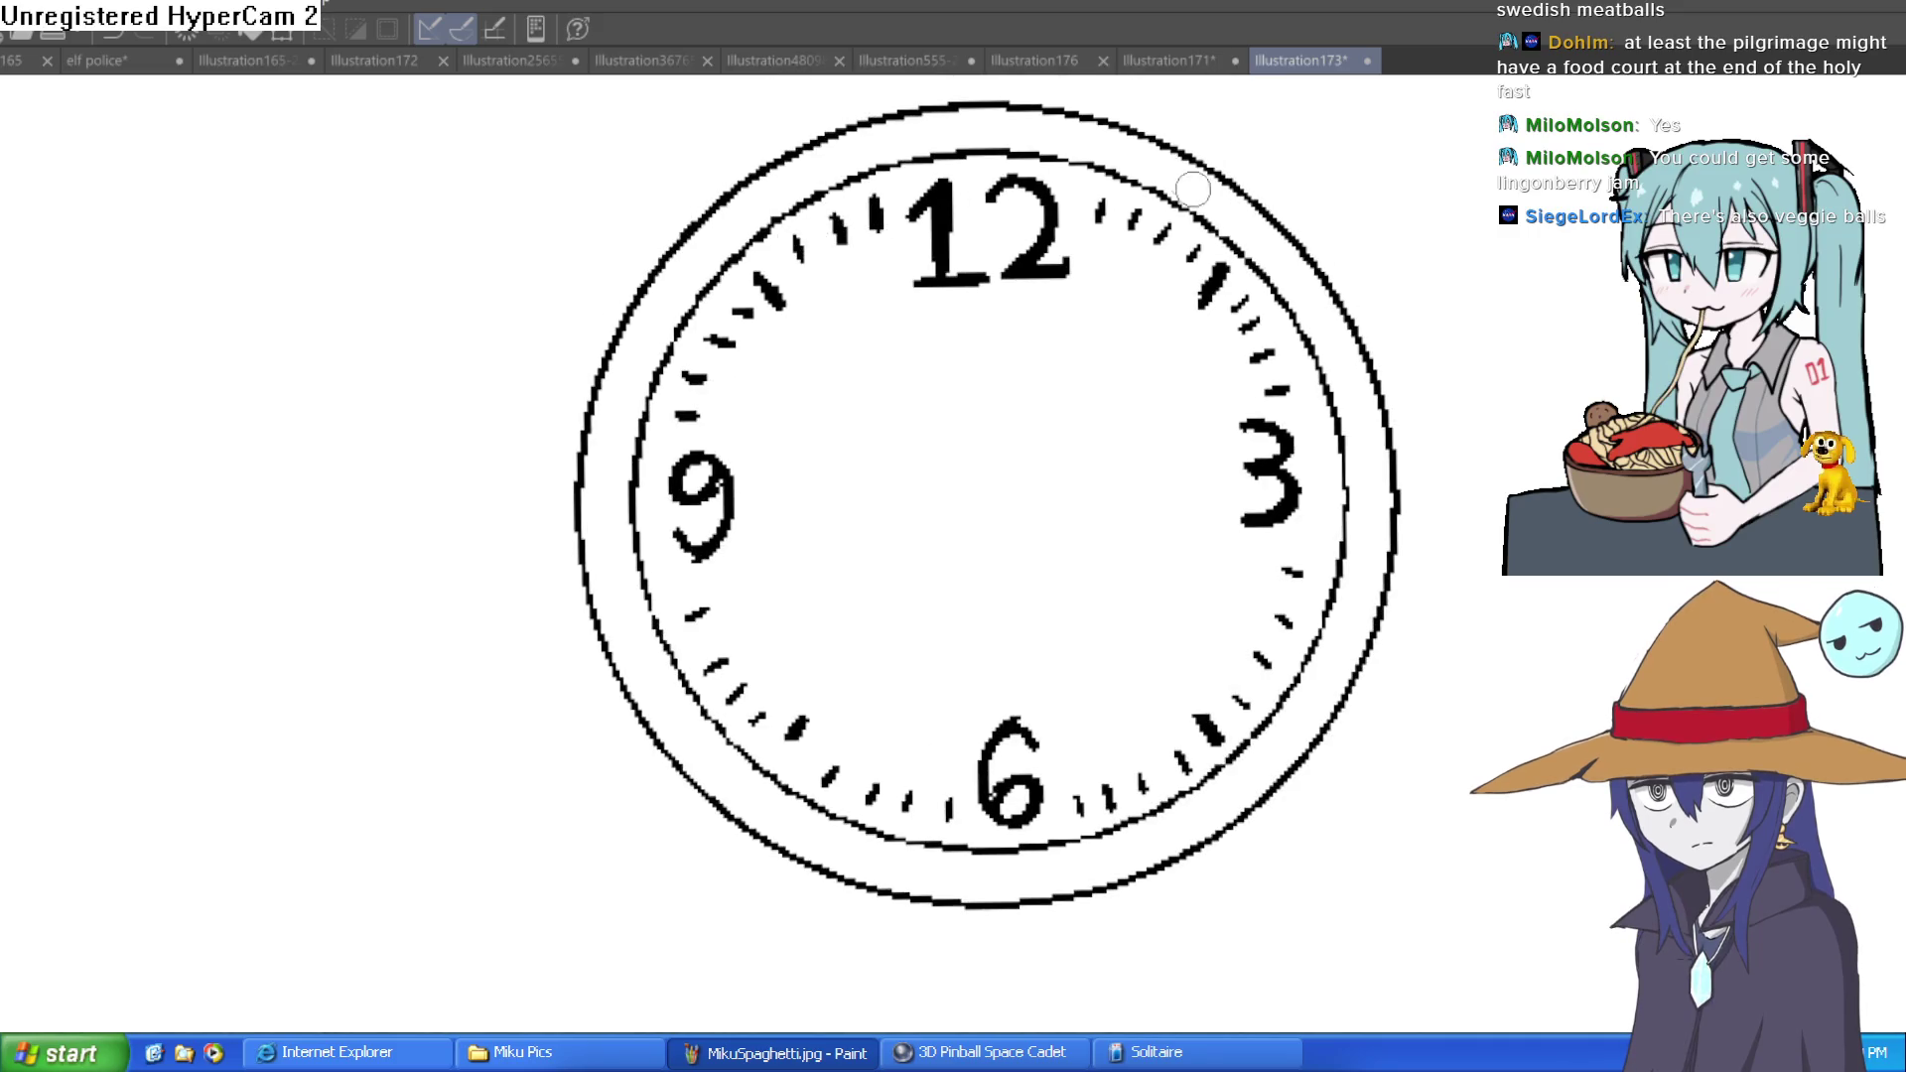
scroll(1119, 365, down, 4)
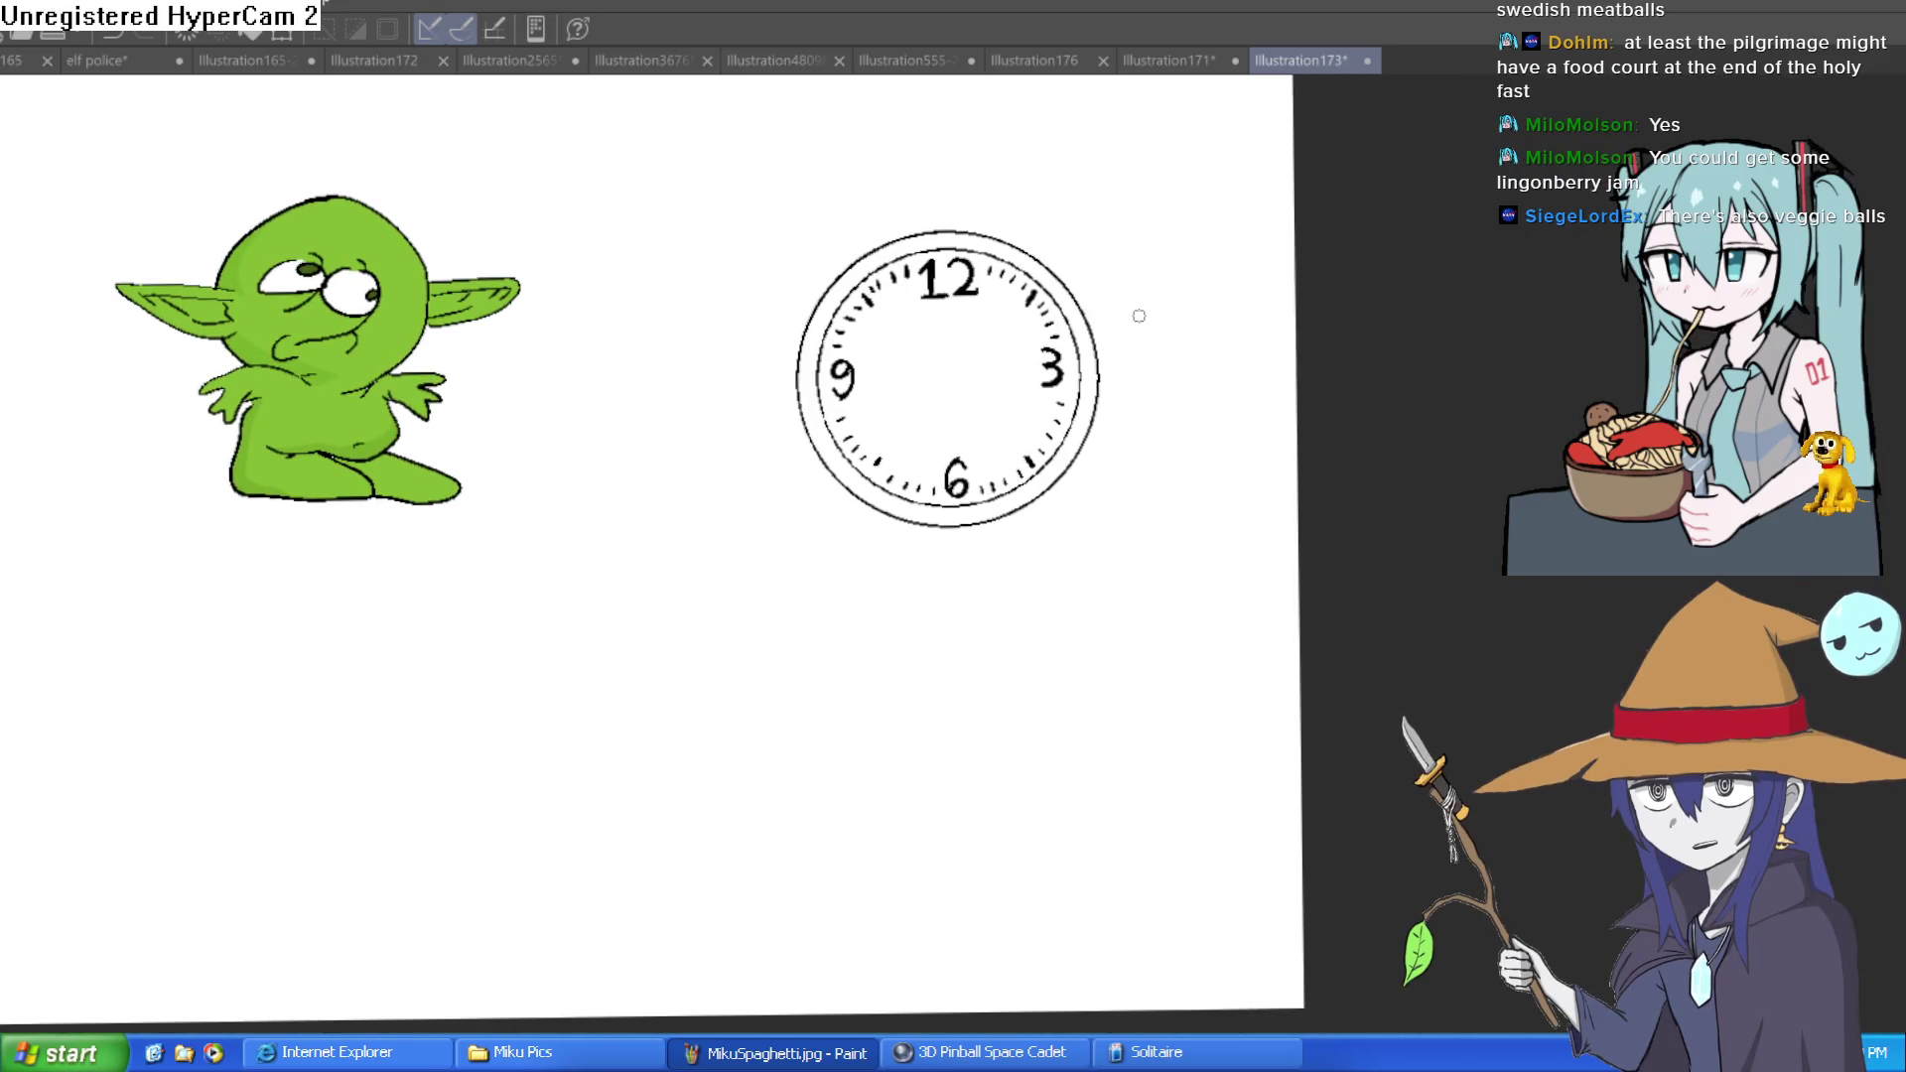
scroll(1140, 378, up, 3)
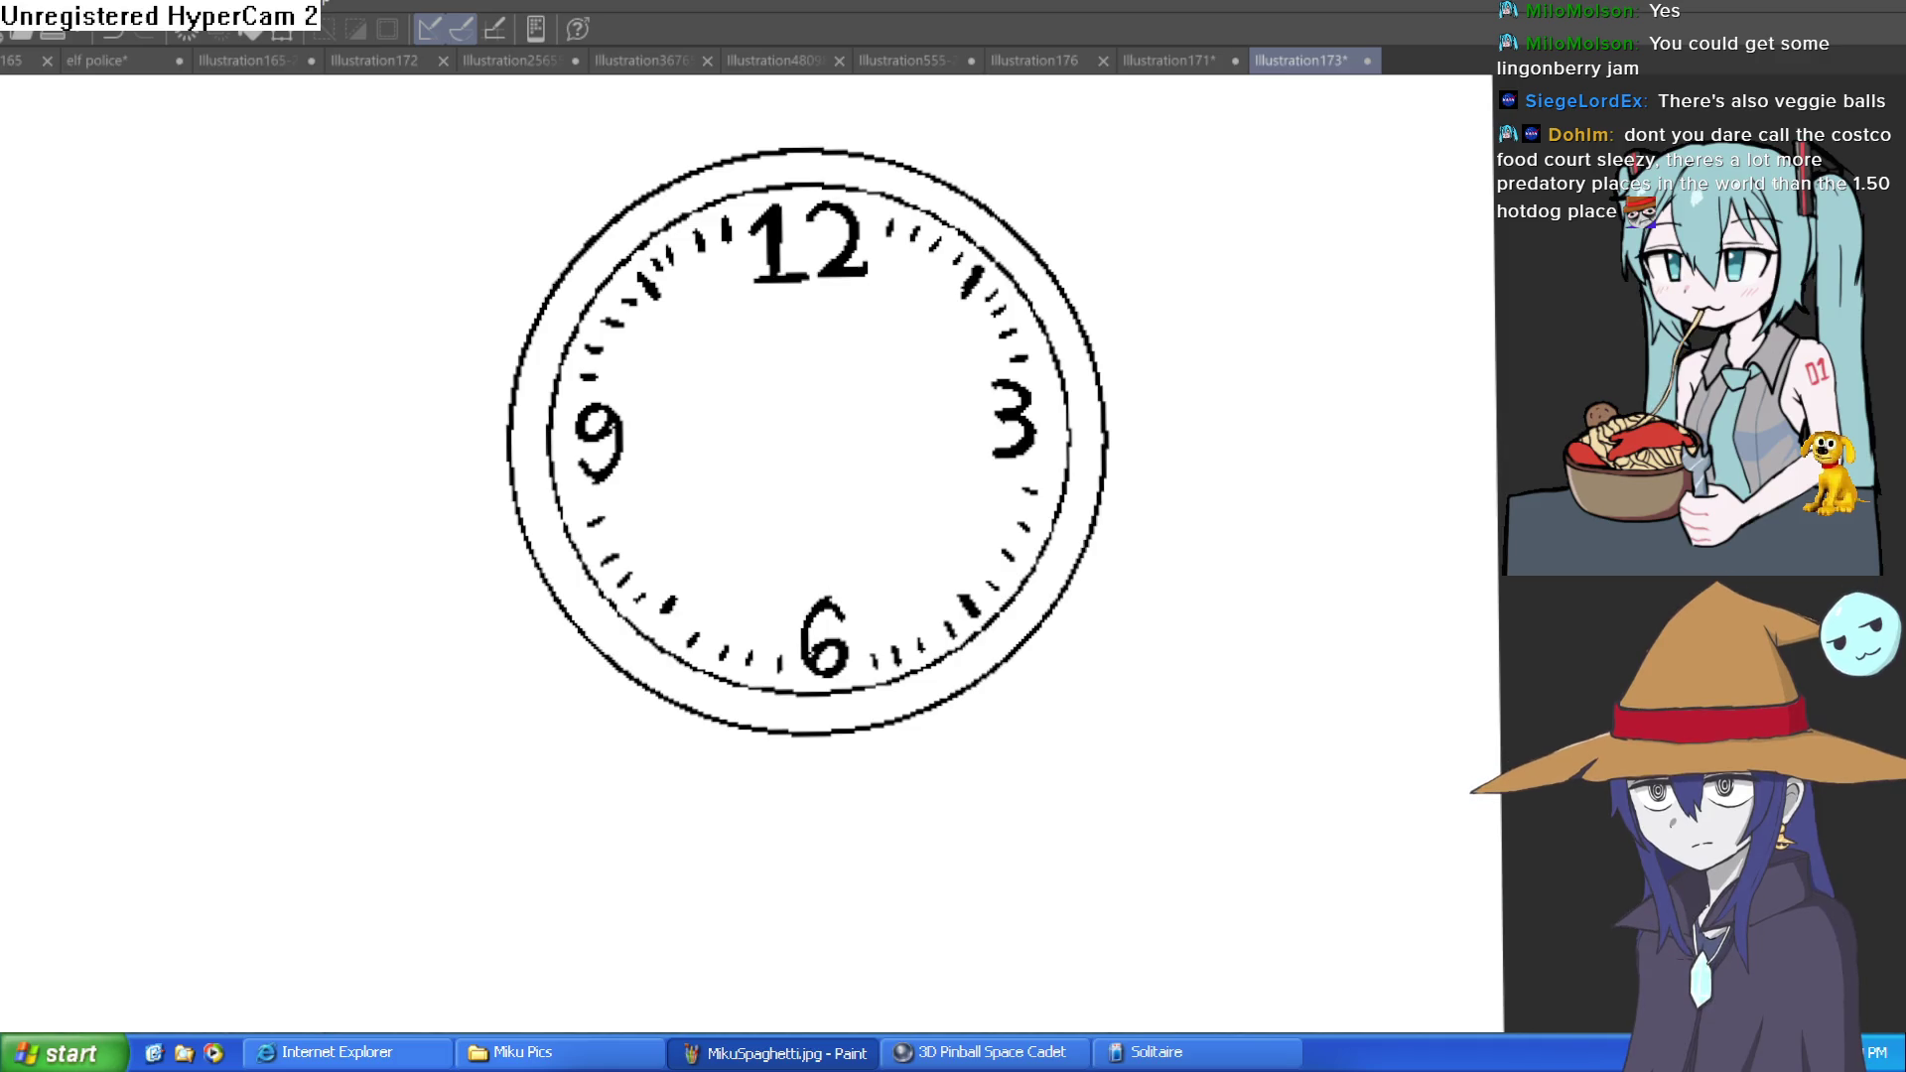
drag(806, 298, 809, 422)
Try drawing a hand from the centre up to the 12, undoing the attempts
key(ctrl+z)
drag(806, 445, 804, 324)
drag(808, 447, 814, 301)
key(ctrl+z)
Place a centre dot and outline a tapered hand pointing to the 12
click(807, 440)
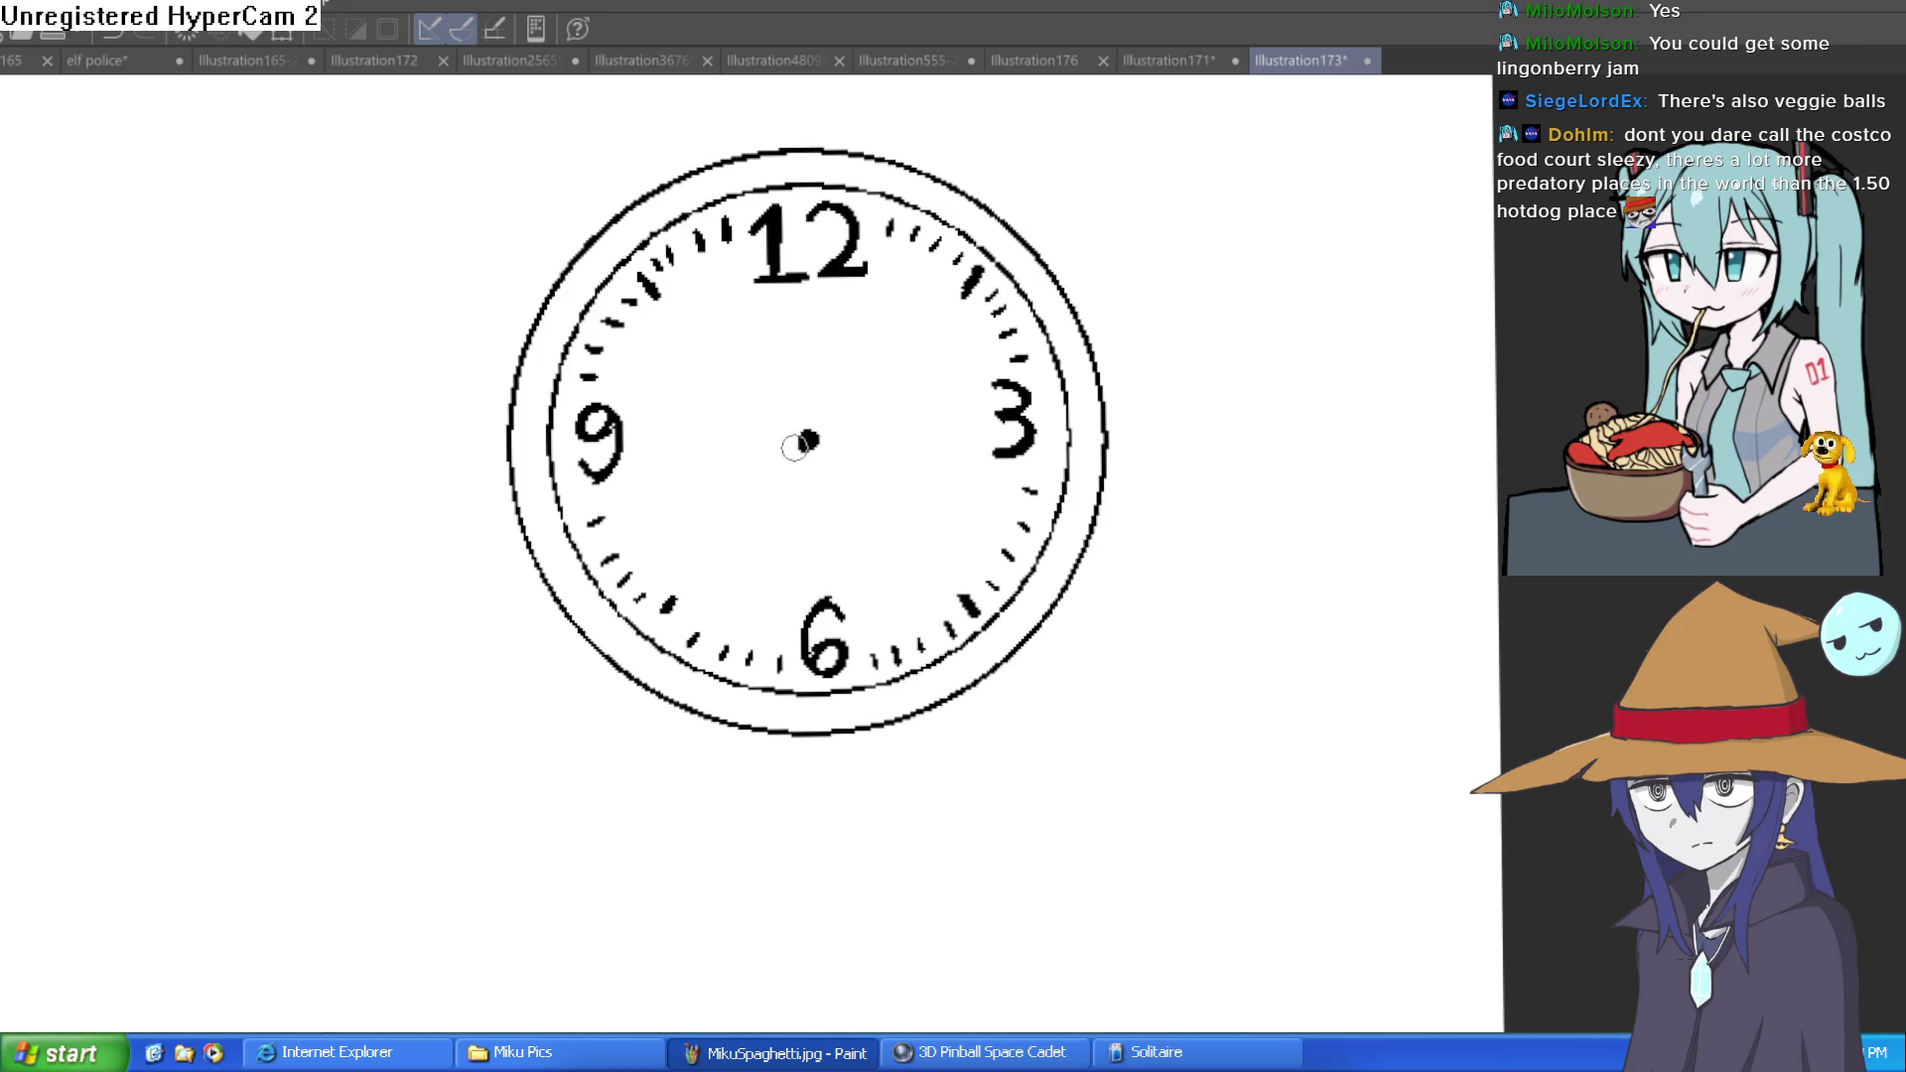
mouse_move(790, 452)
mouse_down()
mouse_move(809, 296)
mouse_move(827, 458)
mouse_move(793, 437)
mouse_up()
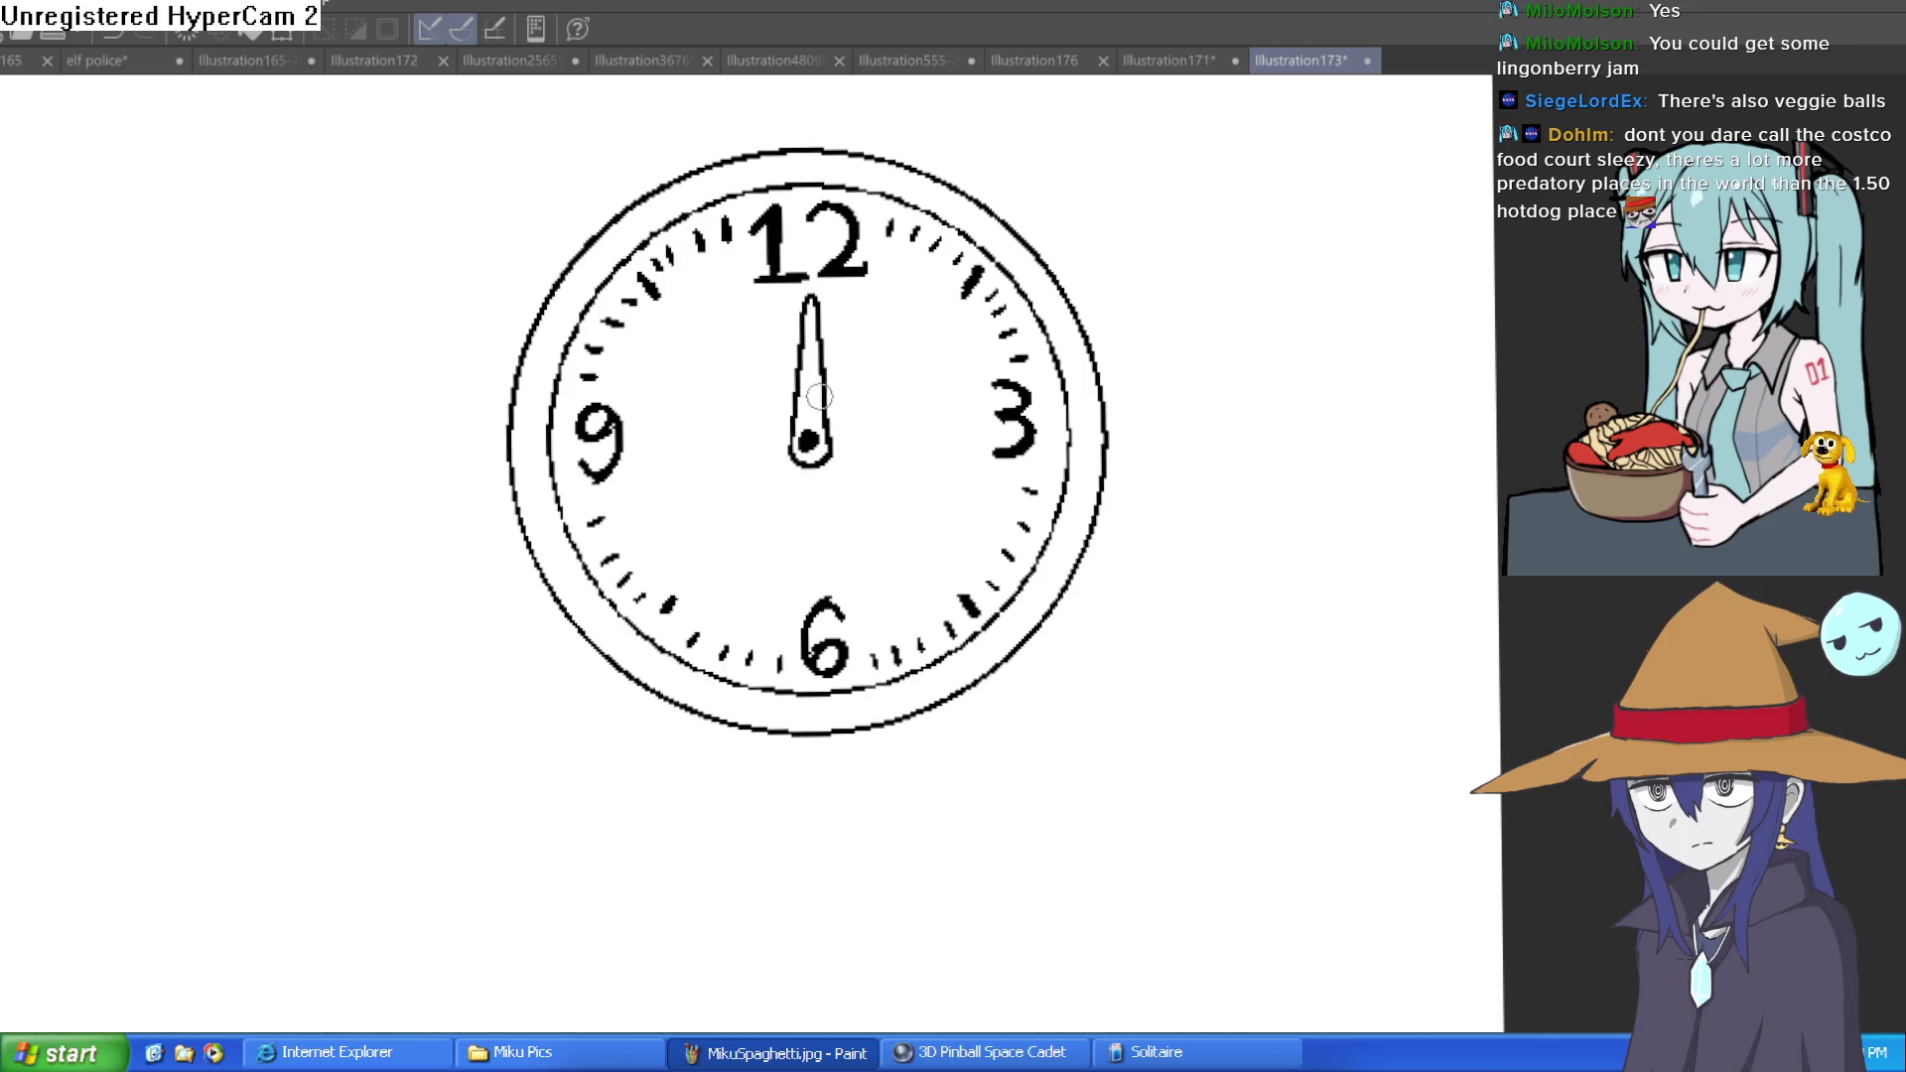
scroll(814, 470, up, 2)
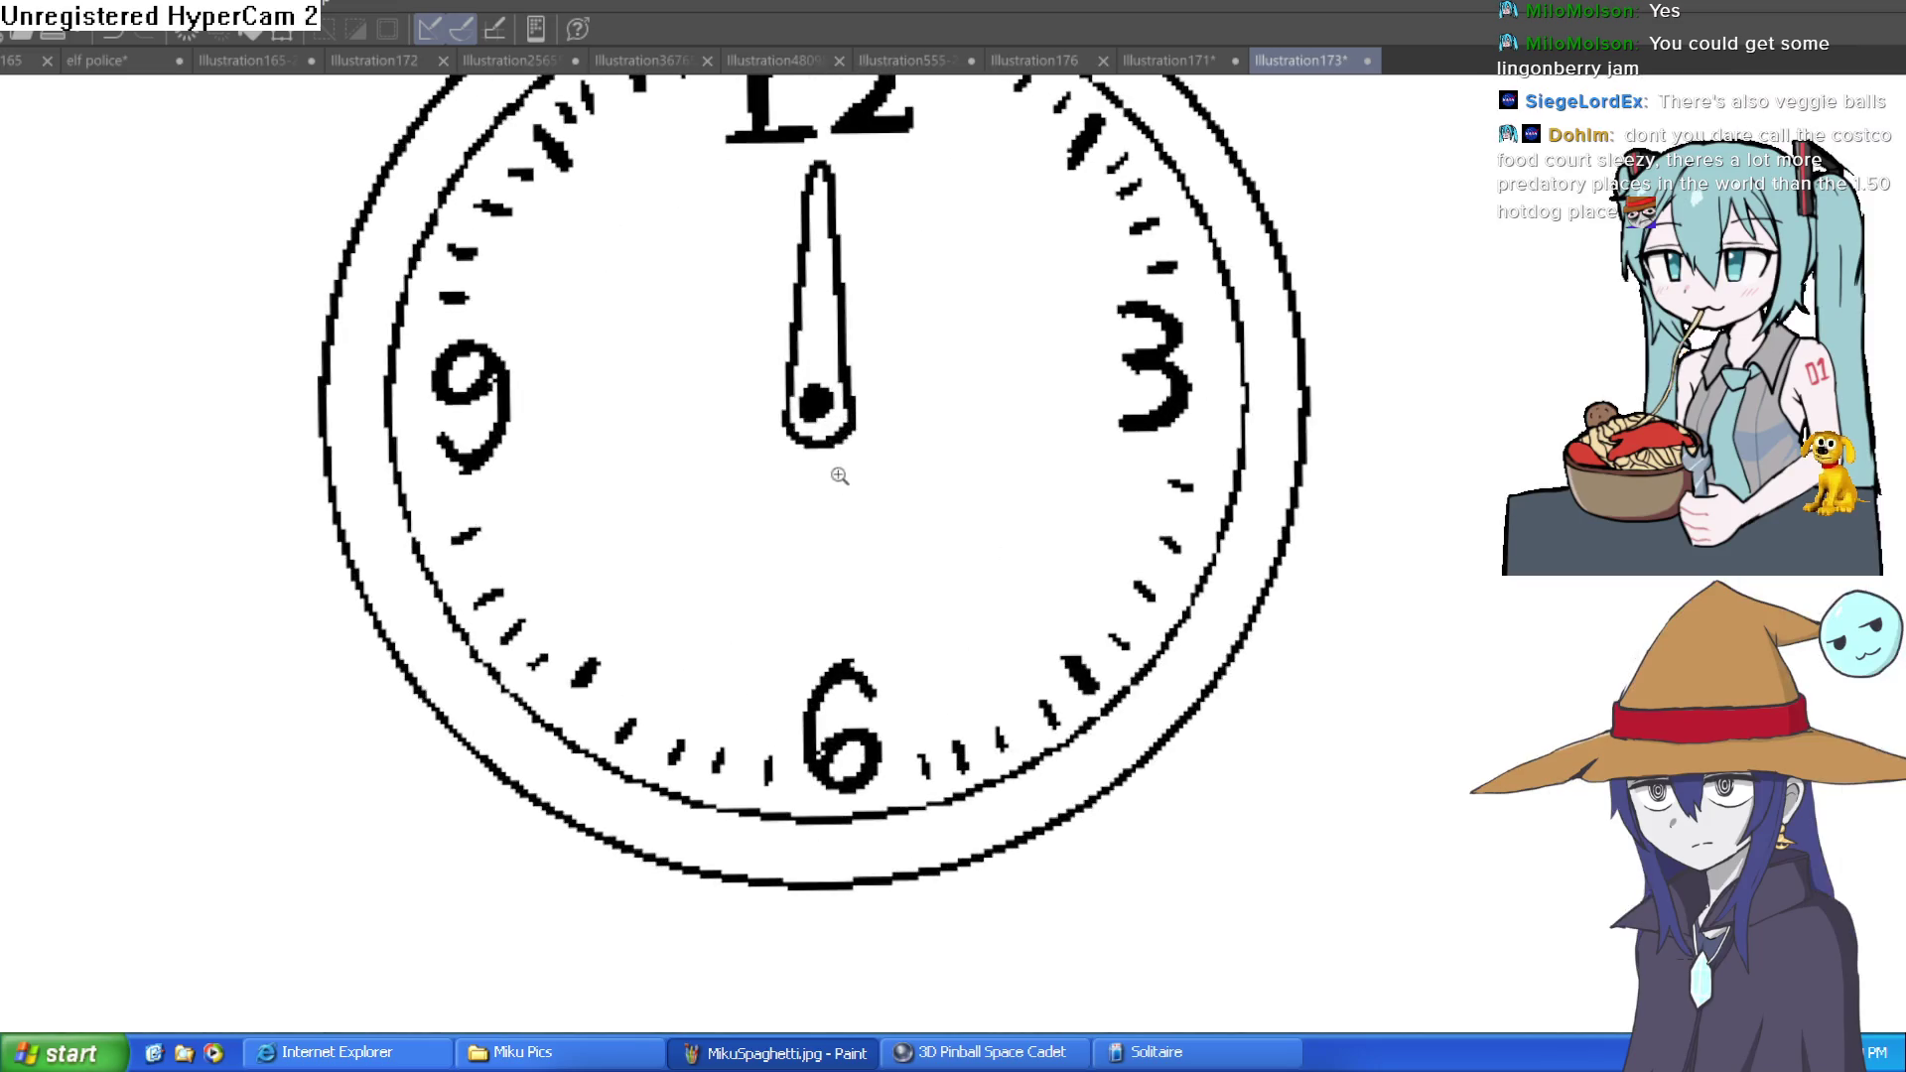
mouse_move(795, 444)
mouse_down()
mouse_move(839, 700)
mouse_move(859, 511)
mouse_move(844, 417)
mouse_move(790, 477)
mouse_move(782, 566)
mouse_up()
key(ctrl+z)
key(ctrl+z)
key(ctrl+z)
Extend a long line toward the 6, then undo the hand outlines, keeping the centre dot
mouse_move(795, 437)
mouse_down()
mouse_move(792, 592)
mouse_move(829, 710)
mouse_move(849, 680)
mouse_move(851, 424)
mouse_up()
key(e)
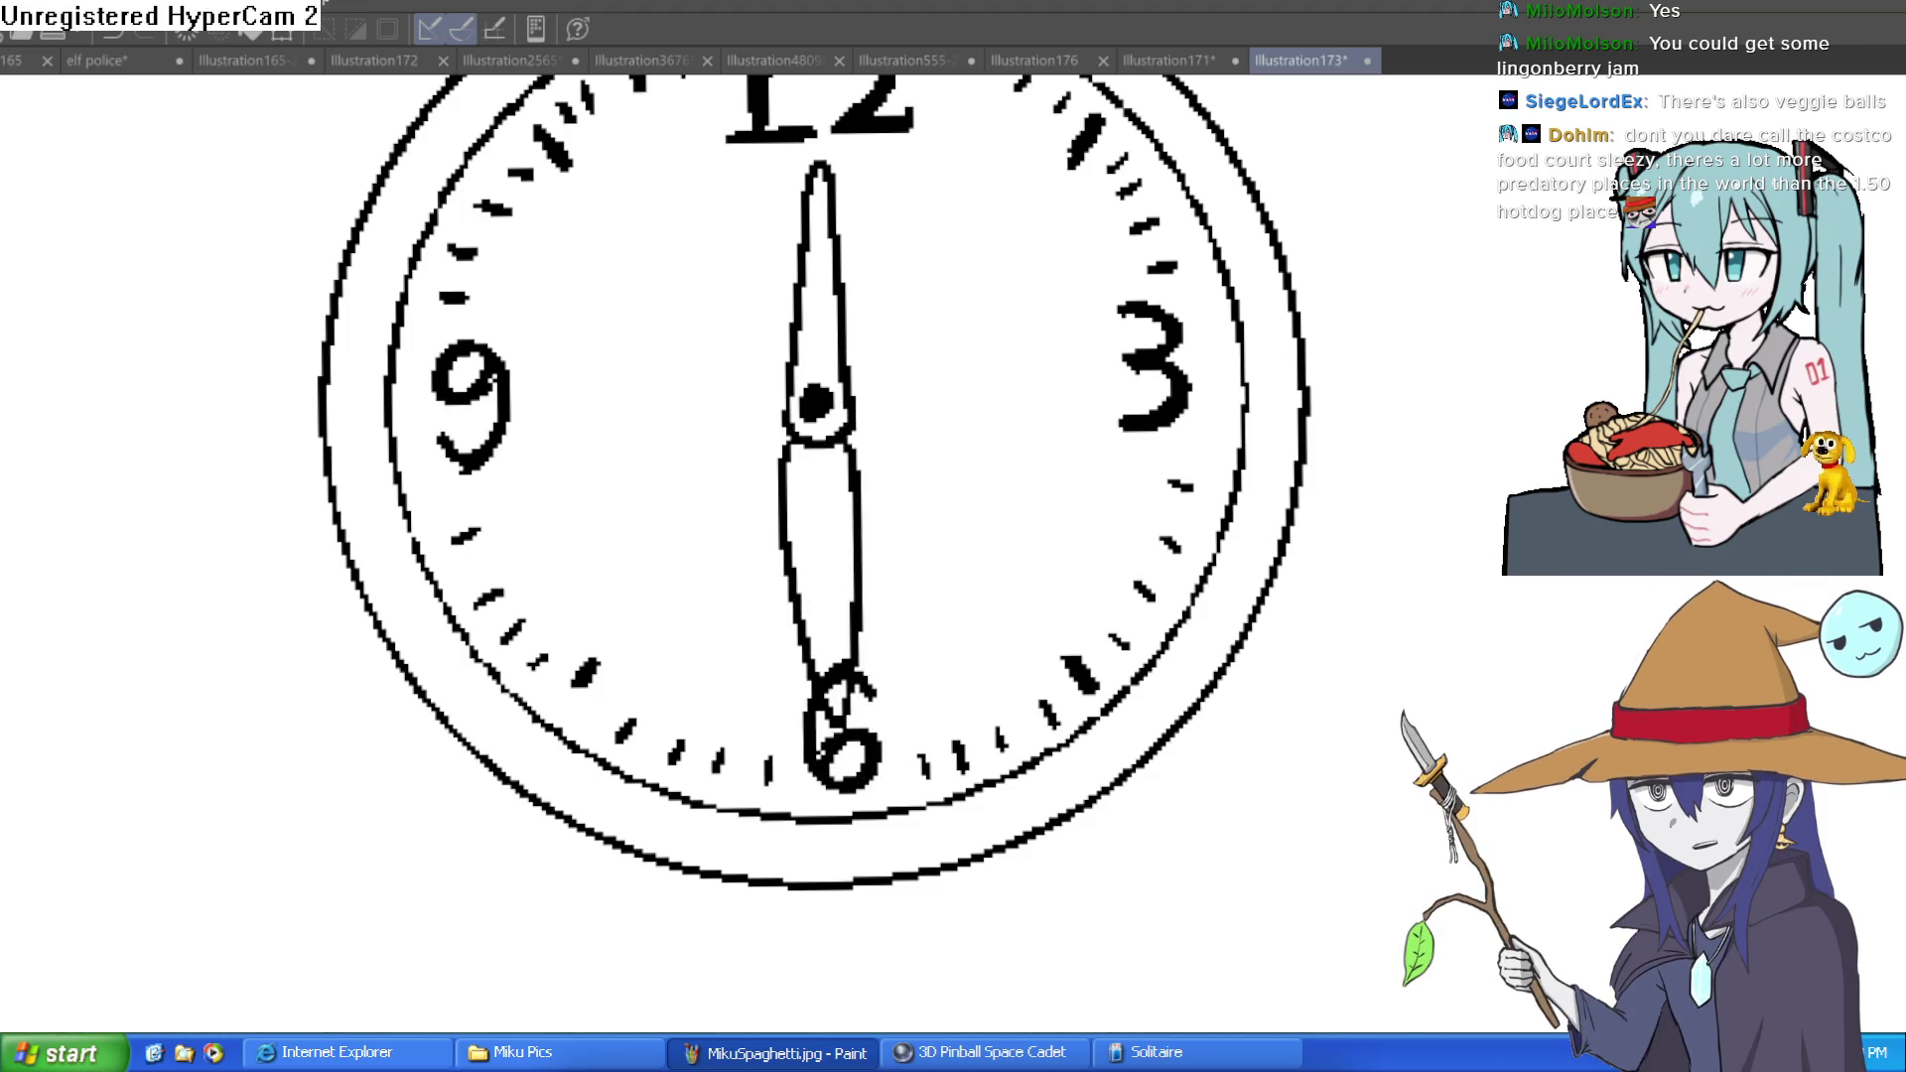
scroll(1439, 536, down, 5)
key(ctrl+z)
key(ctrl+z)
key(ctrl+z)
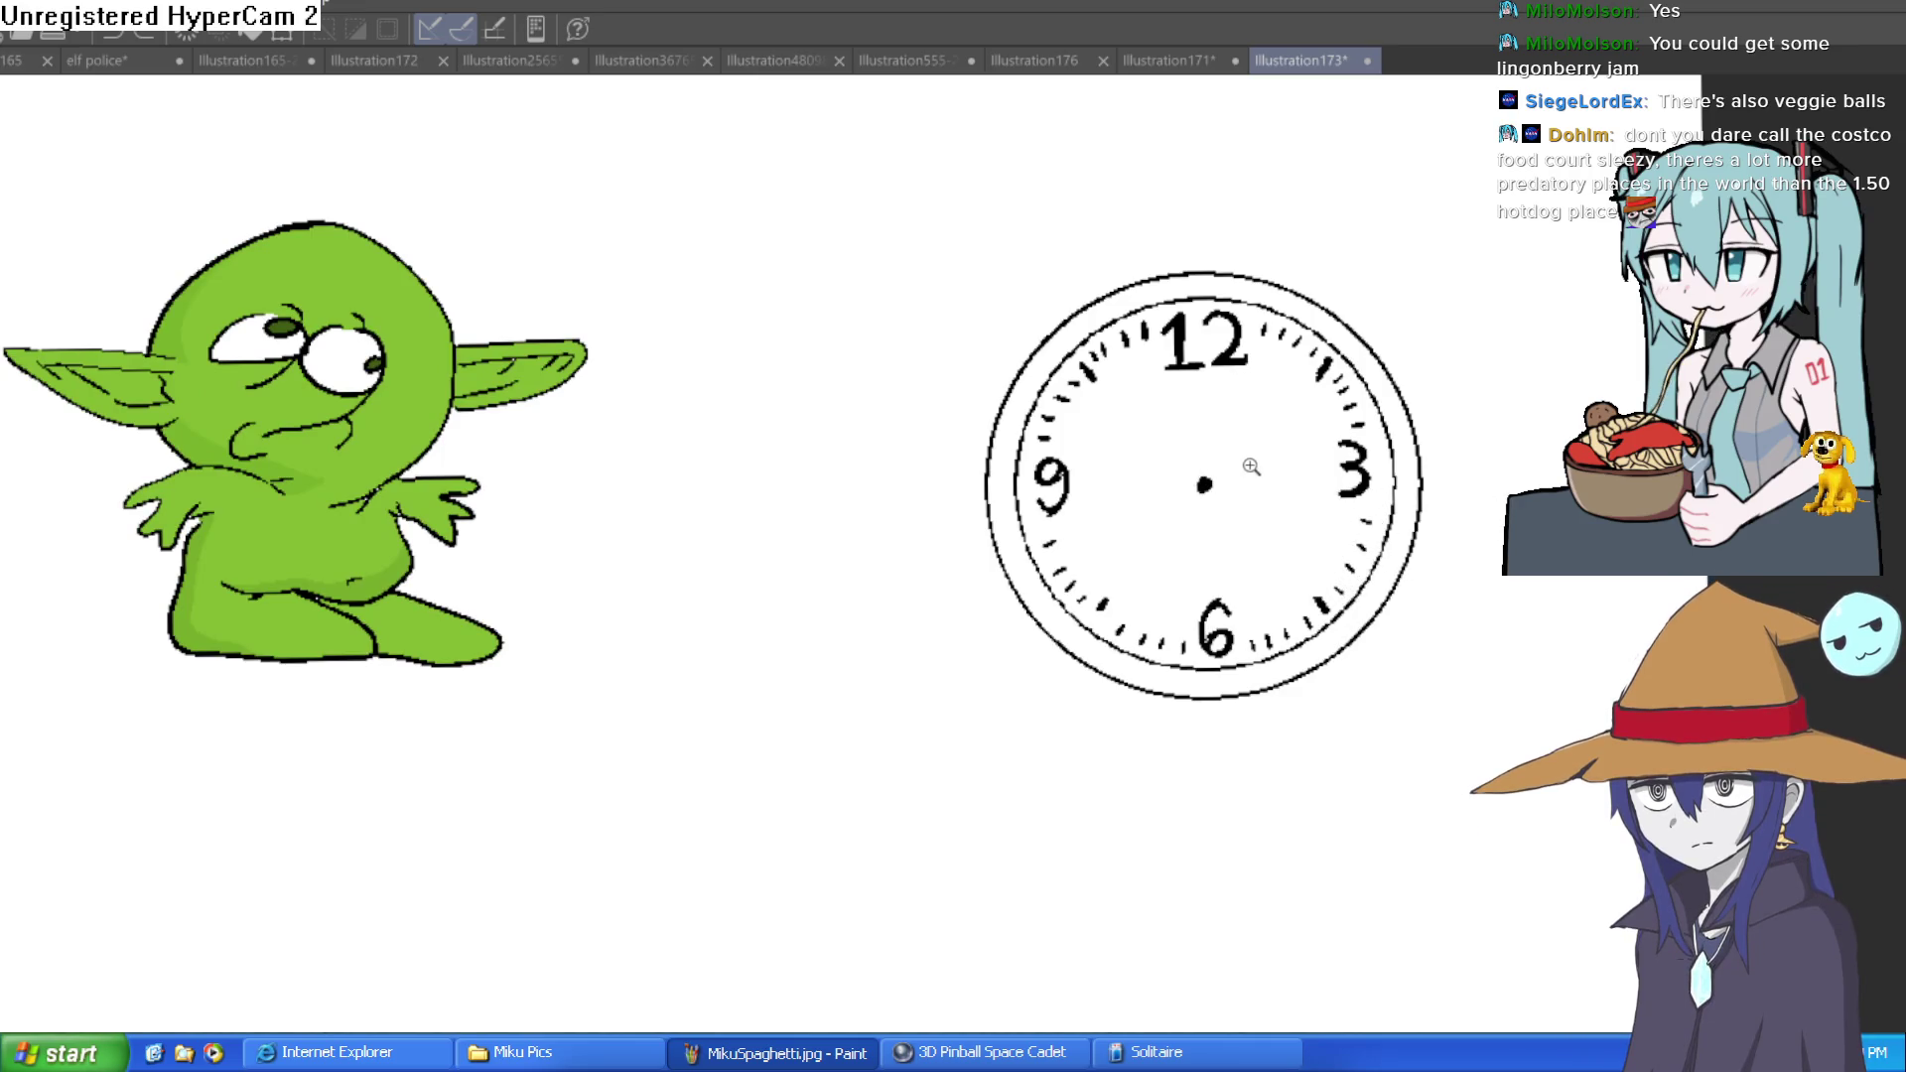
Draw a wavy zigzag hand up to the 12 and a short line down from the centre circle
scroll(1247, 469, up, 4)
scroll(1135, 493, up, 3)
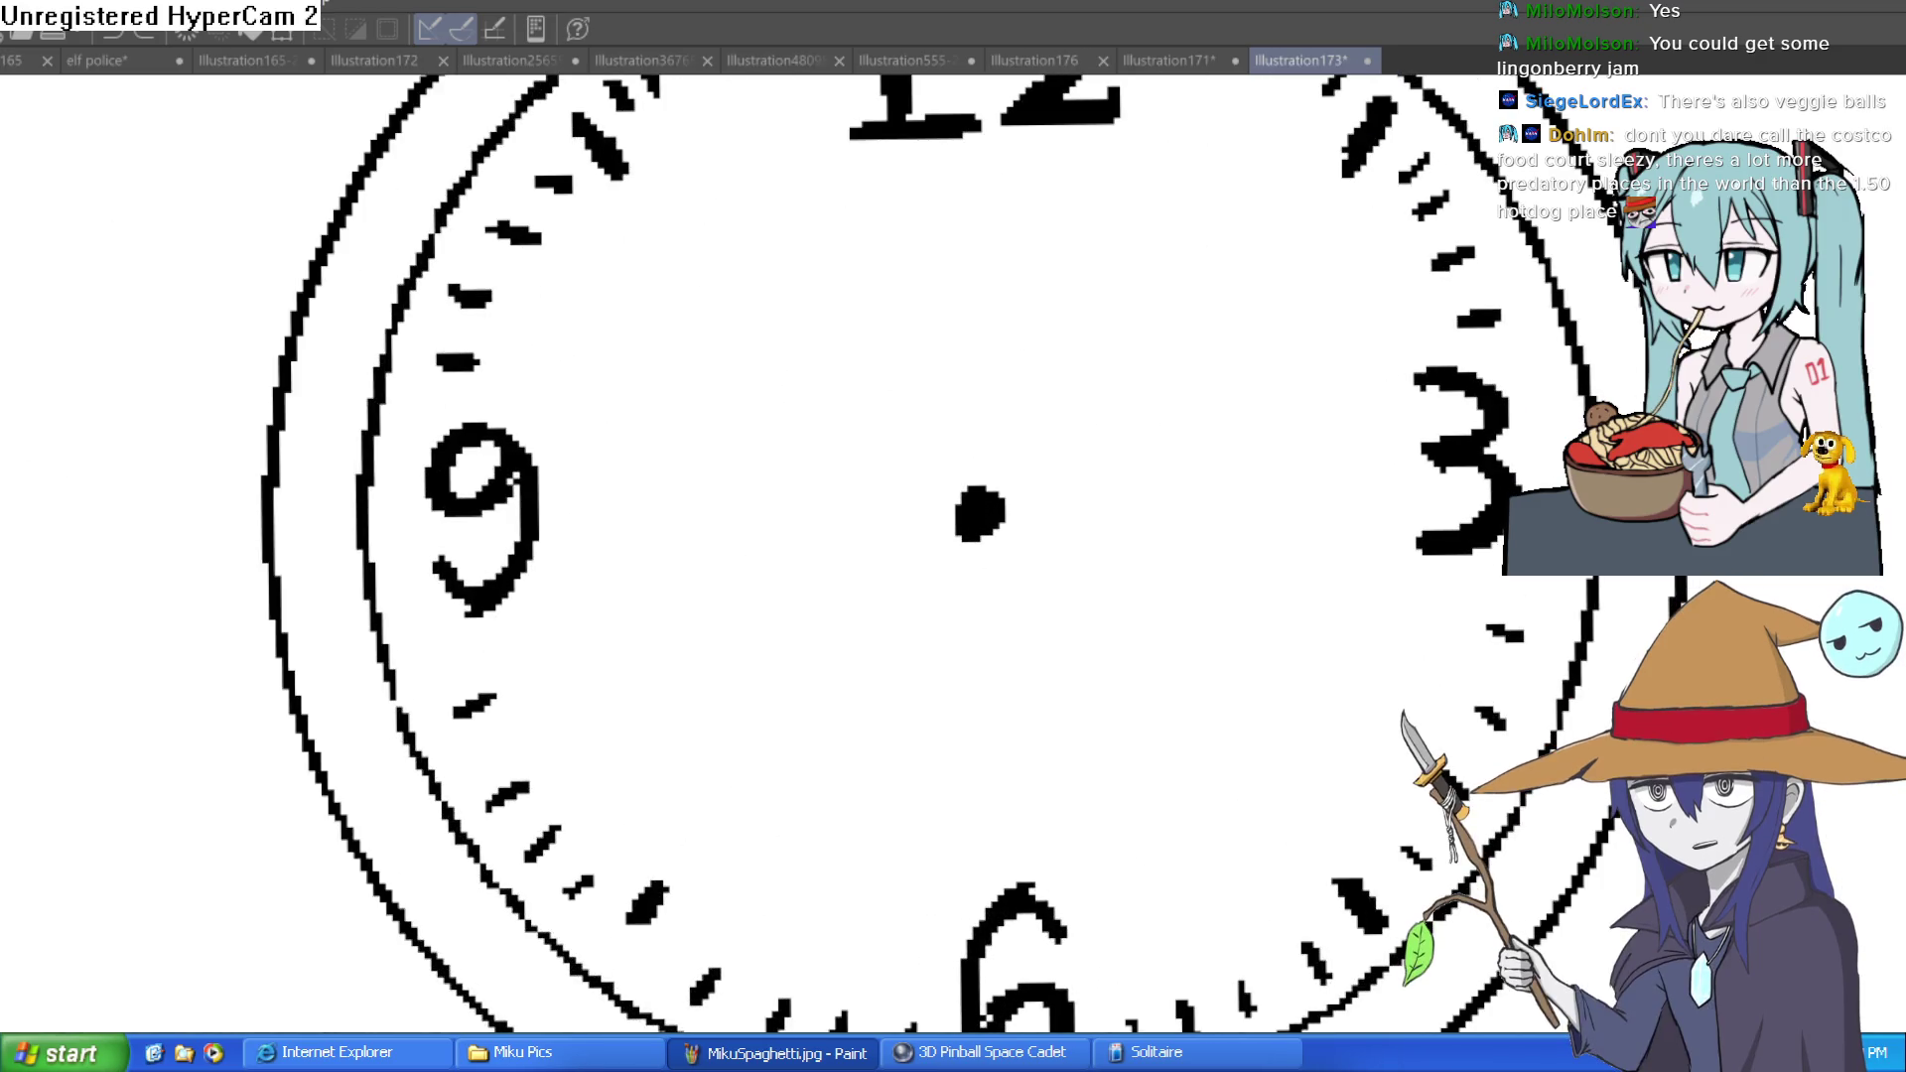
drag(1013, 453, 953, 587)
mouse_move(869, 662)
mouse_down()
mouse_move(936, 582)
mouse_move(932, 502)
mouse_move(902, 438)
mouse_move(830, 396)
mouse_move(944, 307)
mouse_move(1017, 404)
mouse_move(929, 454)
mouse_move(971, 620)
mouse_move(959, 675)
mouse_move(865, 692)
mouse_up()
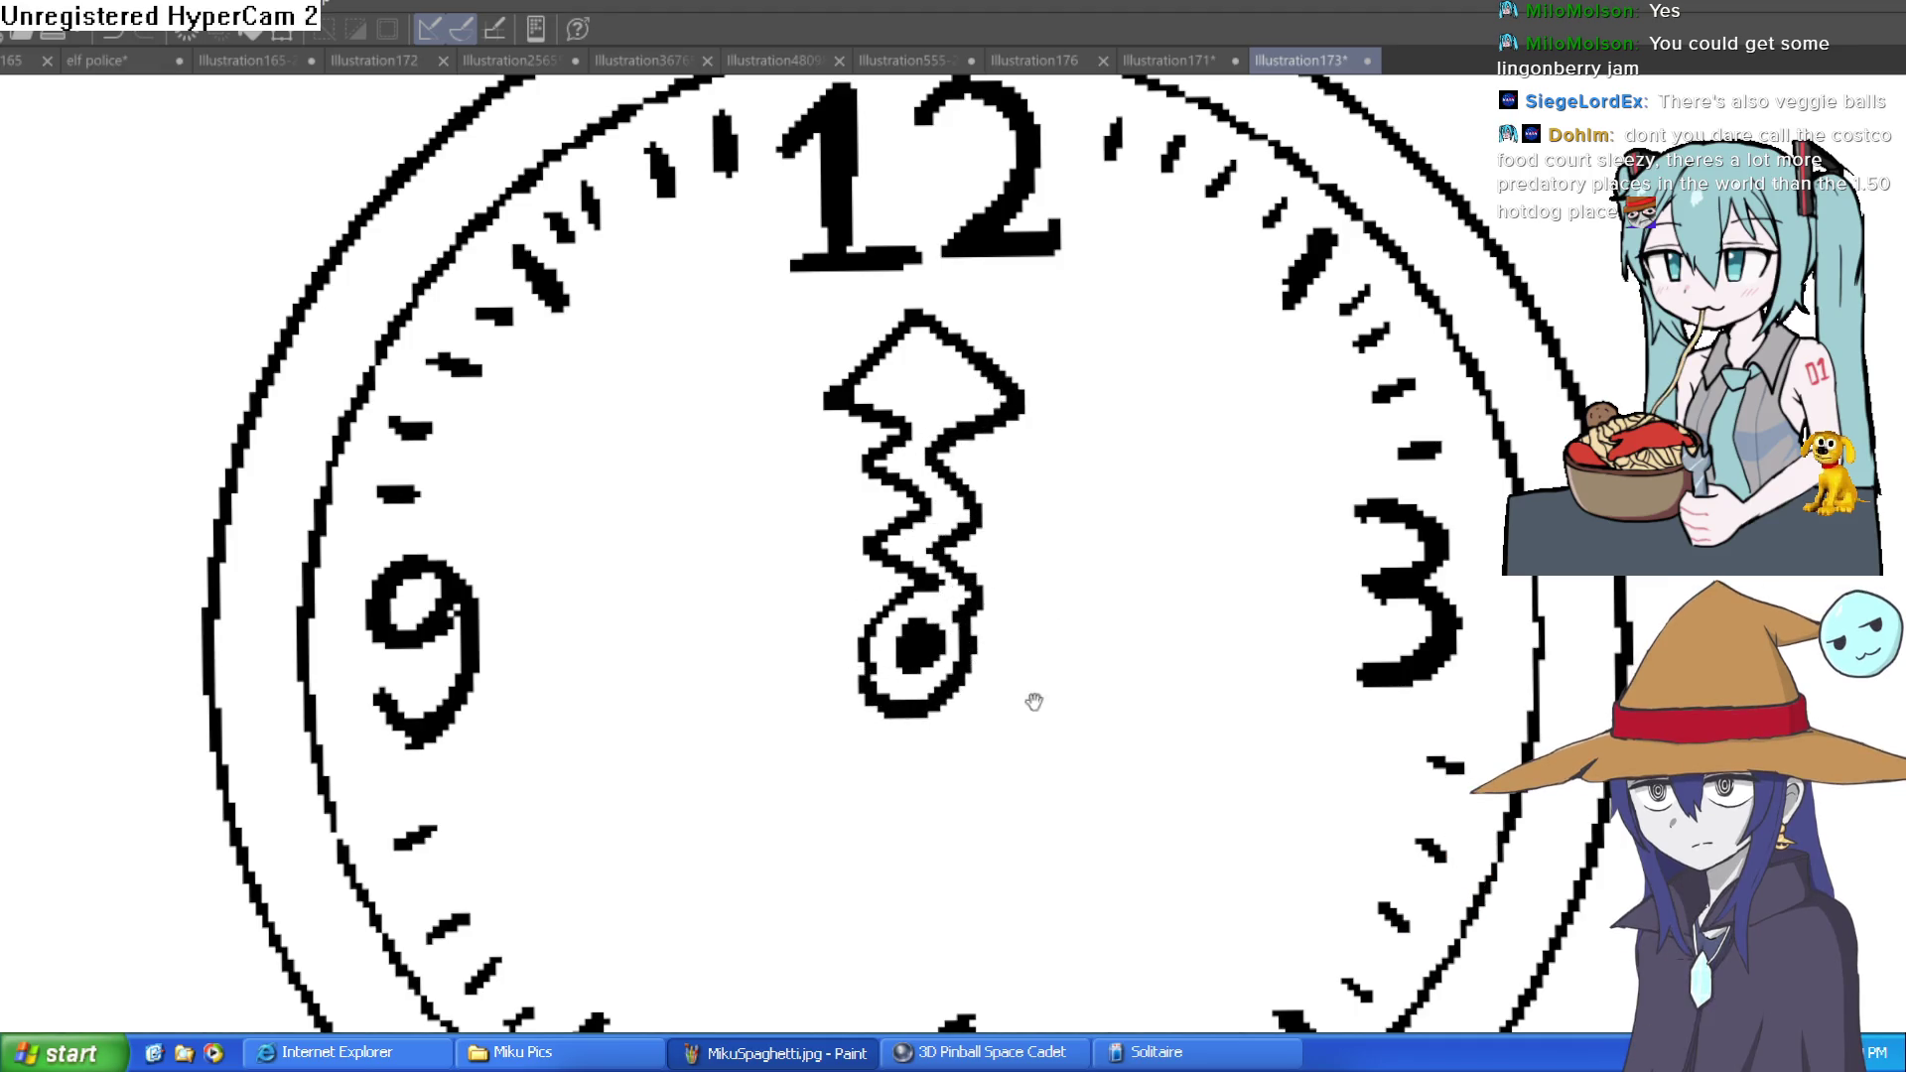
drag(1035, 694, 999, 525)
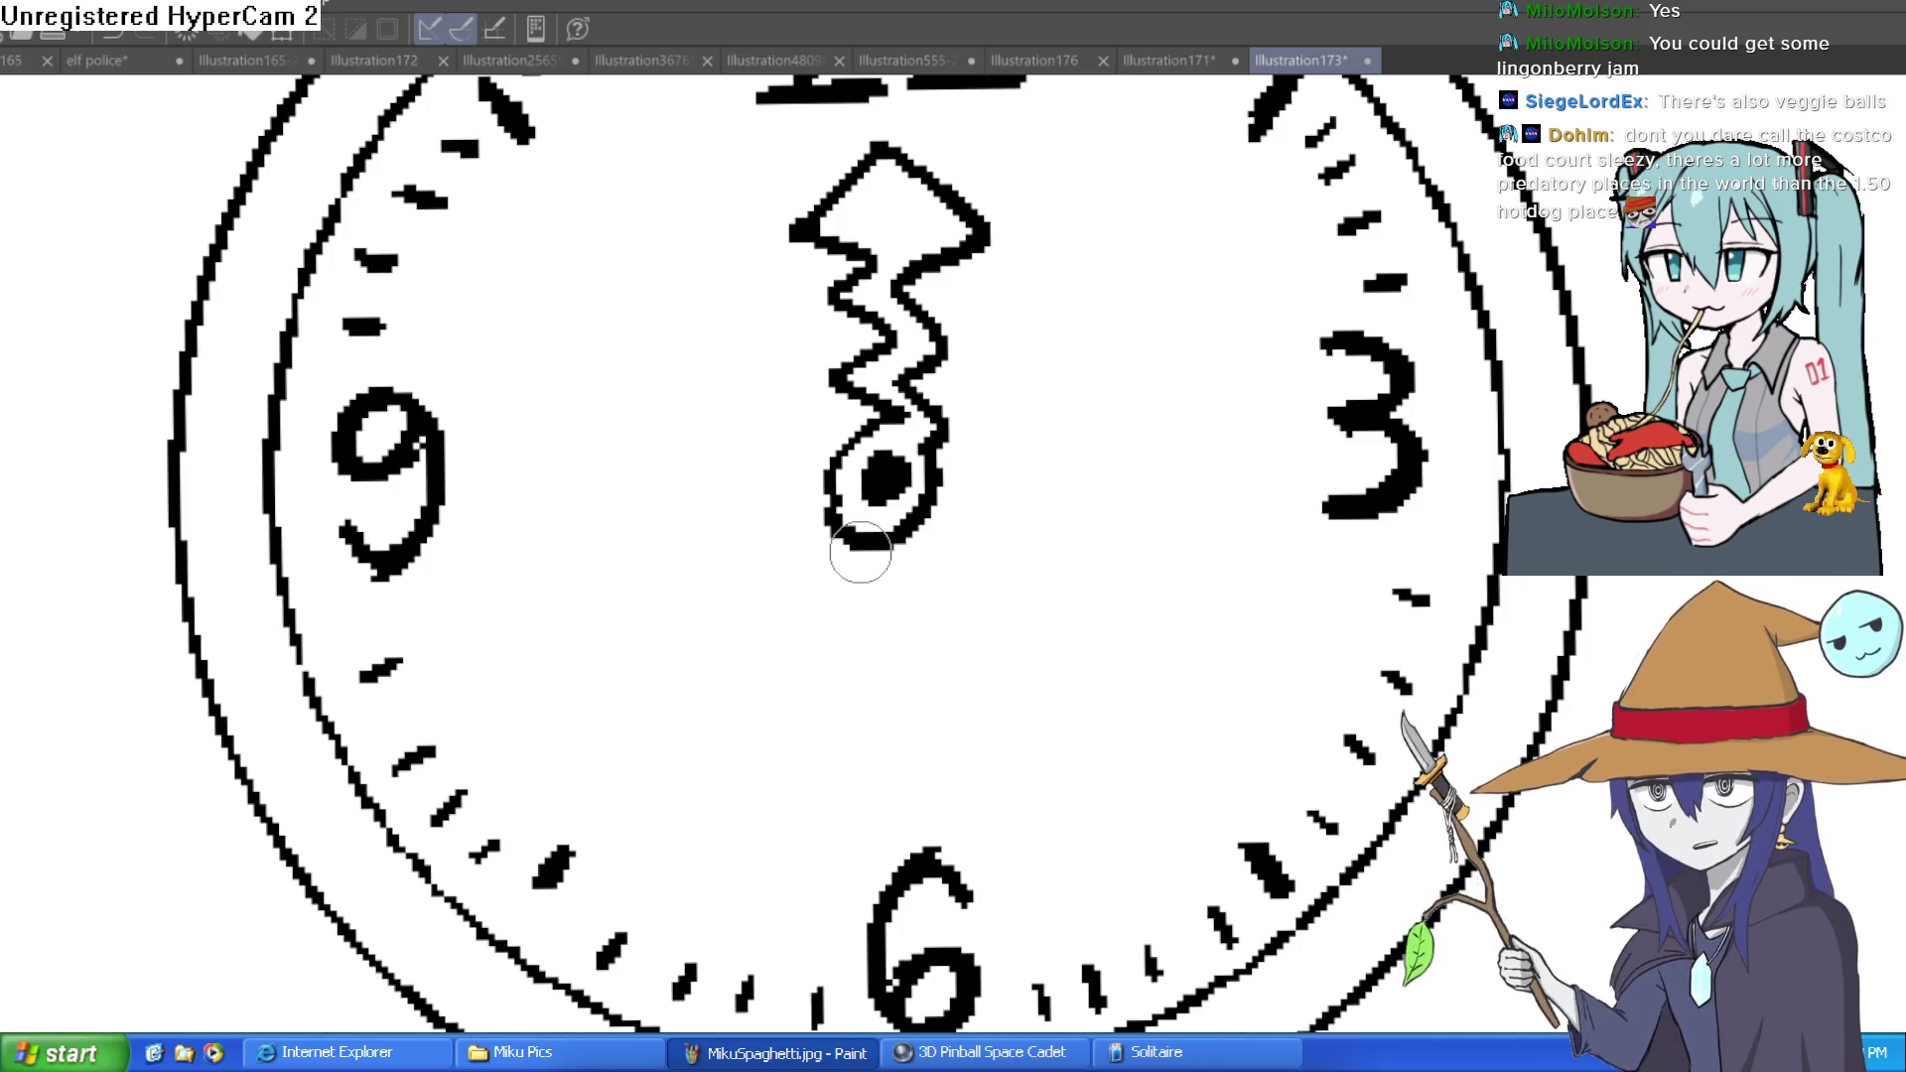
drag(857, 549, 884, 658)
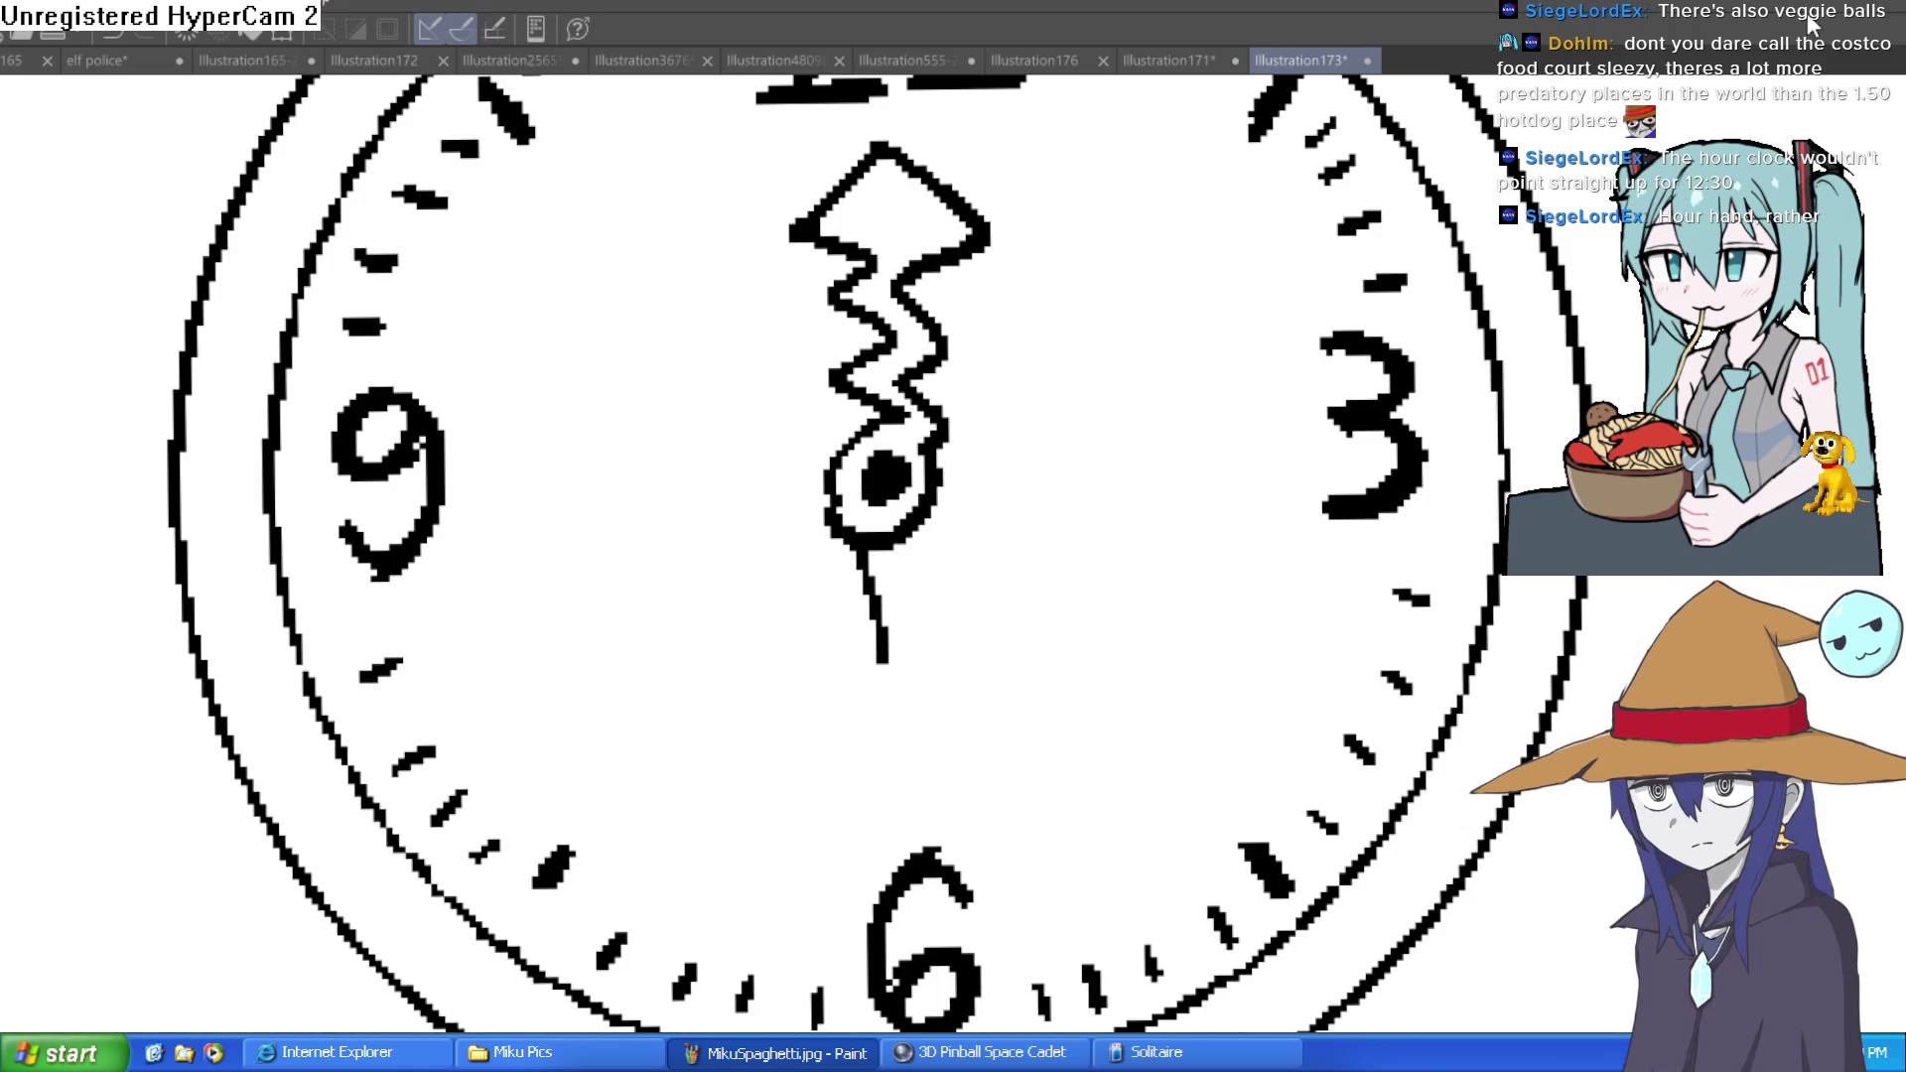
scroll(1237, 404, down, 5)
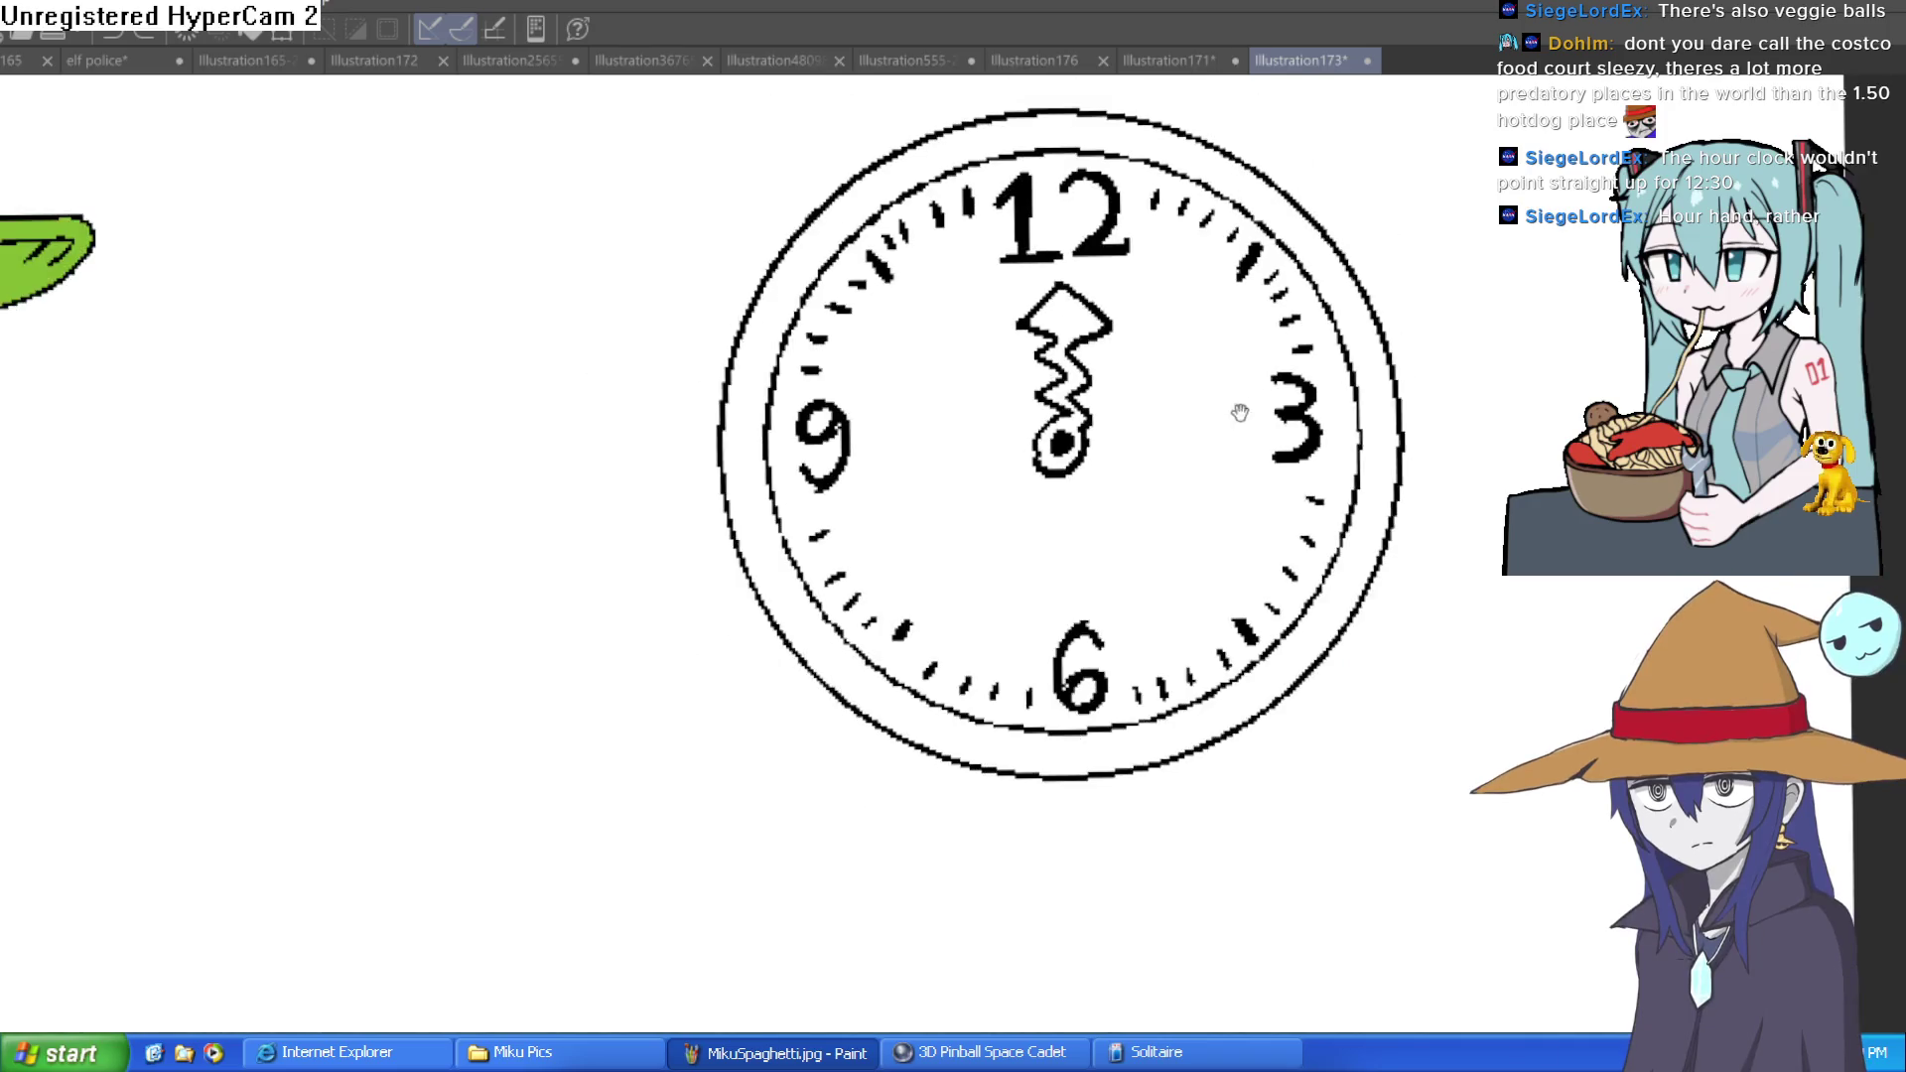
Redraw the wavy hour hand from the centre after erasing and undoing earlier strokes
mouse_move(1048, 429)
mouse_down()
mouse_move(970, 234)
mouse_move(1021, 311)
mouse_move(1013, 426)
mouse_move(983, 467)
mouse_move(1063, 366)
mouse_up()
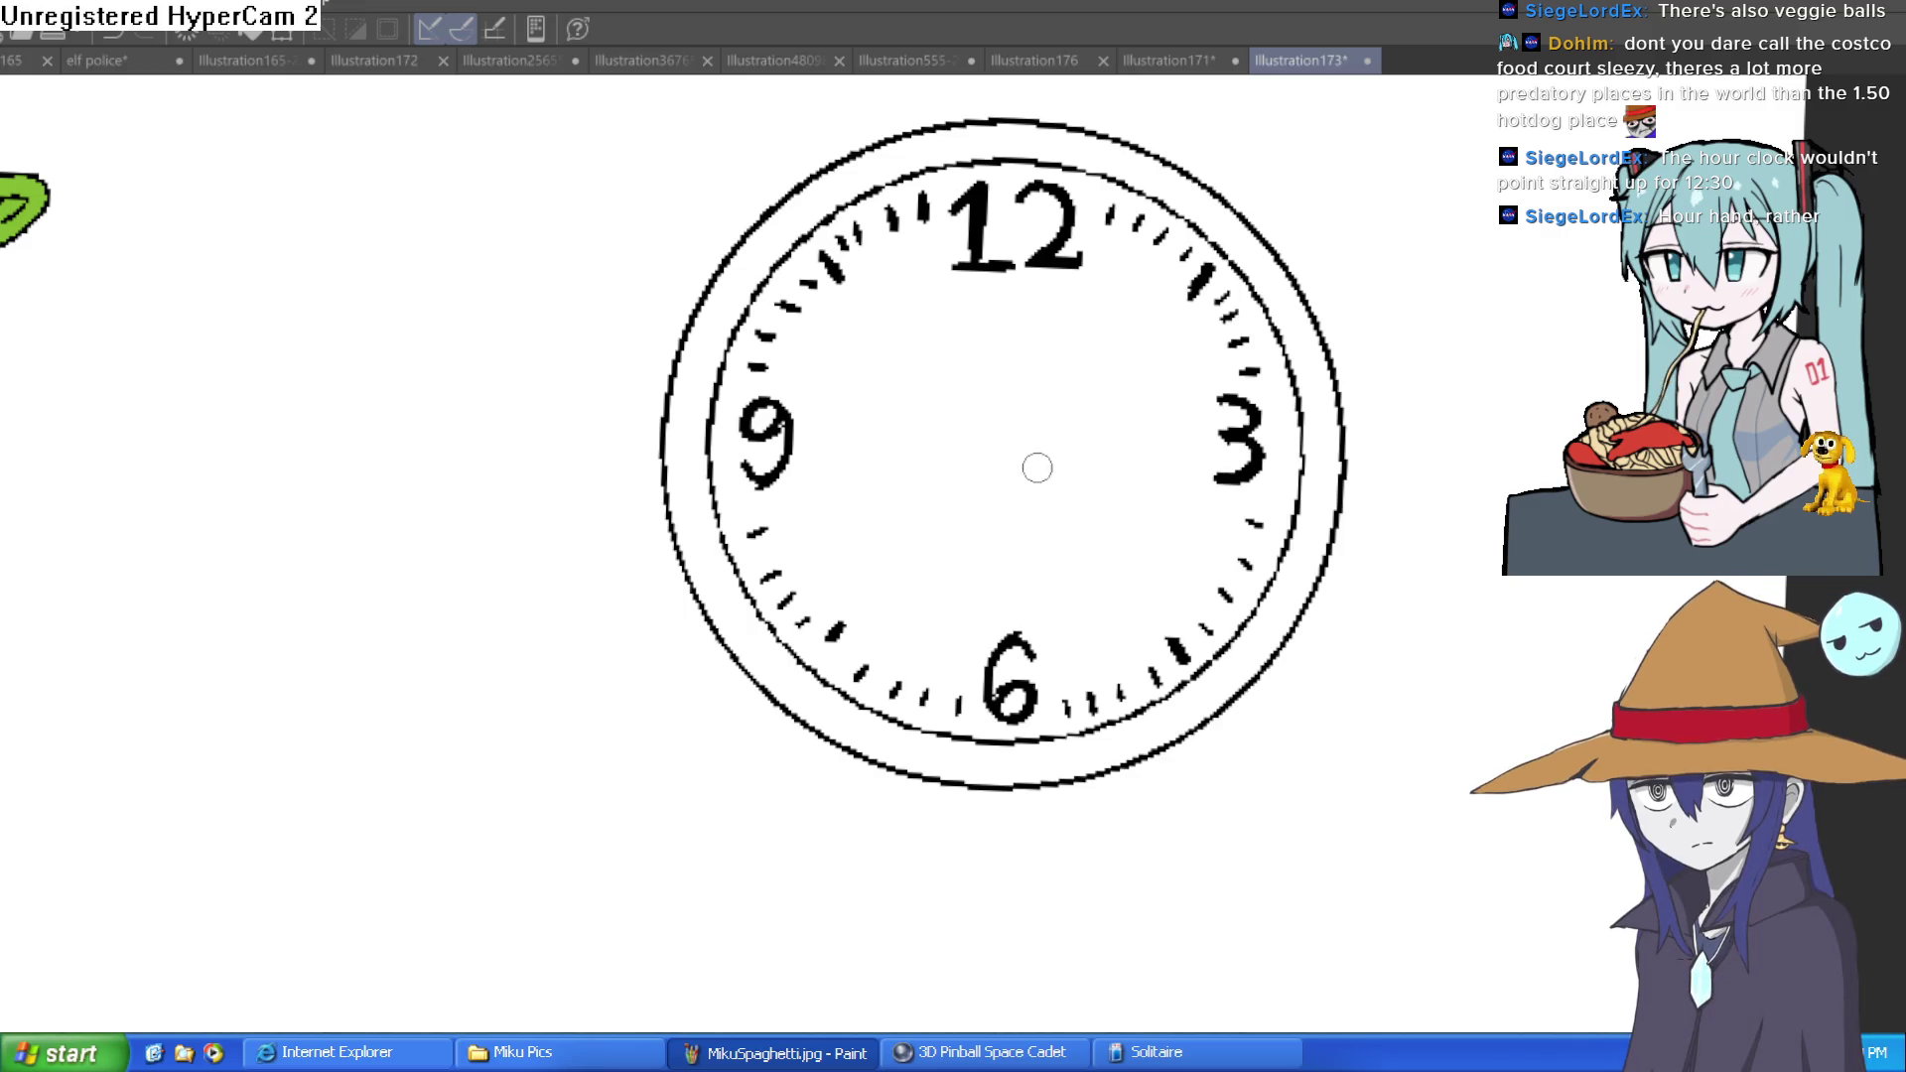
mouse_move(1007, 463)
mouse_down()
mouse_move(983, 458)
mouse_move(1054, 445)
mouse_move(1104, 336)
mouse_move(1154, 332)
mouse_up()
key(ctrl+z)
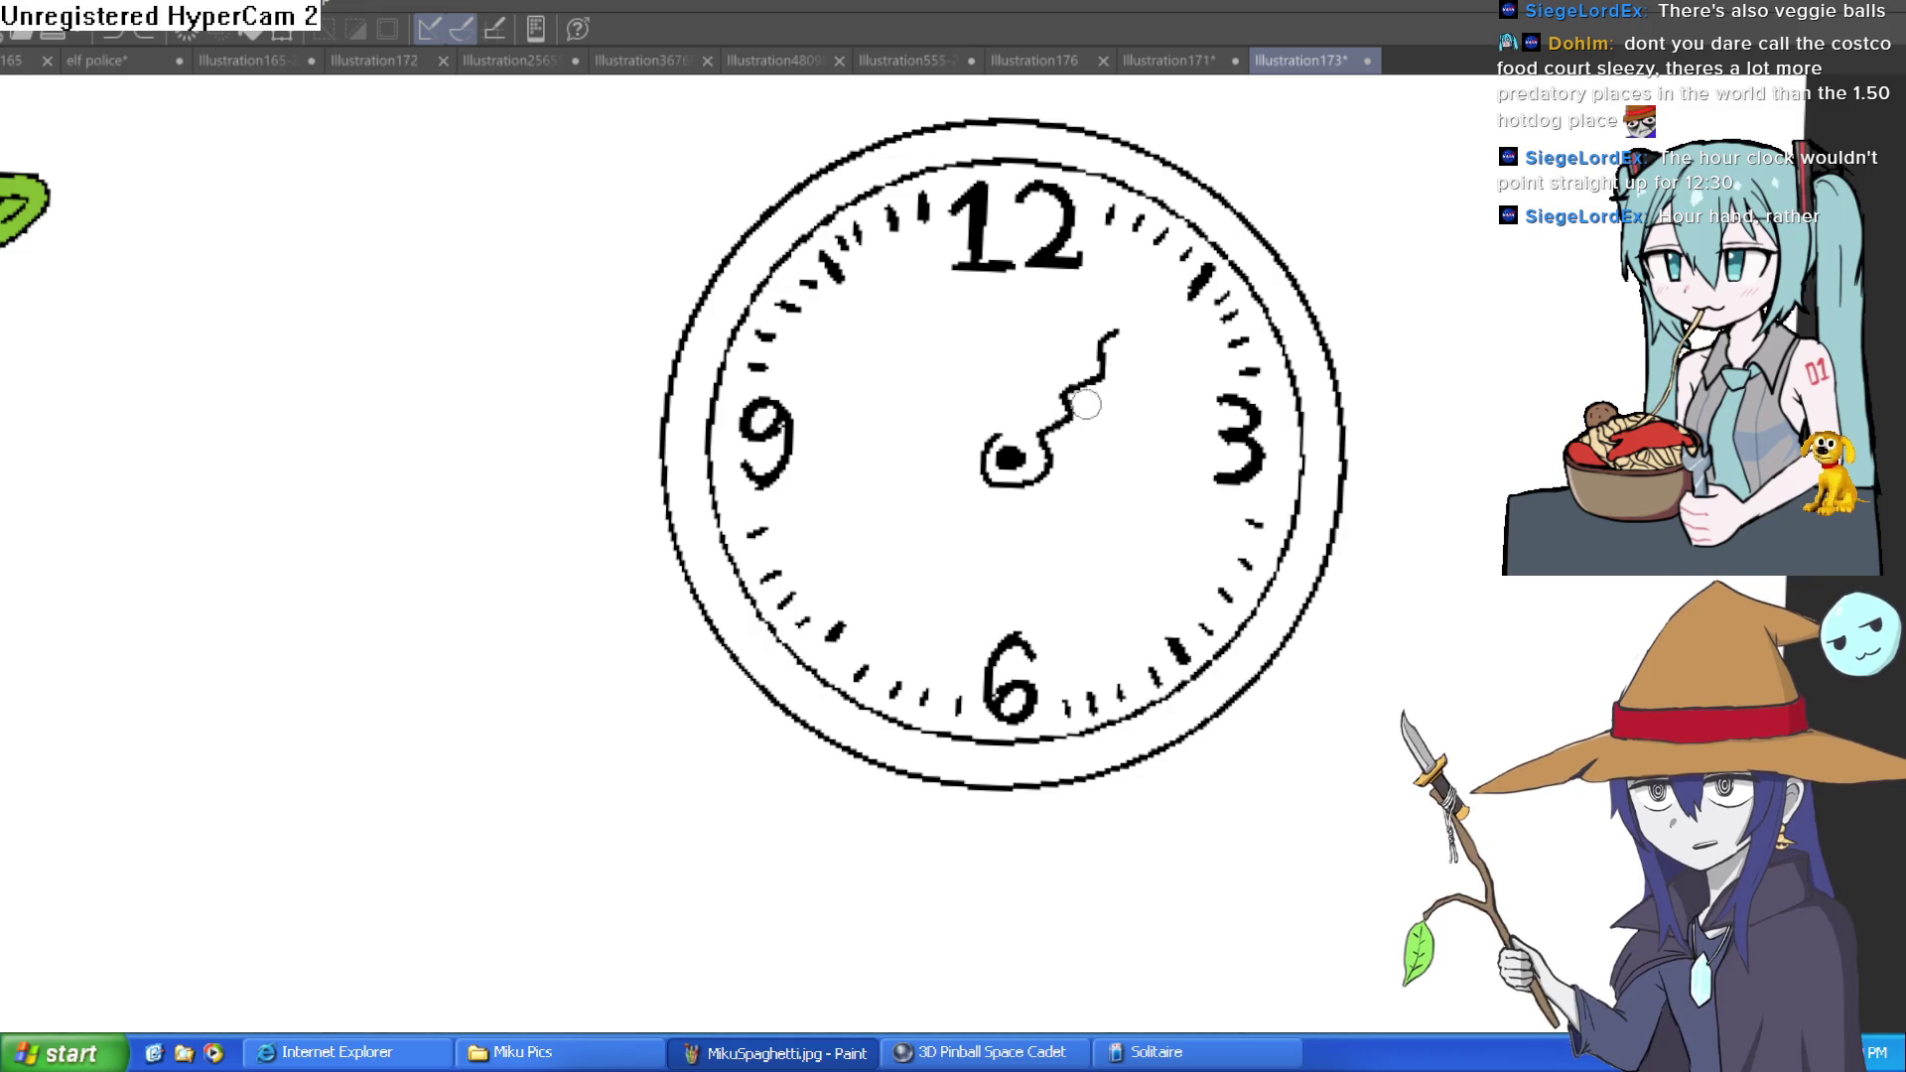
key(ctrl+z)
mouse_move(1032, 452)
mouse_down()
mouse_move(1060, 409)
mouse_move(1037, 425)
mouse_move(1063, 384)
mouse_move(1058, 333)
mouse_move(1119, 359)
mouse_move(1104, 393)
mouse_up()
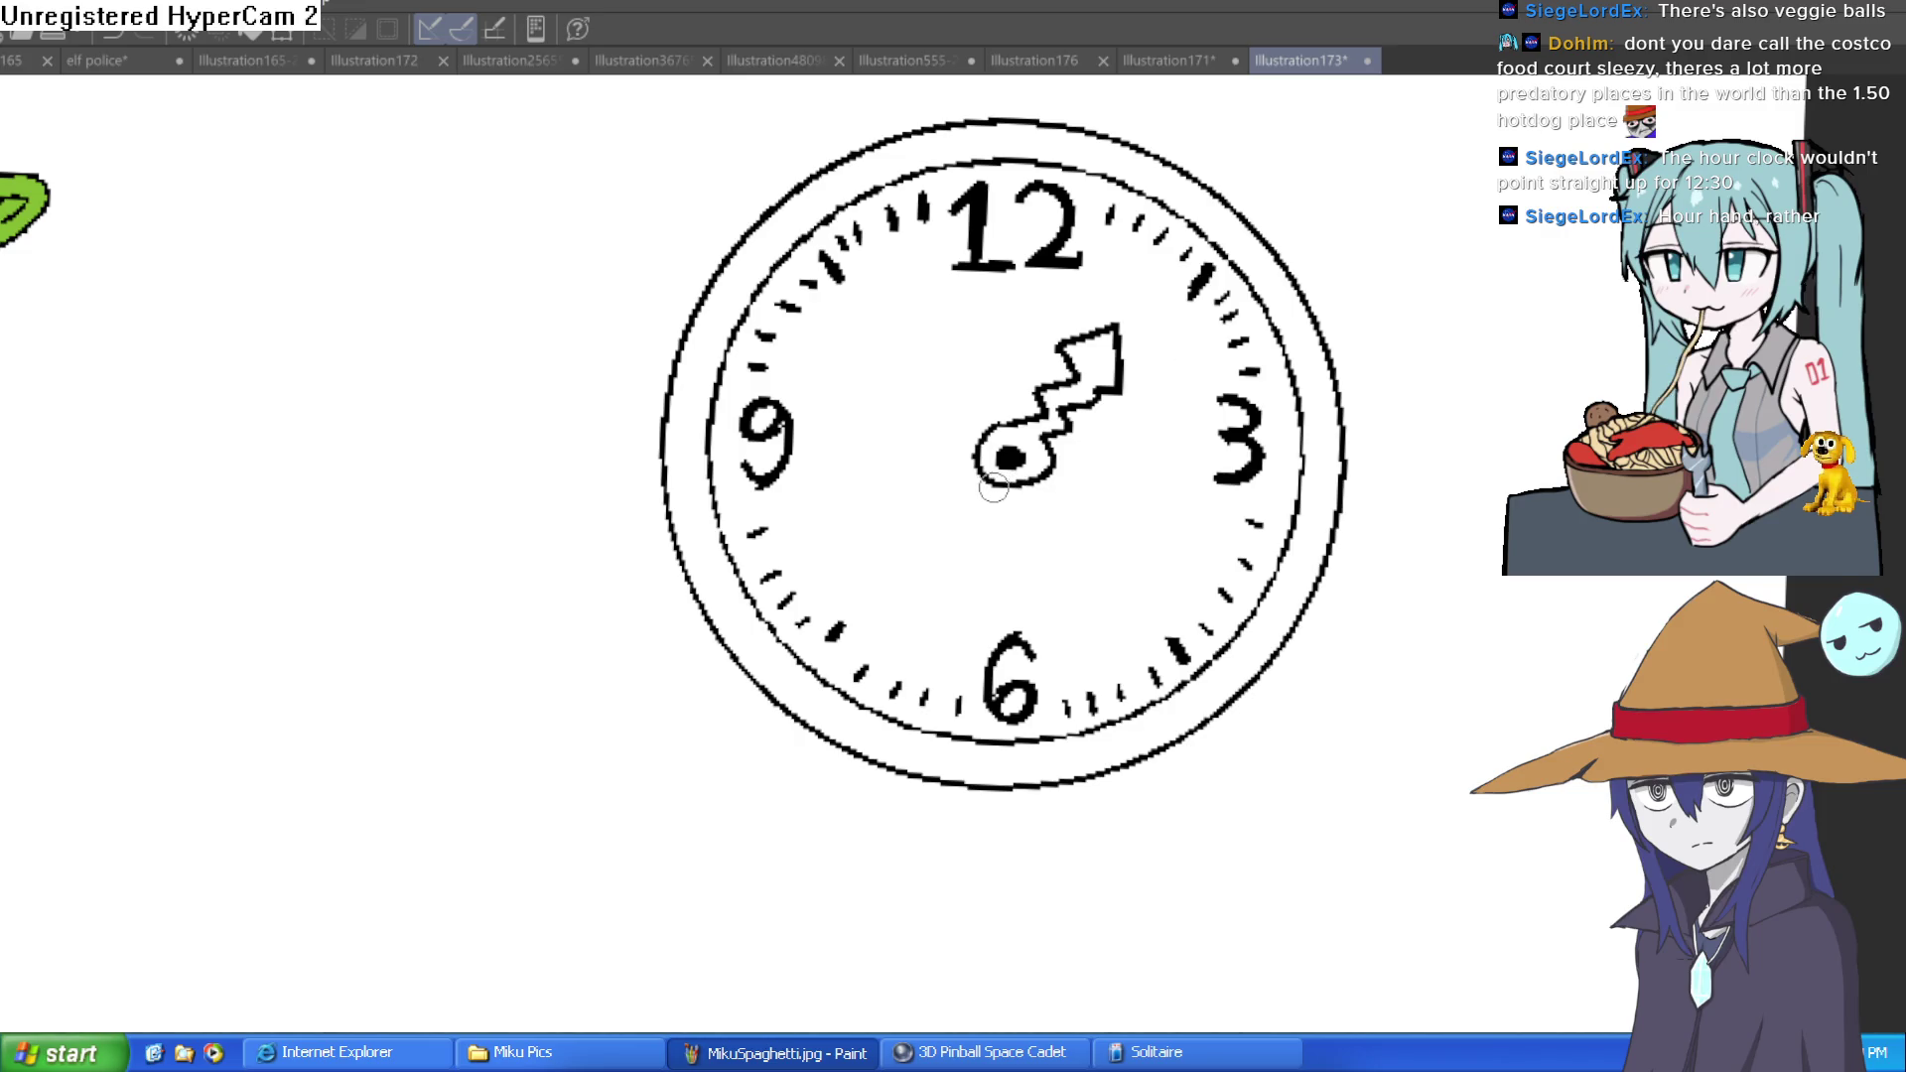
Draw a stroke down toward the 6 and thicken the hour hand's left outline
drag(989, 493, 1003, 616)
key(ctrl+z)
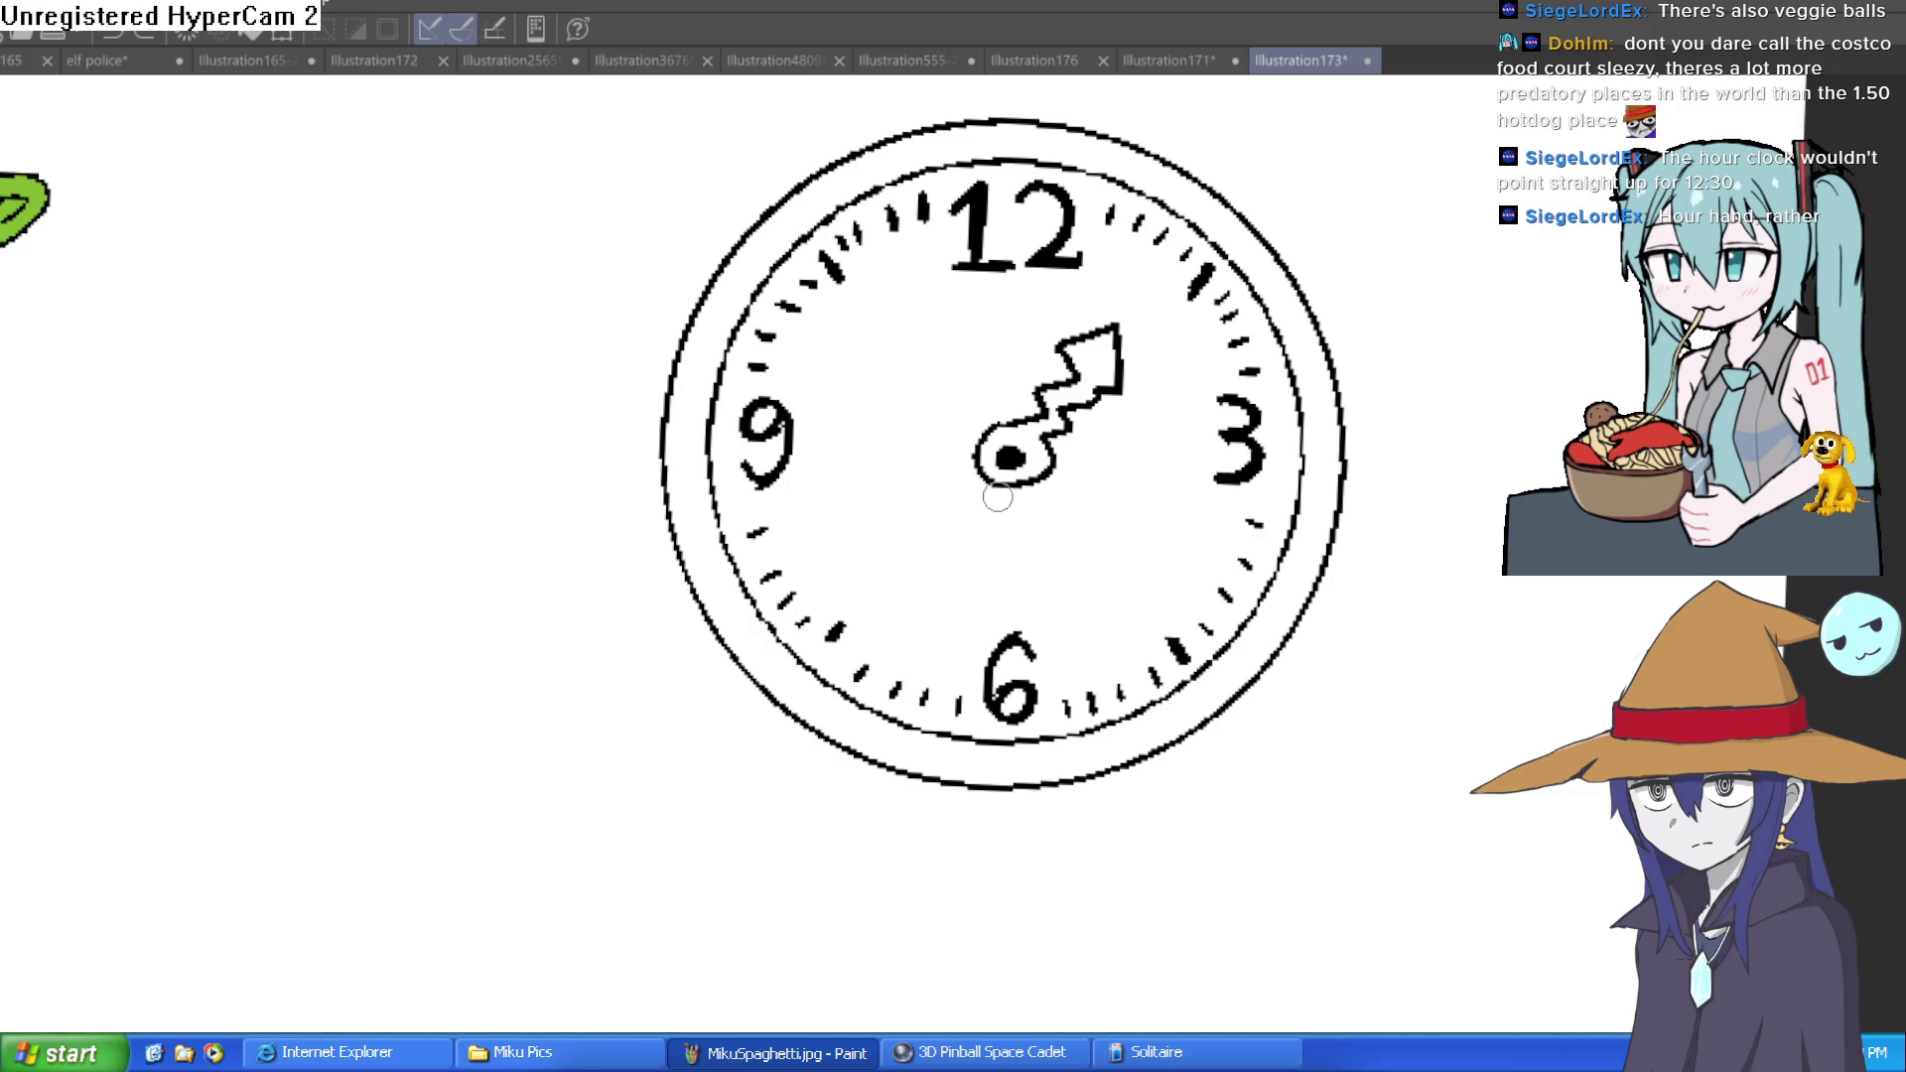
mouse_move(996, 501)
mouse_down()
mouse_move(1003, 641)
mouse_move(1021, 485)
mouse_up()
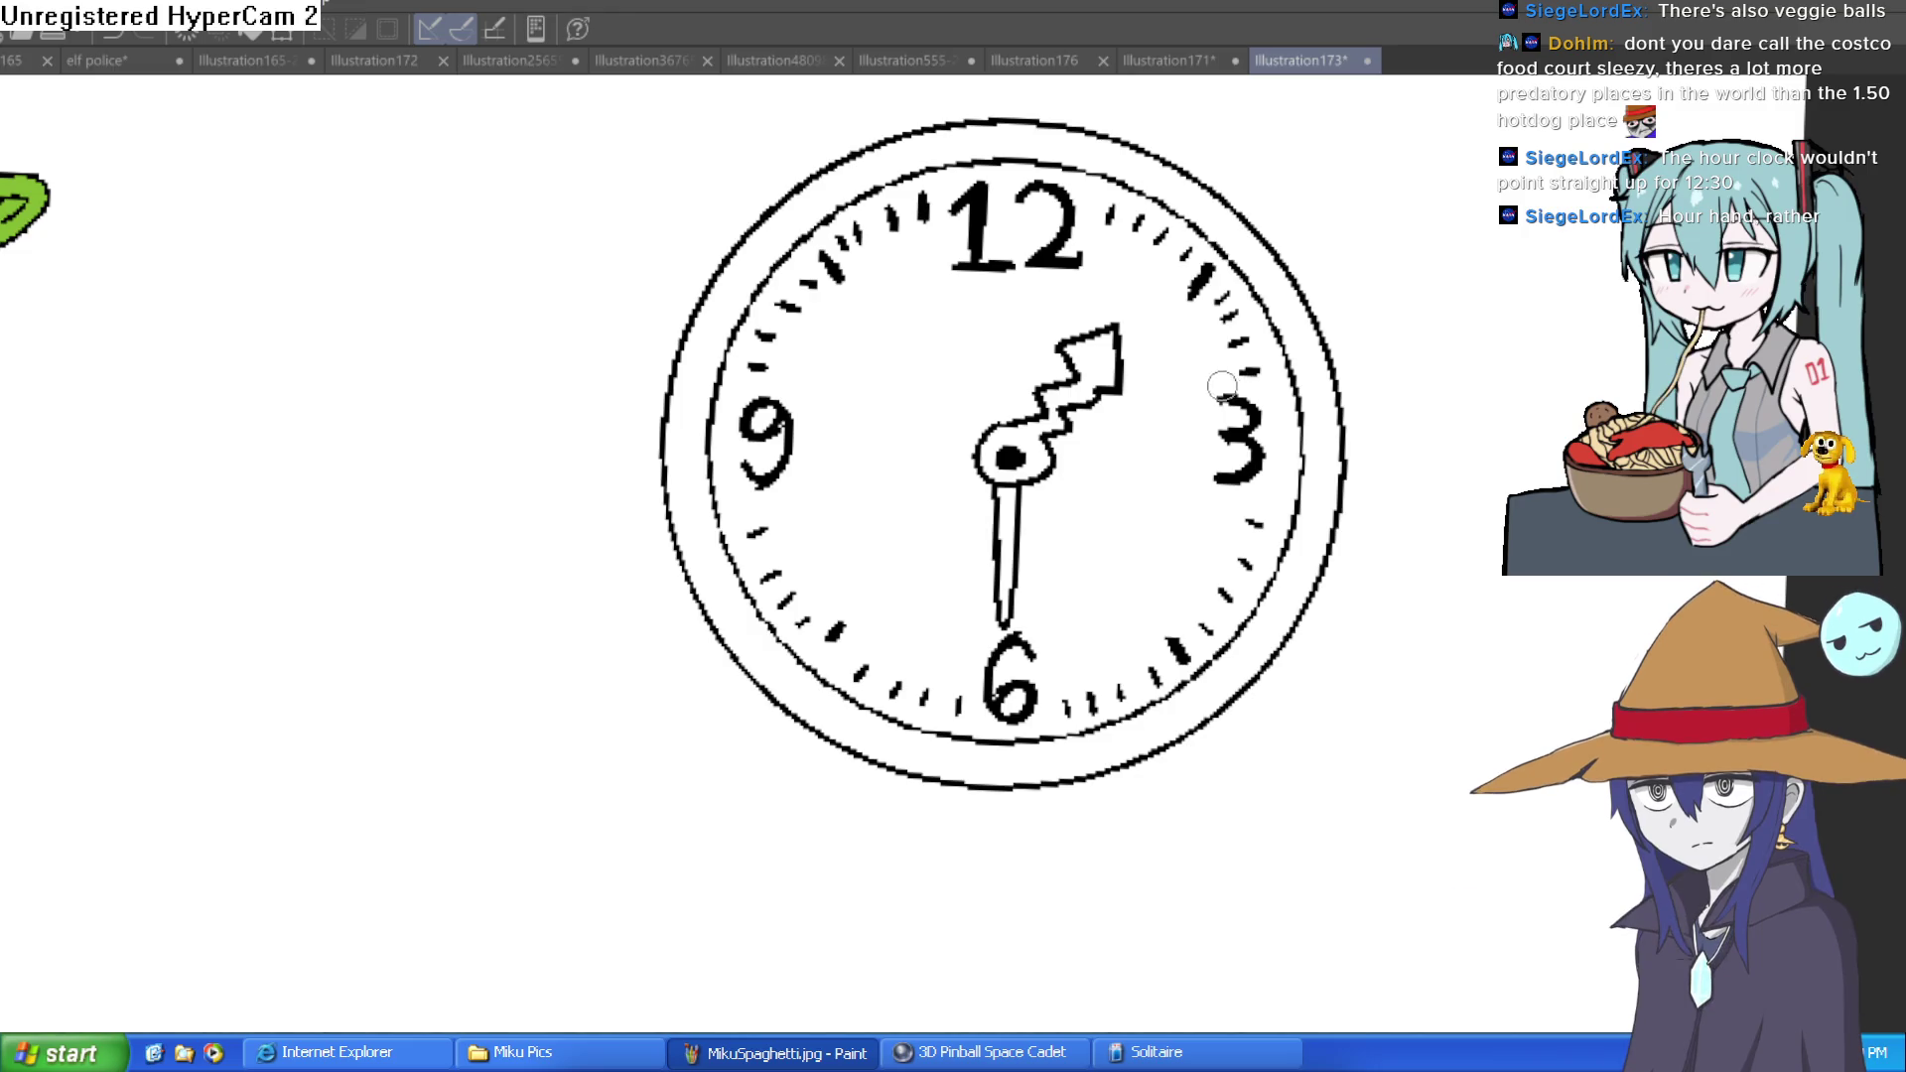
drag(1201, 454, 1103, 581)
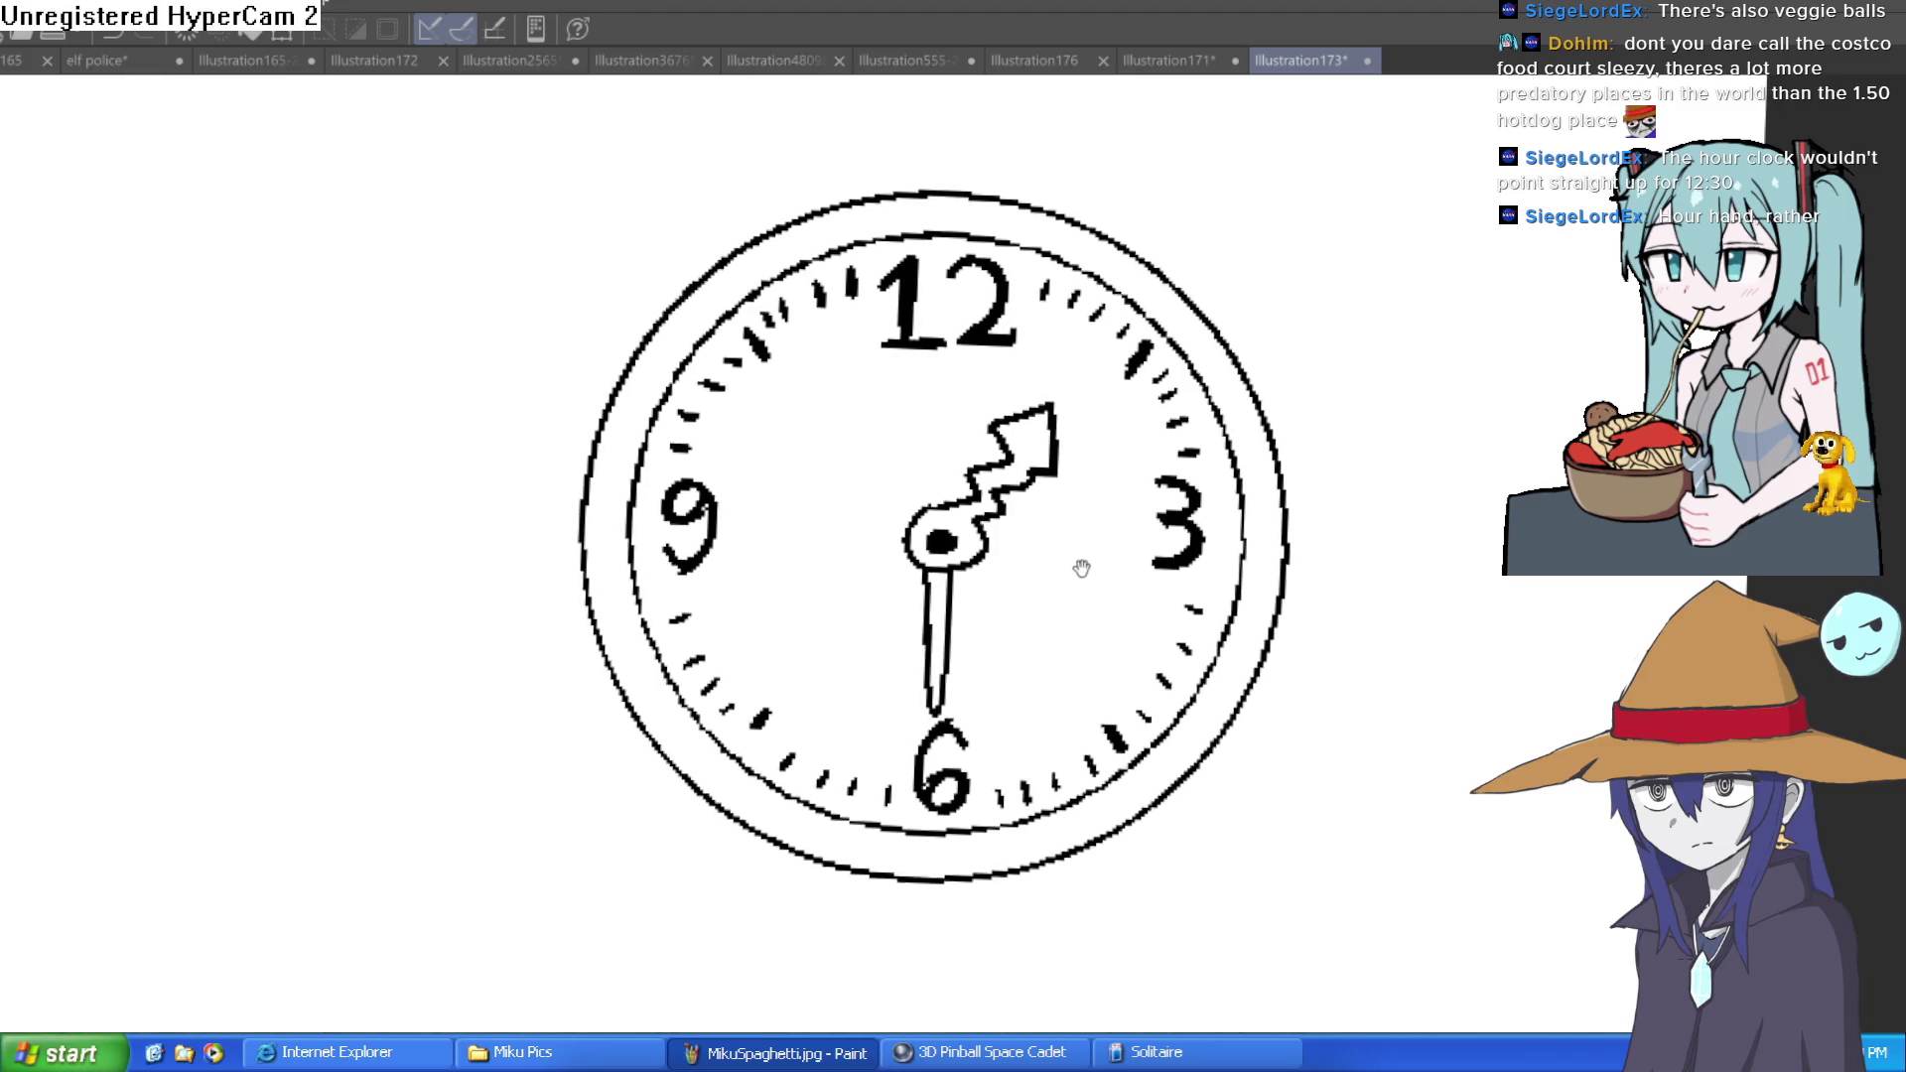
scroll(1081, 557, up, 5)
mouse_move(685, 569)
mouse_down()
mouse_move(836, 561)
mouse_move(808, 413)
mouse_move(990, 359)
mouse_move(874, 253)
mouse_move(1158, 124)
mouse_move(1159, 445)
mouse_move(1073, 411)
mouse_move(1085, 451)
mouse_move(992, 557)
mouse_move(843, 638)
mouse_move(761, 814)
mouse_move(646, 553)
mouse_up()
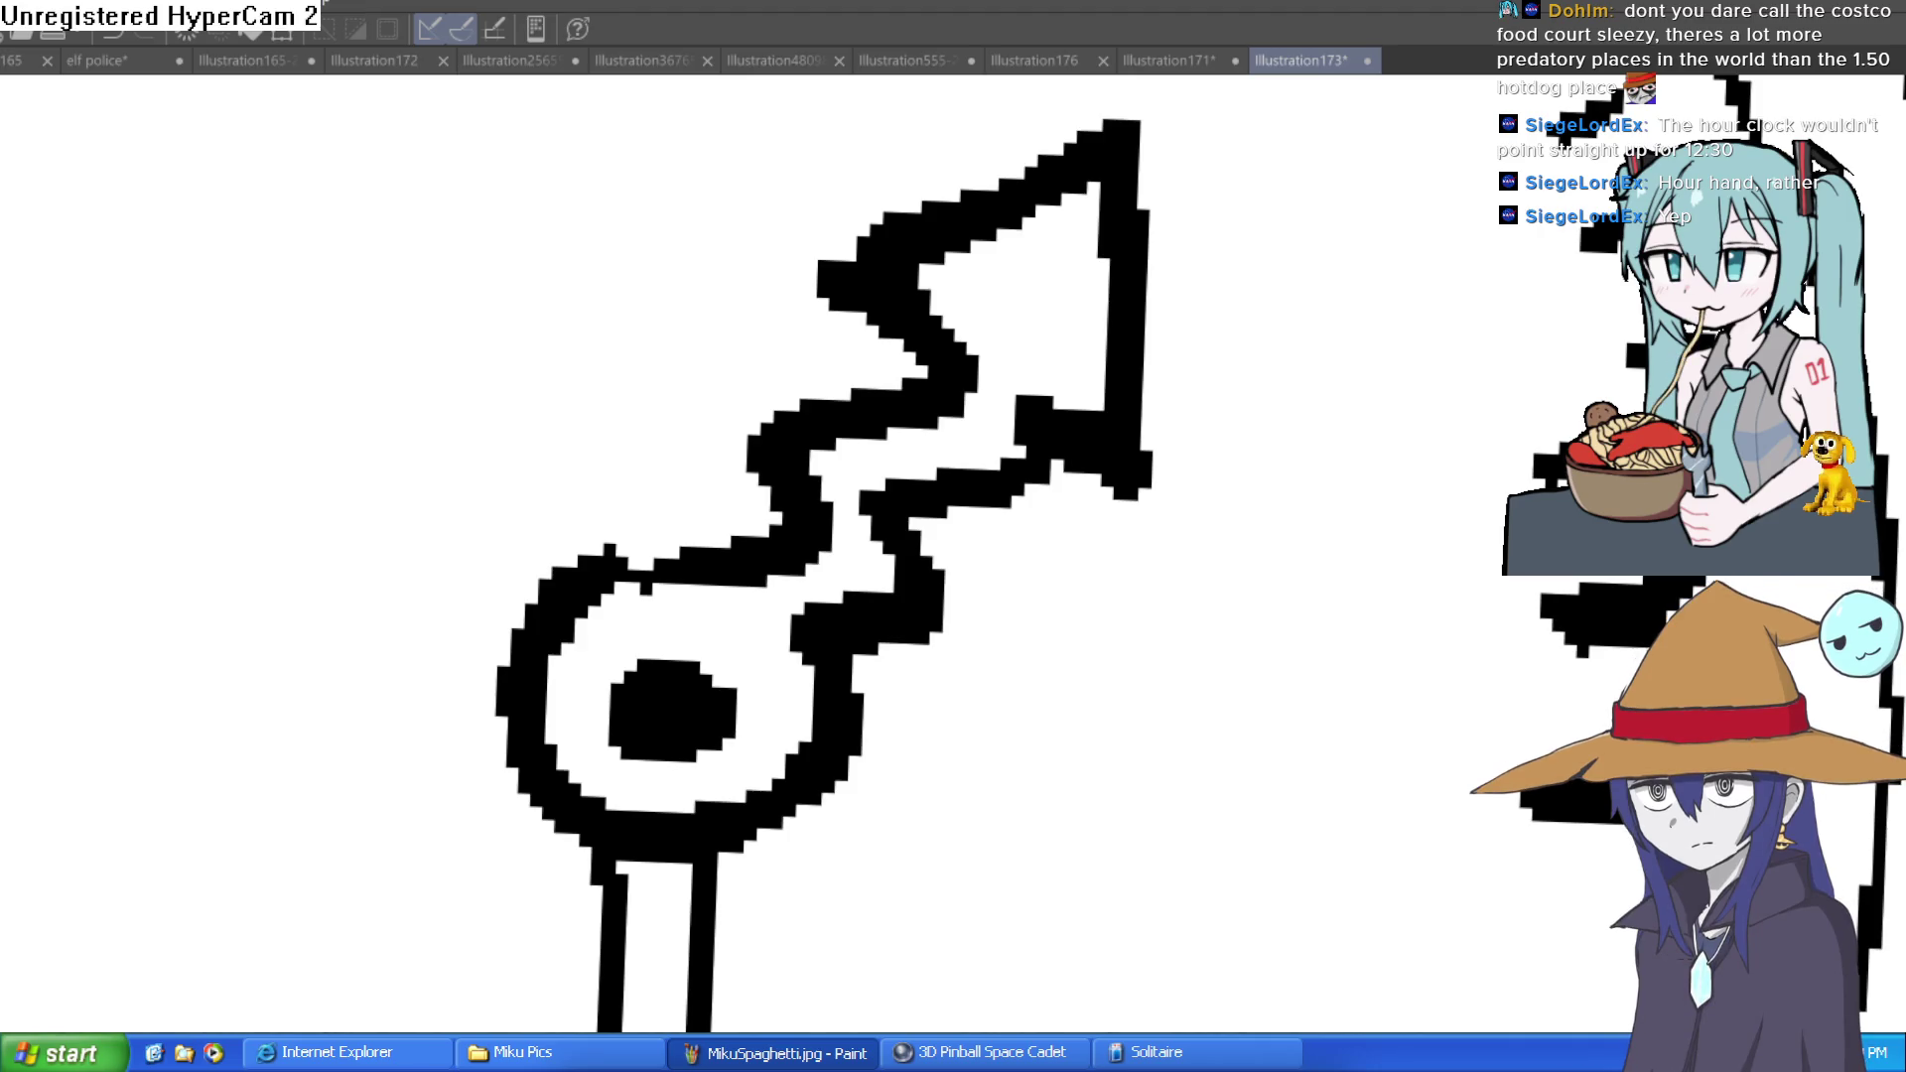
Erase the straight stem below the hub
drag(1234, 724, 1242, 566)
key(ctrl+z)
scroll(1259, 629, down, 3)
scroll(1306, 611, down, 1)
scroll(1178, 438, up, 1)
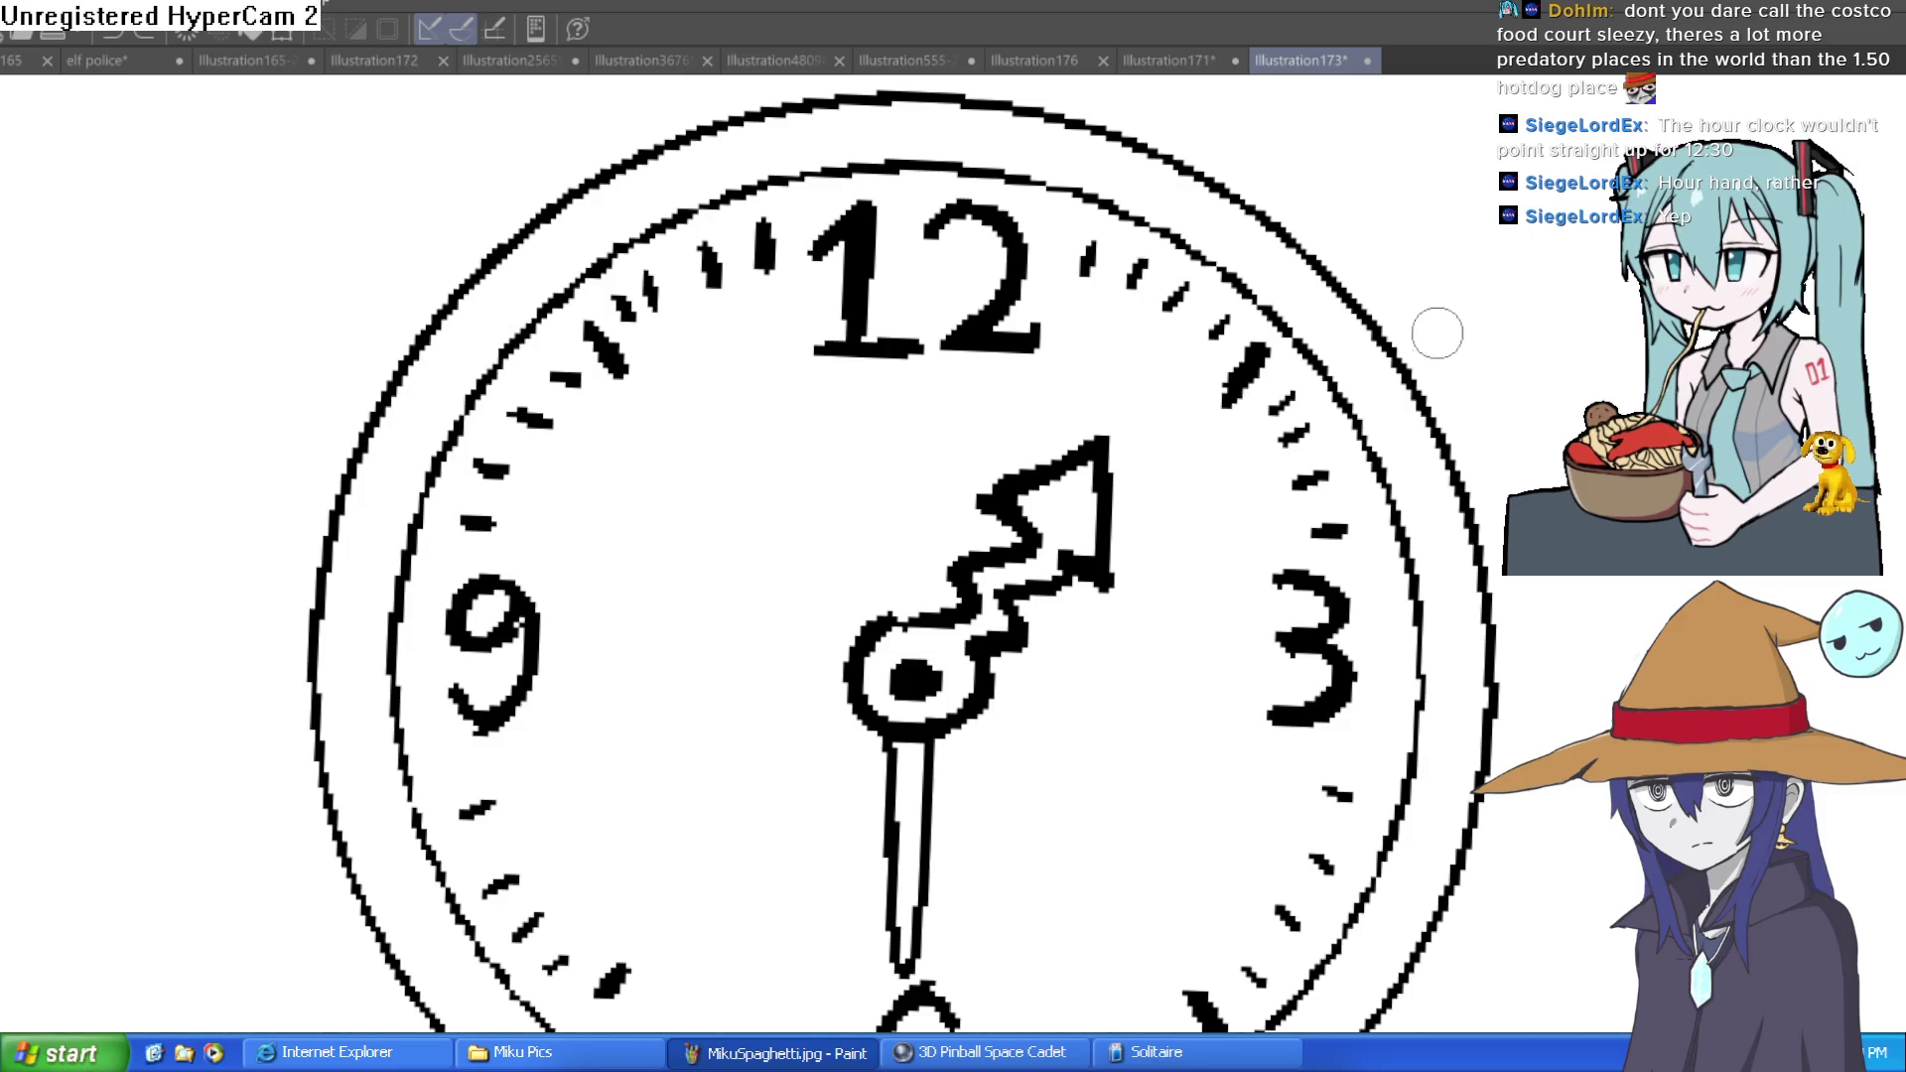
drag(1057, 578, 1061, 461)
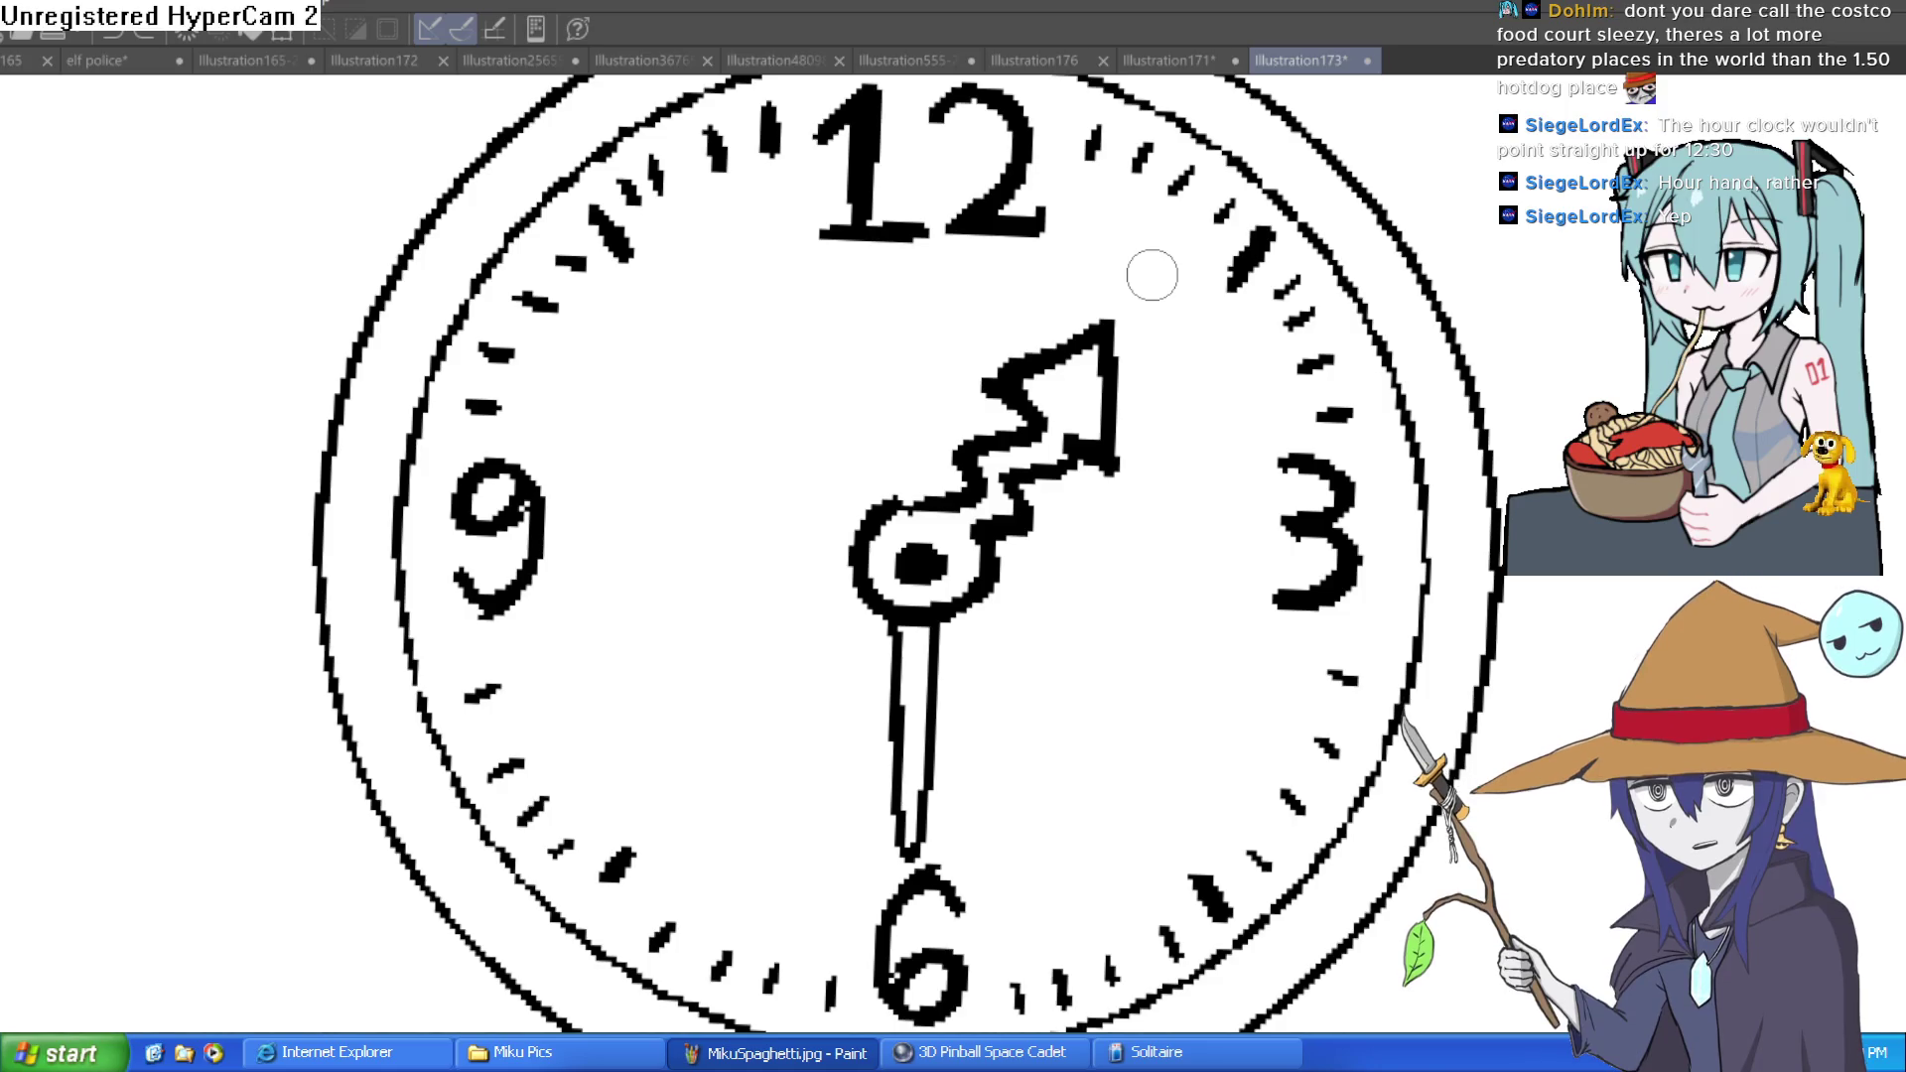
mouse_move(1004, 655)
mouse_down()
mouse_move(976, 575)
mouse_move(880, 566)
mouse_move(897, 591)
mouse_move(880, 761)
mouse_up()
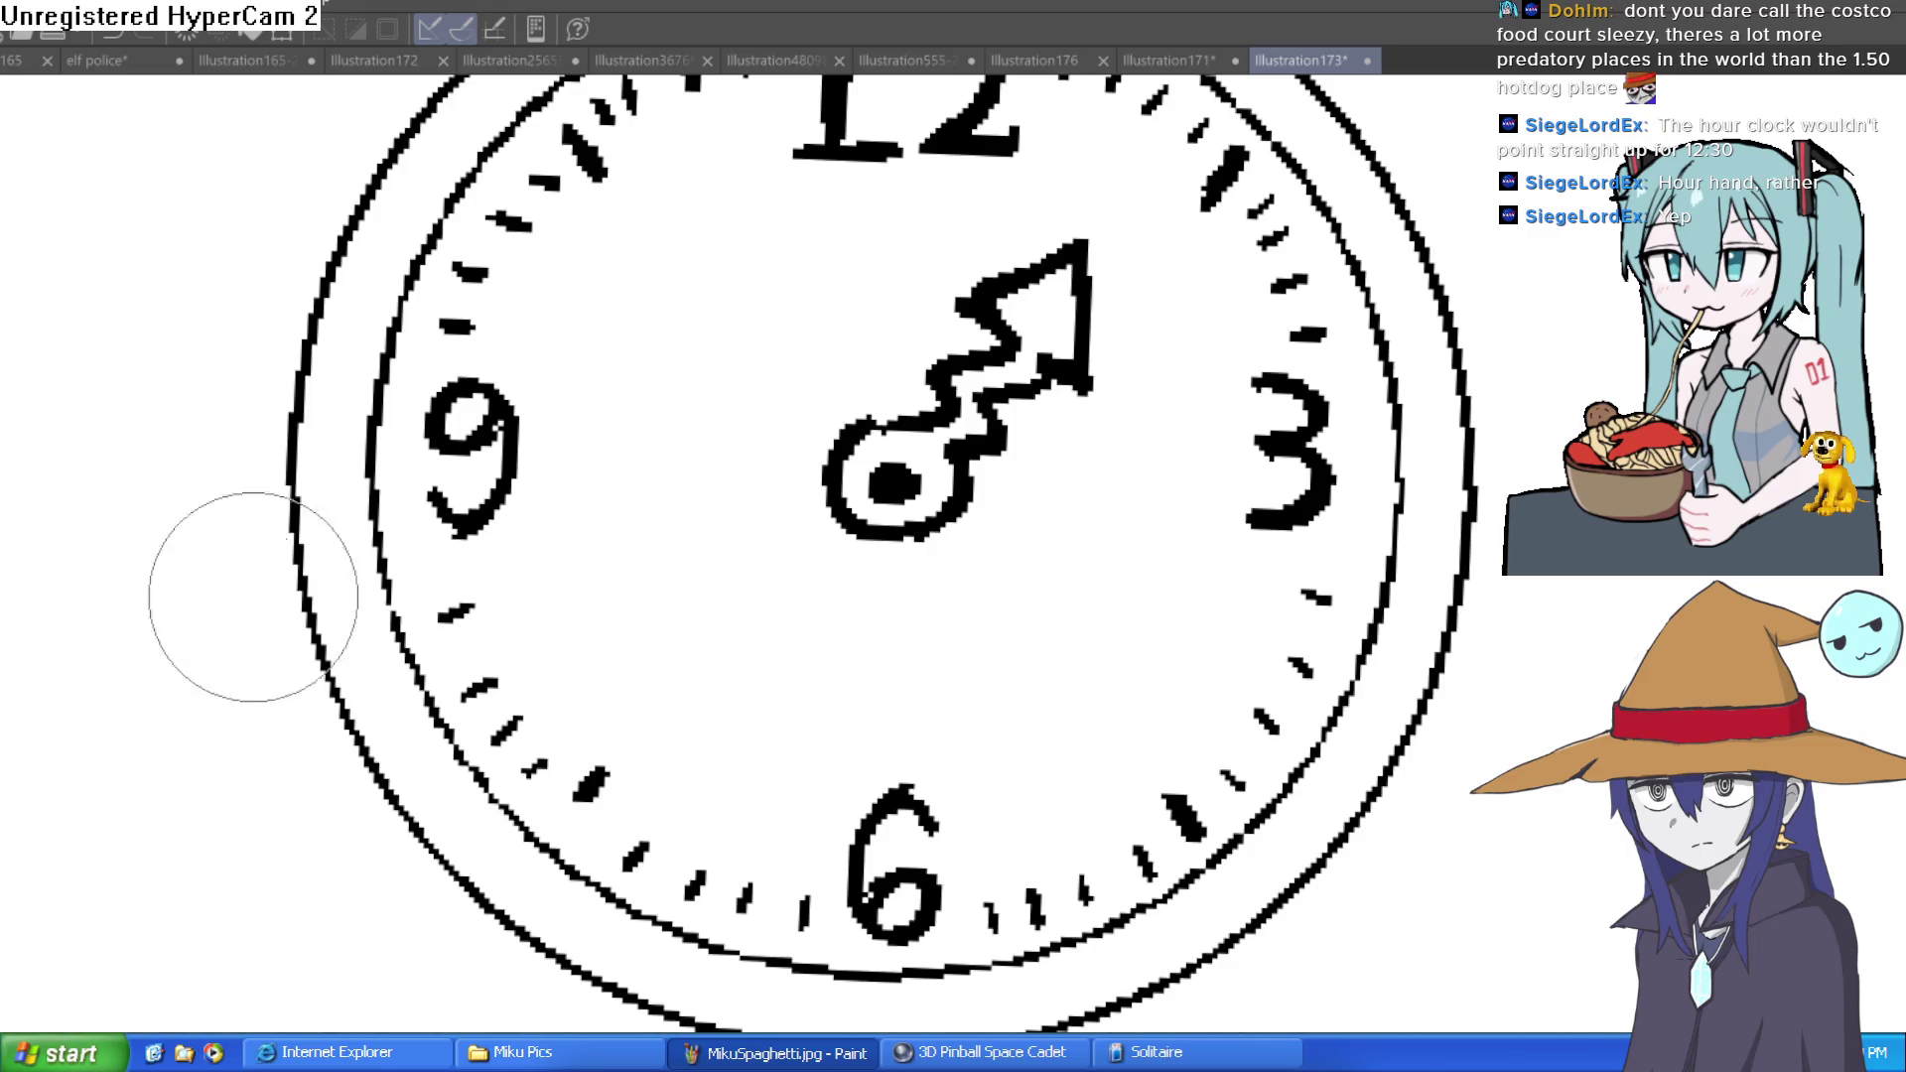
Draw a shorter wavy minute hand from the hub toward the 6
drag(972, 551, 949, 530)
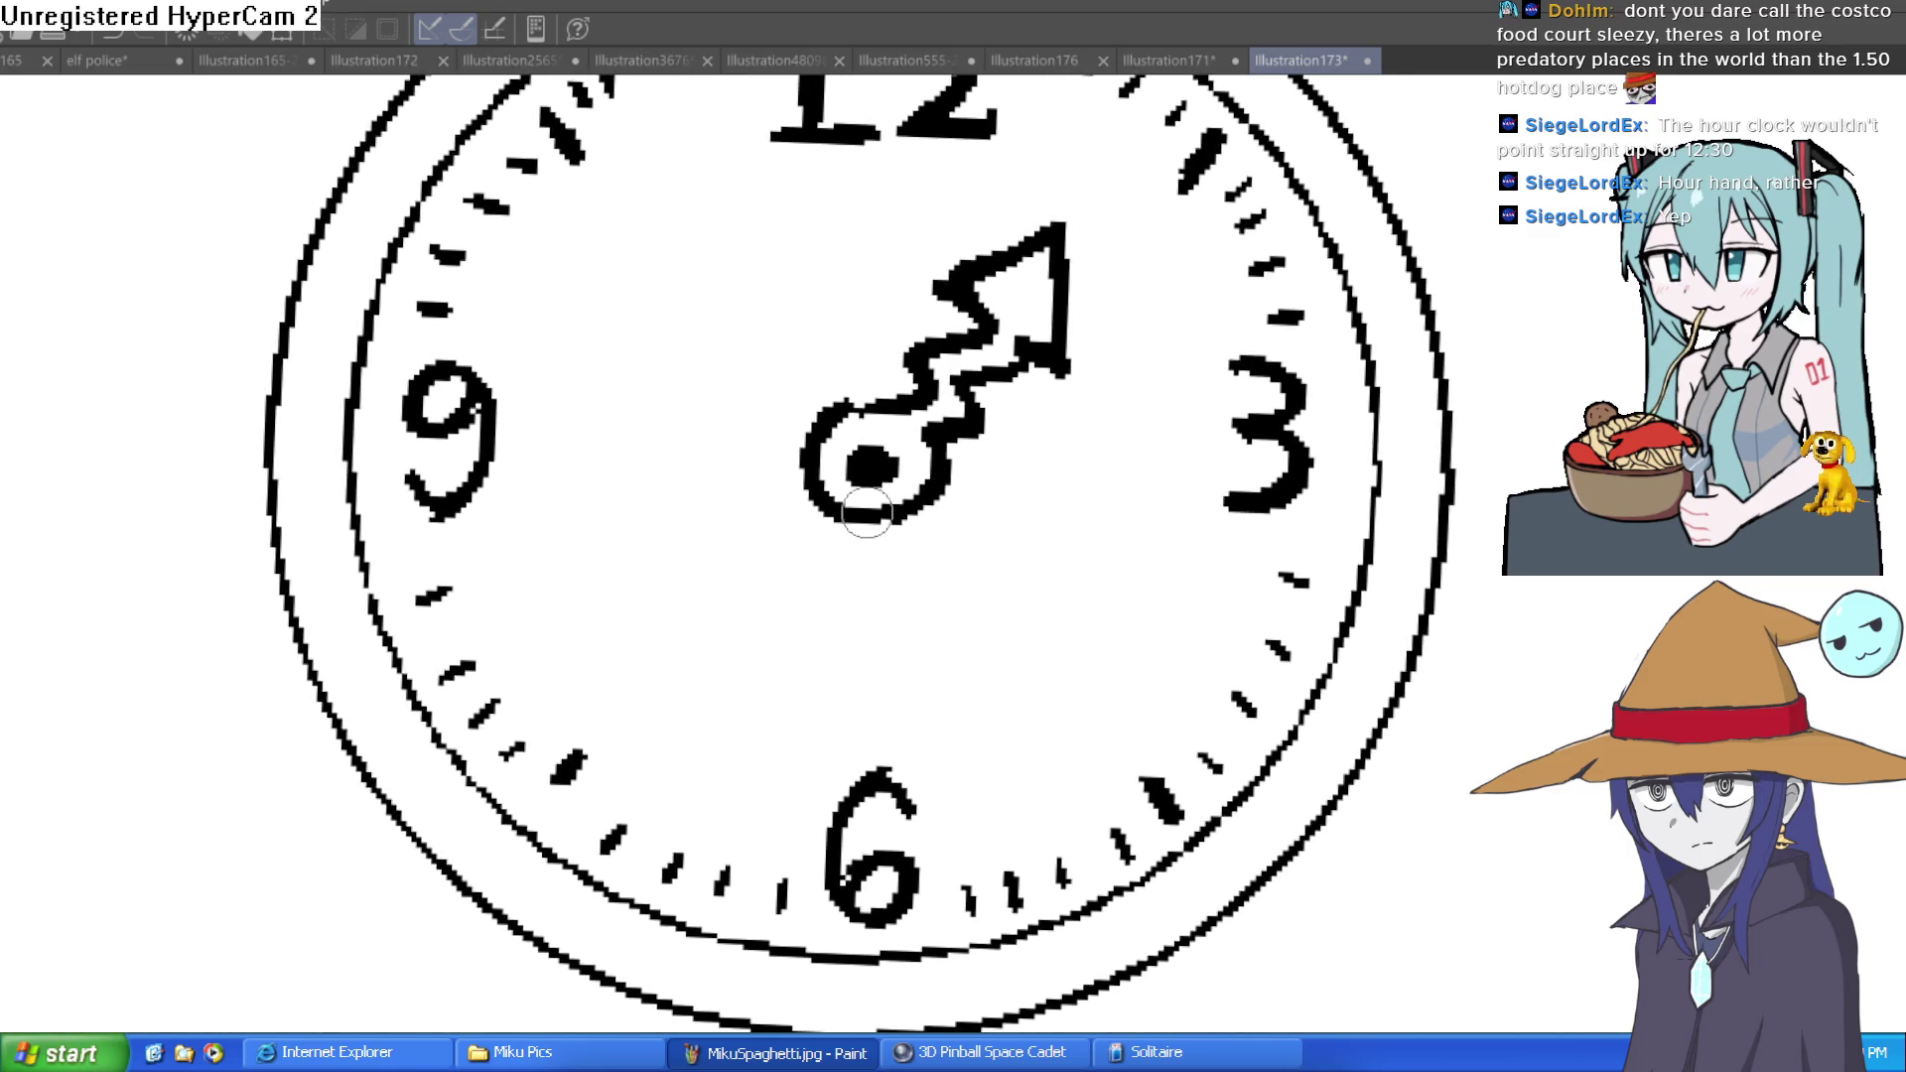
scroll(1020, 563, down, 3)
mouse_move(1021, 563)
mouse_down()
mouse_move(993, 640)
mouse_move(1097, 628)
mouse_up()
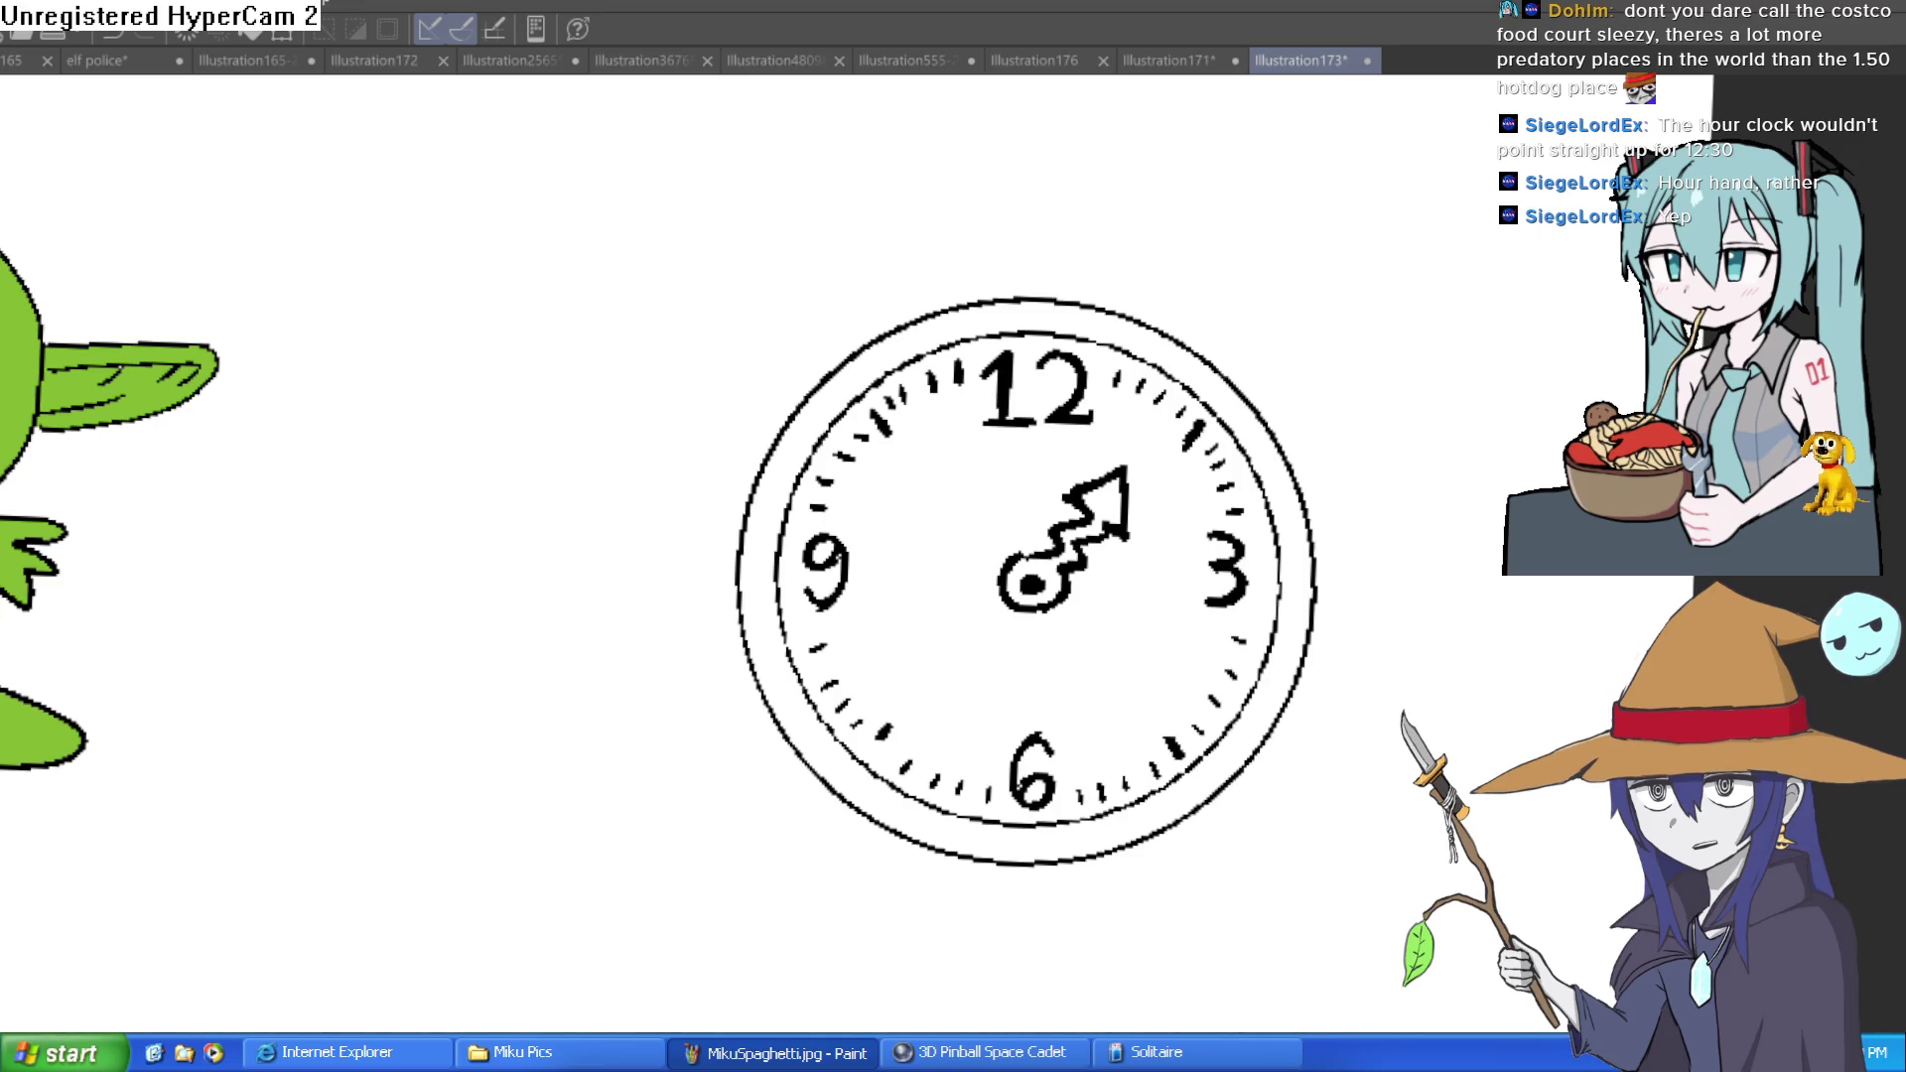
scroll(1054, 624, up, 3)
mouse_move(968, 592)
mouse_down()
mouse_move(1042, 665)
mouse_move(902, 735)
mouse_move(1018, 842)
mouse_up()
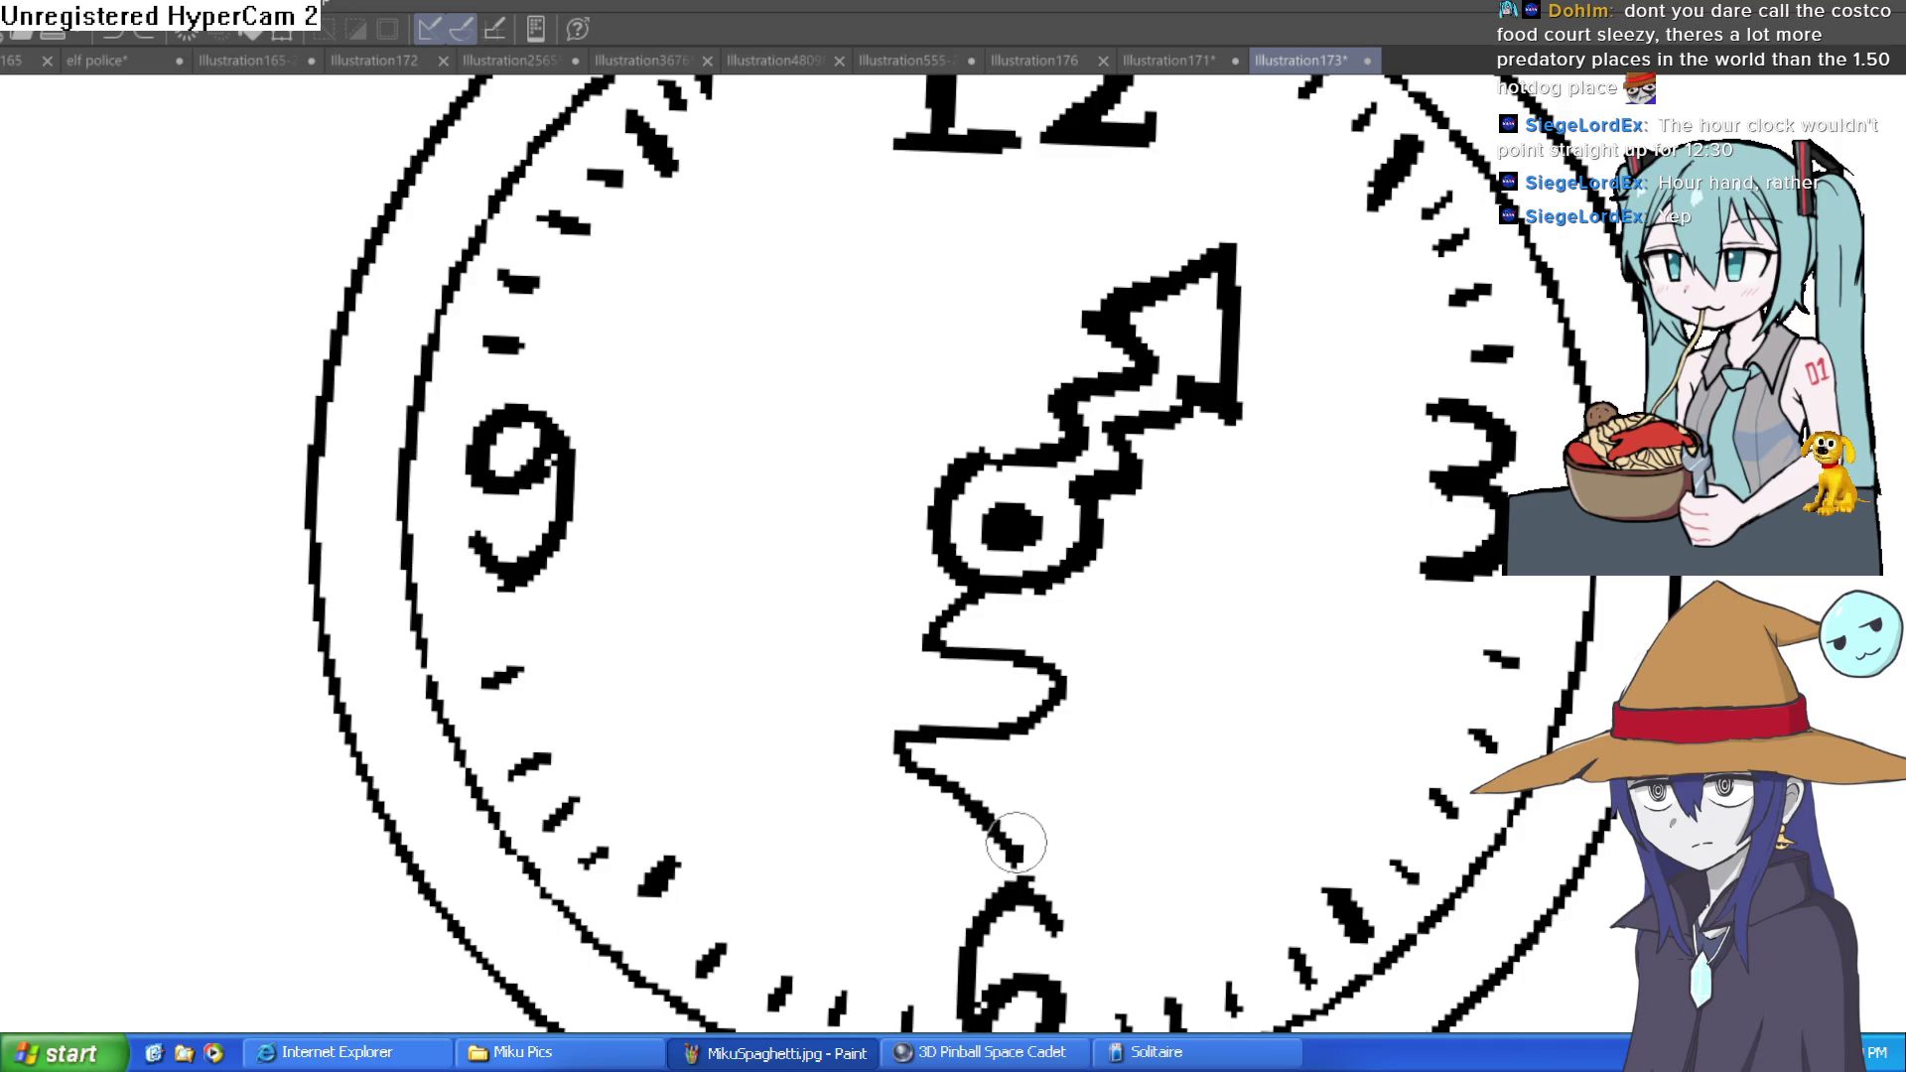
key(ctrl+z)
mouse_move(973, 593)
mouse_down()
mouse_move(1000, 757)
mouse_move(906, 800)
mouse_move(1038, 832)
mouse_move(1052, 754)
mouse_move(1012, 710)
mouse_move(1050, 589)
mouse_up()
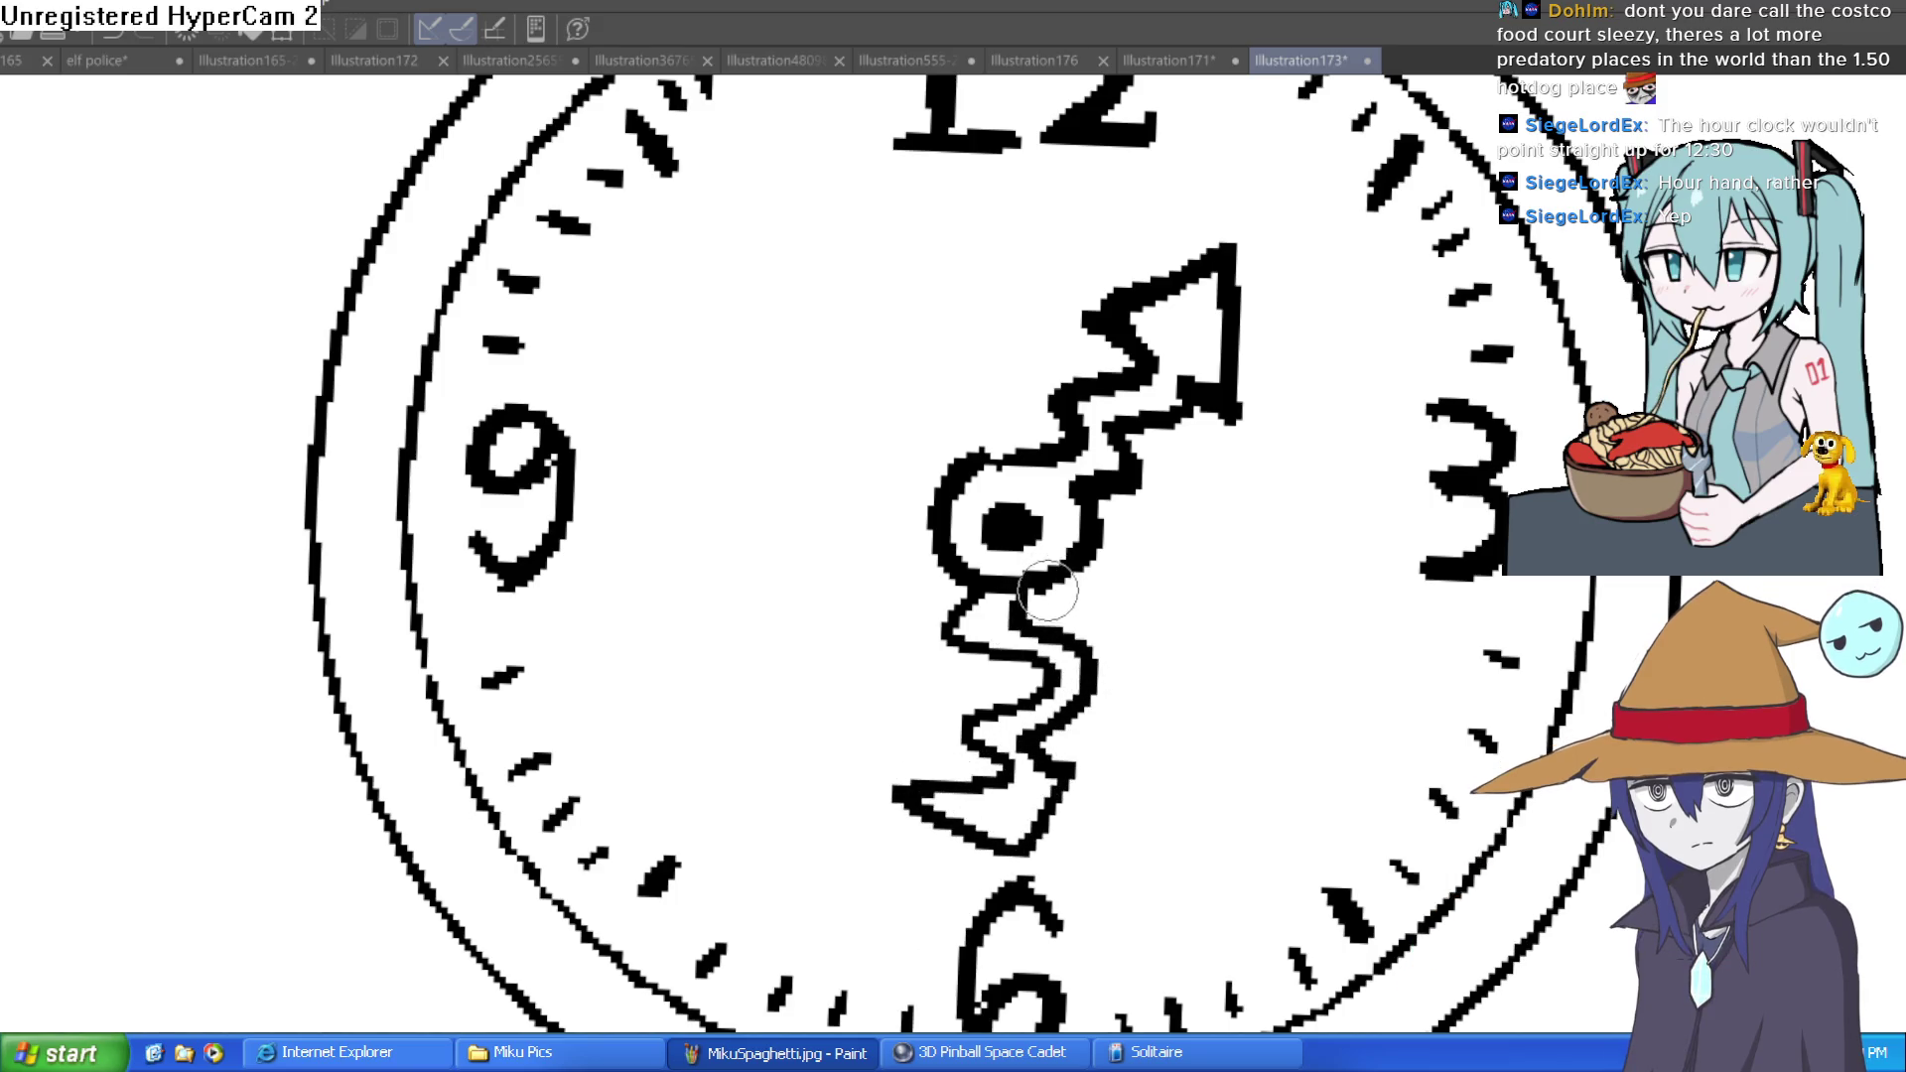
scroll(1109, 660, down, 5)
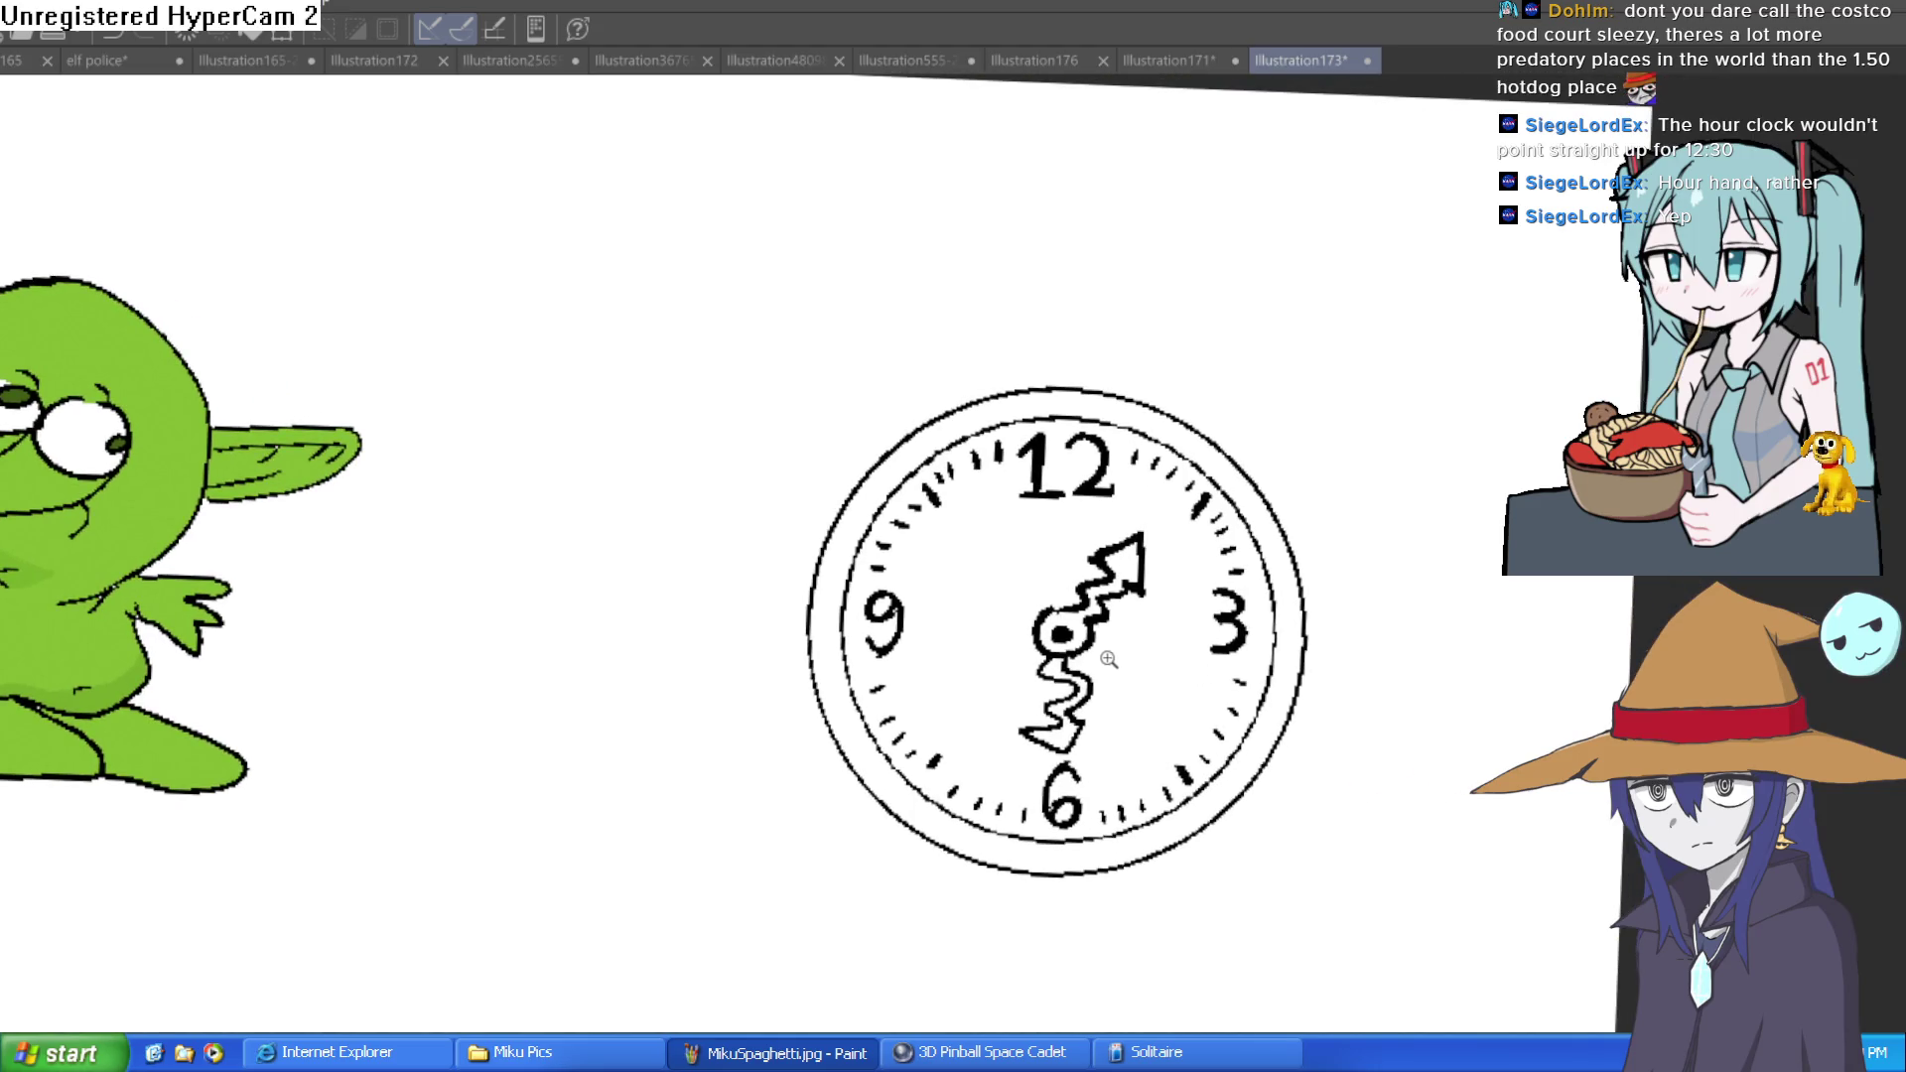
scroll(1109, 661, up, 3)
mouse_move(1153, 625)
mouse_down()
mouse_move(1154, 568)
mouse_move(1139, 611)
mouse_up()
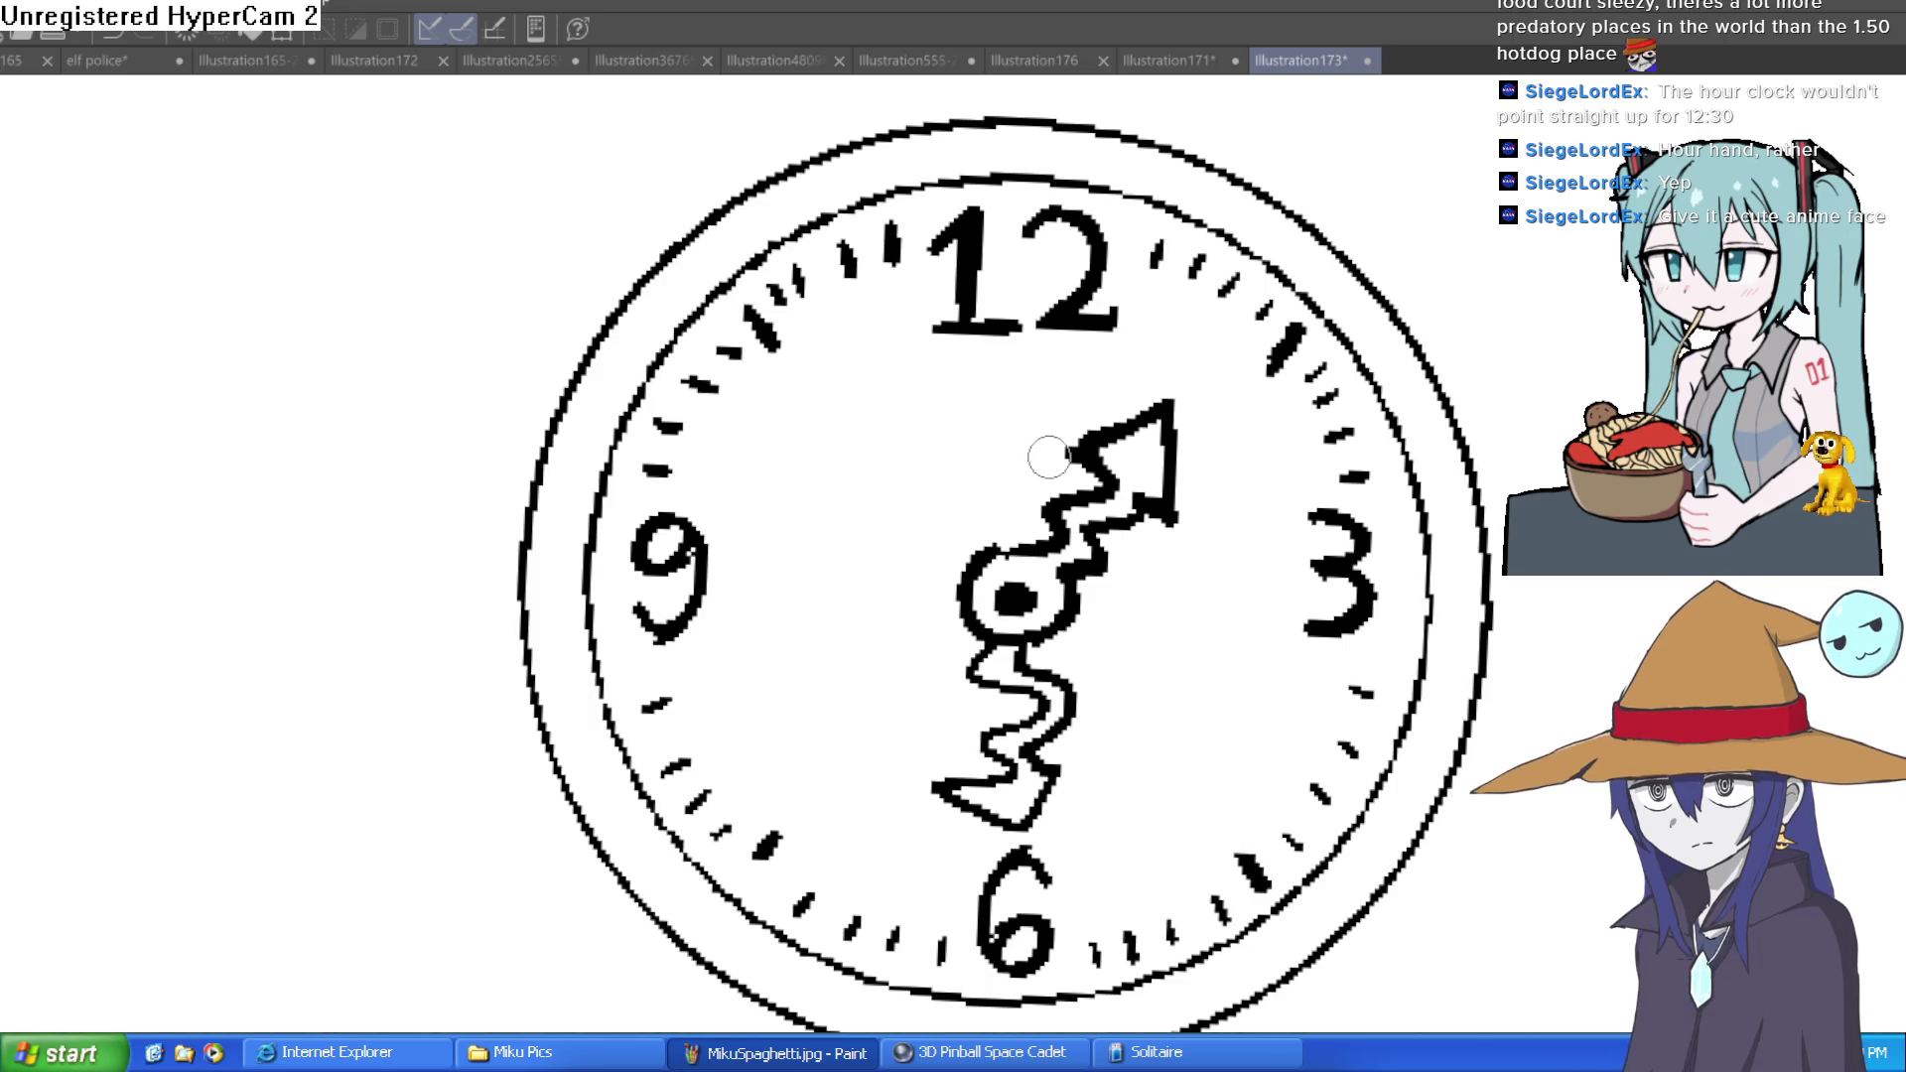
drag(958, 433, 786, 471)
drag(945, 424, 963, 452)
drag(852, 418, 919, 434)
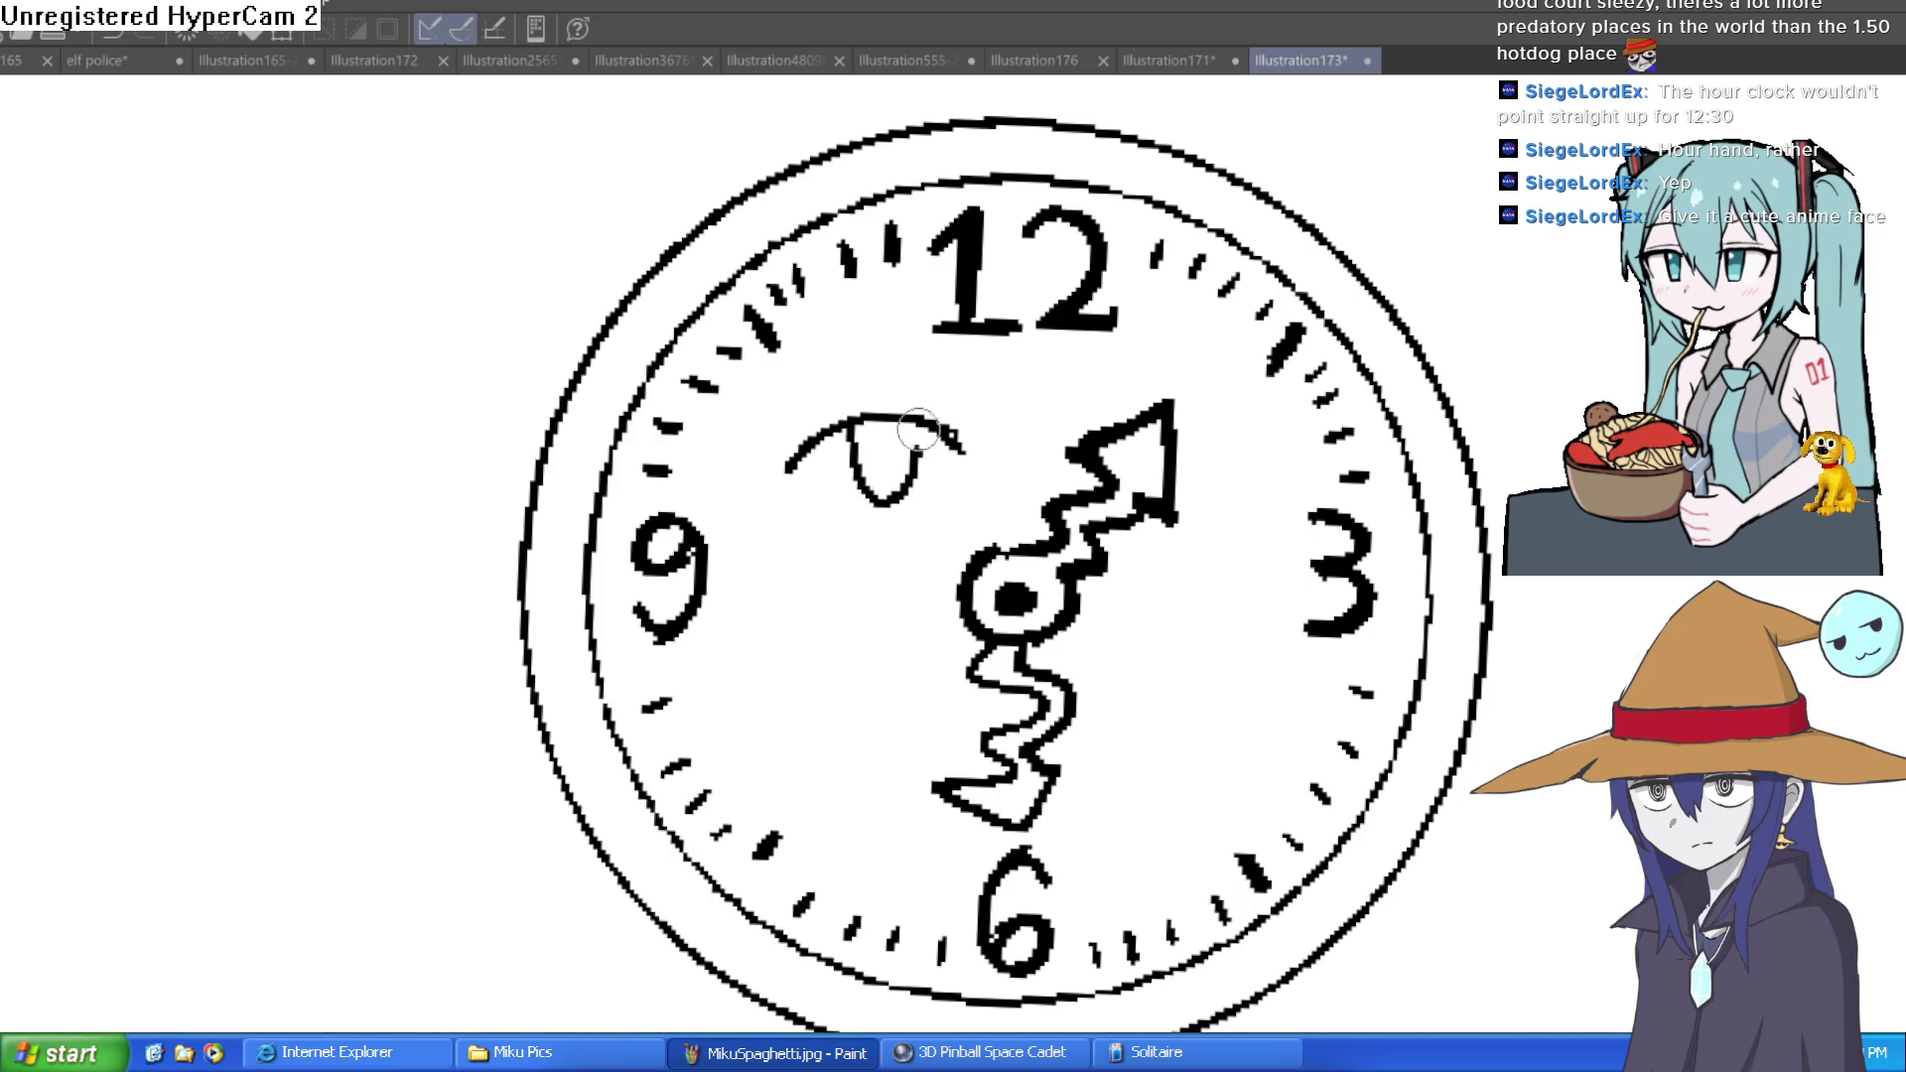
mouse_move(1179, 432)
mouse_down()
mouse_move(1231, 417)
mouse_move(1288, 457)
mouse_move(1202, 479)
mouse_move(1216, 487)
mouse_up()
mouse_move(800, 686)
mouse_down()
mouse_move(955, 724)
mouse_move(978, 692)
mouse_move(1098, 705)
mouse_move(1228, 671)
mouse_up()
key(ctrl+z)
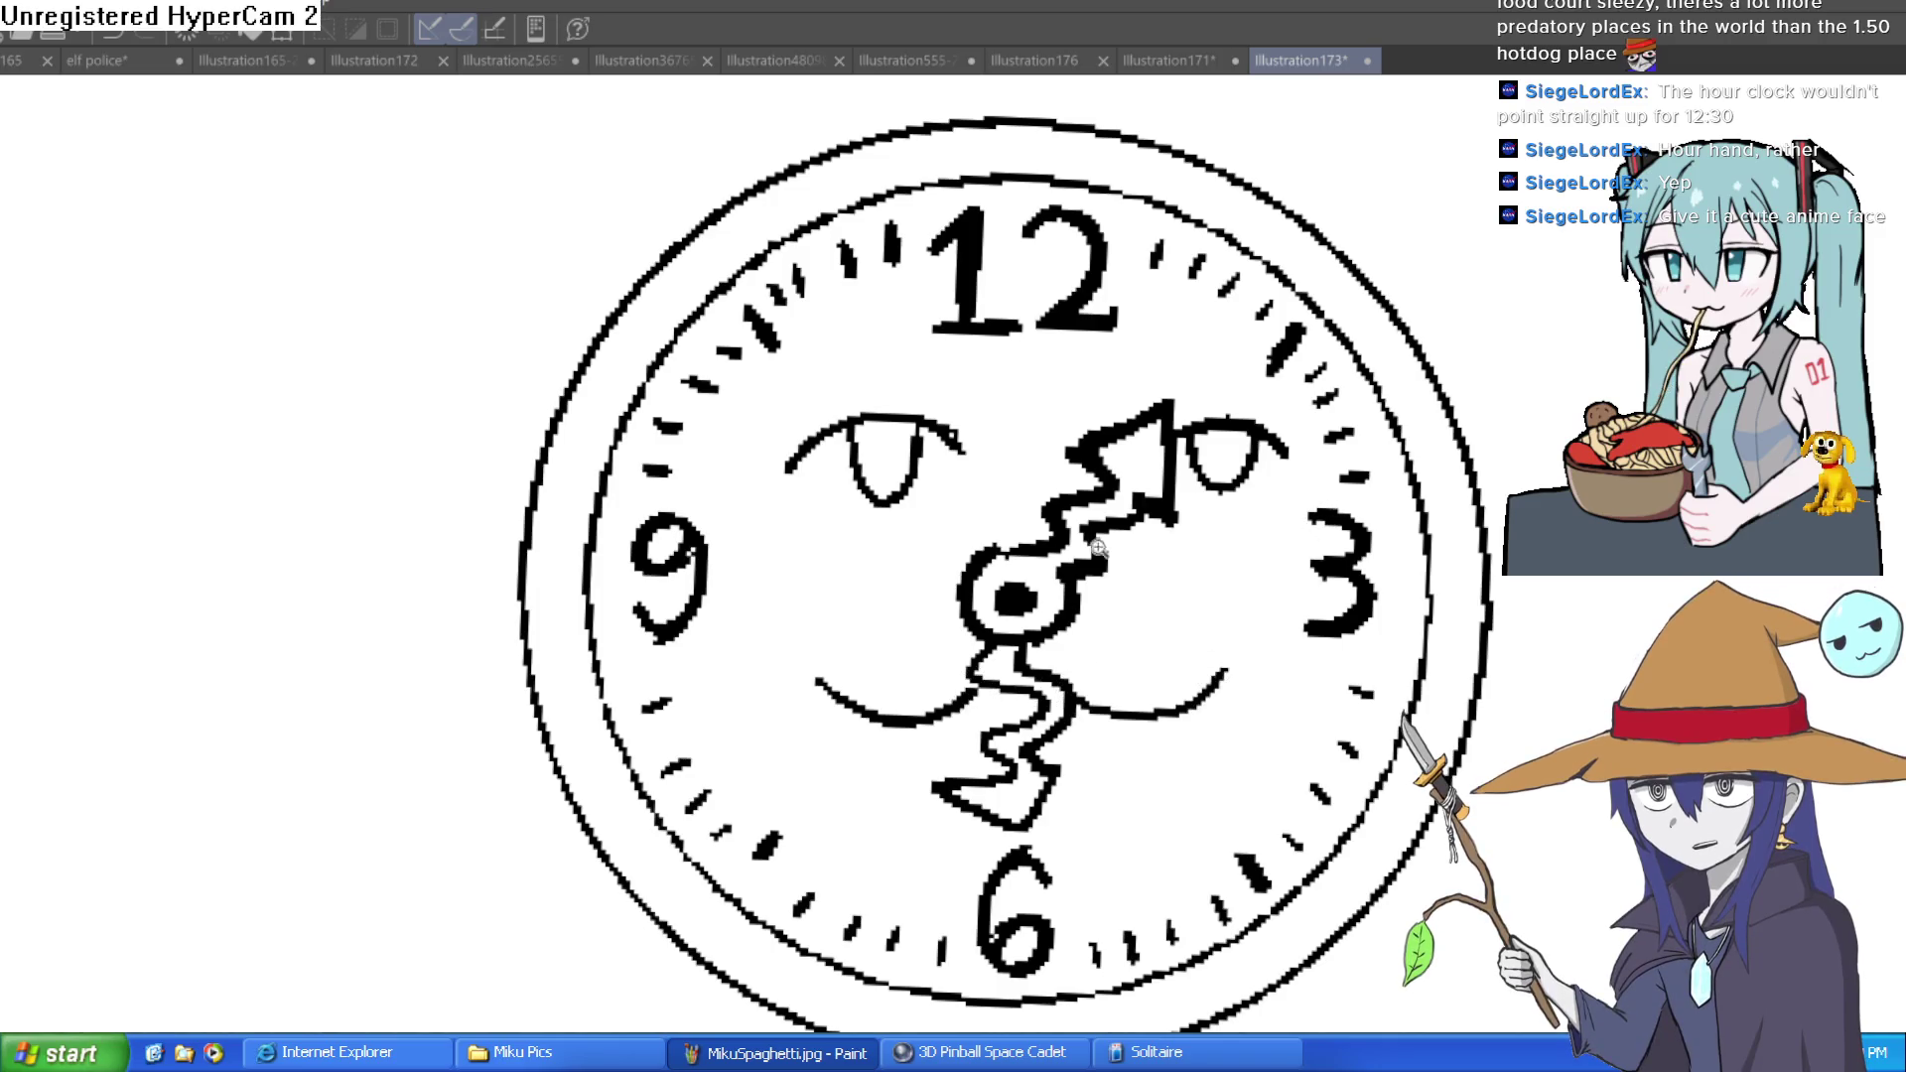
click(1107, 541)
key(ctrl+z)
key(ctrl+z)
key(ctrl+z)
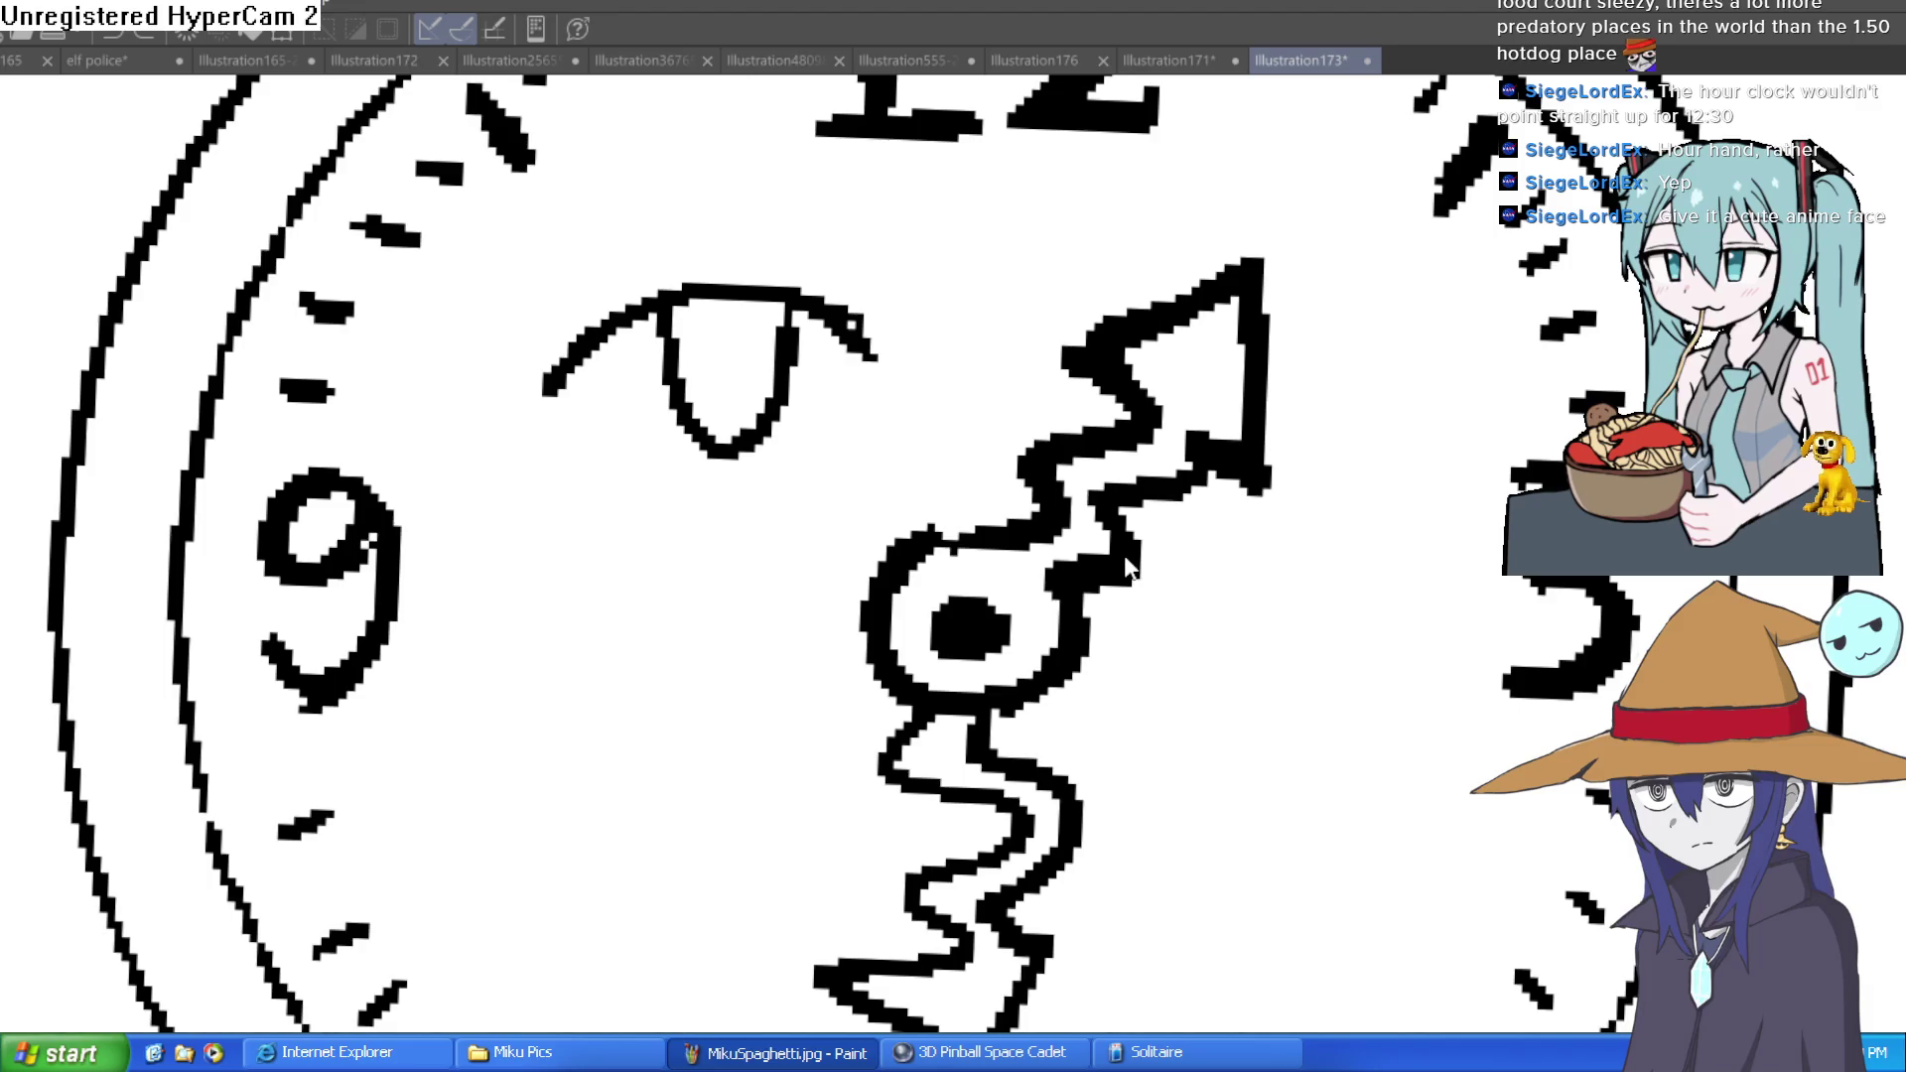
key(ctrl+z)
key(ctrl+z)
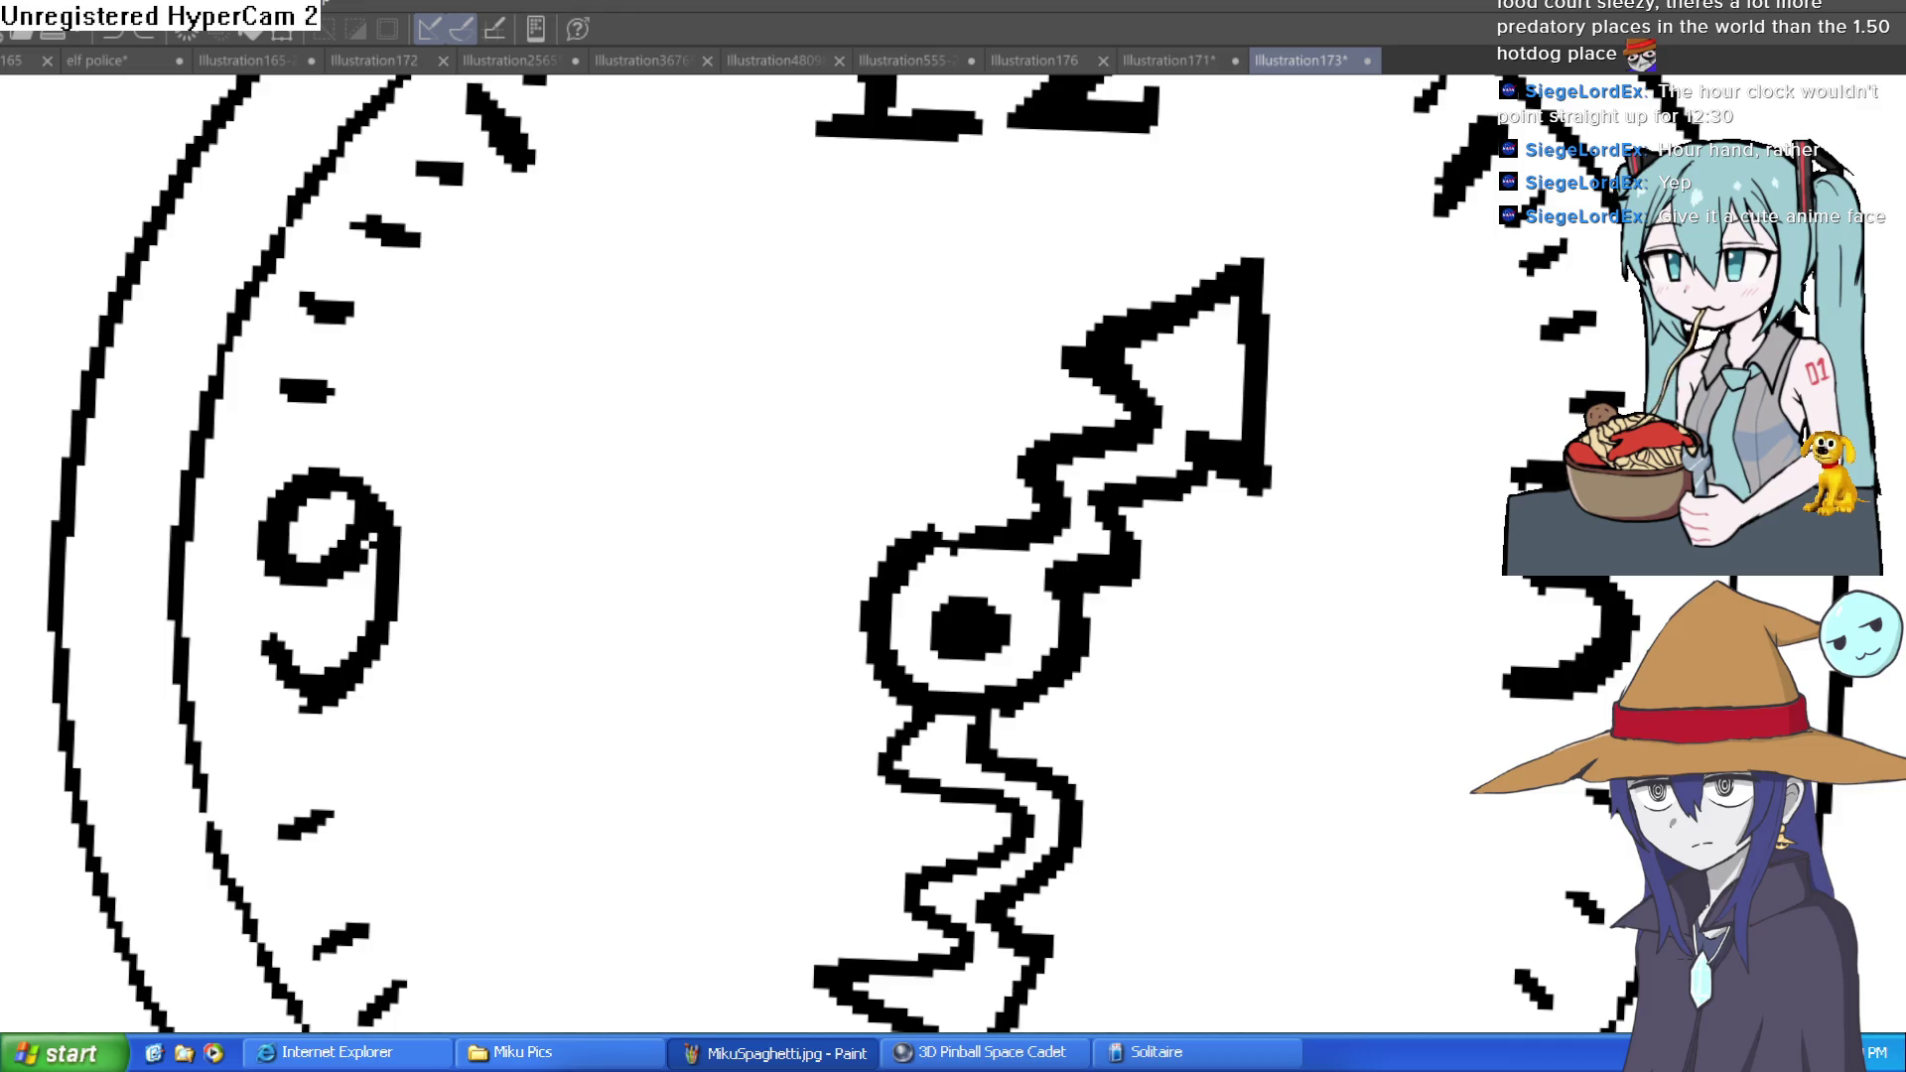
mouse_move(1160, 238)
mouse_down()
mouse_move(758, 277)
mouse_move(536, 800)
mouse_move(779, 1011)
mouse_up()
mouse_move(1042, 1010)
mouse_down()
mouse_move(1297, 582)
mouse_move(1270, 260)
mouse_up()
key(ctrl+z)
scroll(1432, 440, down, 5)
drag(1683, 467, 1395, 476)
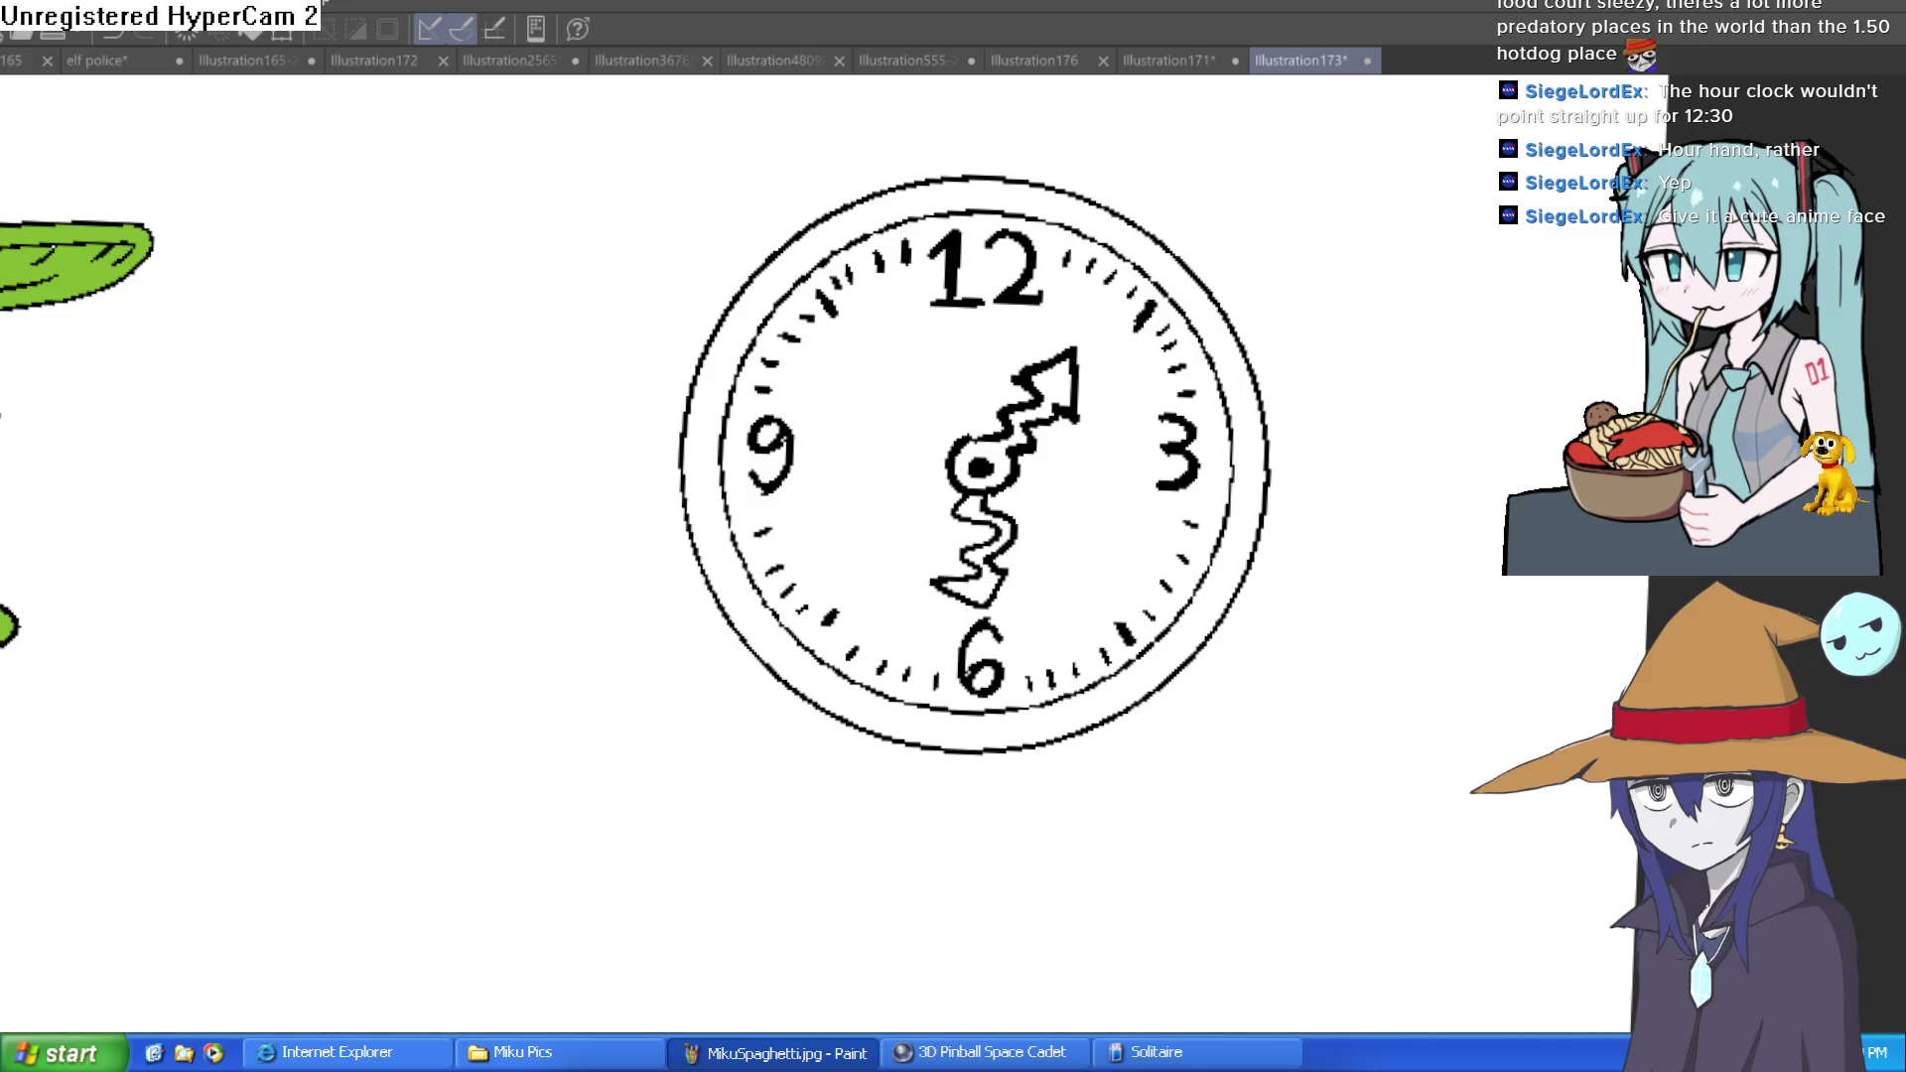
Fill the rim ring grey, leaving the face white after trying dark grey
click(1052, 703)
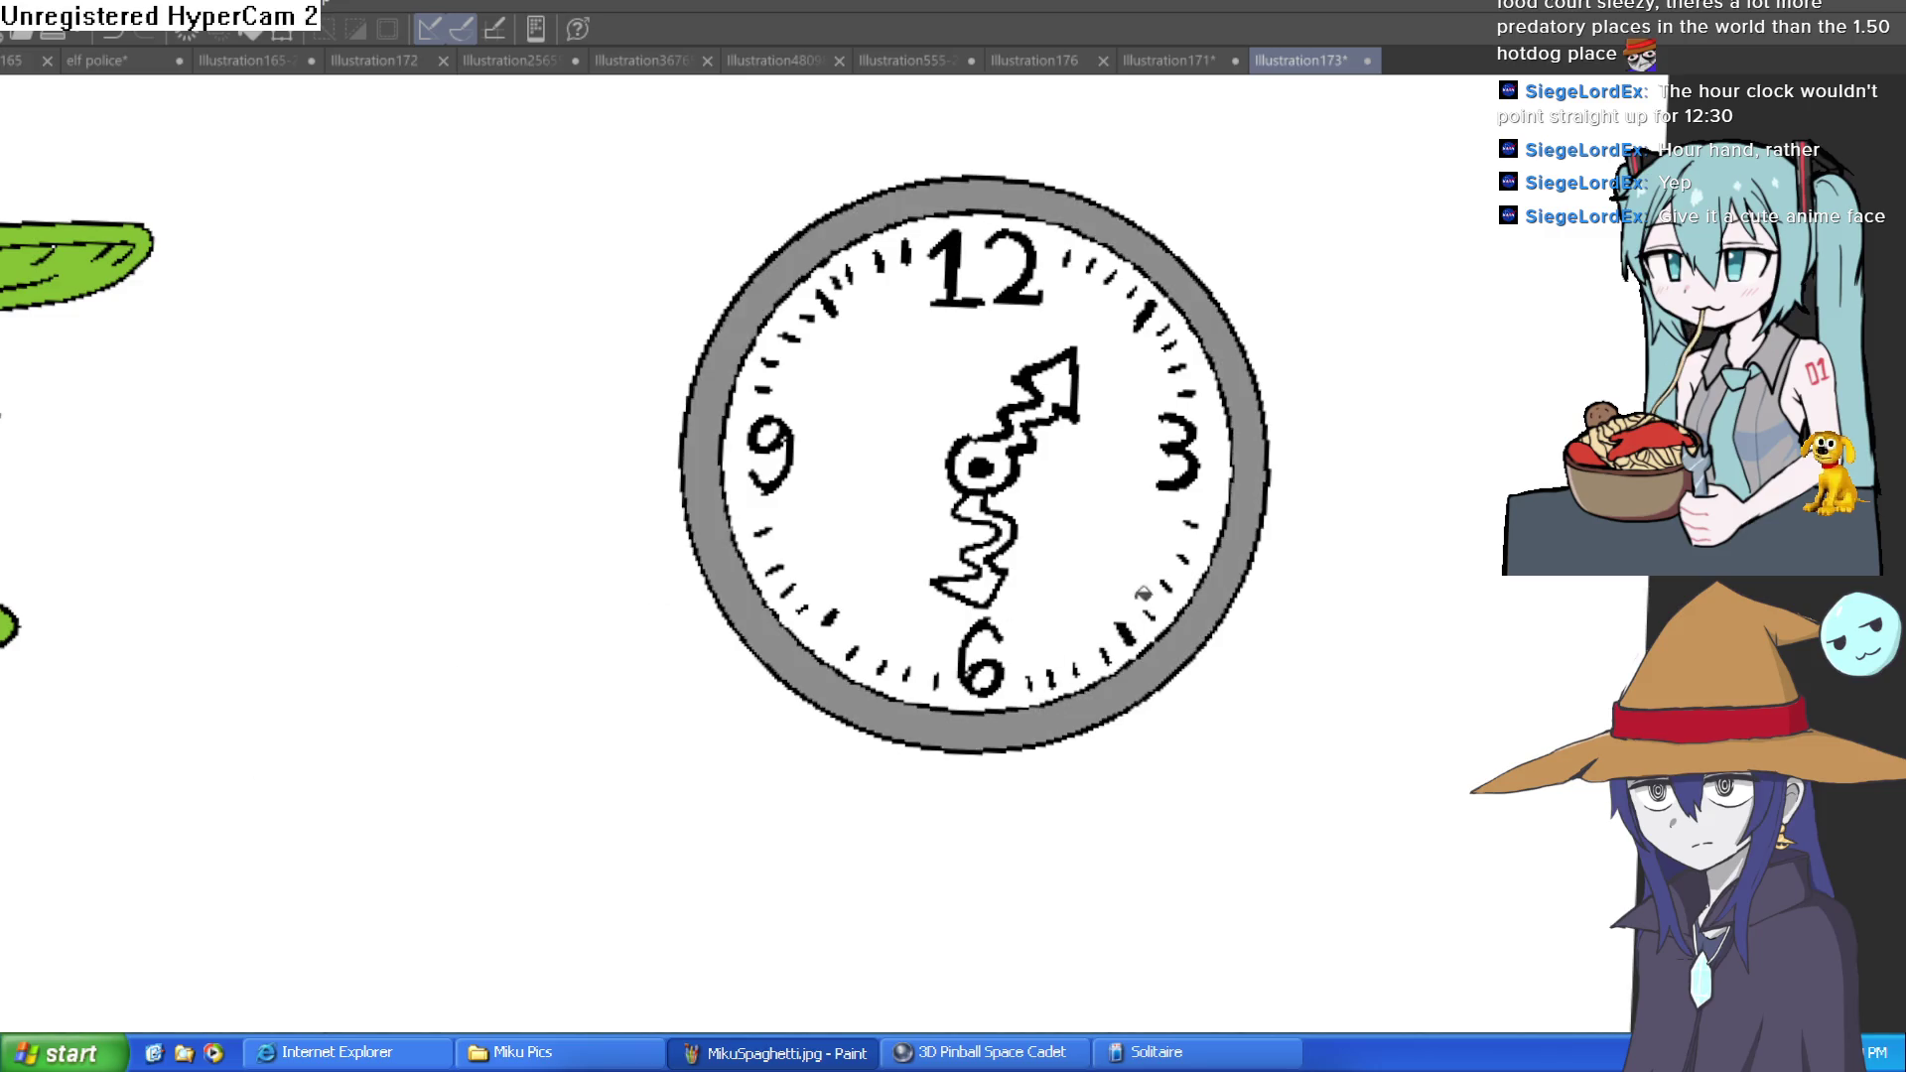
click(1103, 439)
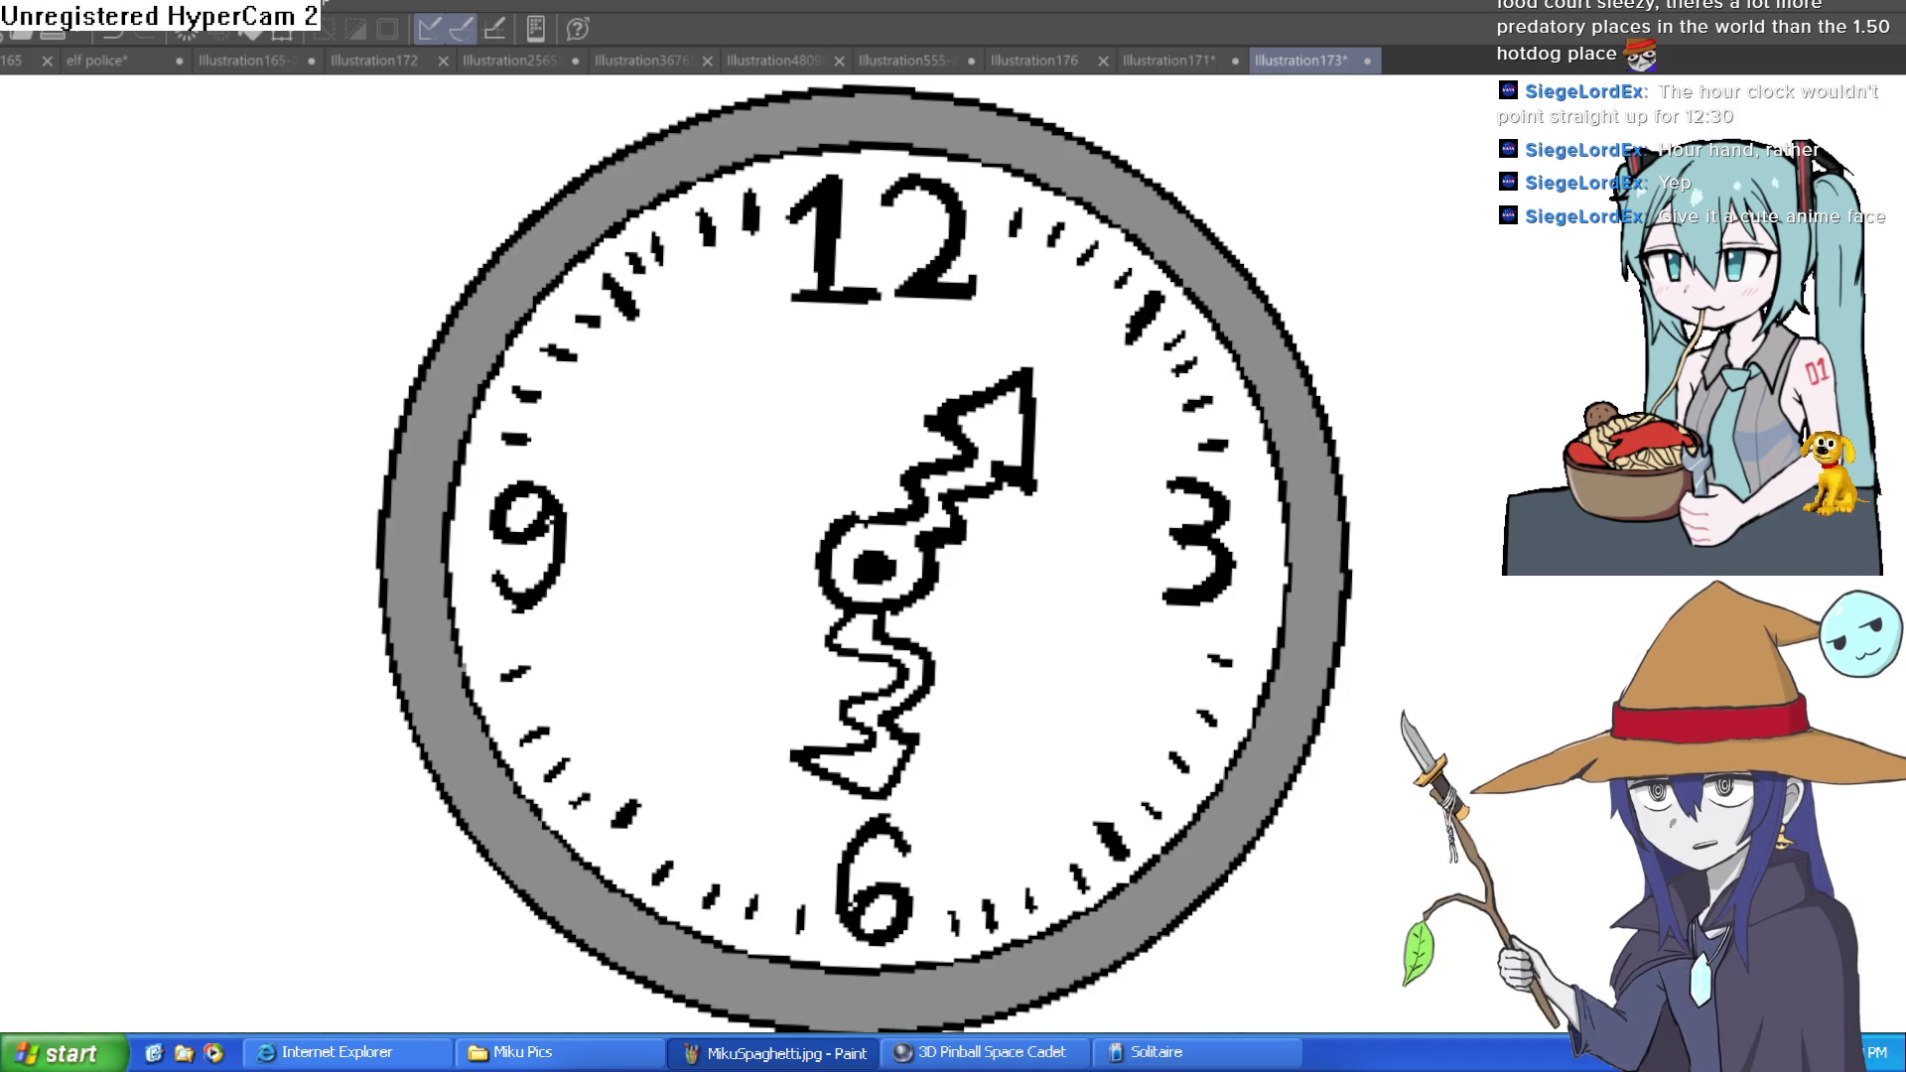
click(1074, 678)
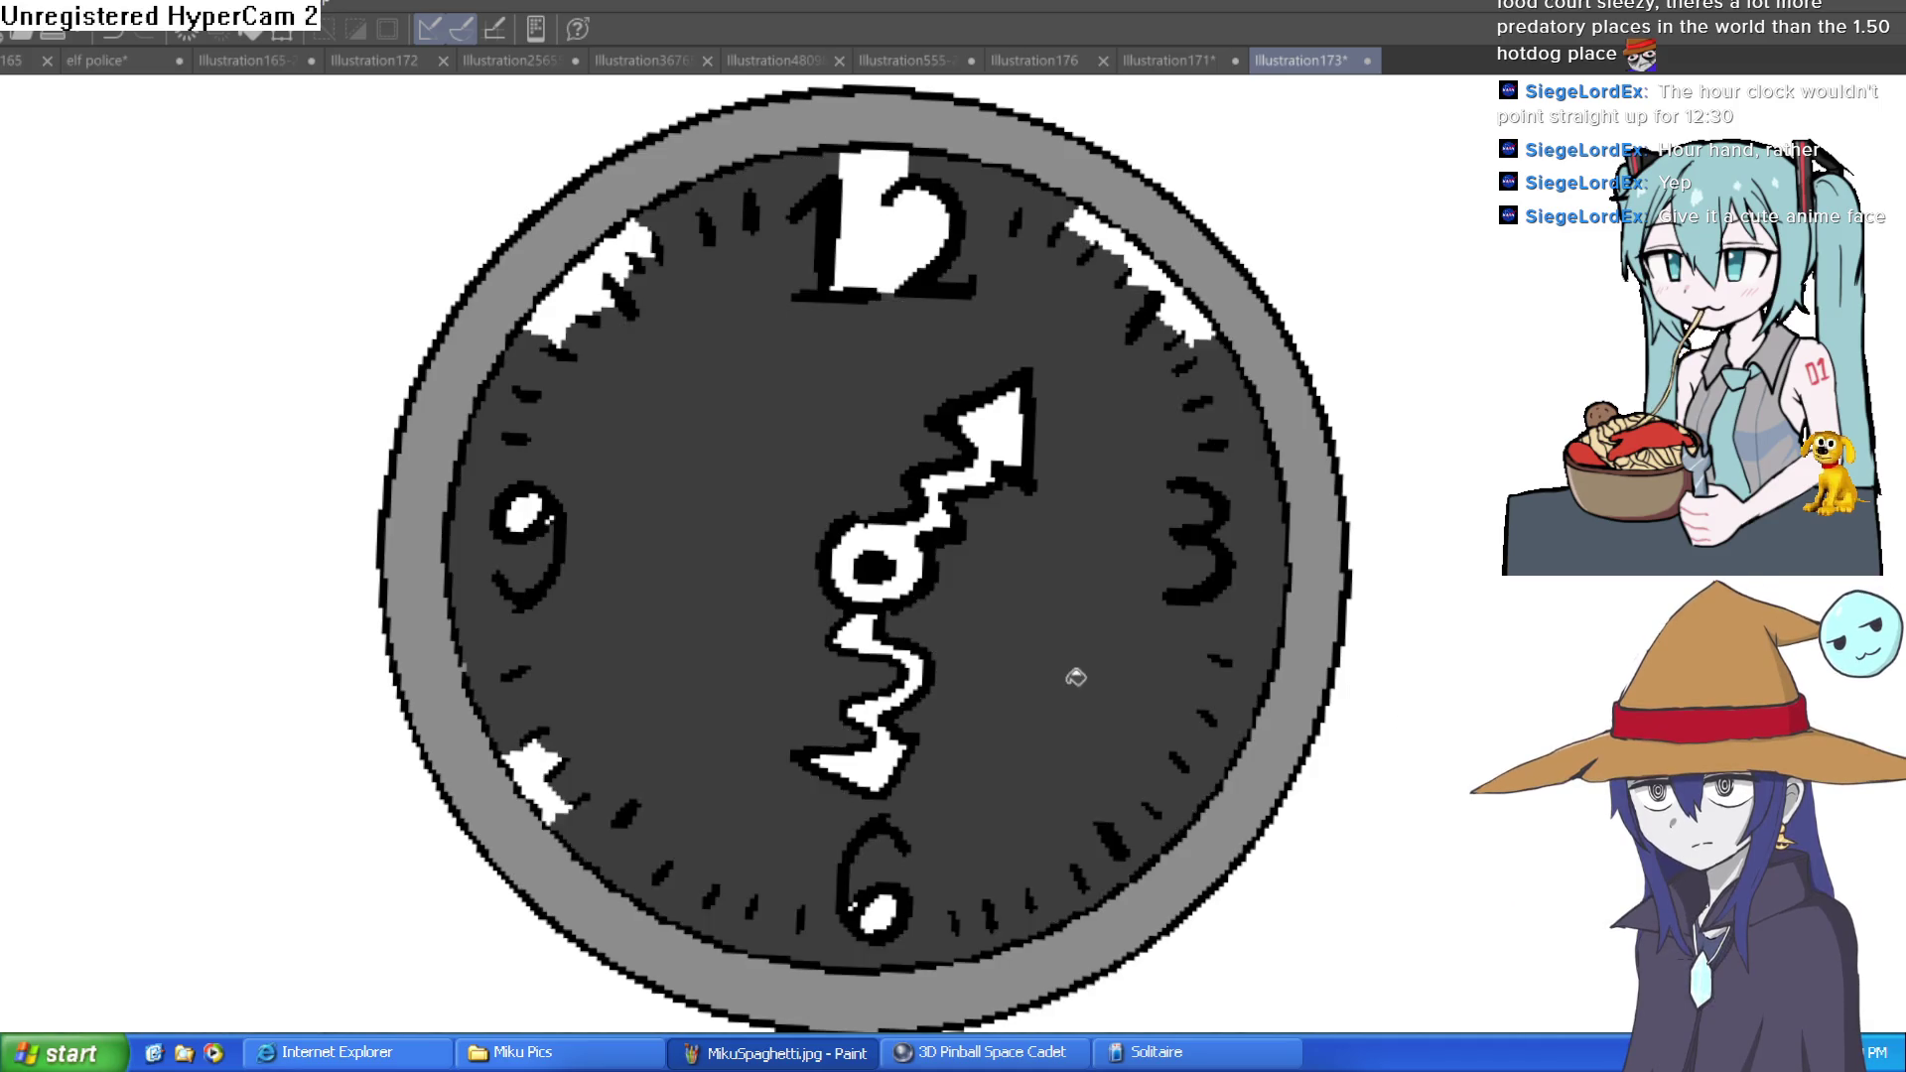
key(ctrl+z)
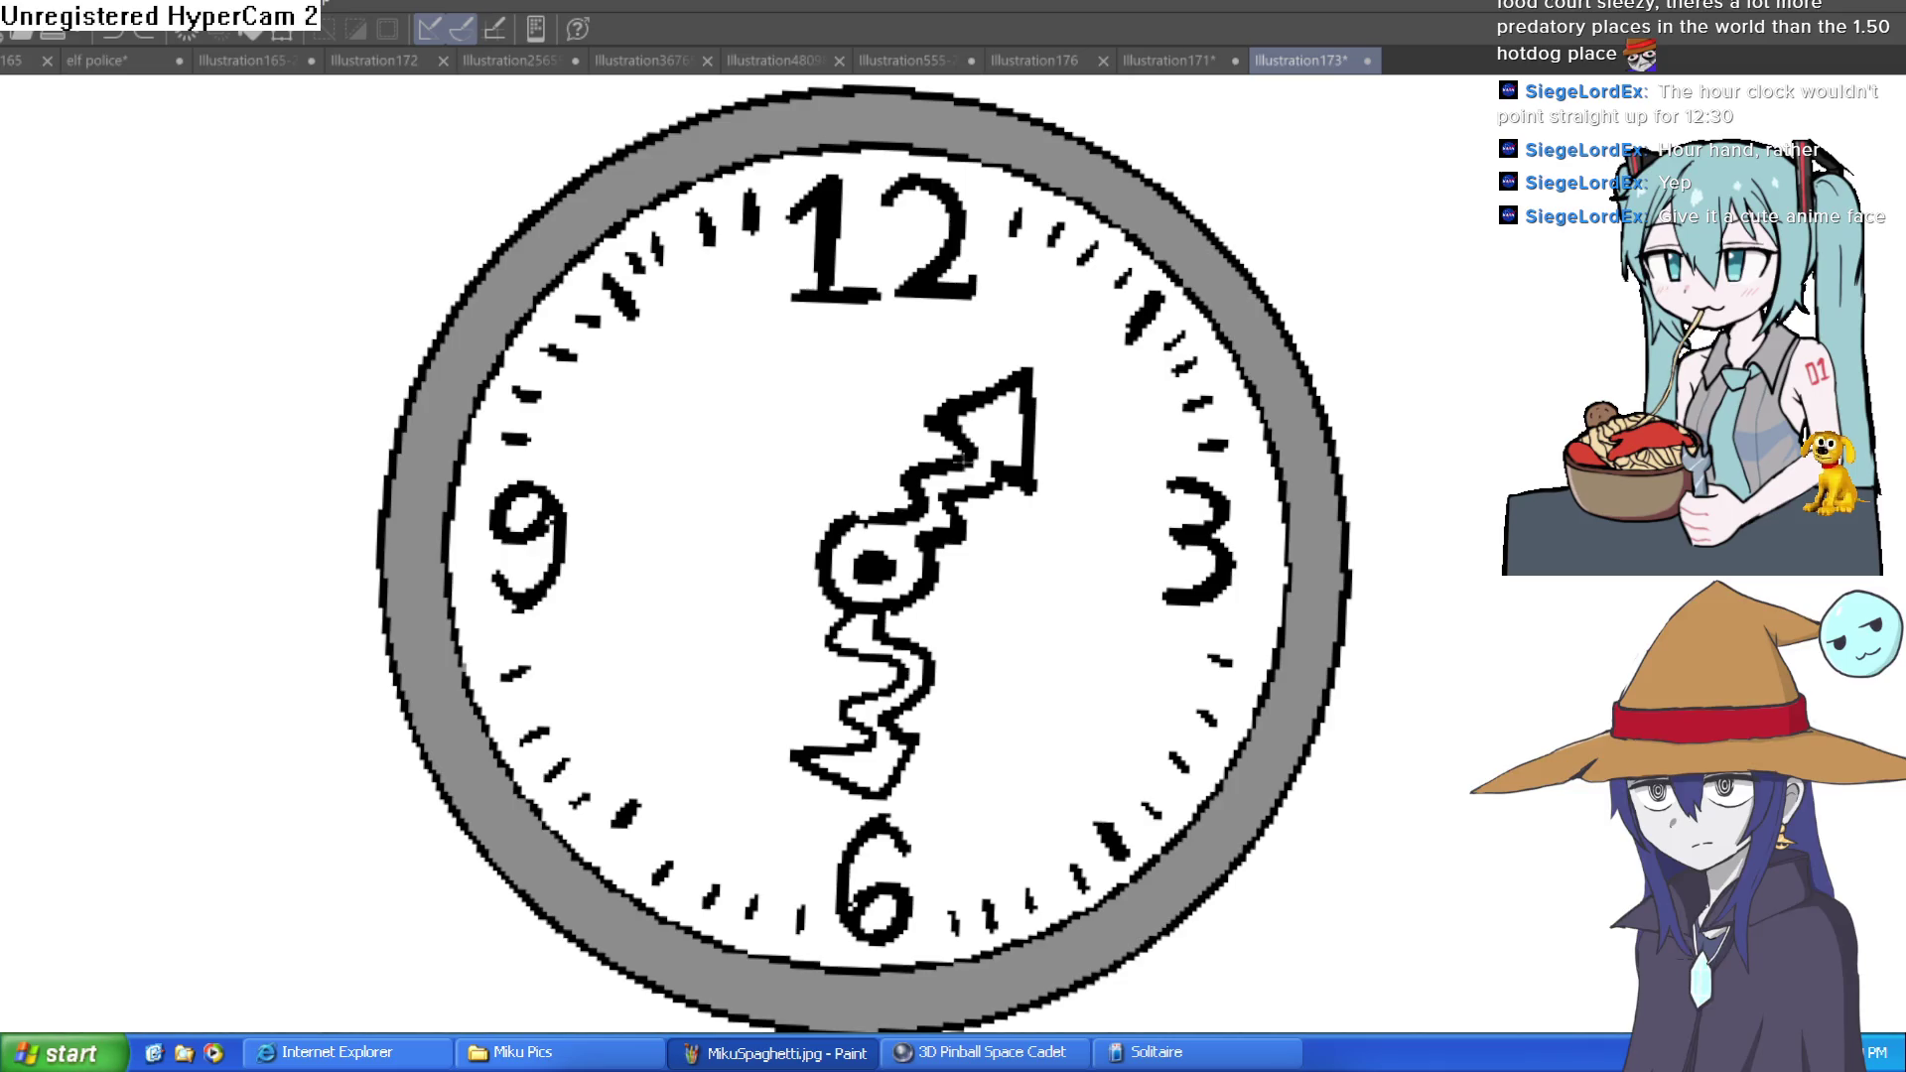
Fill the zigzag hour hand and its hub red-orange
click(945, 501)
click(992, 429)
click(898, 571)
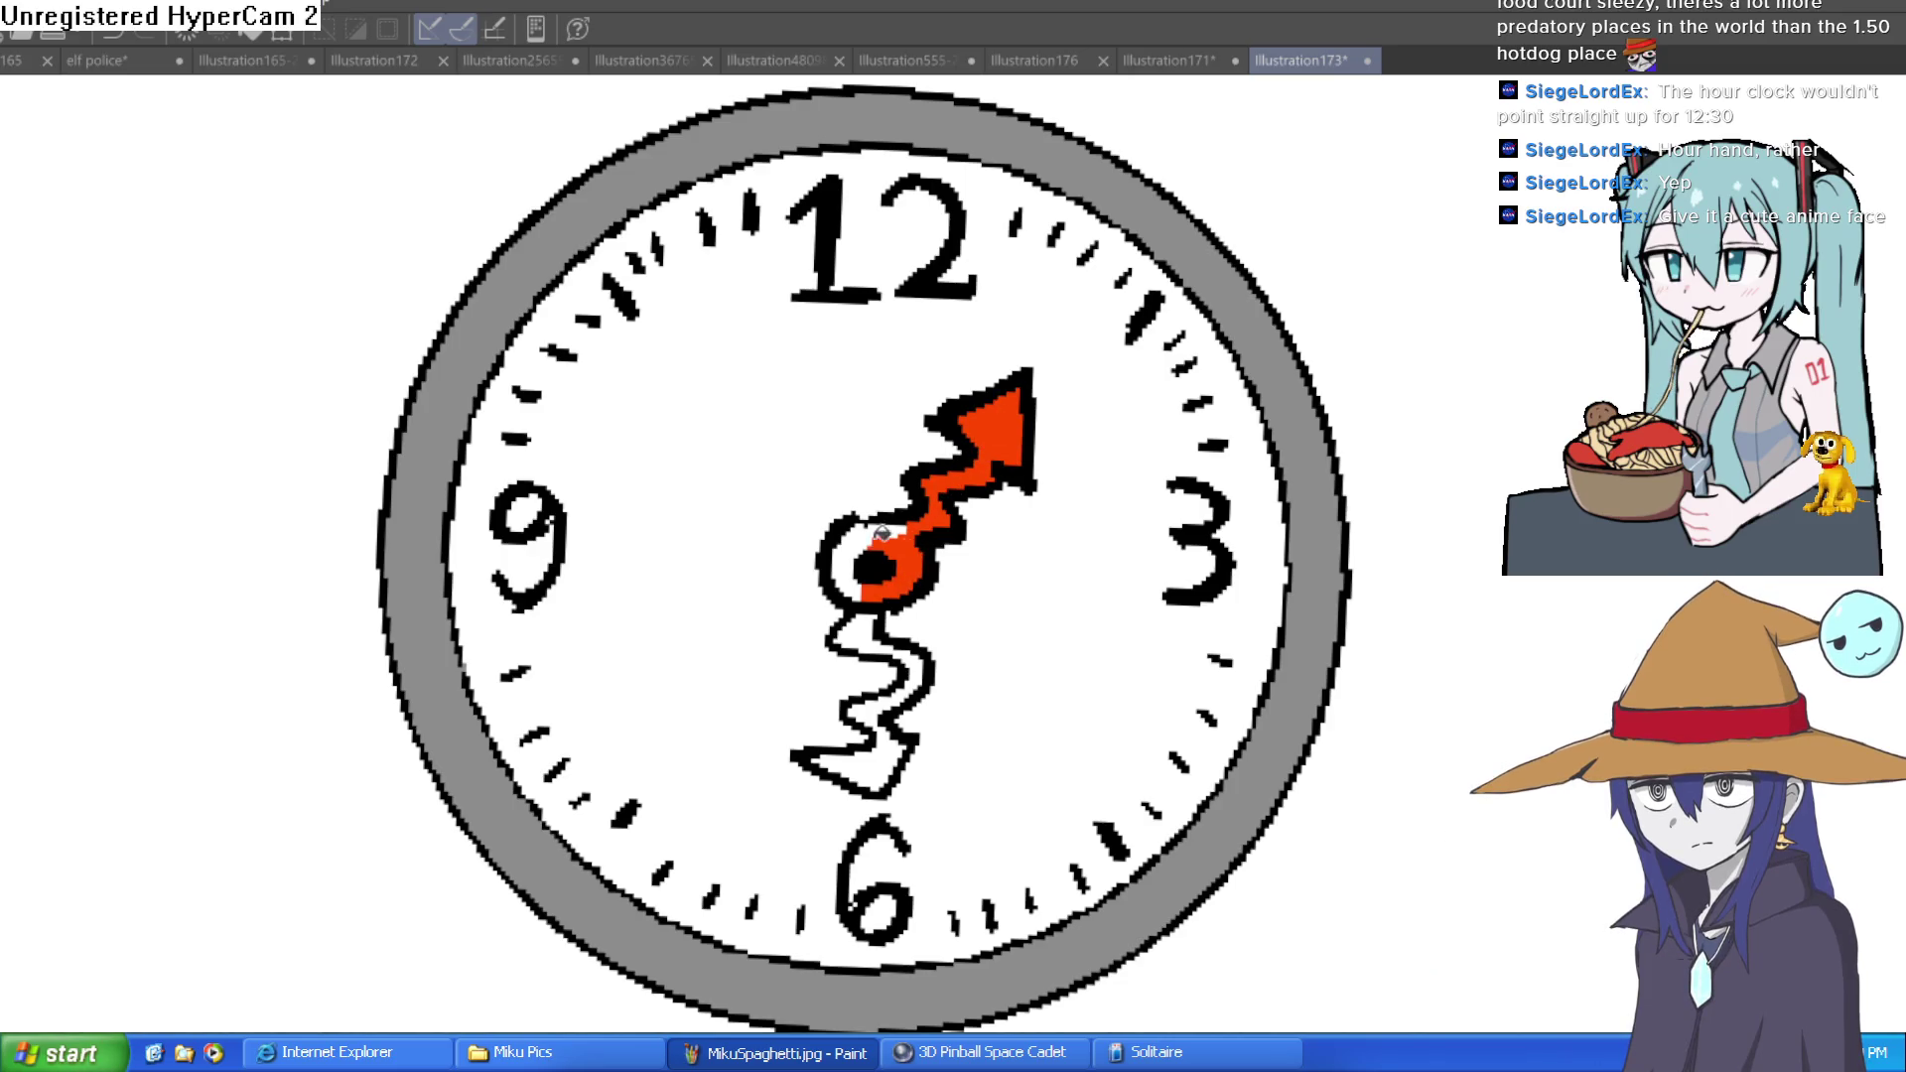
Finish the red-orange hub fill and fill the wavy minute hand blue-violet
click(844, 568)
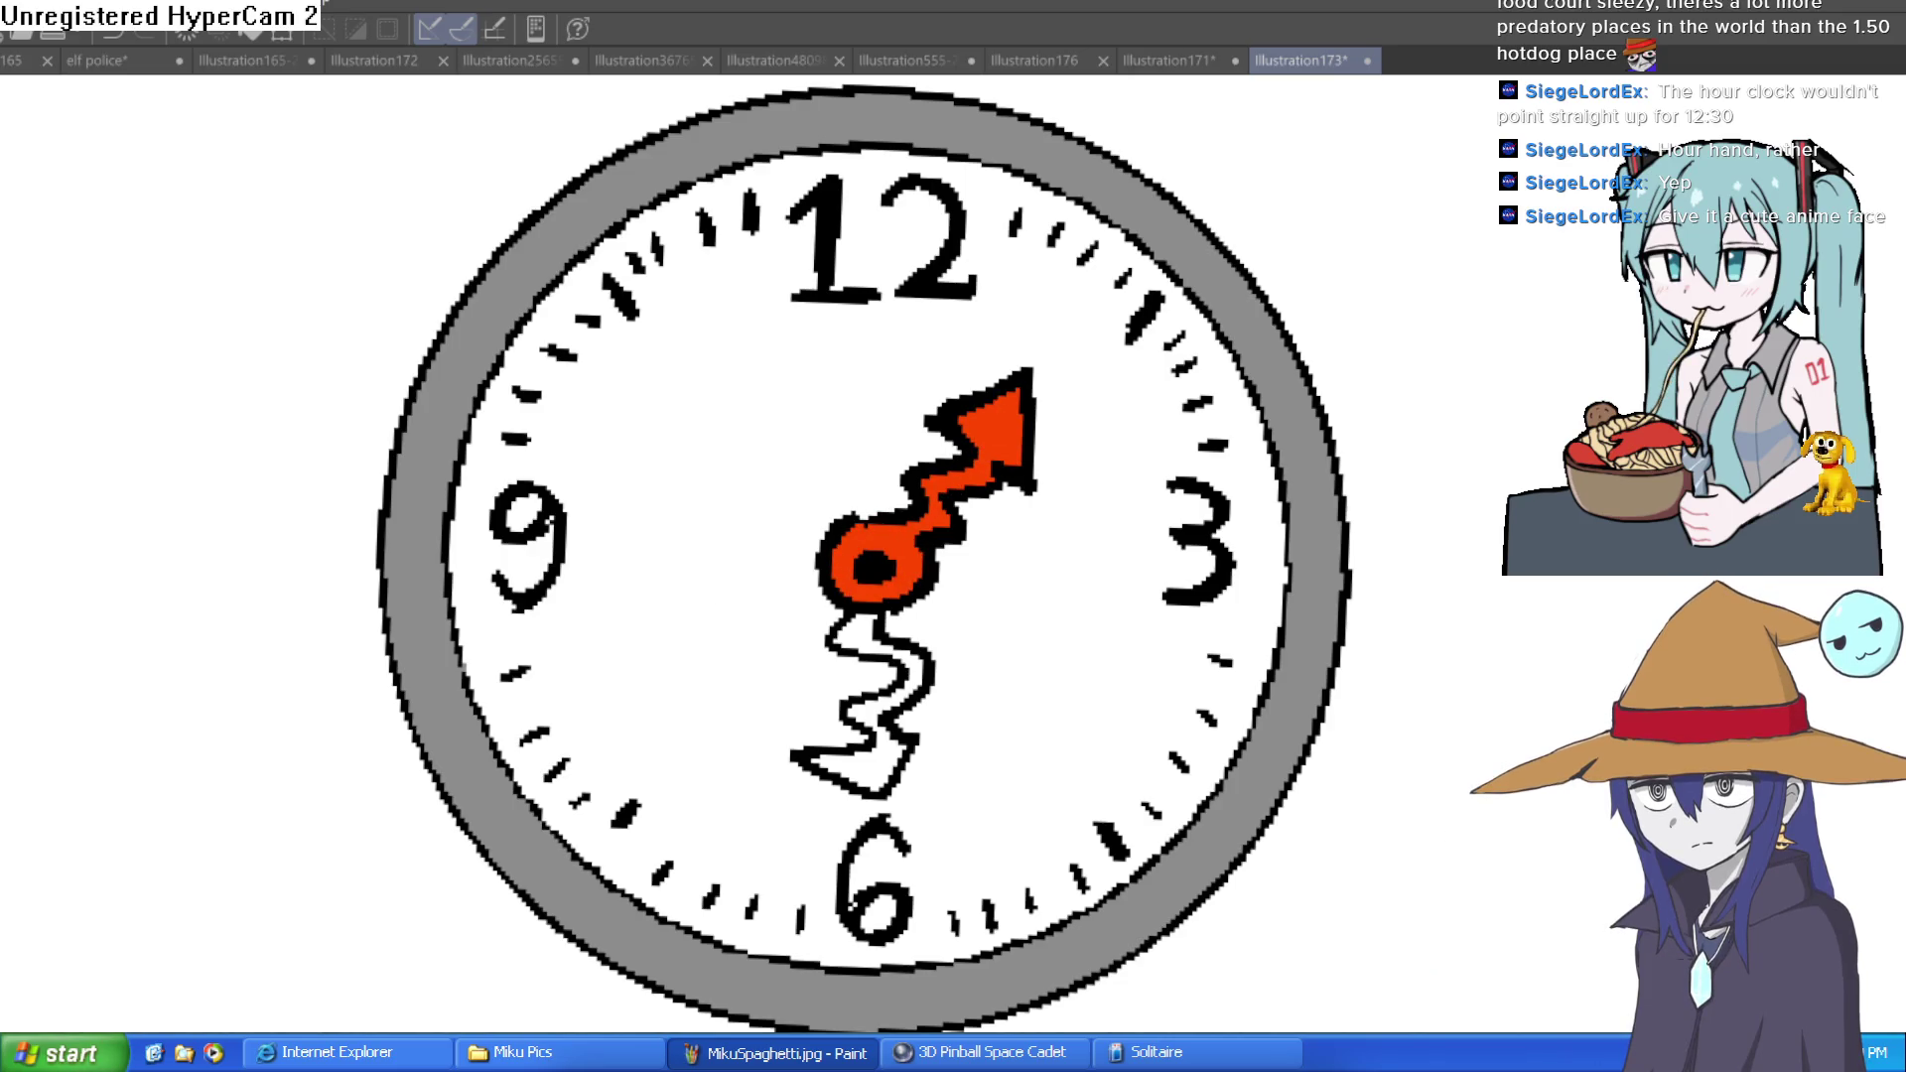
click(898, 648)
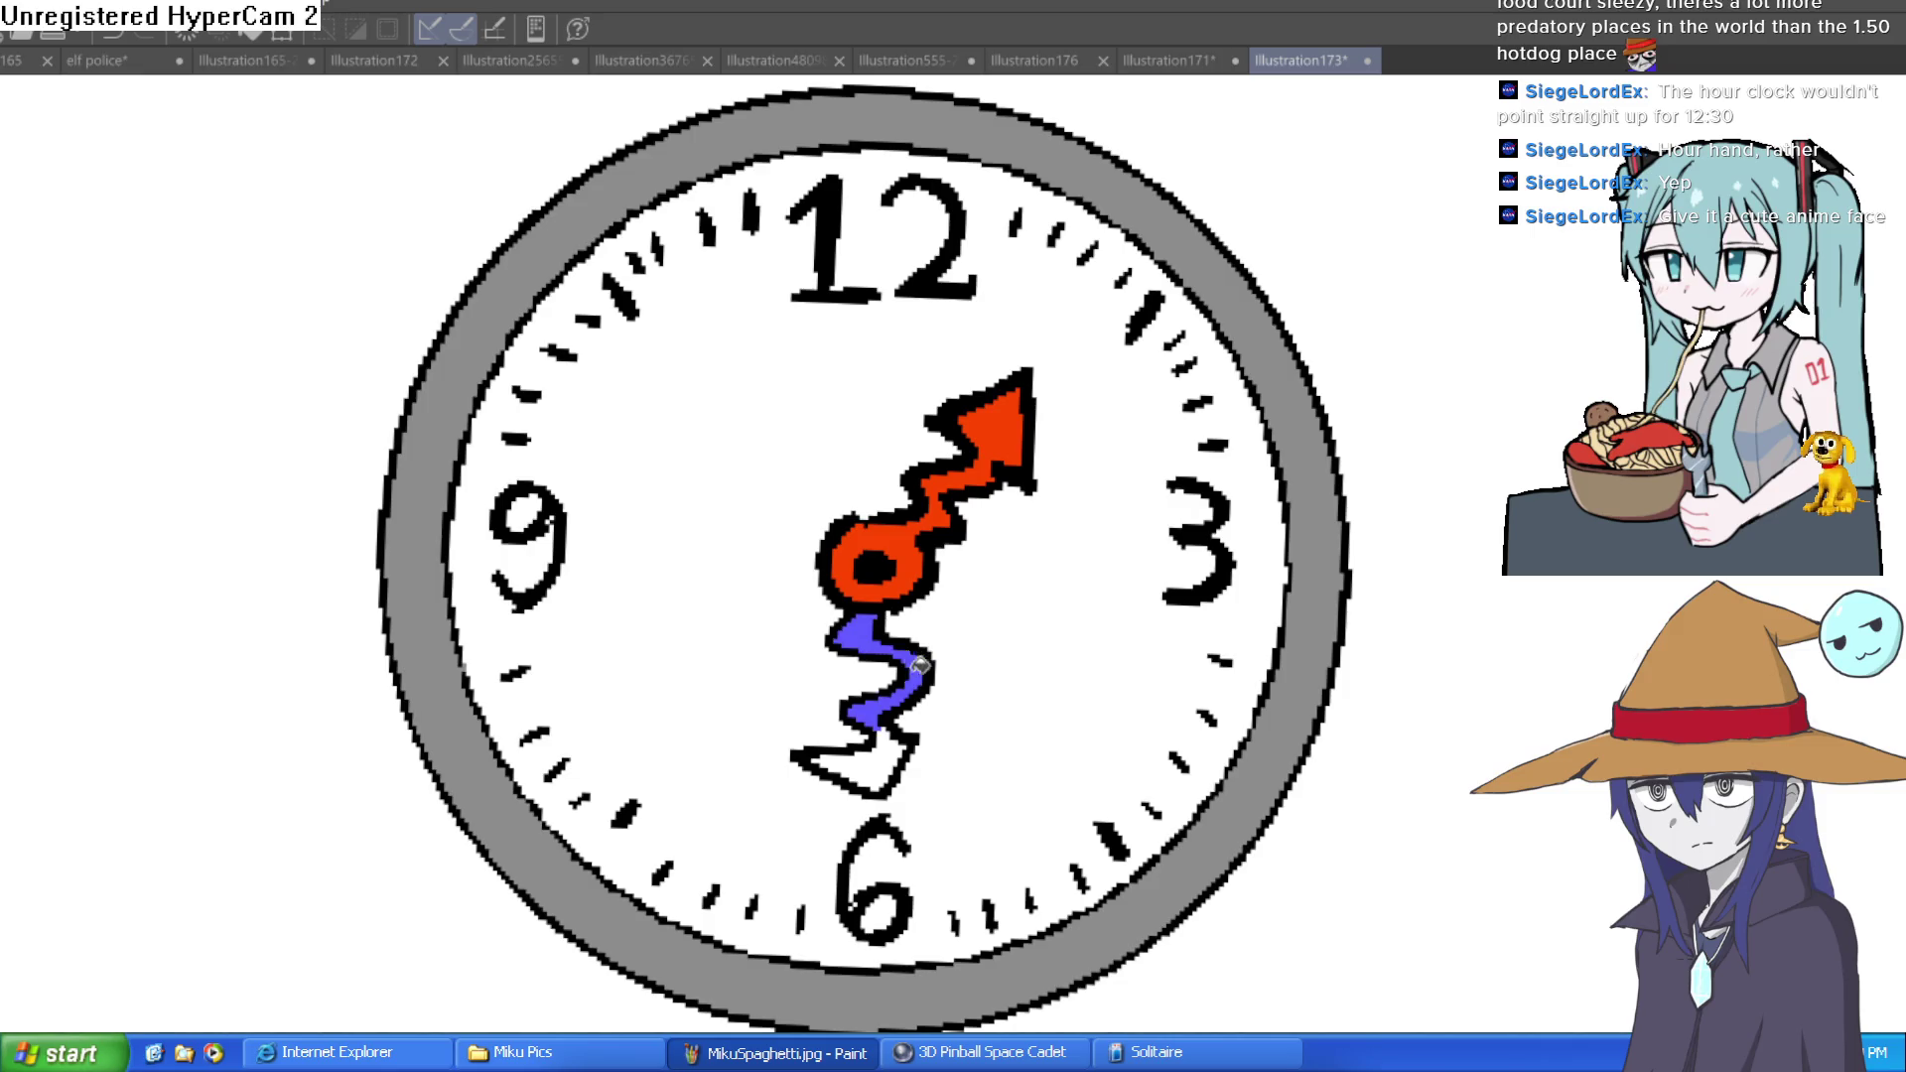
click(878, 742)
scroll(1132, 641, down, 2)
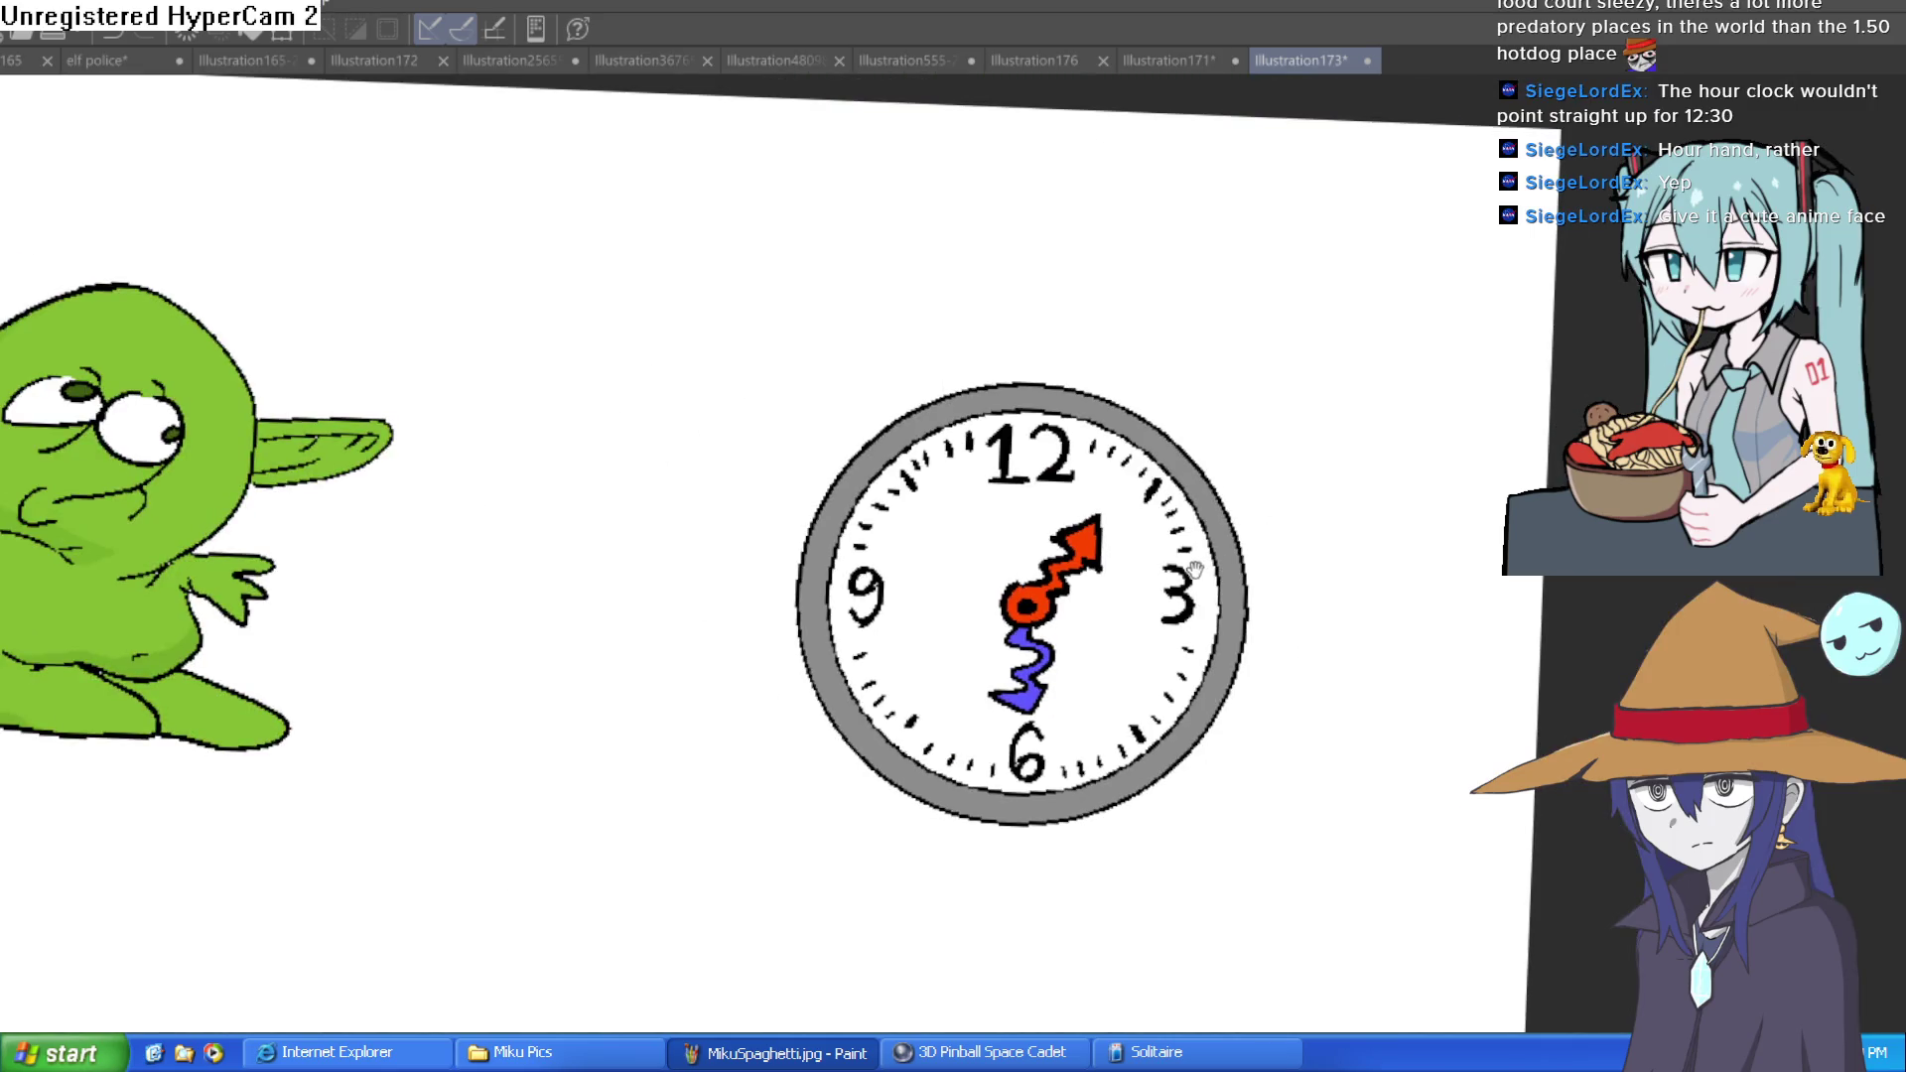
scroll(1085, 603, up, 3)
scroll(1163, 615, down, 3)
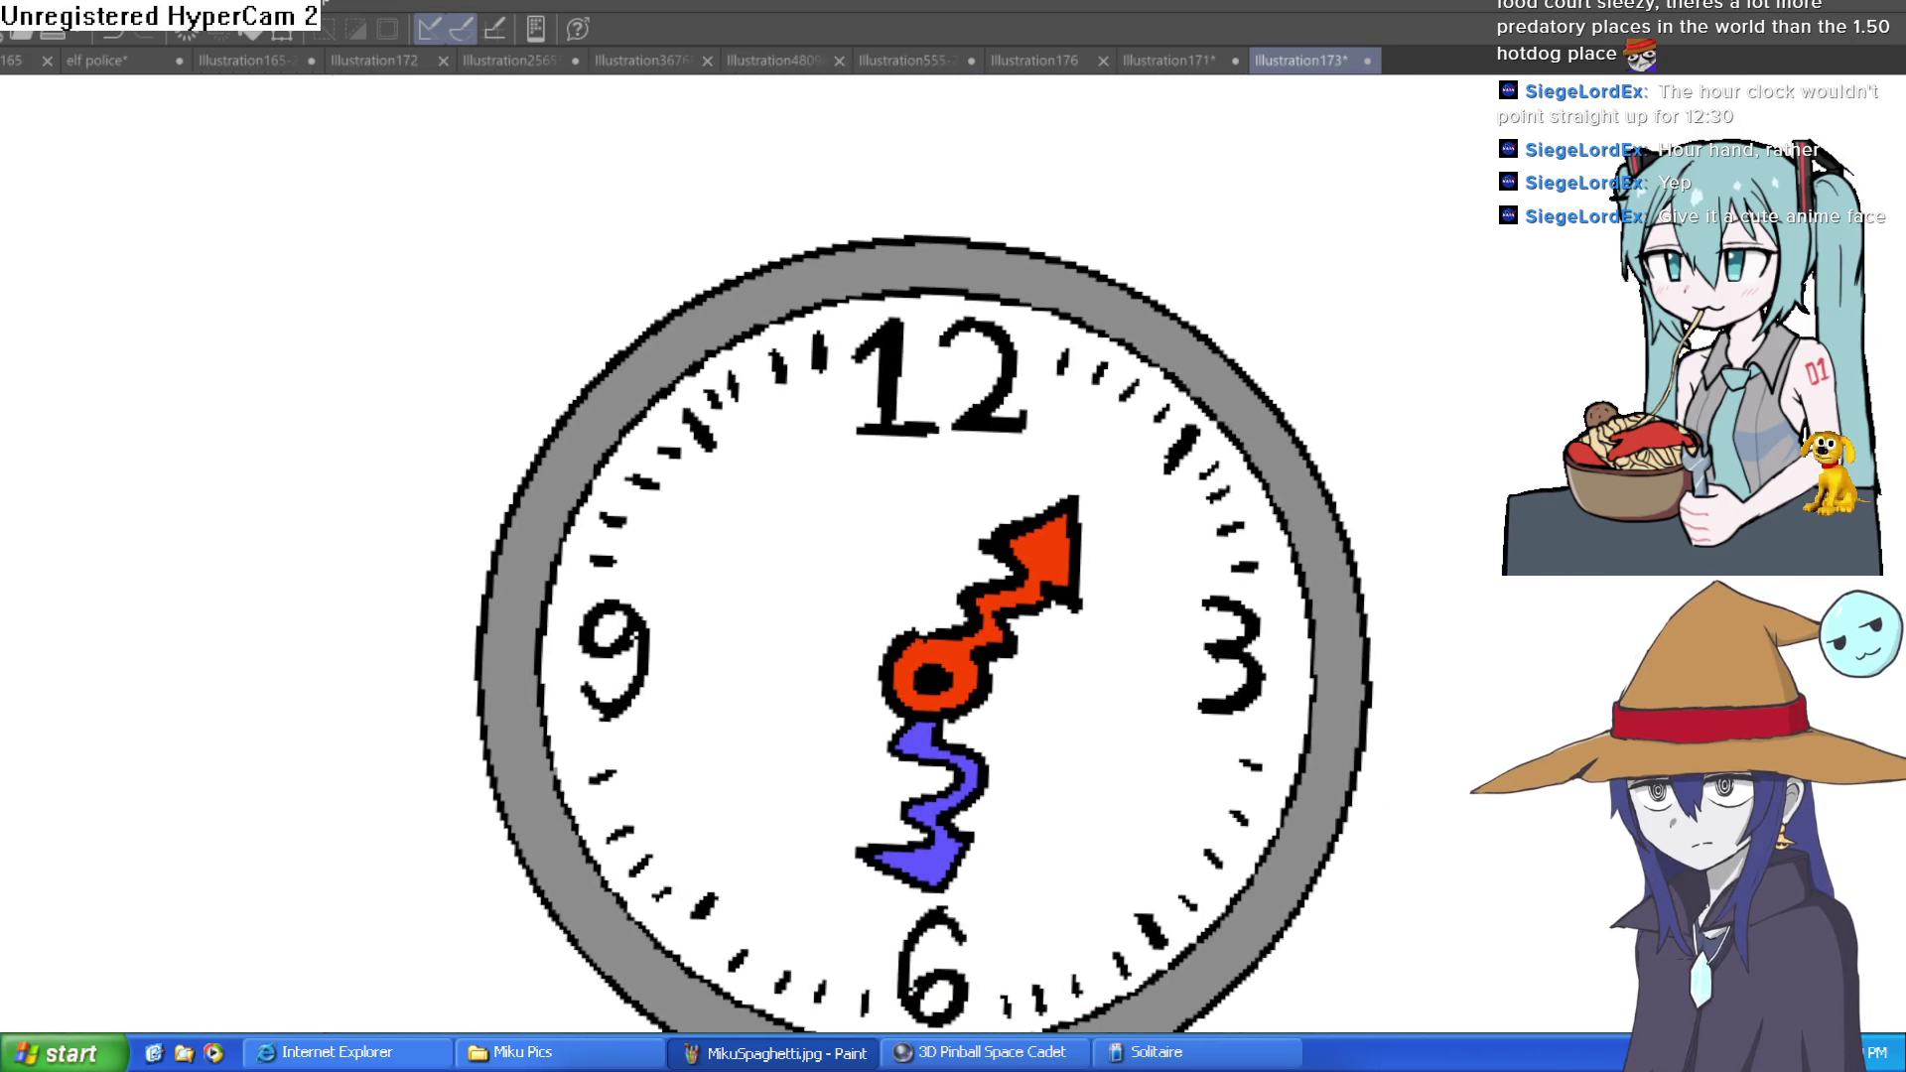
key(ctrl+z)
key(ctrl+y)
key(ctrl+z)
key(ctrl+y)
key(ctrl+z)
key(ctrl+y)
key(ctrl+z)
key(ctrl+y)
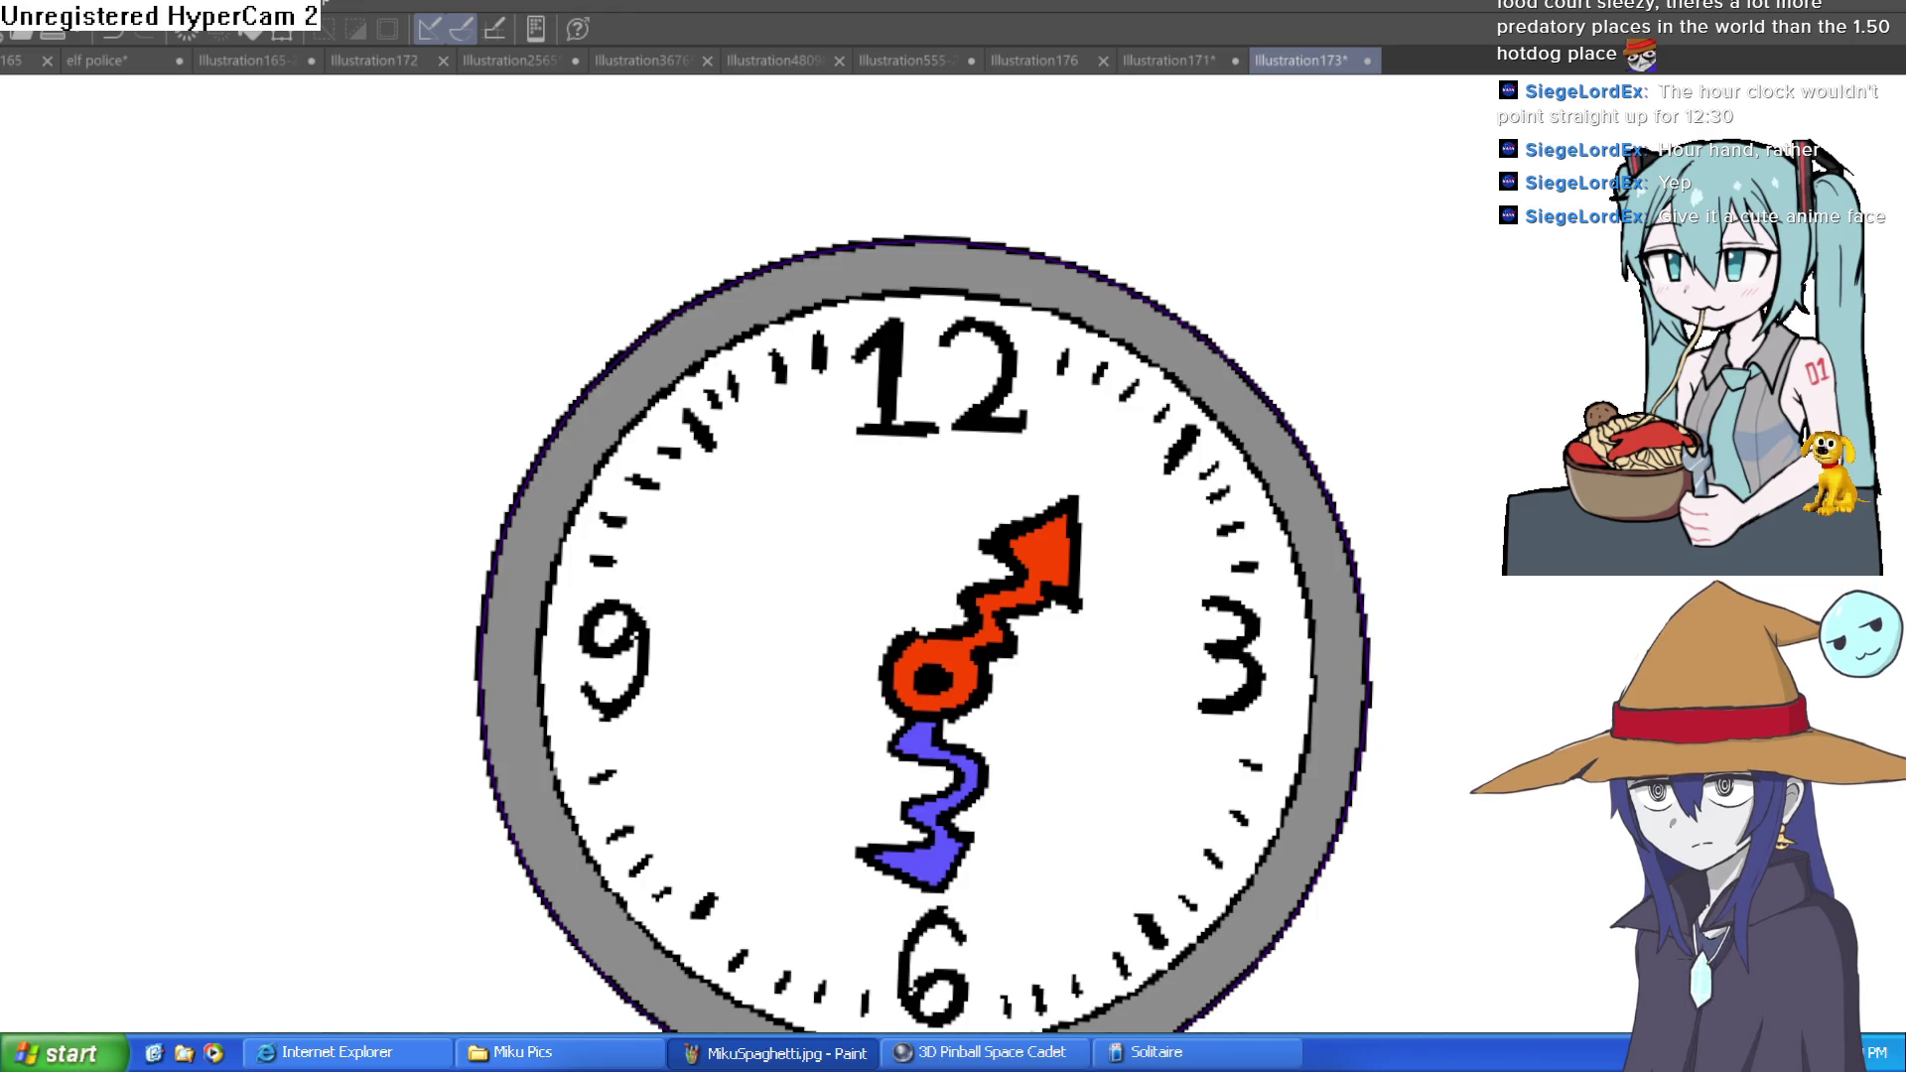
key(ctrl+minus)
key(ctrl+minus)
key(ctrl+minus)
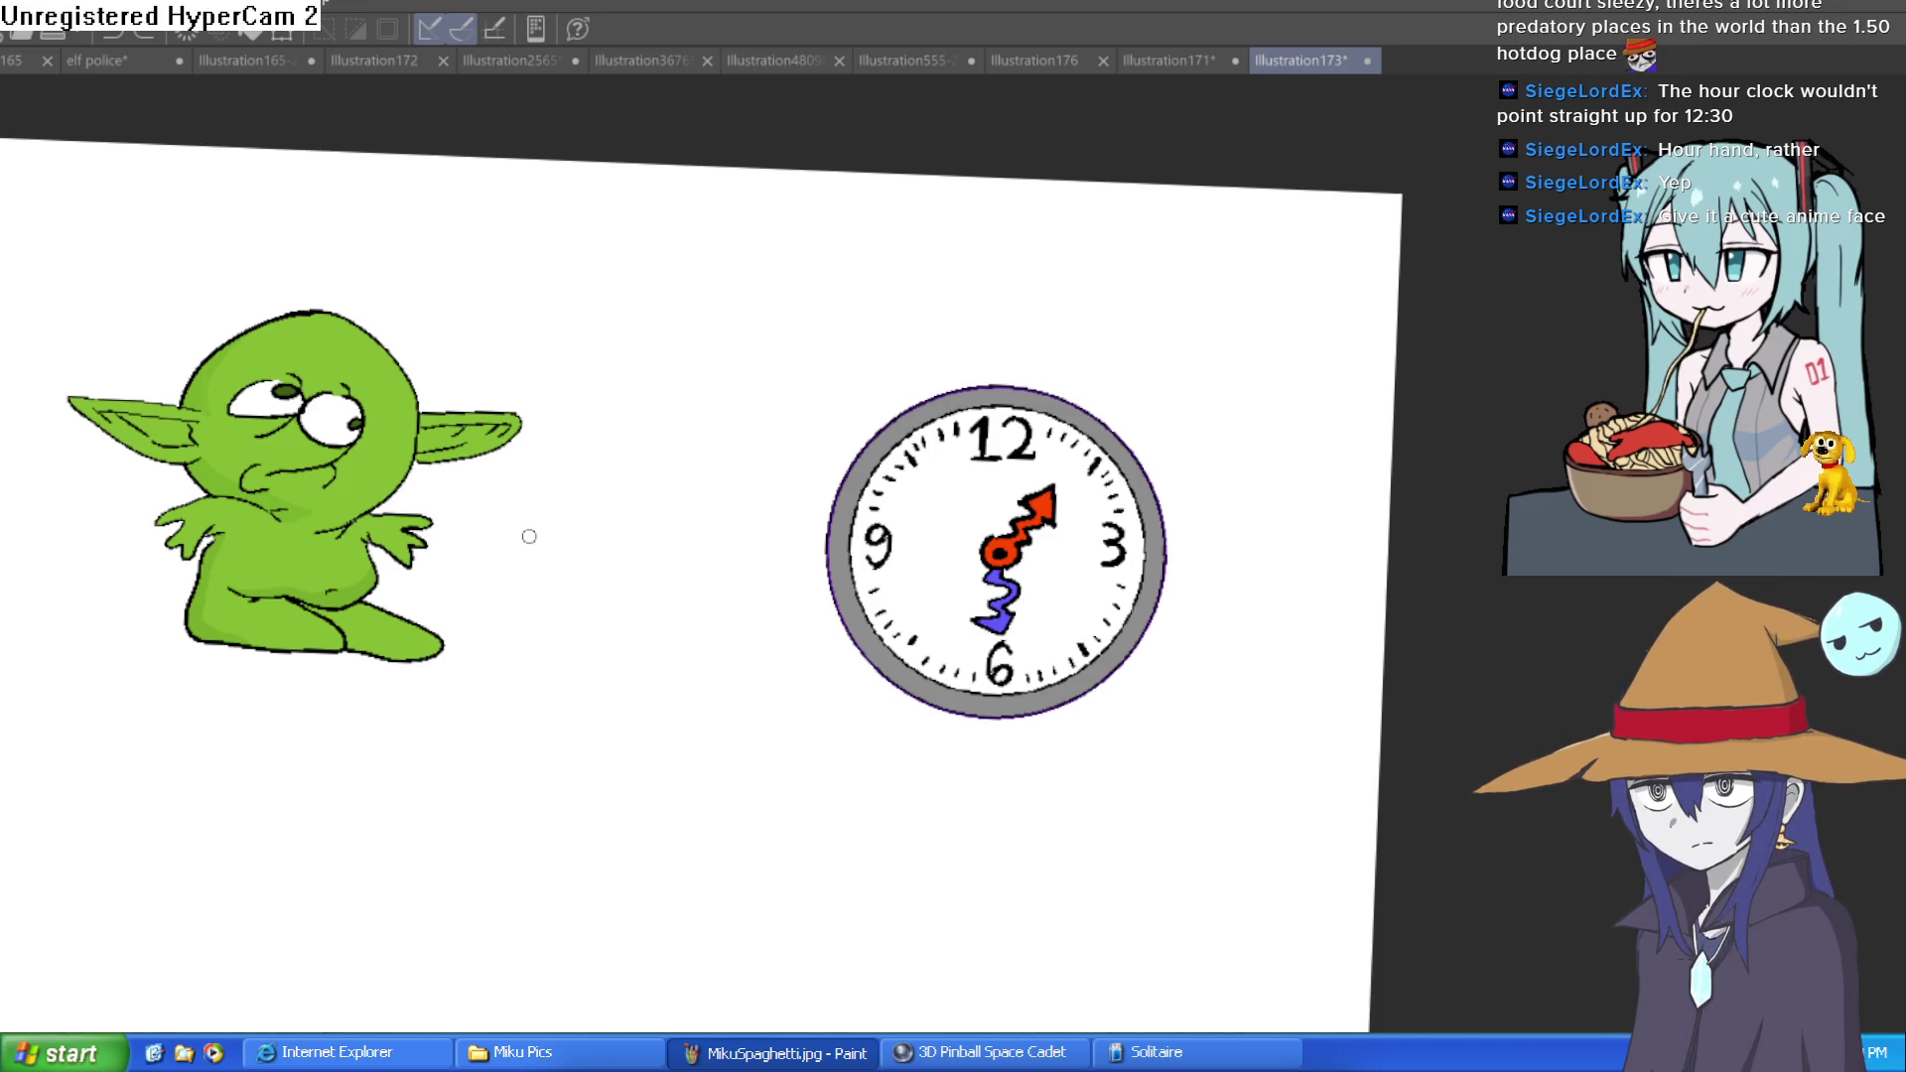
drag(1093, 362, 1082, 357)
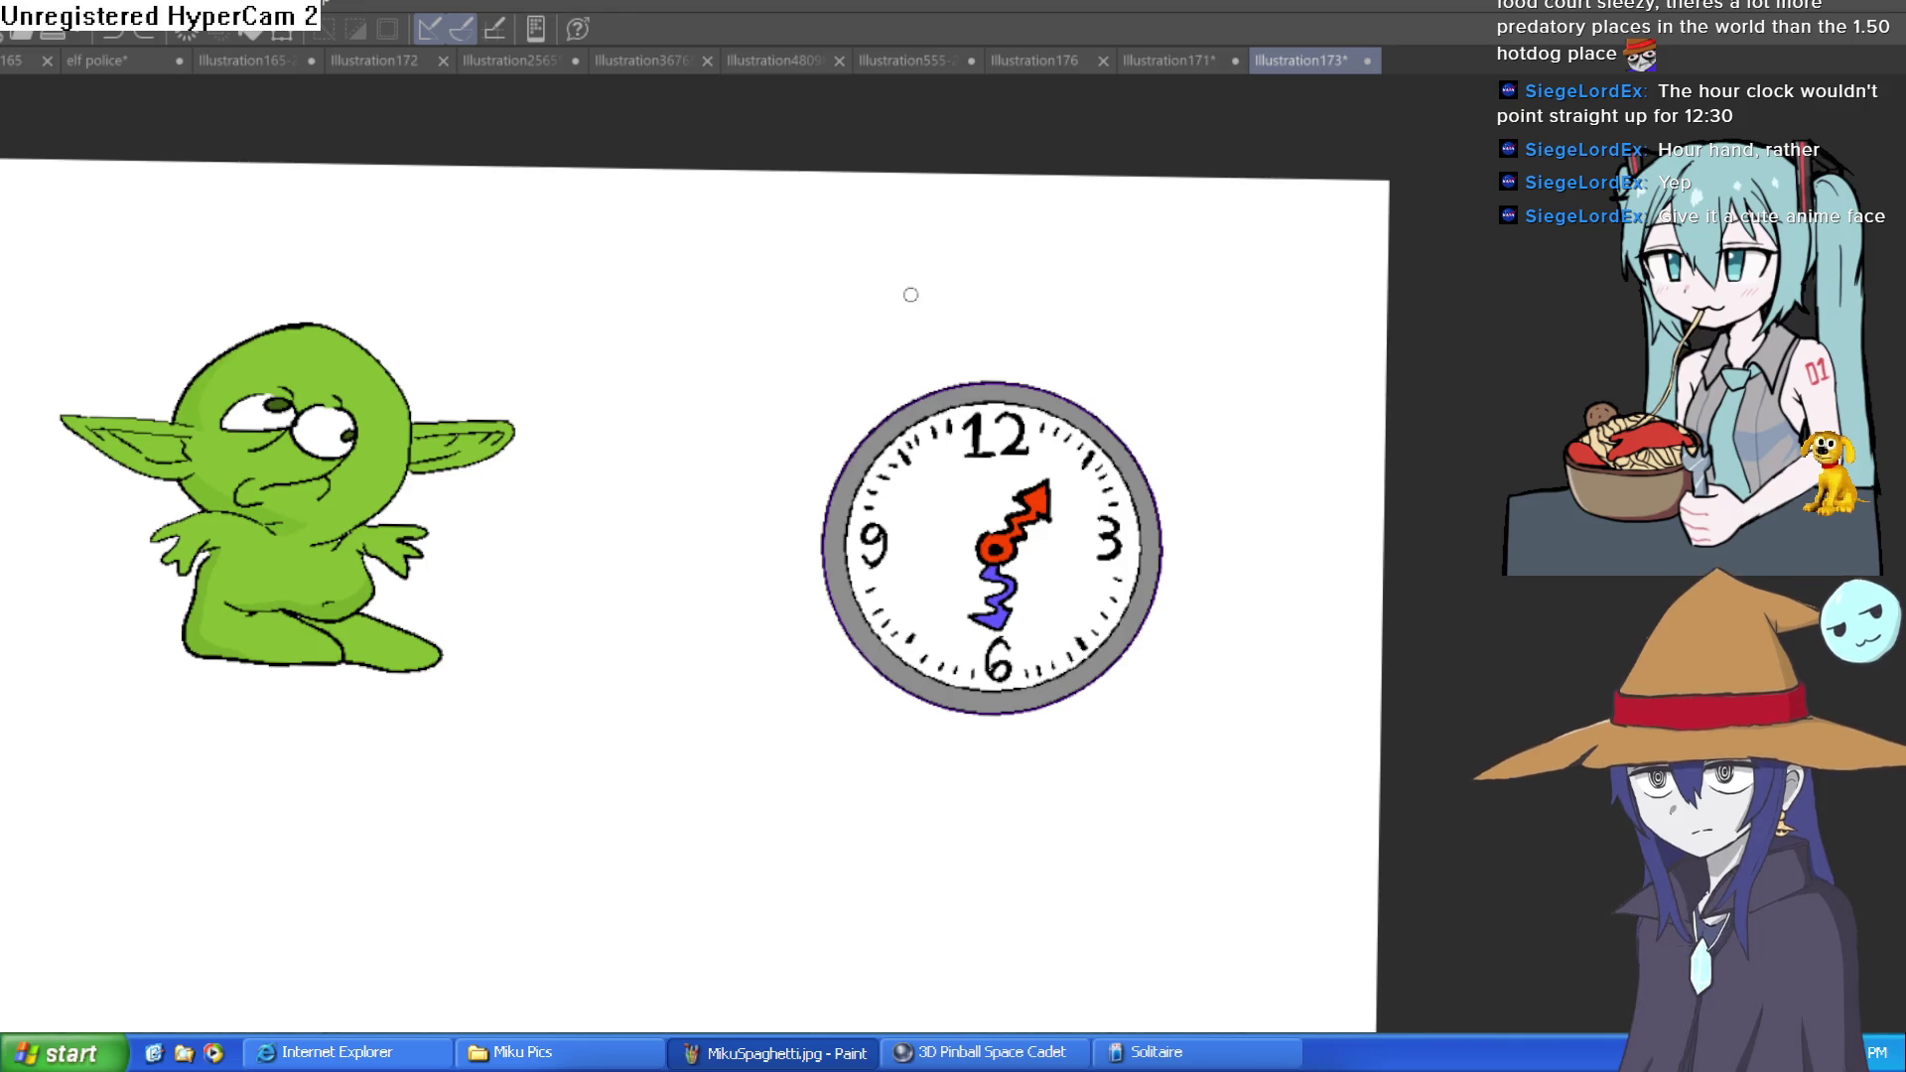
scroll(1181, 287, down, 1)
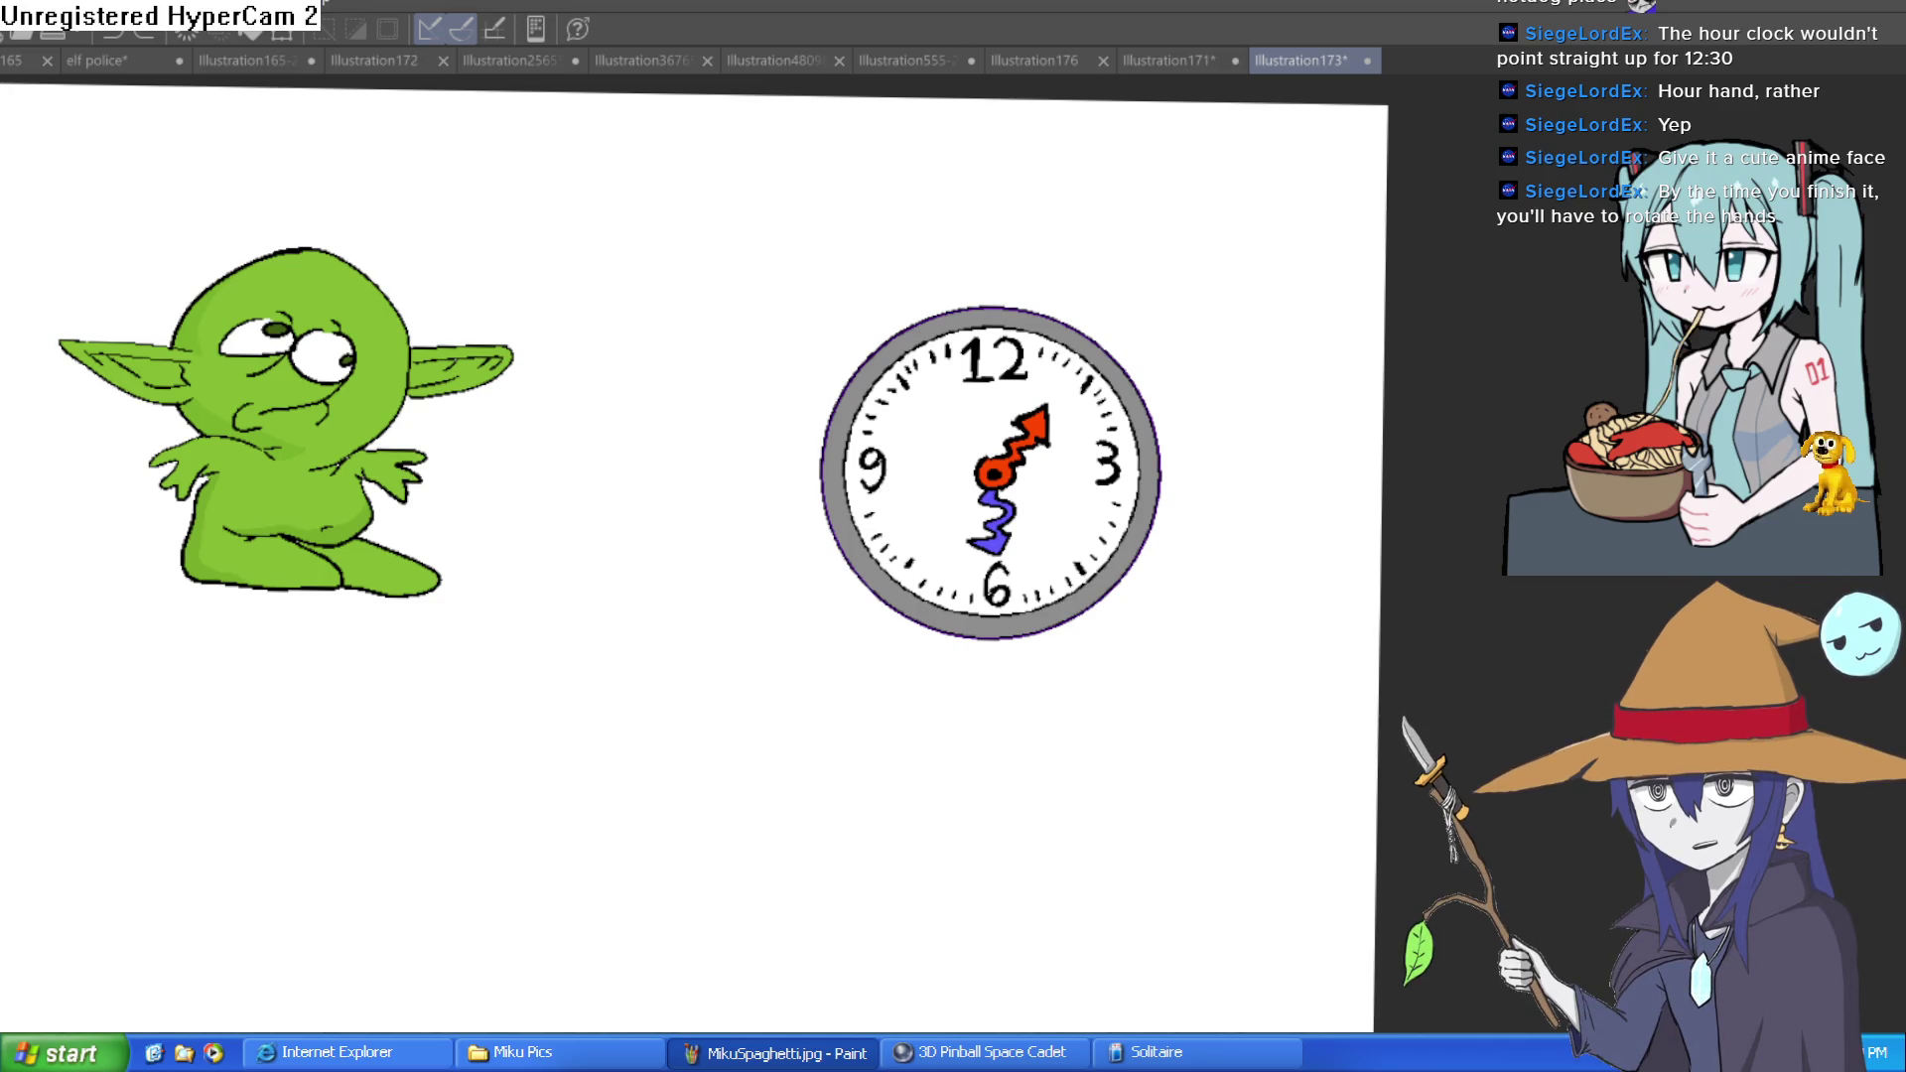
scroll(695, 542, down, 2)
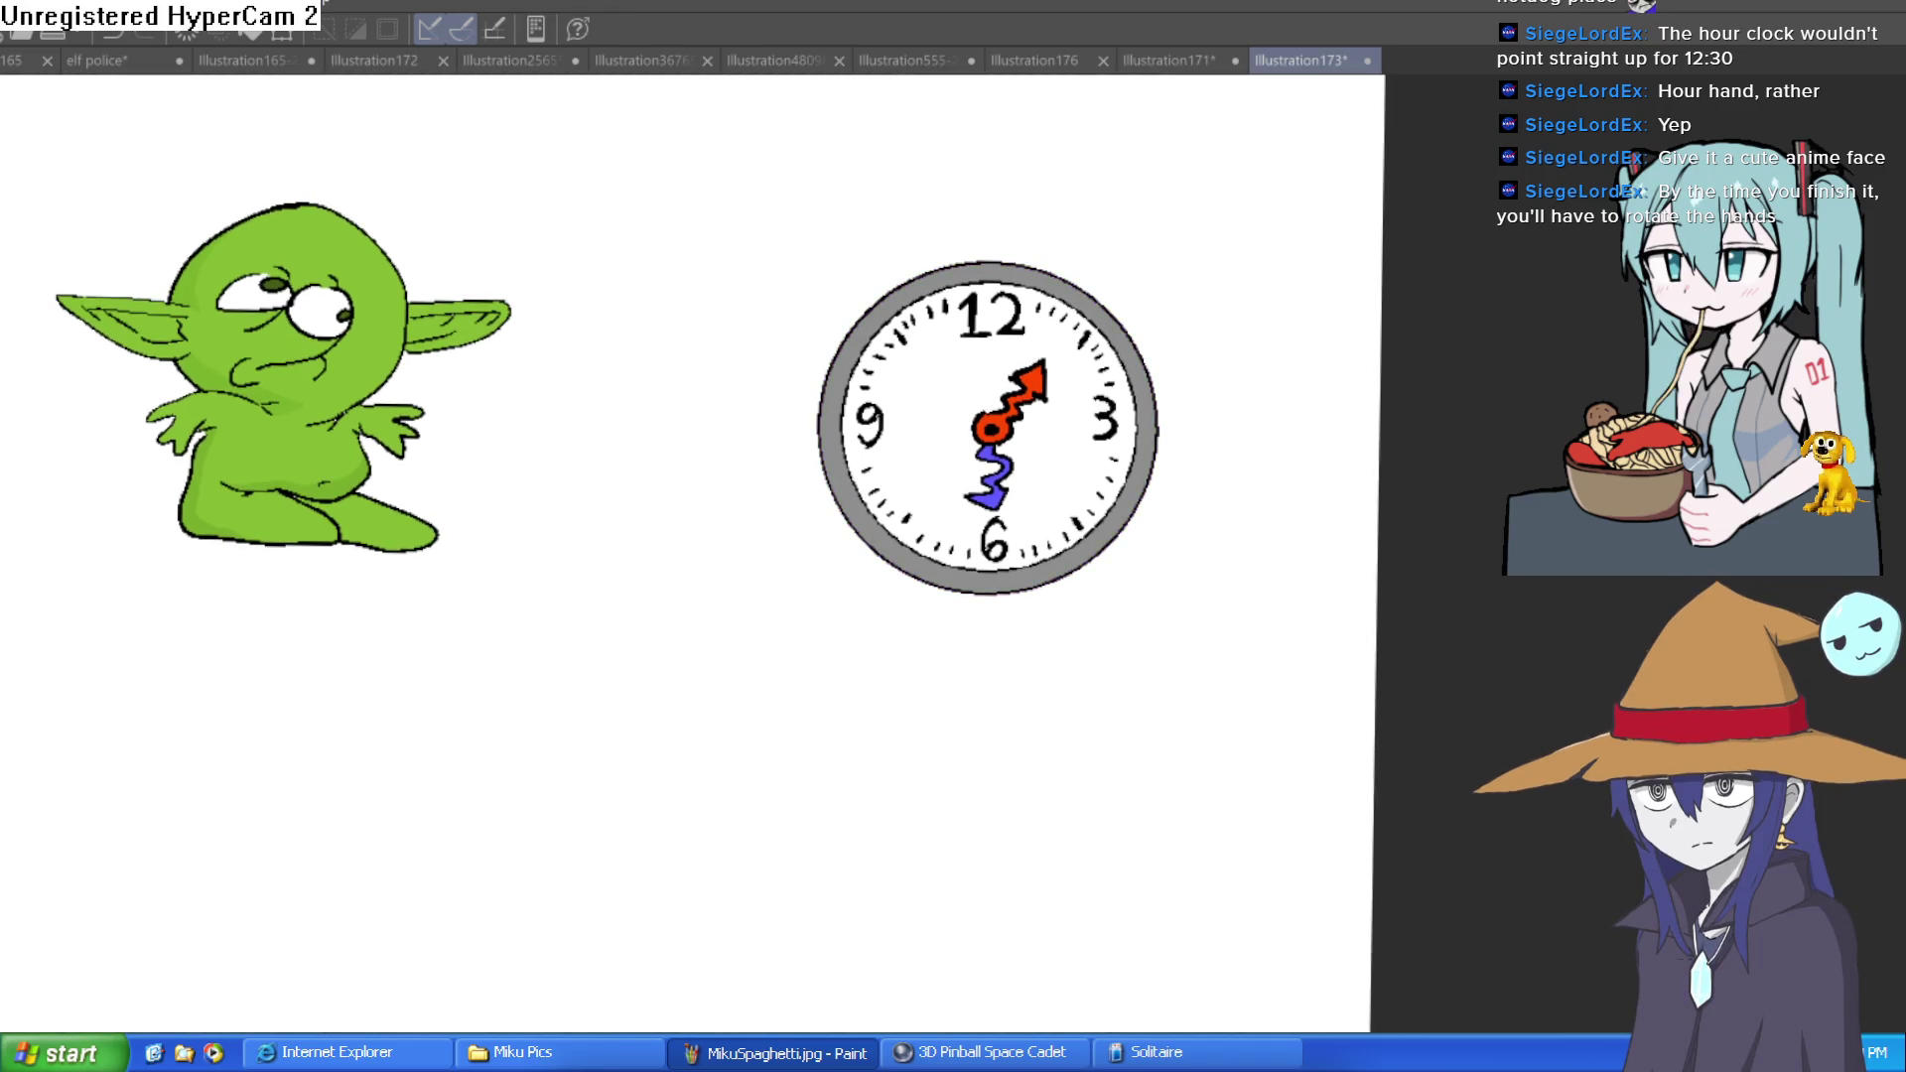
scroll(1072, 268, up, 5)
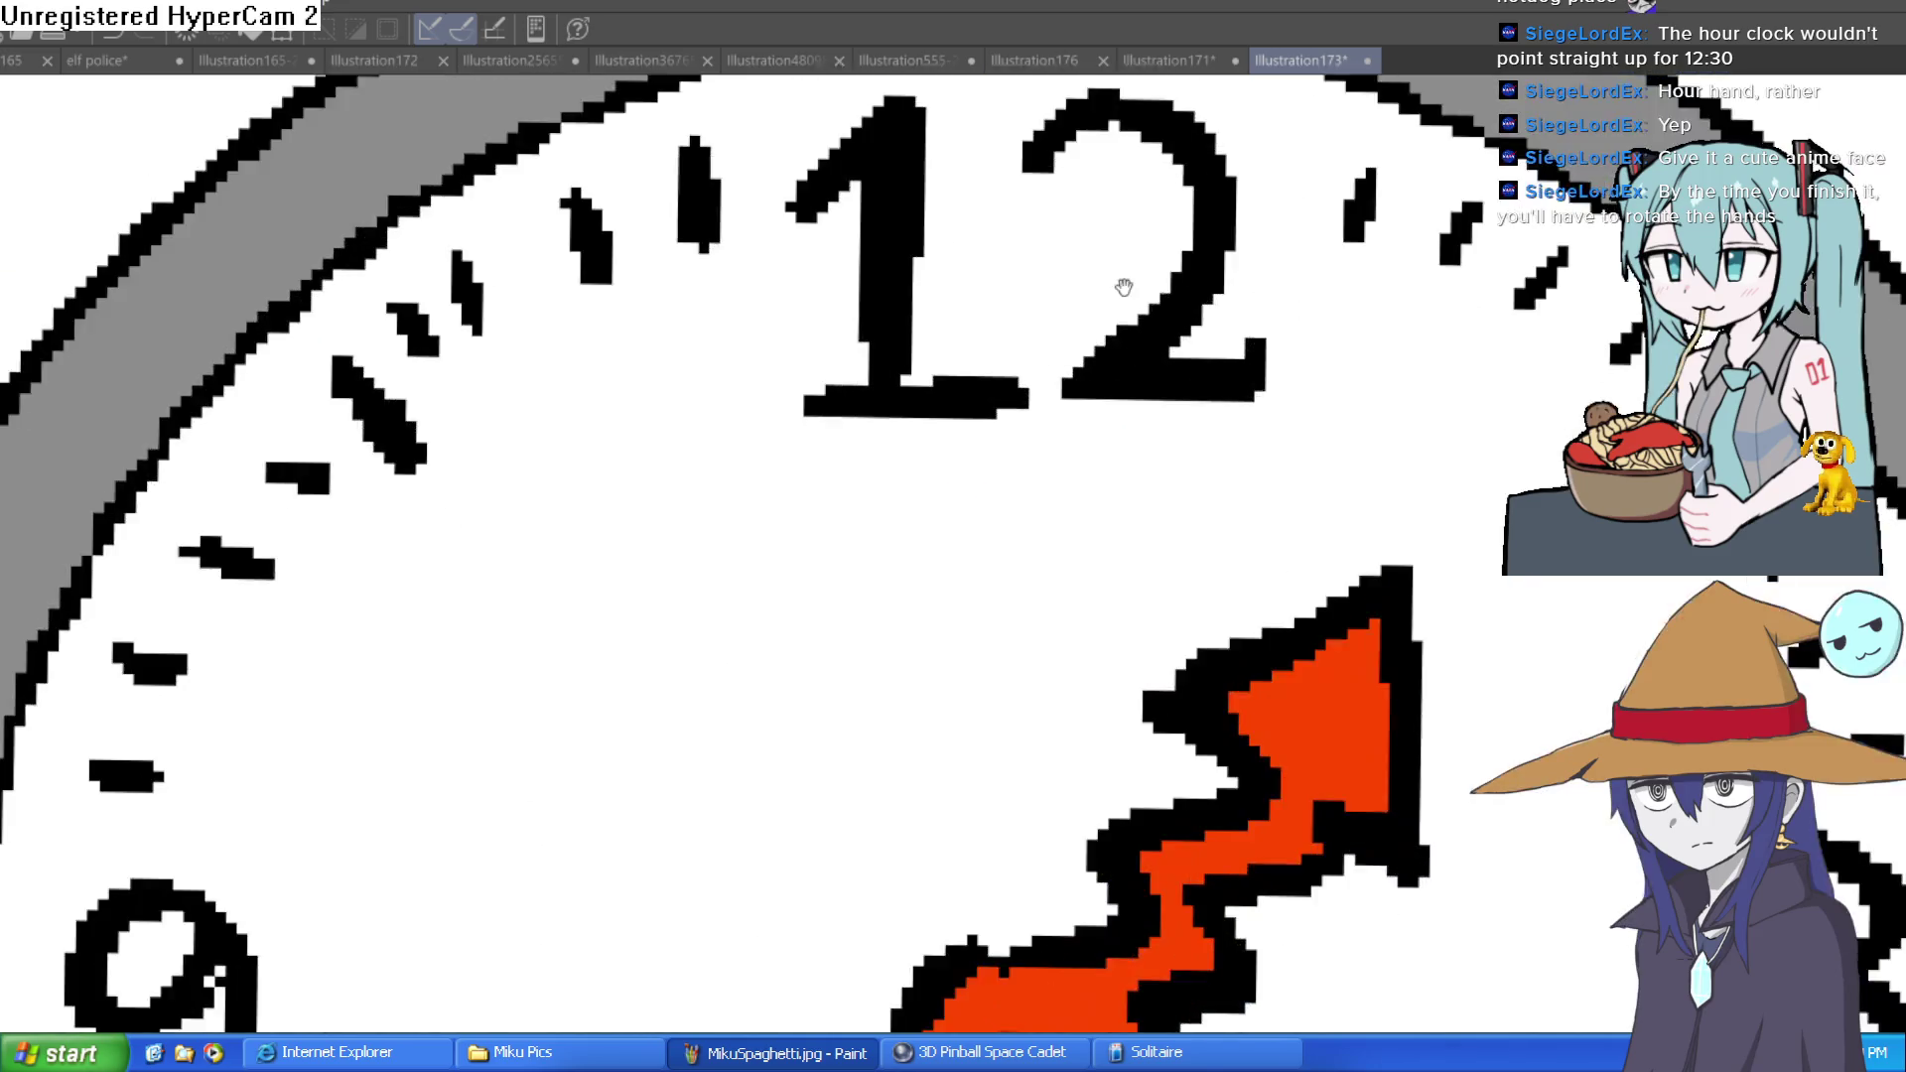
Paint grey drop shadows along the 1 and 2 of the 12
mouse_move(1007, 225)
mouse_down()
mouse_move(1132, 288)
mouse_move(1022, 446)
mouse_move(1204, 468)
mouse_move(1182, 477)
mouse_up()
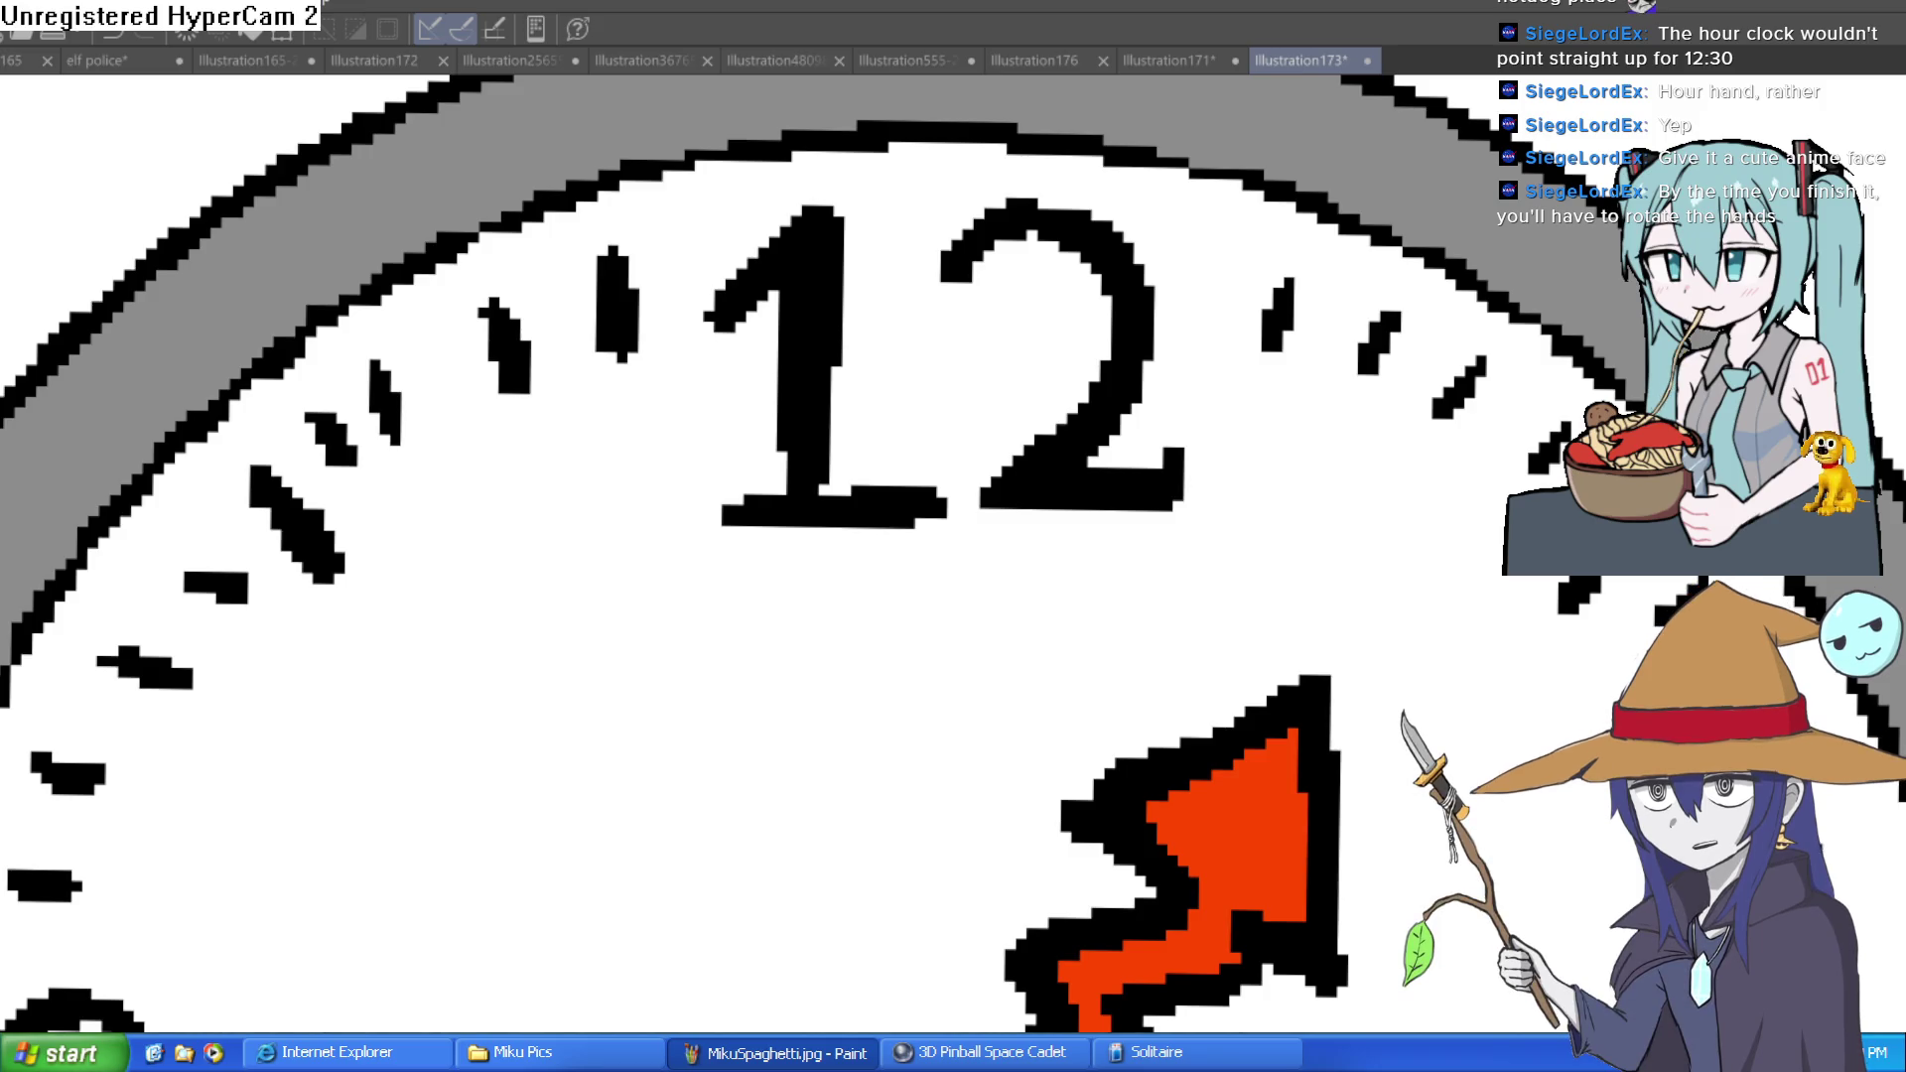
mouse_move(978, 270)
mouse_down()
mouse_move(1020, 236)
mouse_move(1092, 308)
mouse_move(983, 506)
mouse_move(1182, 501)
mouse_up()
drag(928, 521, 741, 514)
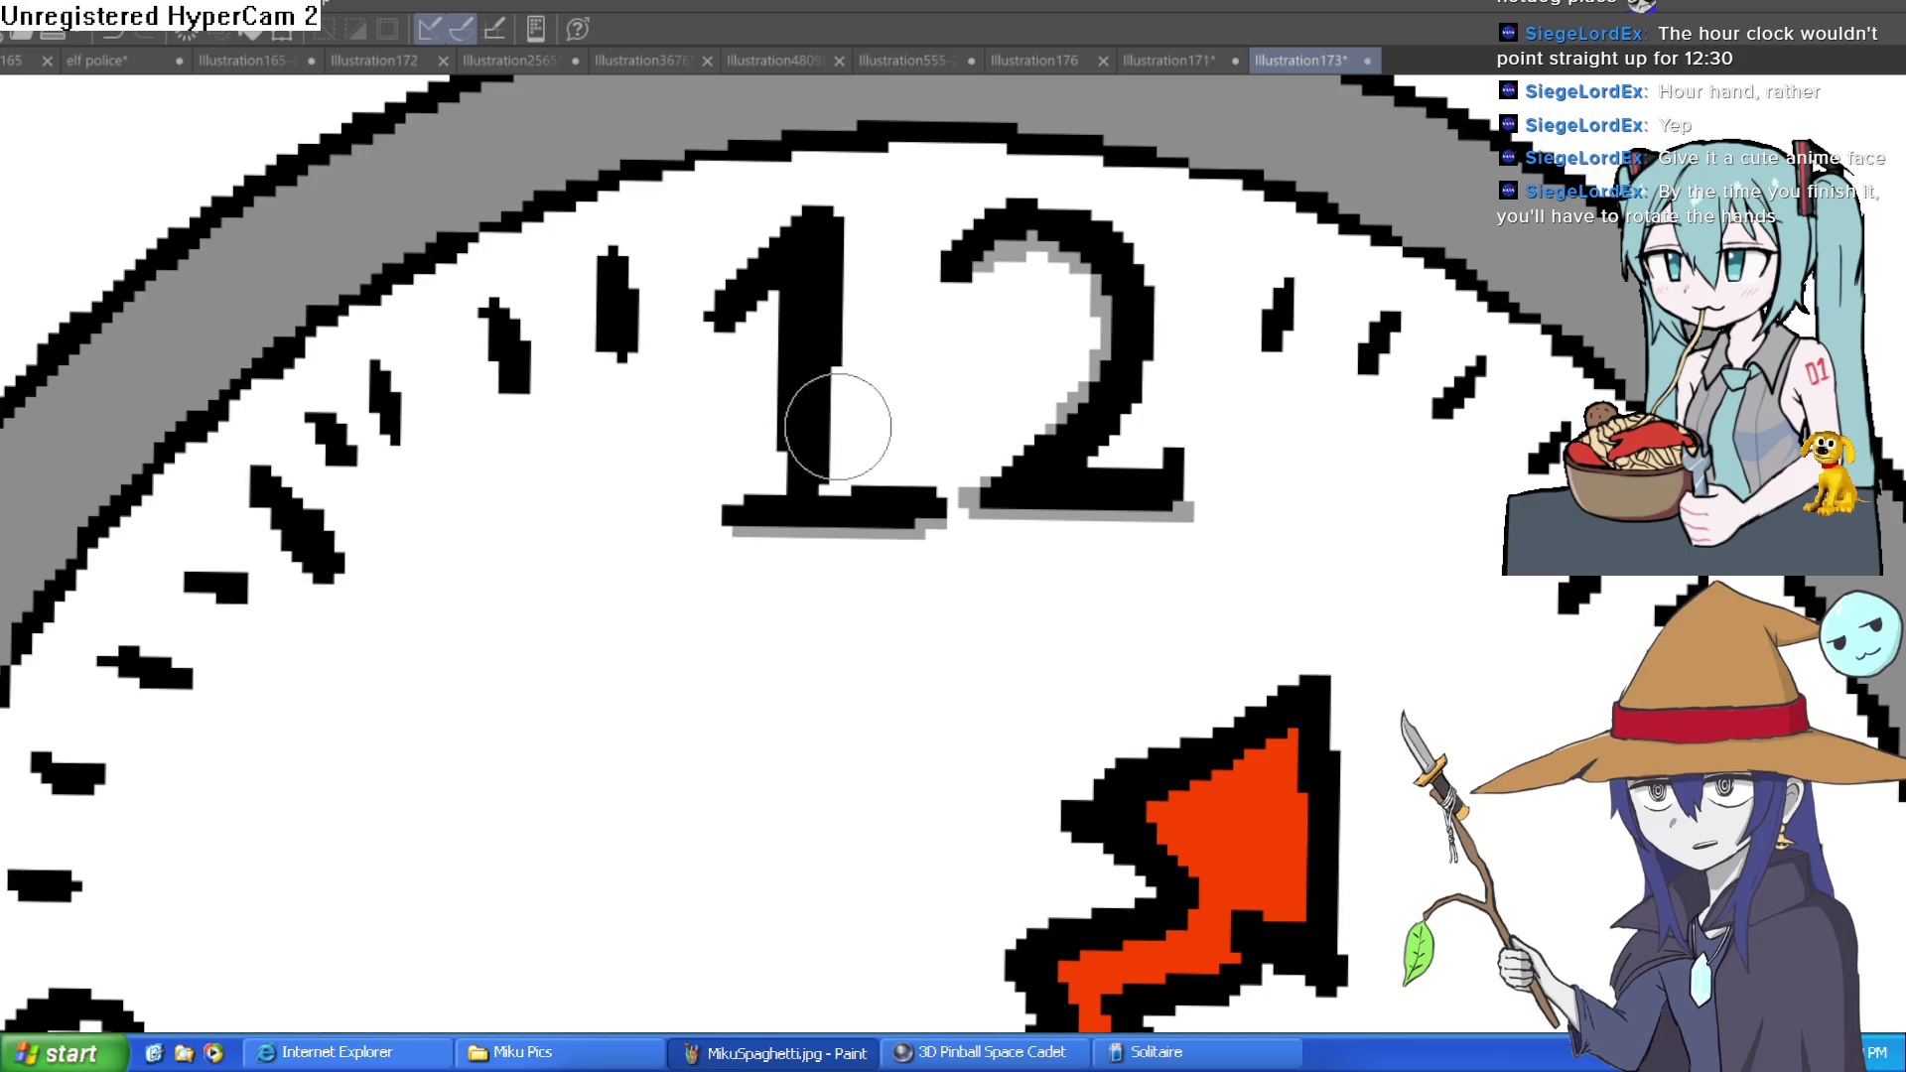
mouse_move(873, 361)
mouse_down()
mouse_move(838, 460)
mouse_move(846, 232)
mouse_up()
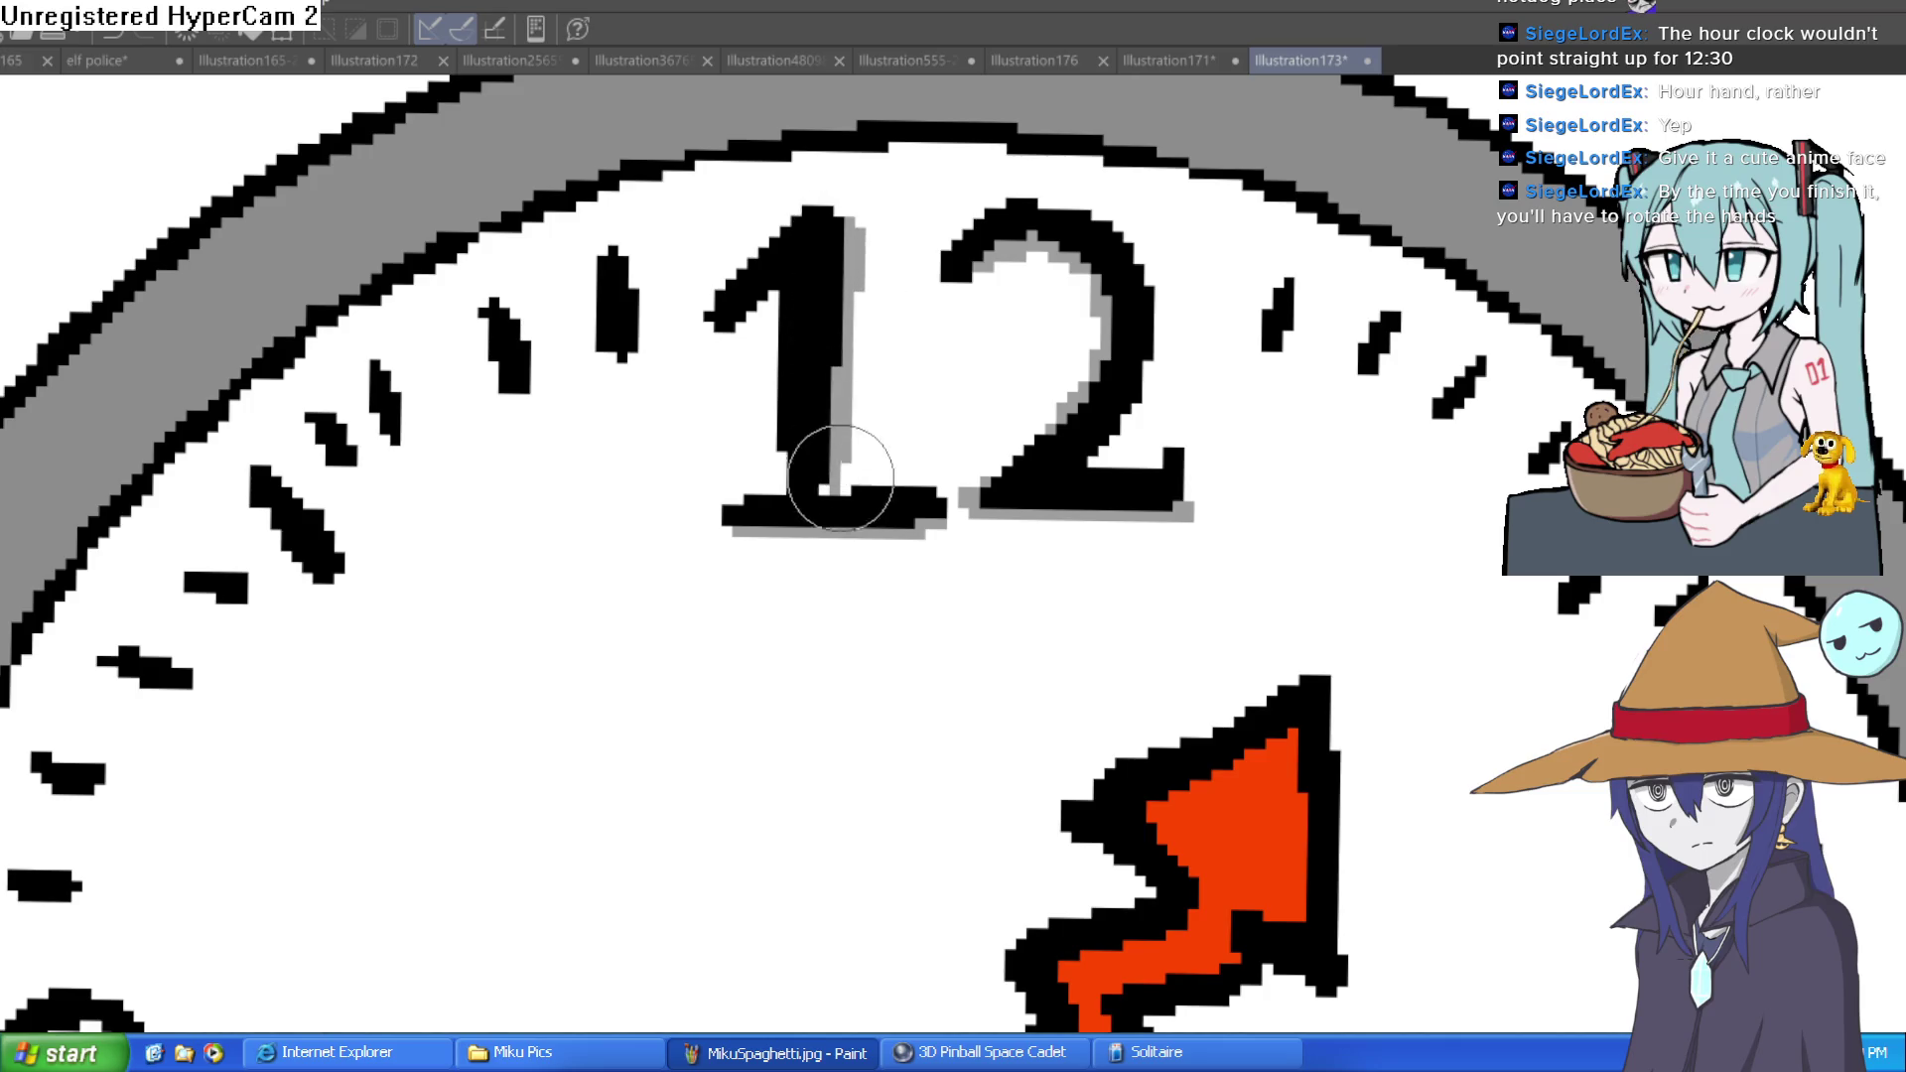
Paint a grey shadow along the top of the 3
scroll(1489, 476, down, 5)
drag(1526, 476, 1229, 251)
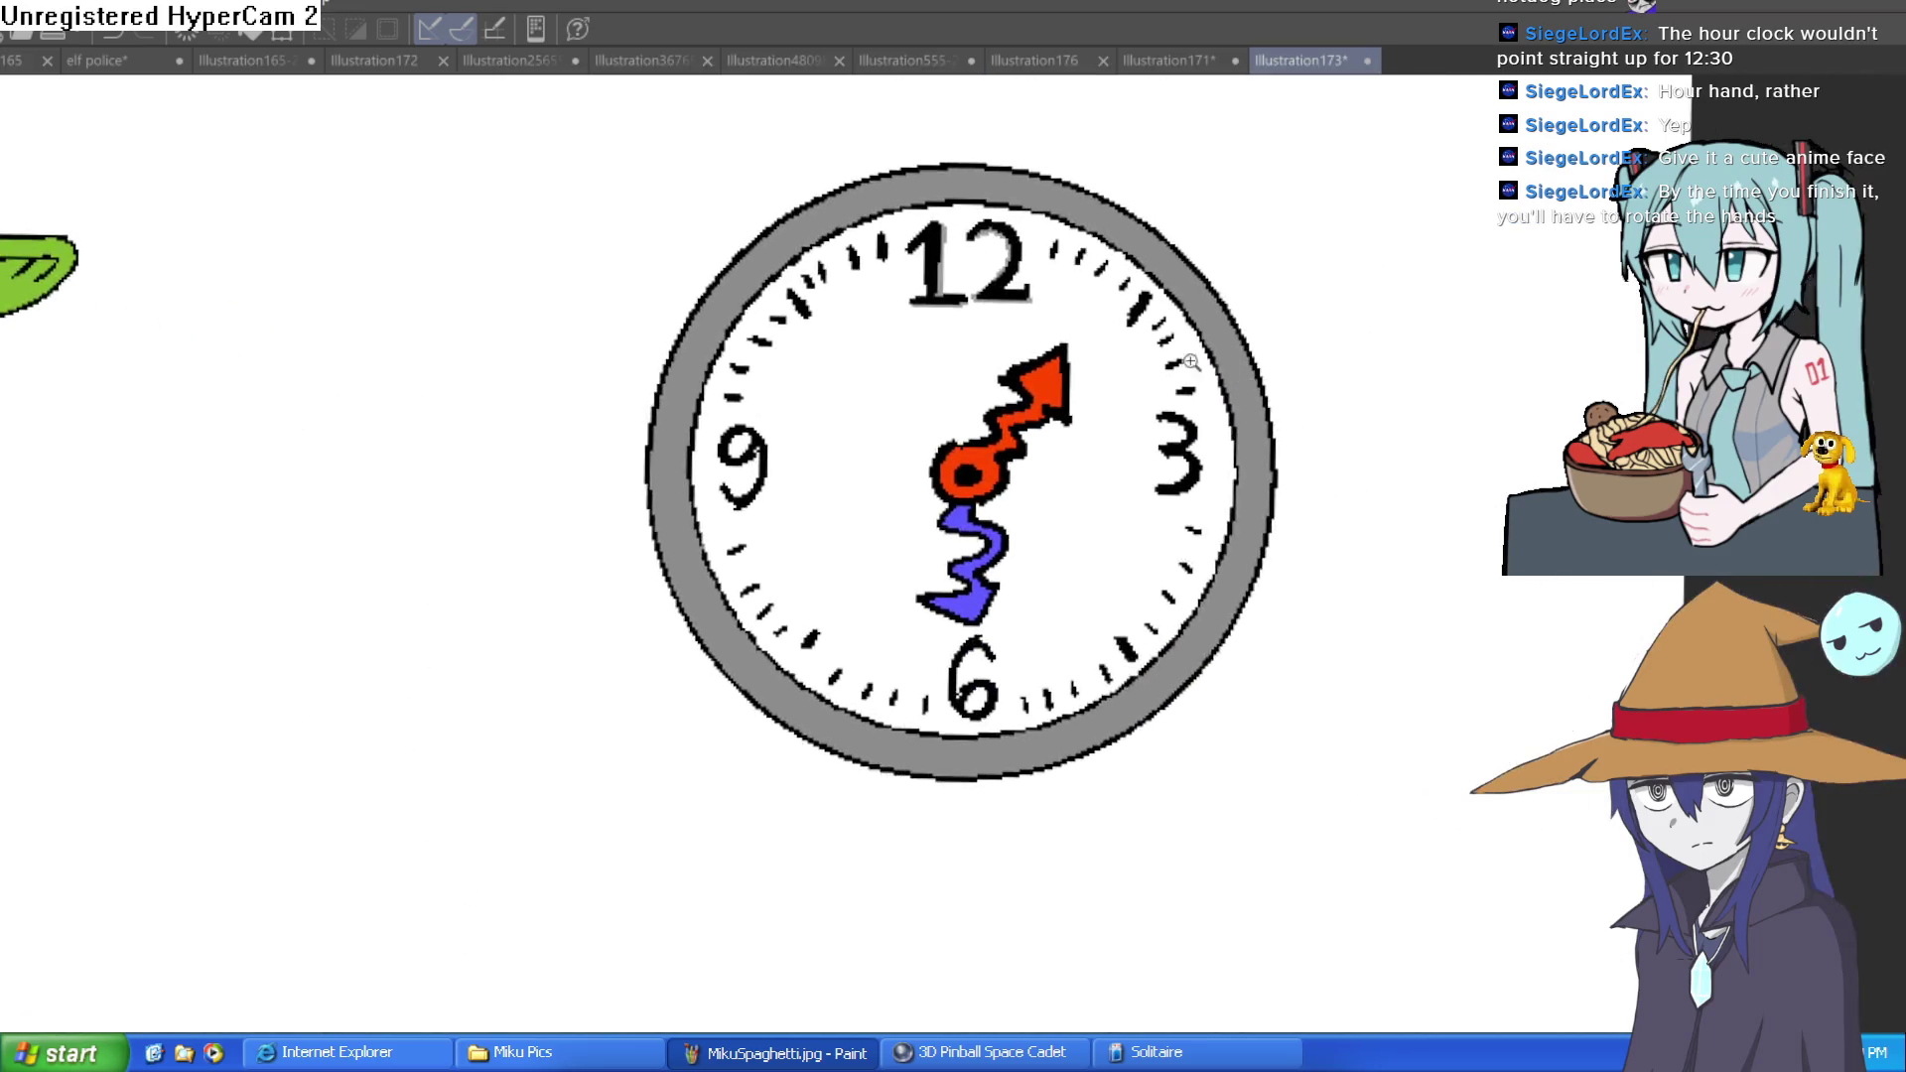
scroll(1277, 425, up, 5)
mouse_move(1043, 298)
mouse_down()
mouse_move(1176, 330)
mouse_move(1217, 681)
mouse_move(1061, 749)
mouse_up()
Add grey shading inside the 6's upper curve and the 9's top loop
scroll(1060, 748, down, 5)
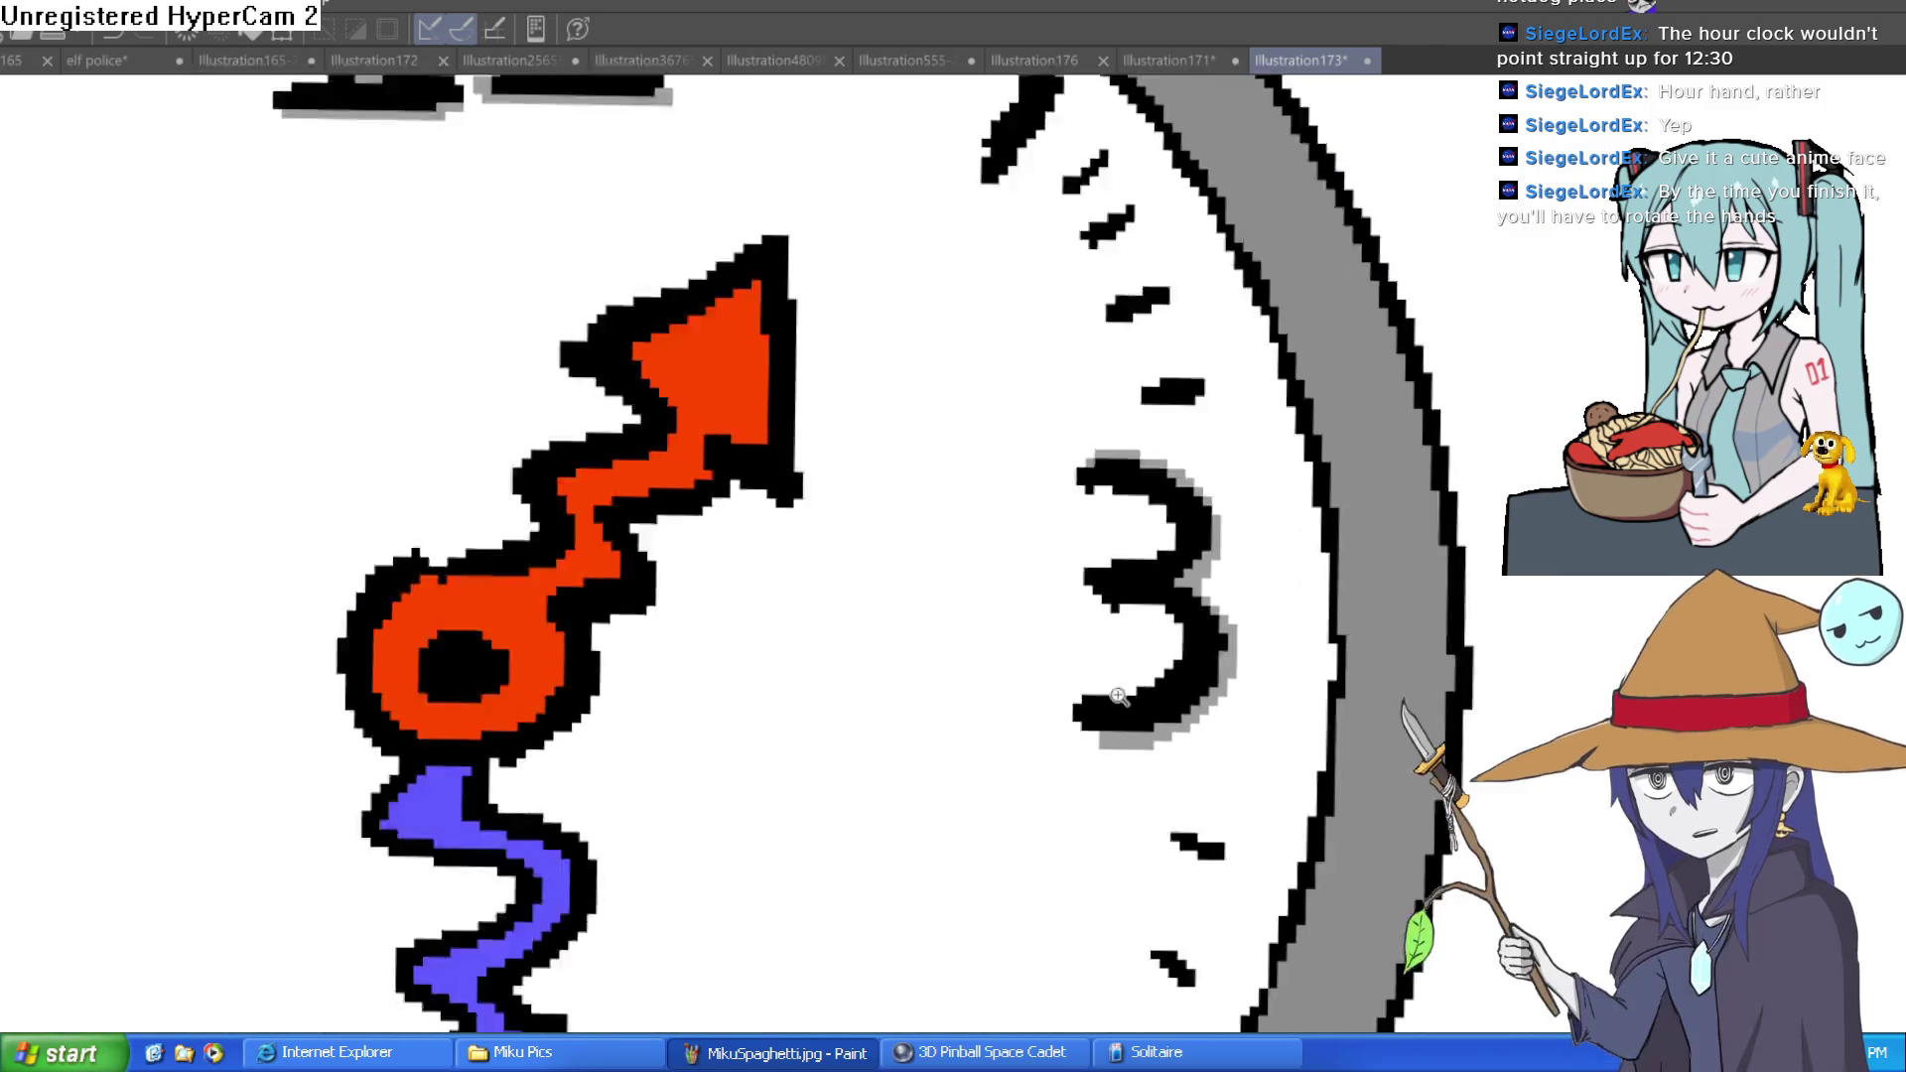
drag(983, 602, 1106, 323)
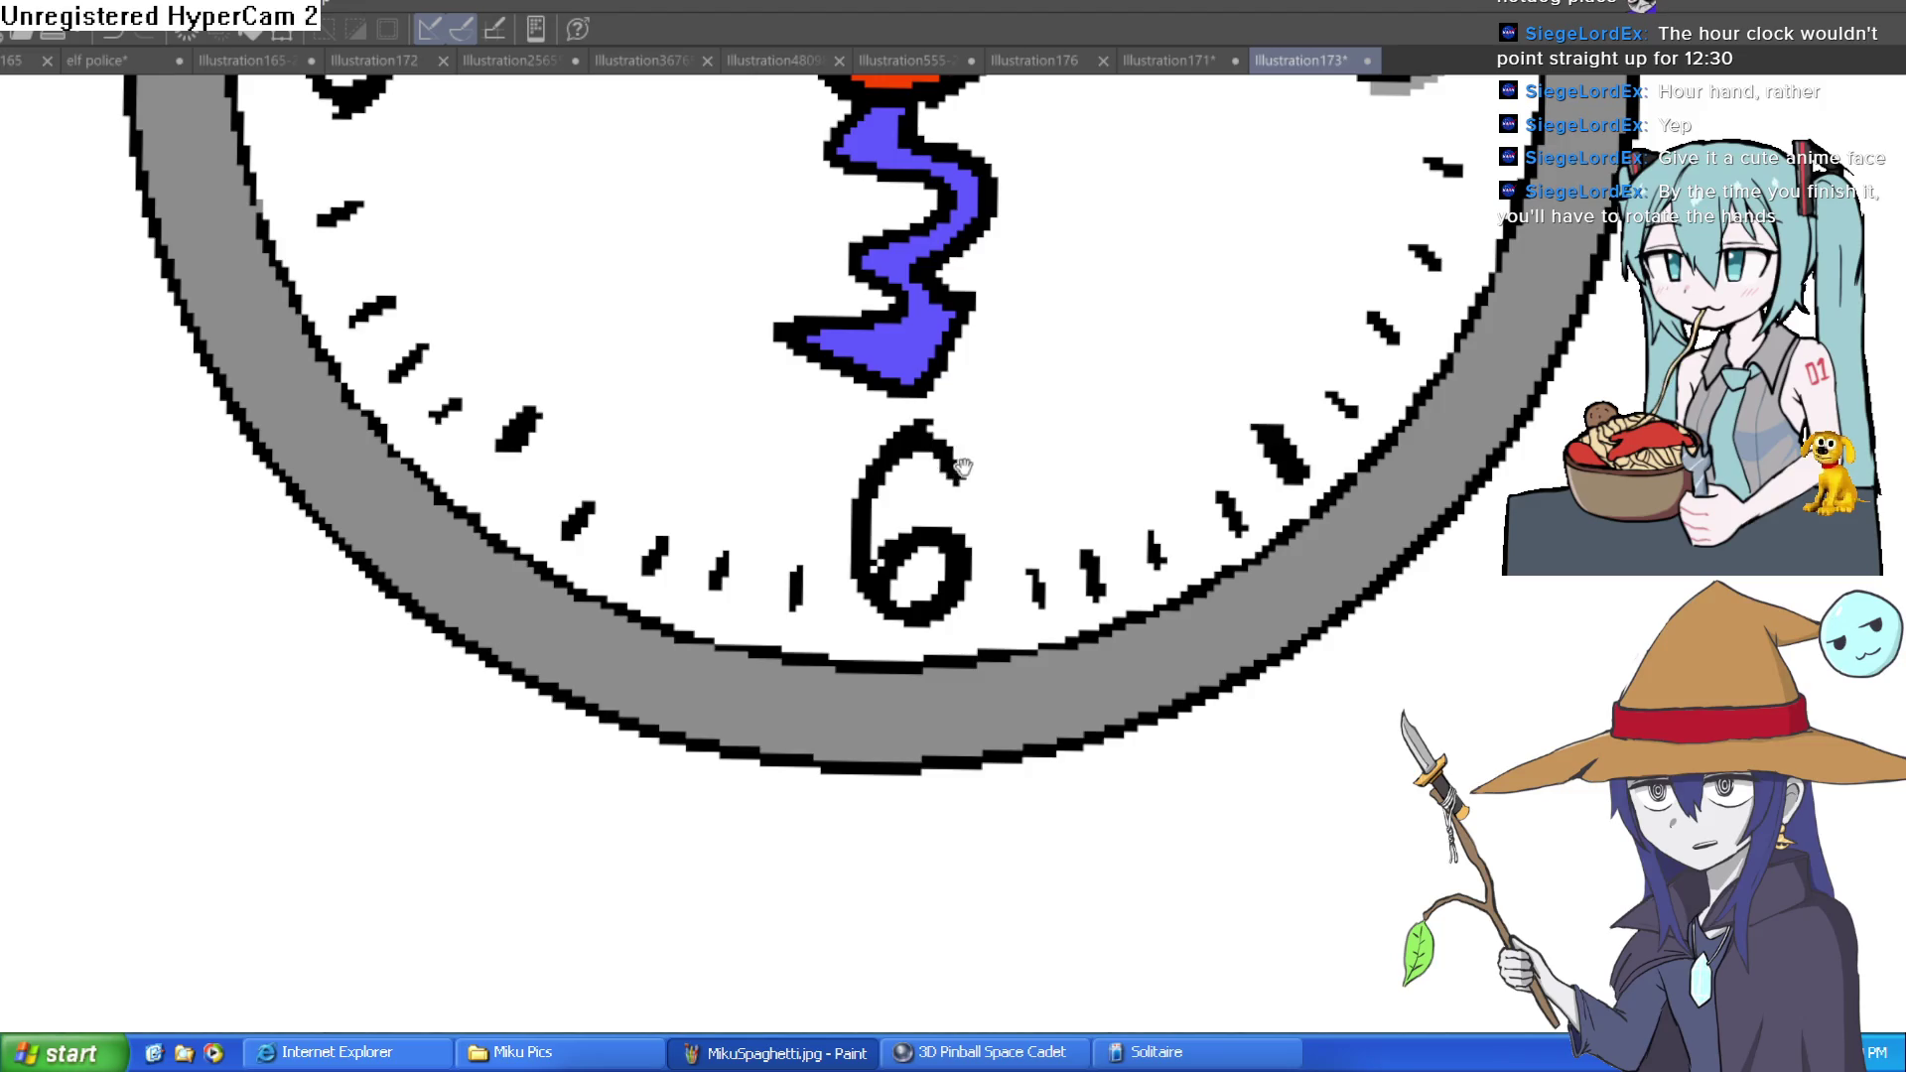
scroll(996, 383, up, 2)
mouse_move(966, 404)
mouse_down()
mouse_move(830, 481)
mouse_move(810, 586)
mouse_move(927, 630)
mouse_move(970, 503)
mouse_move(1114, 815)
mouse_up()
scroll(986, 477, down, 2)
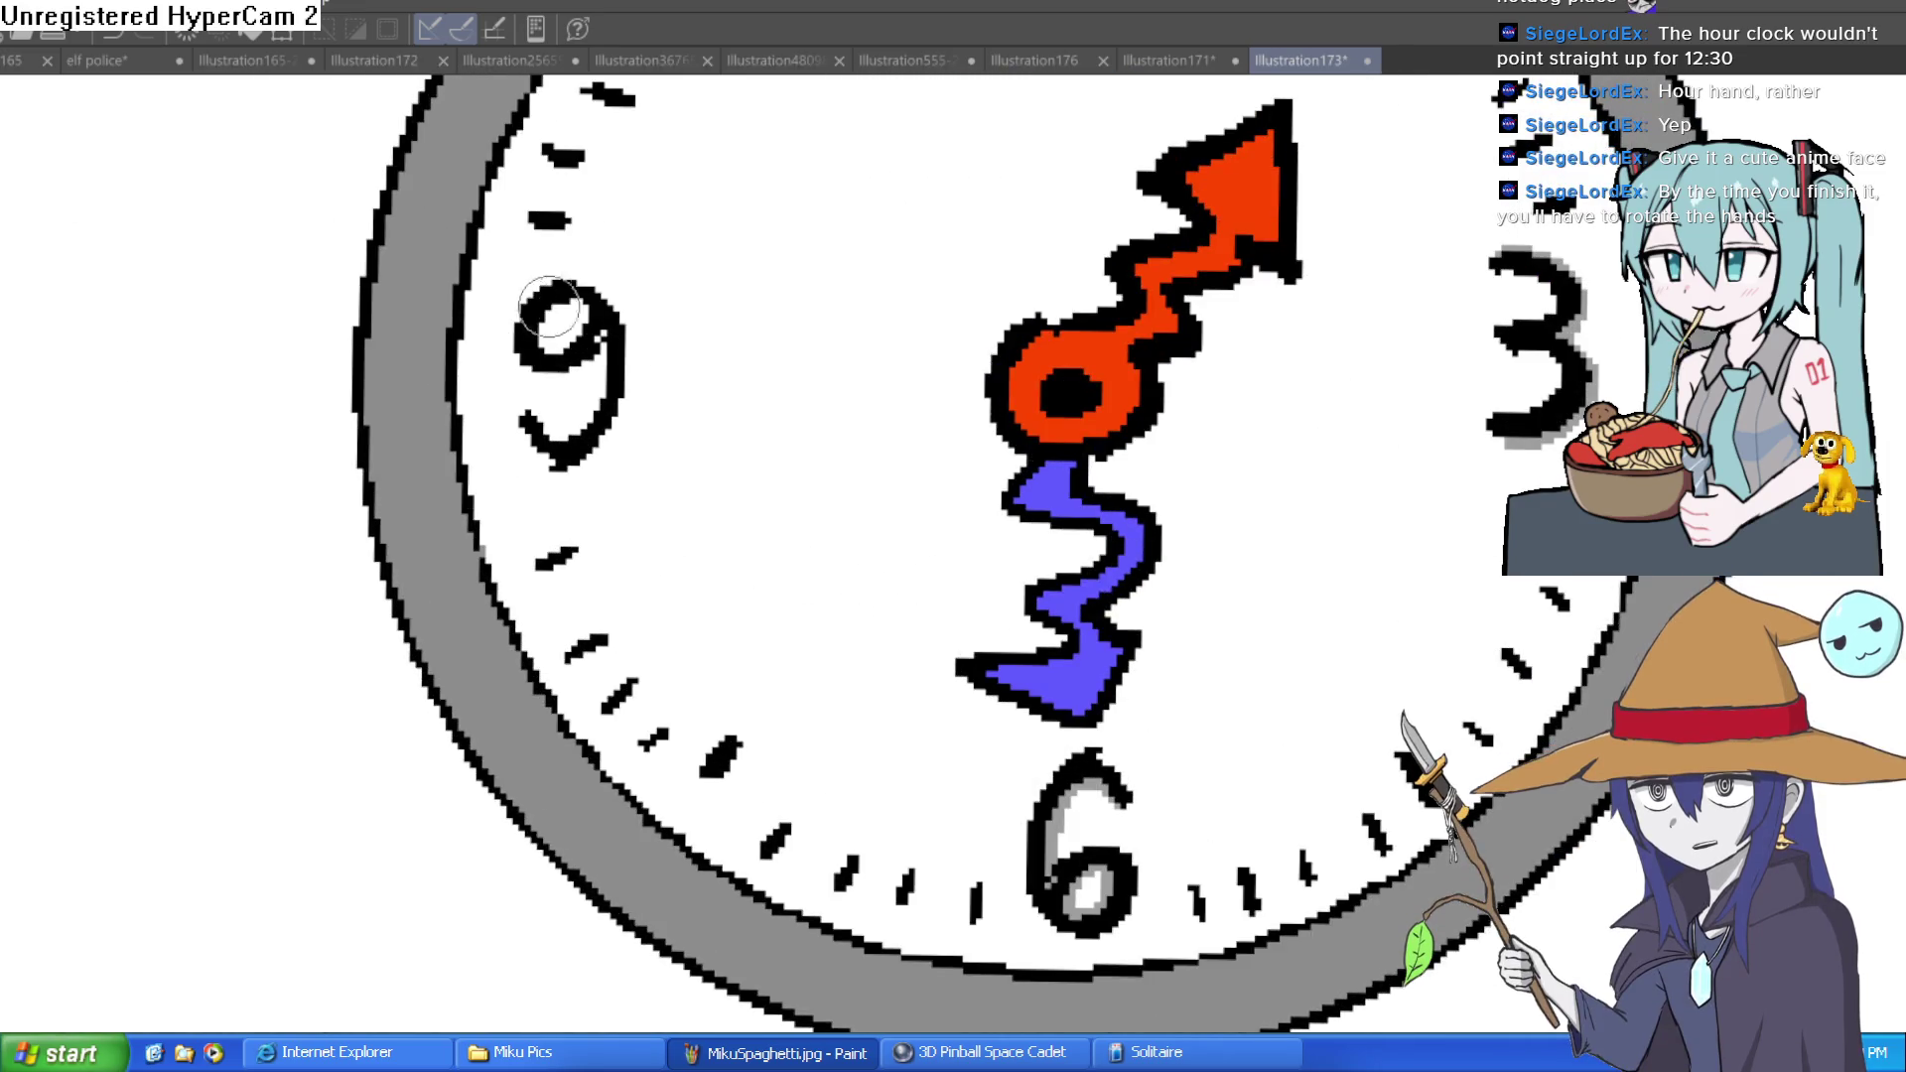
mouse_move(561, 337)
mouse_down()
mouse_move(573, 293)
mouse_move(551, 309)
mouse_move(566, 303)
mouse_move(607, 383)
mouse_move(568, 453)
mouse_up()
scroll(1396, 391, up, 5)
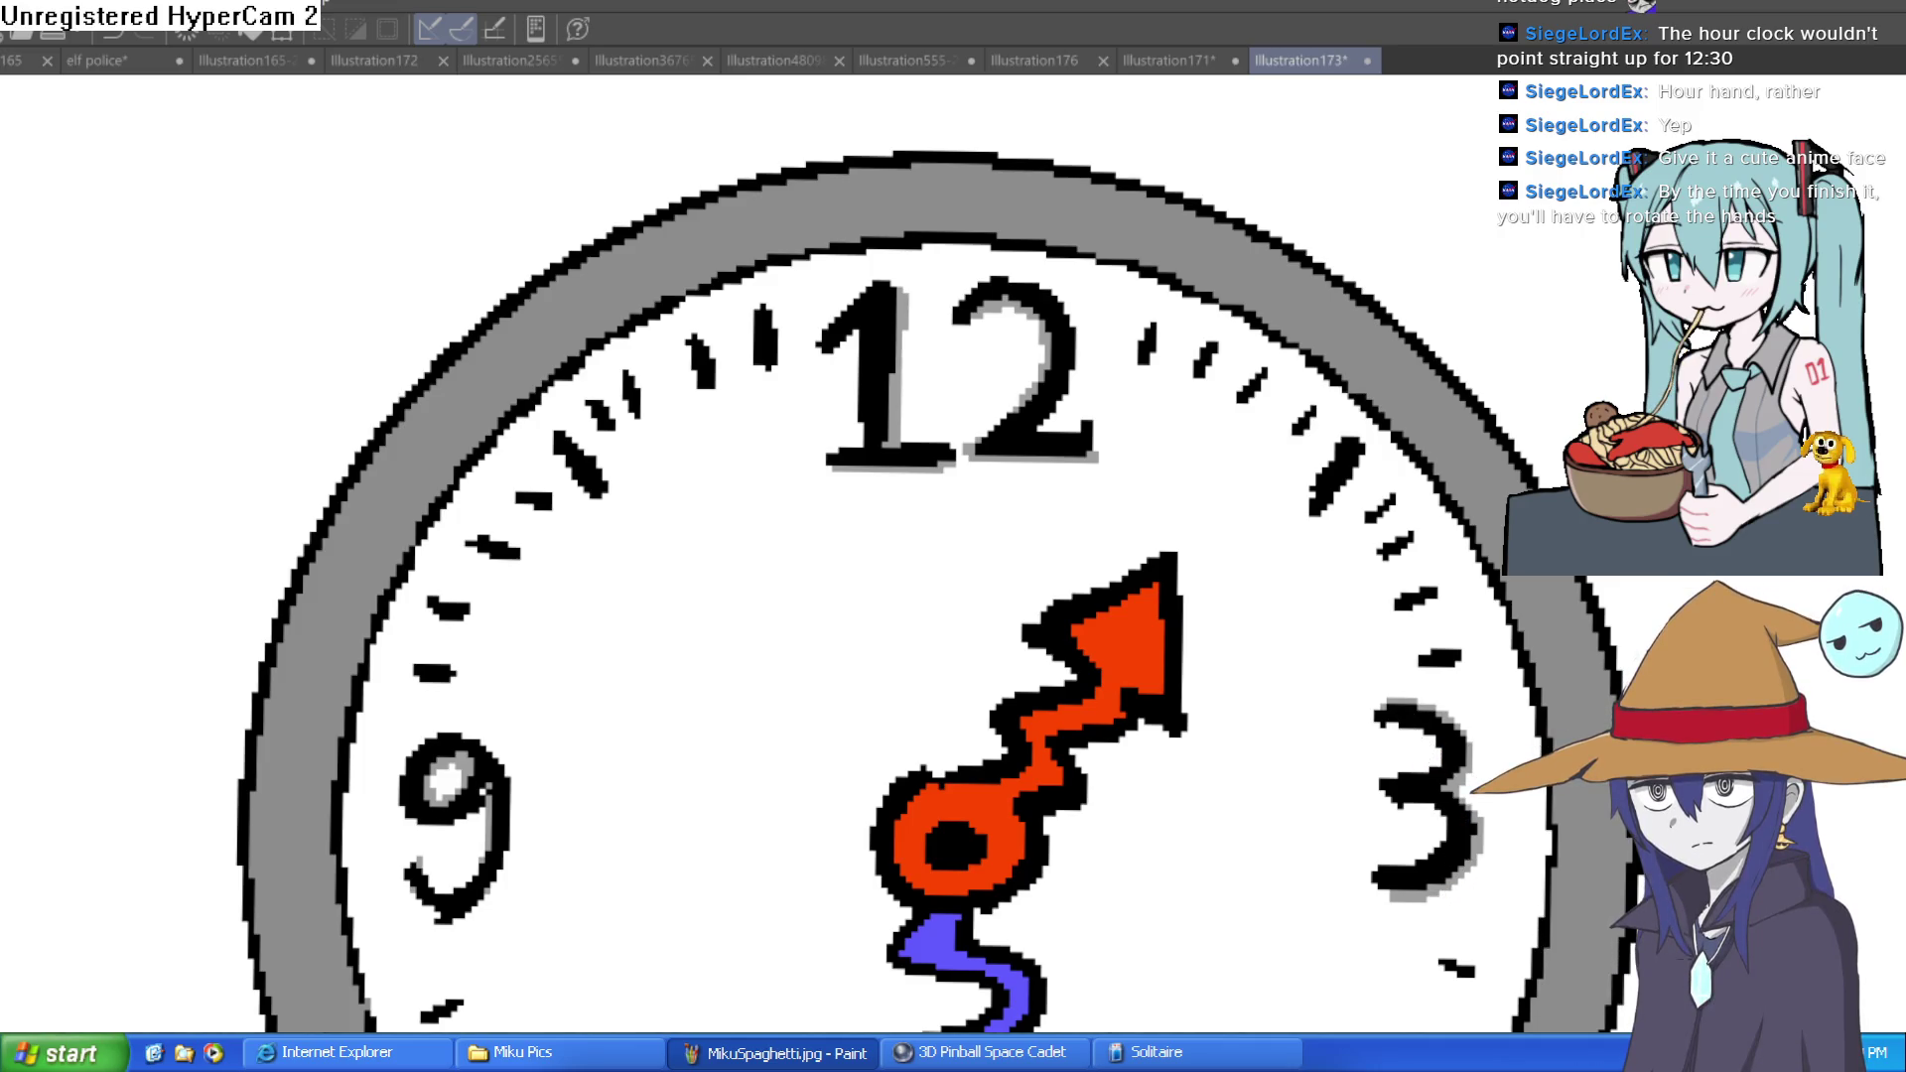
drag(1260, 646, 1234, 318)
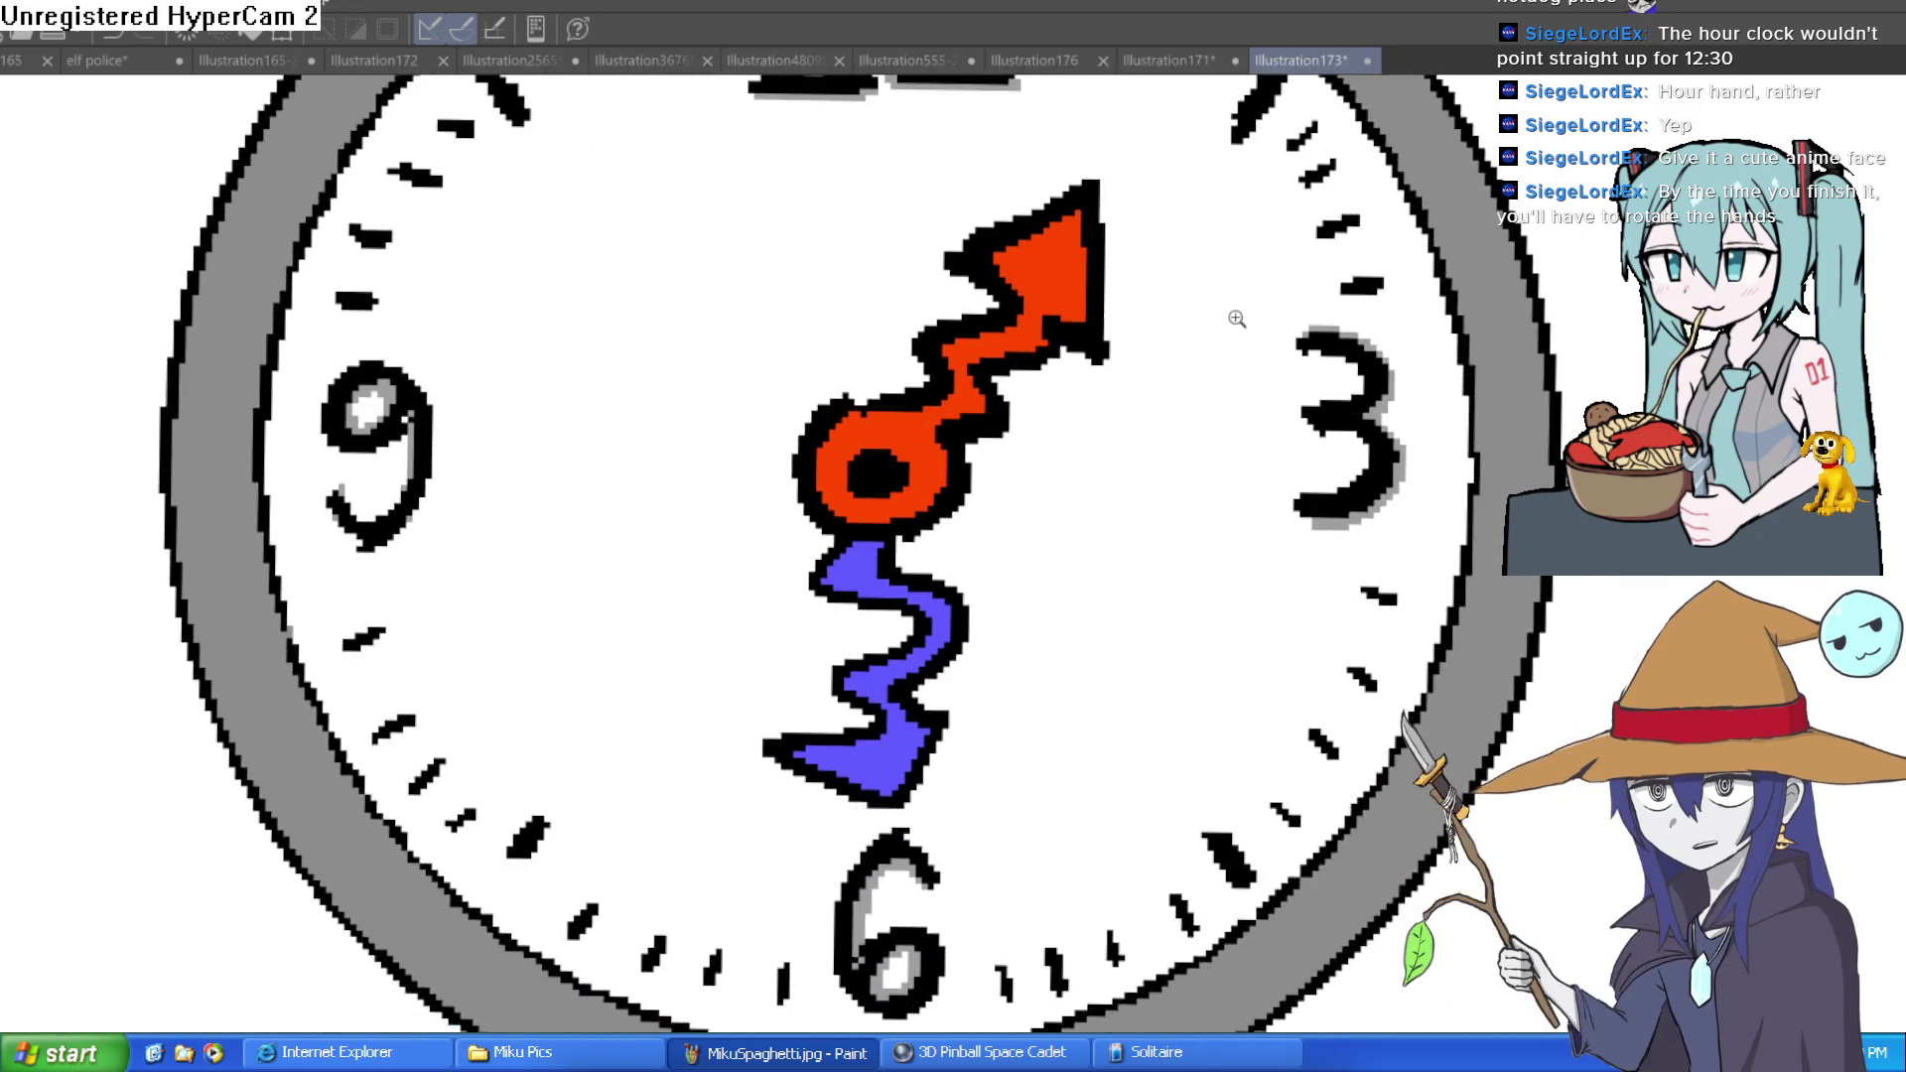
scroll(1233, 319, down, 5)
mouse_move(1119, 350)
mouse_down()
mouse_move(1132, 387)
mouse_move(1025, 408)
mouse_up()
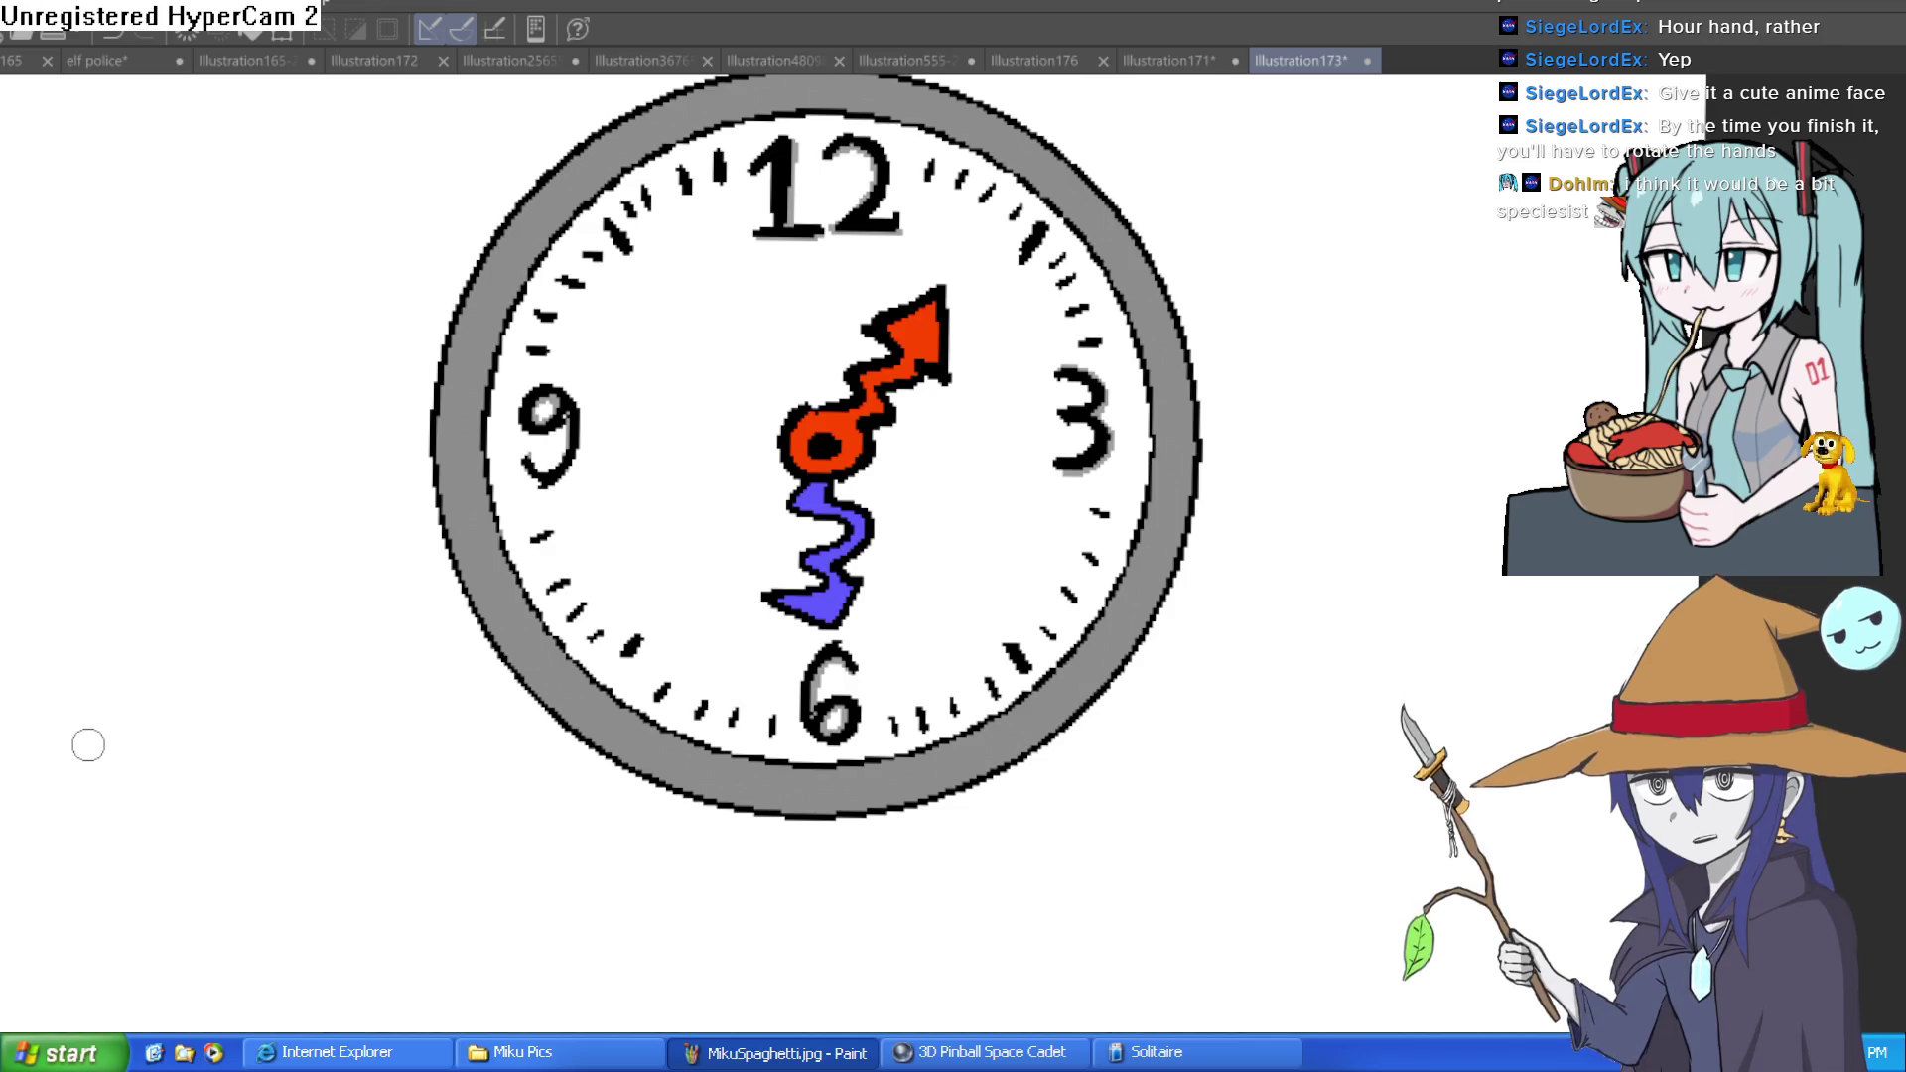
Paint grey shadows along the red hour hand and the blue minute hand's bottom edge
scroll(948, 283, up, 2)
mouse_move(948, 283)
mouse_down()
mouse_move(924, 456)
mouse_move(829, 474)
mouse_move(800, 585)
mouse_move(731, 643)
mouse_move(806, 739)
mouse_move(709, 938)
mouse_up()
scroll(923, 759, down, 5)
drag(953, 685, 892, 493)
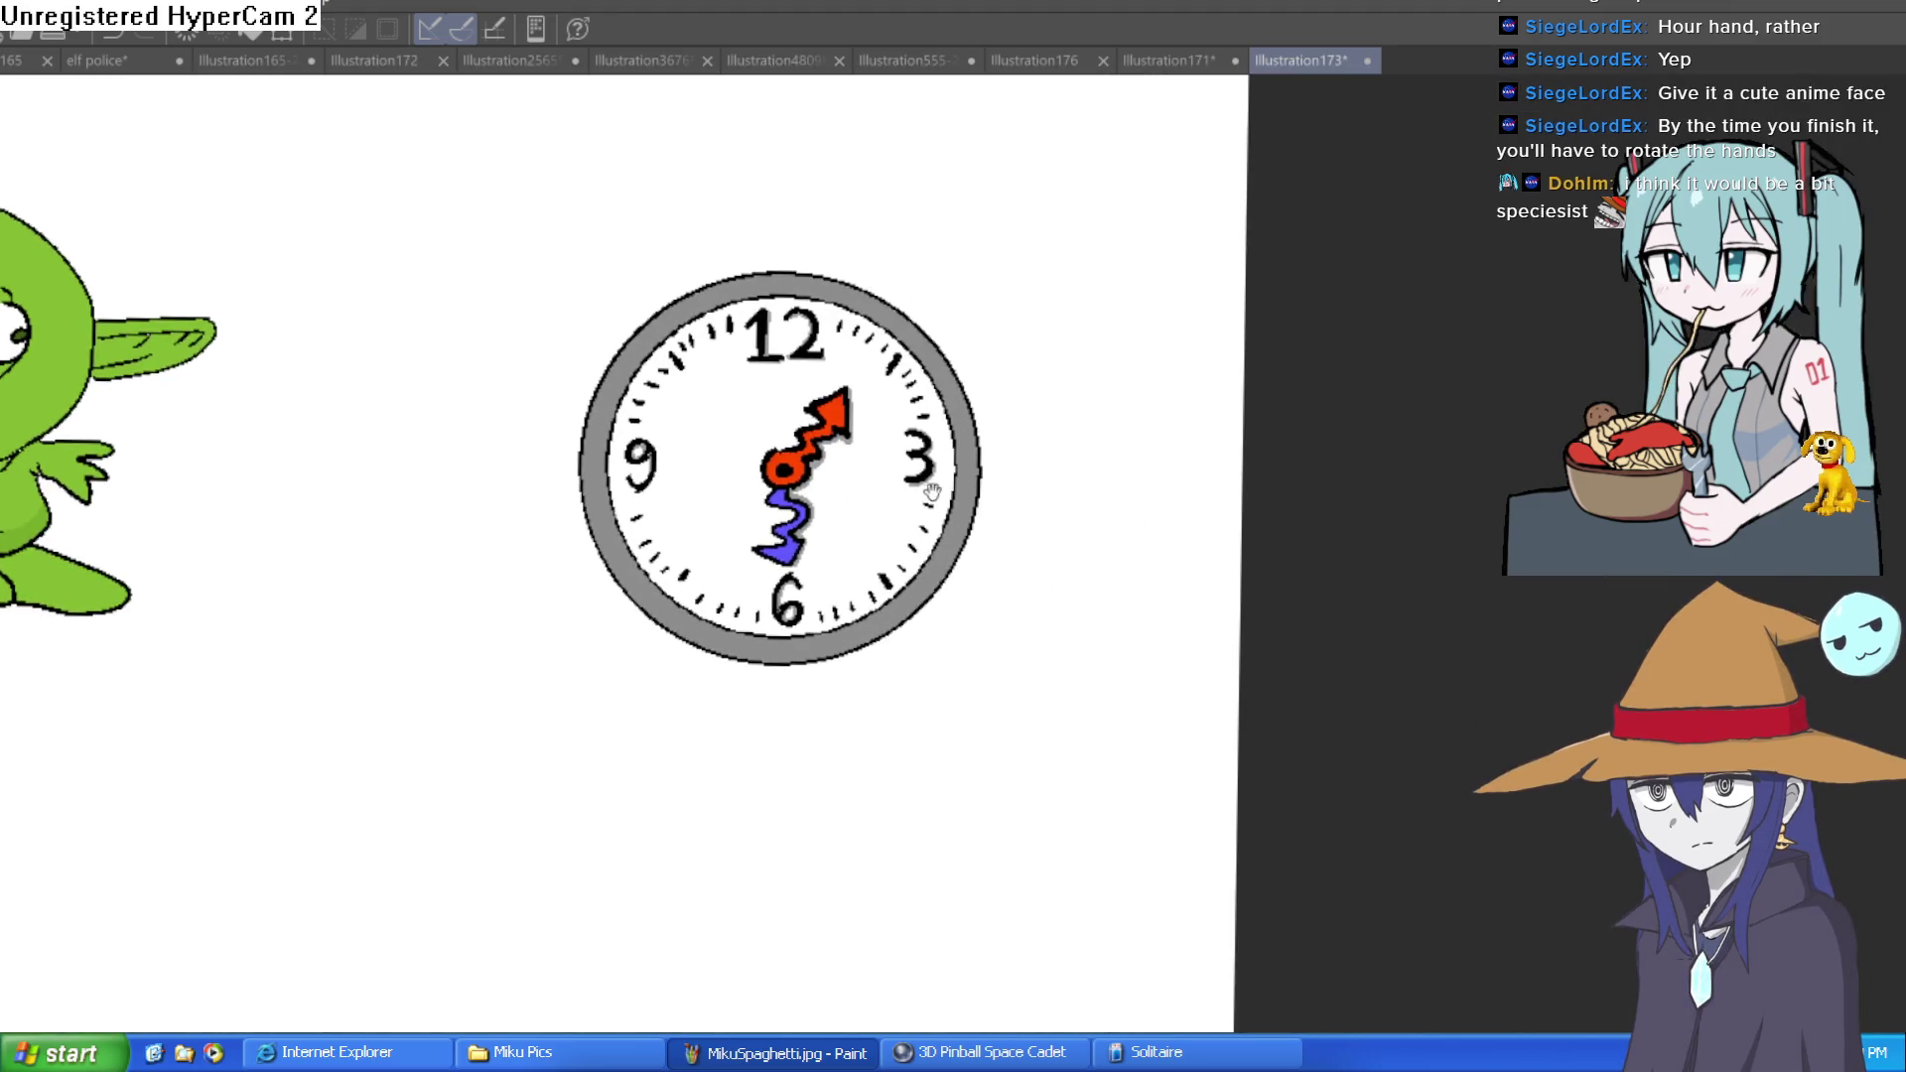
scroll(923, 496, up, 5)
drag(994, 593, 968, 375)
scroll(1065, 486, down, 2)
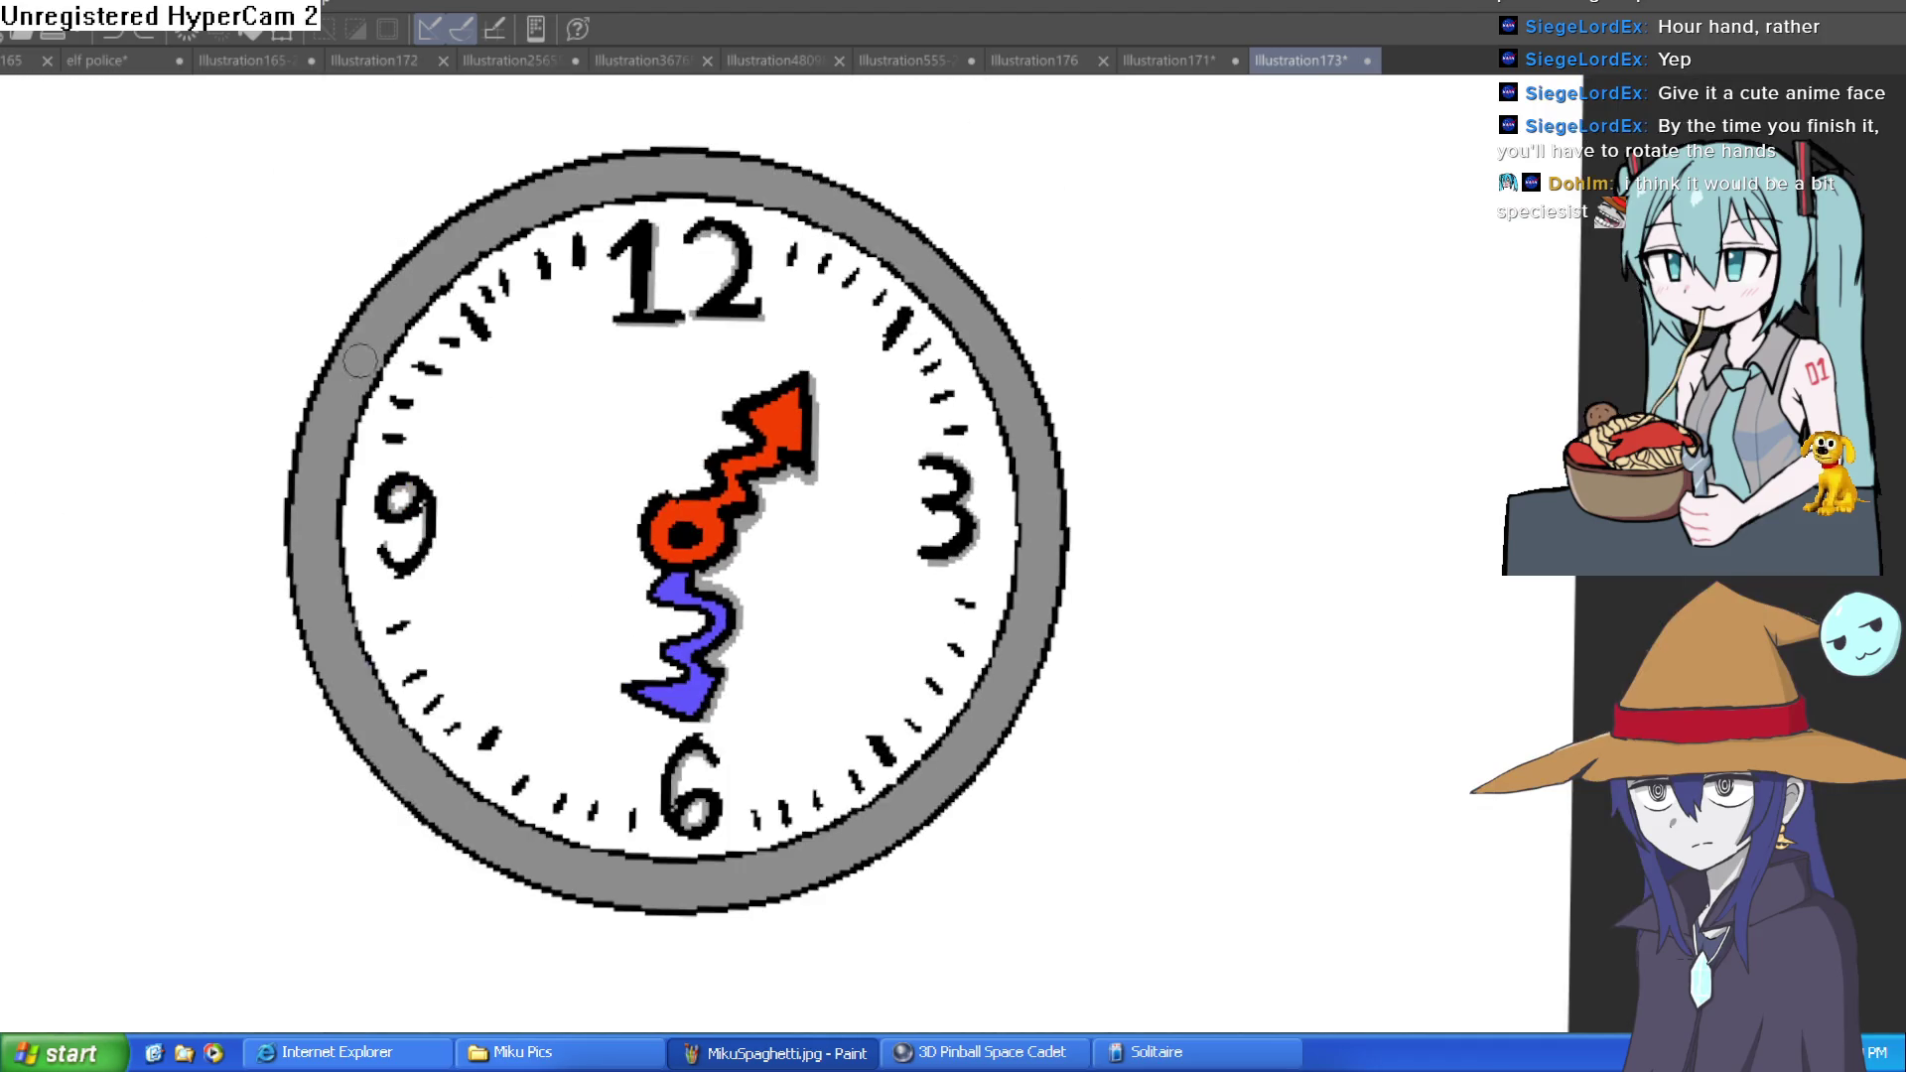
Within a face selection, paint a large grey inner-rim shadow from the 12 to the 6
key(ctrl+a)
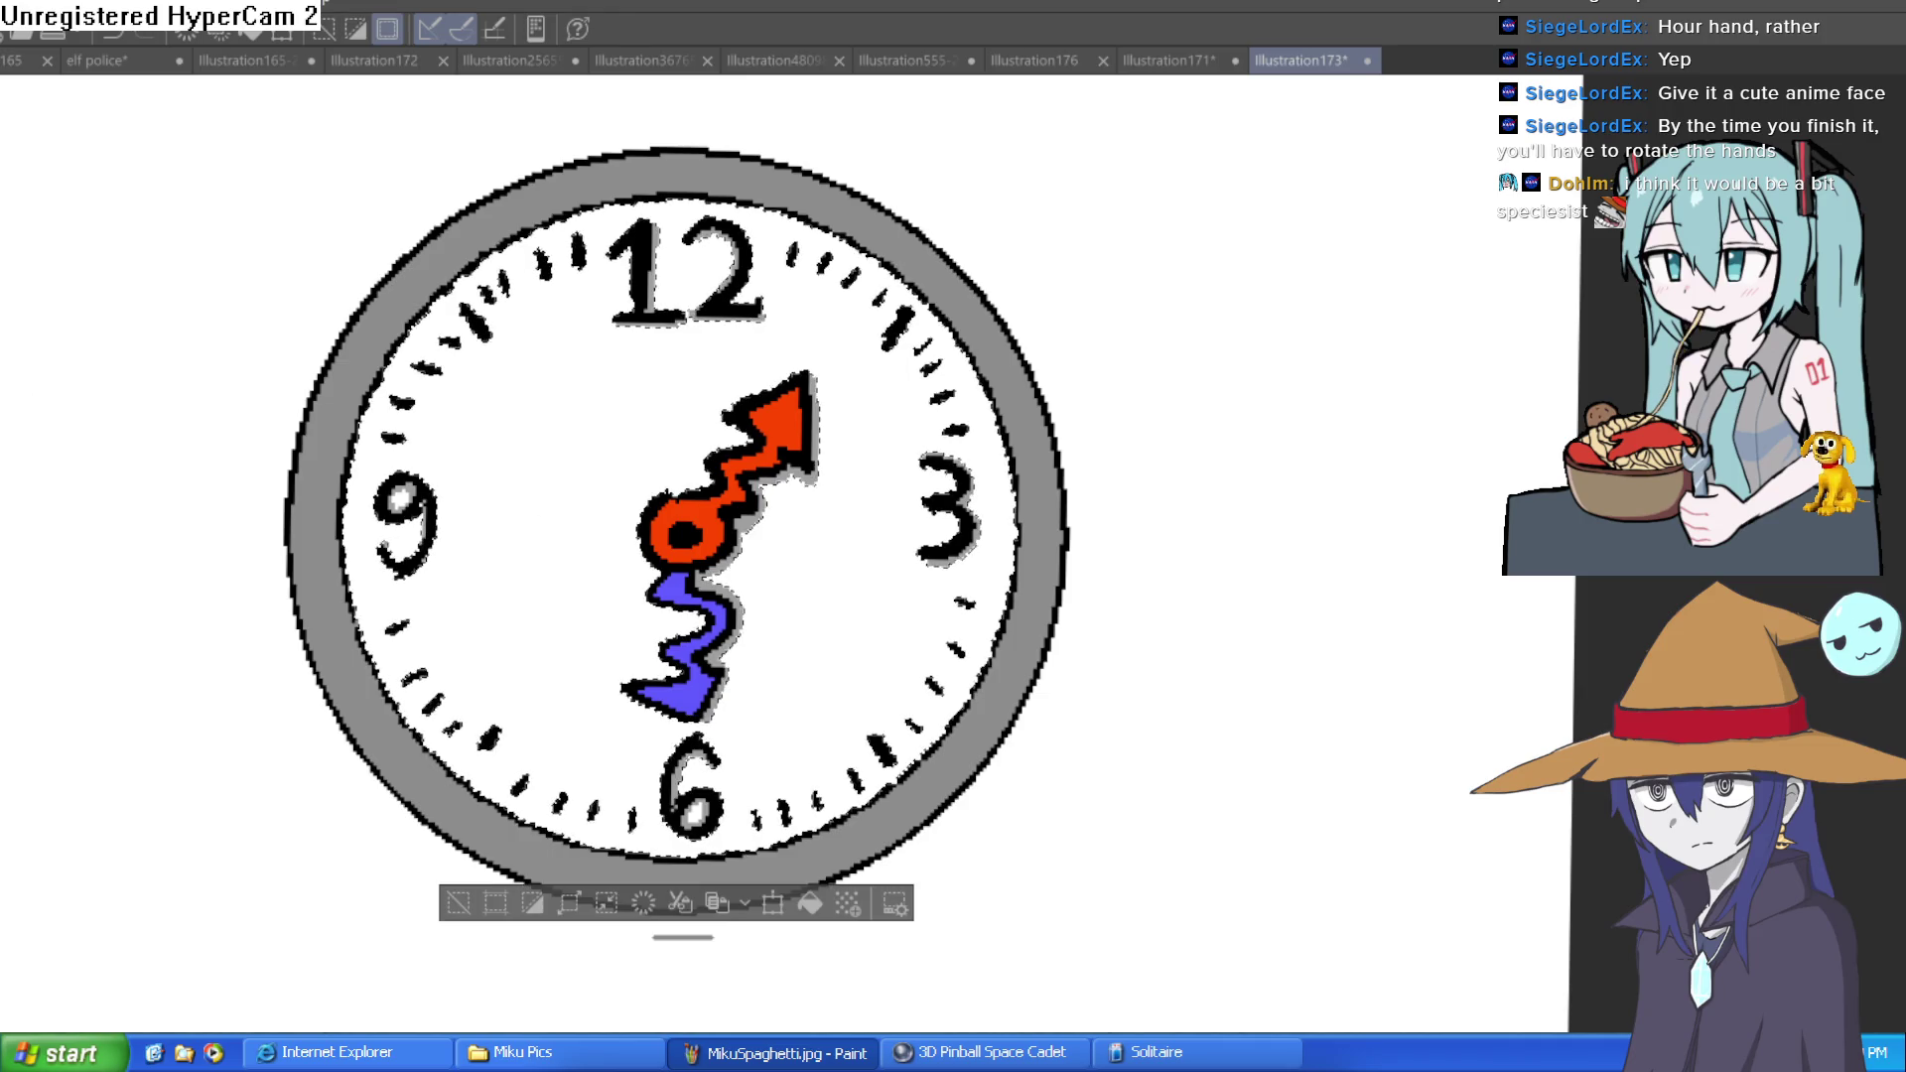
mouse_move(389, 427)
mouse_down()
mouse_move(367, 437)
mouse_move(442, 298)
mouse_move(557, 226)
mouse_move(744, 200)
mouse_move(874, 248)
mouse_up()
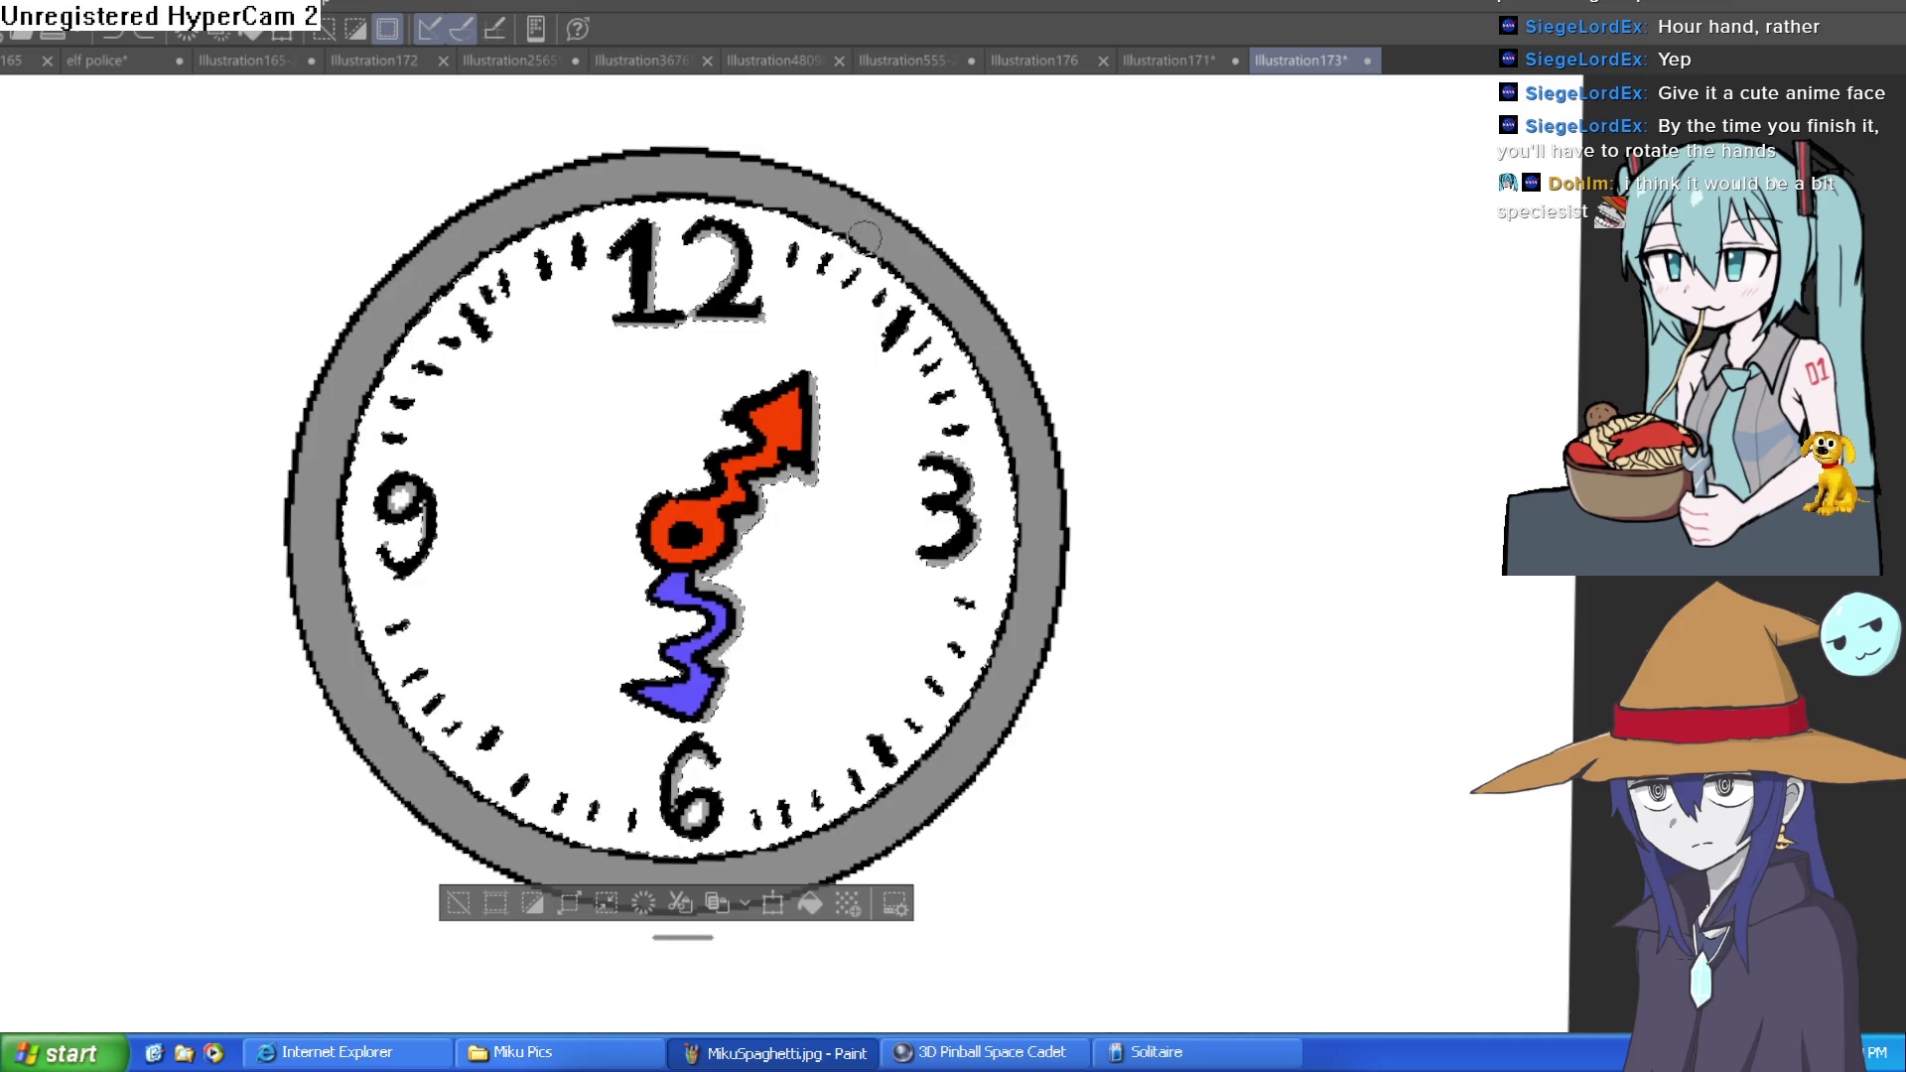
key(e)
mouse_move(338, 570)
mouse_down()
mouse_move(417, 288)
mouse_move(615, 199)
mouse_move(834, 238)
mouse_move(964, 374)
mouse_up()
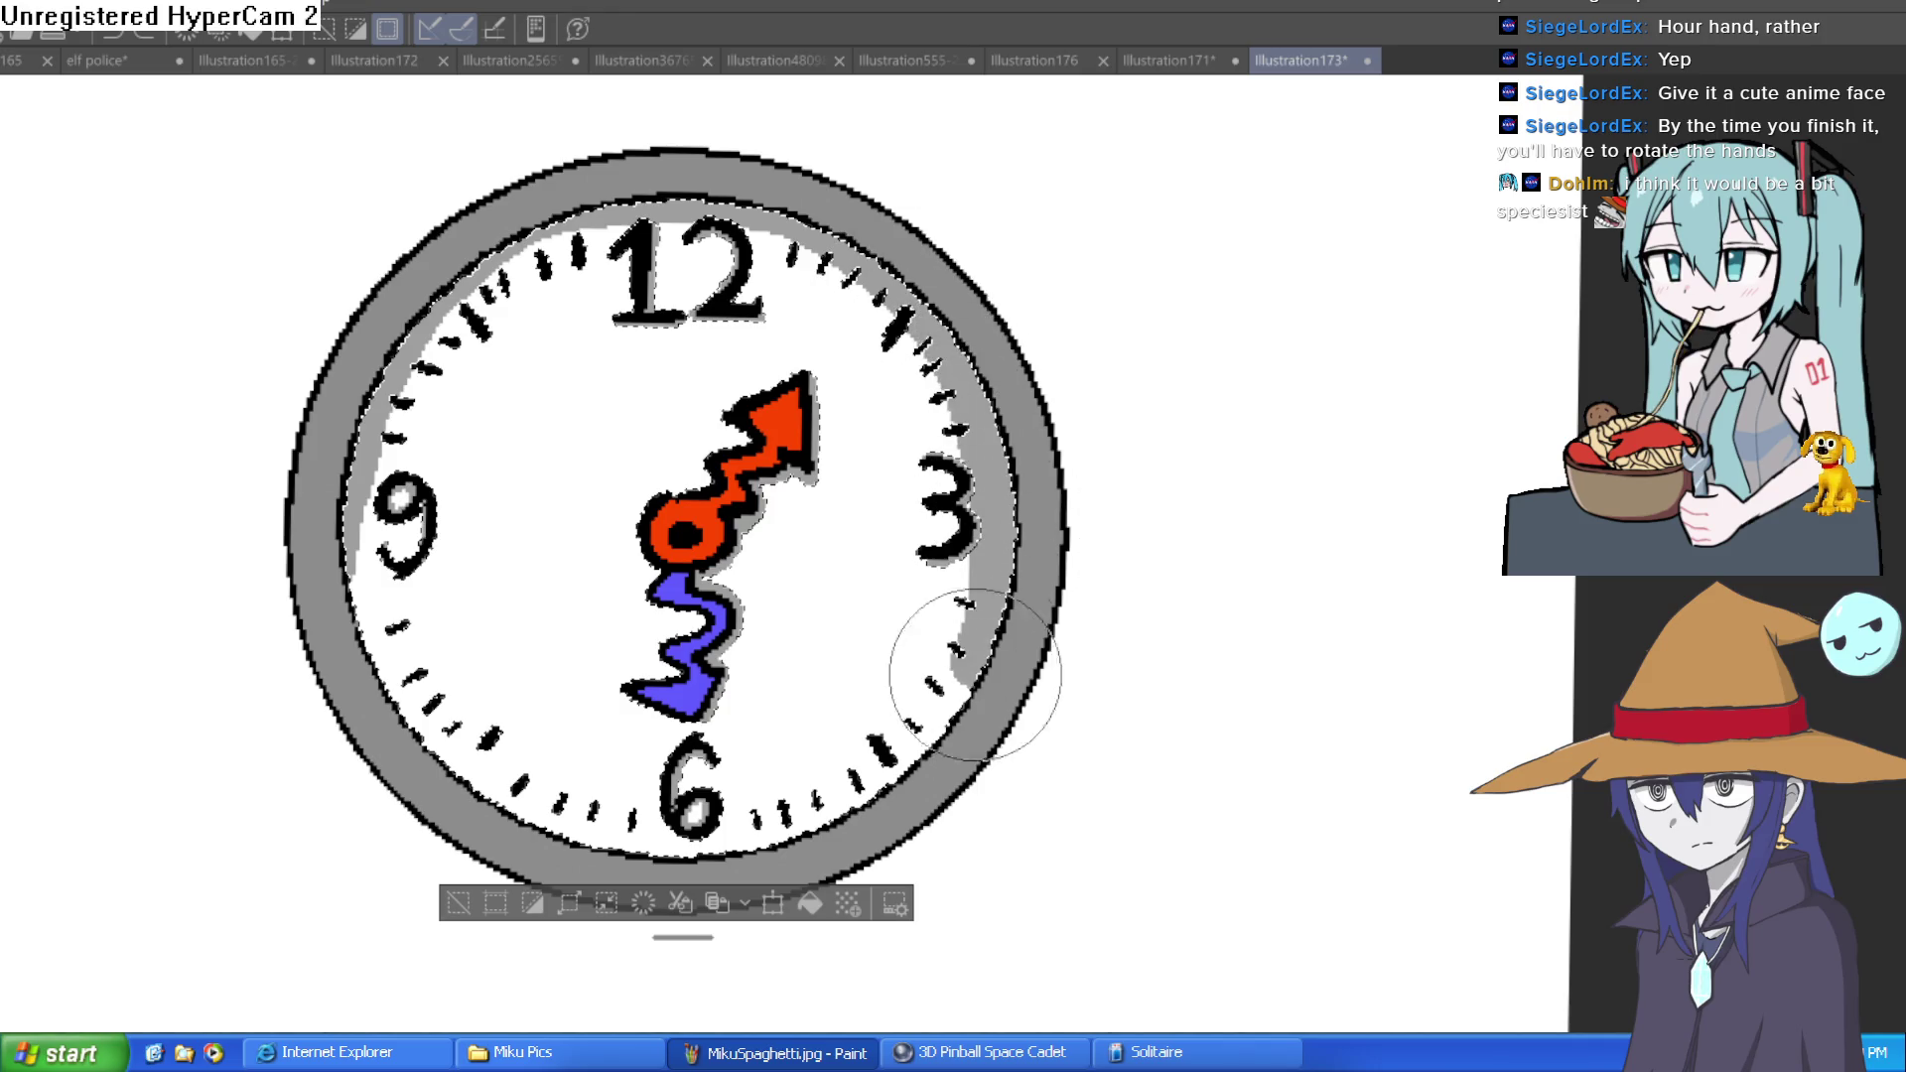
key(ctrl+z)
mouse_move(629, 189)
mouse_down()
mouse_move(908, 283)
mouse_move(998, 541)
mouse_move(918, 754)
mouse_move(695, 891)
mouse_up()
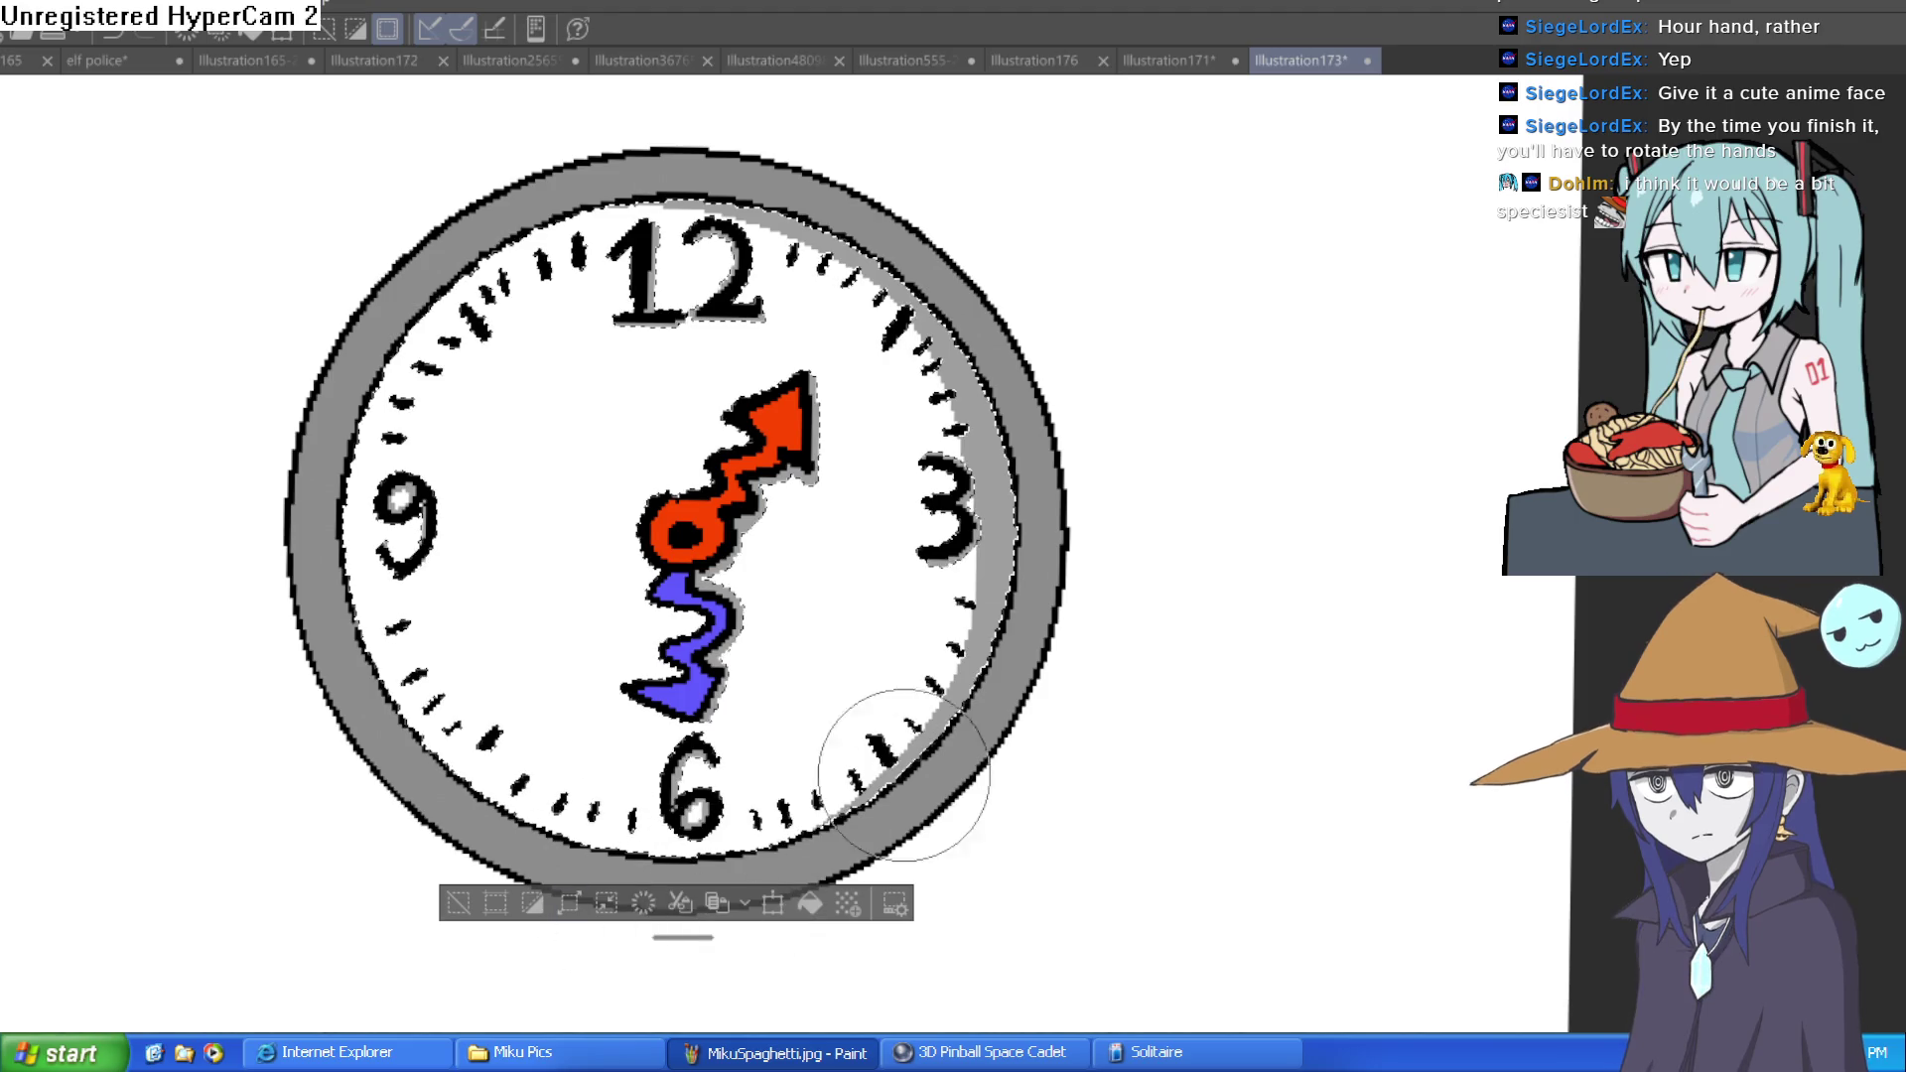
key(ctrl+d)
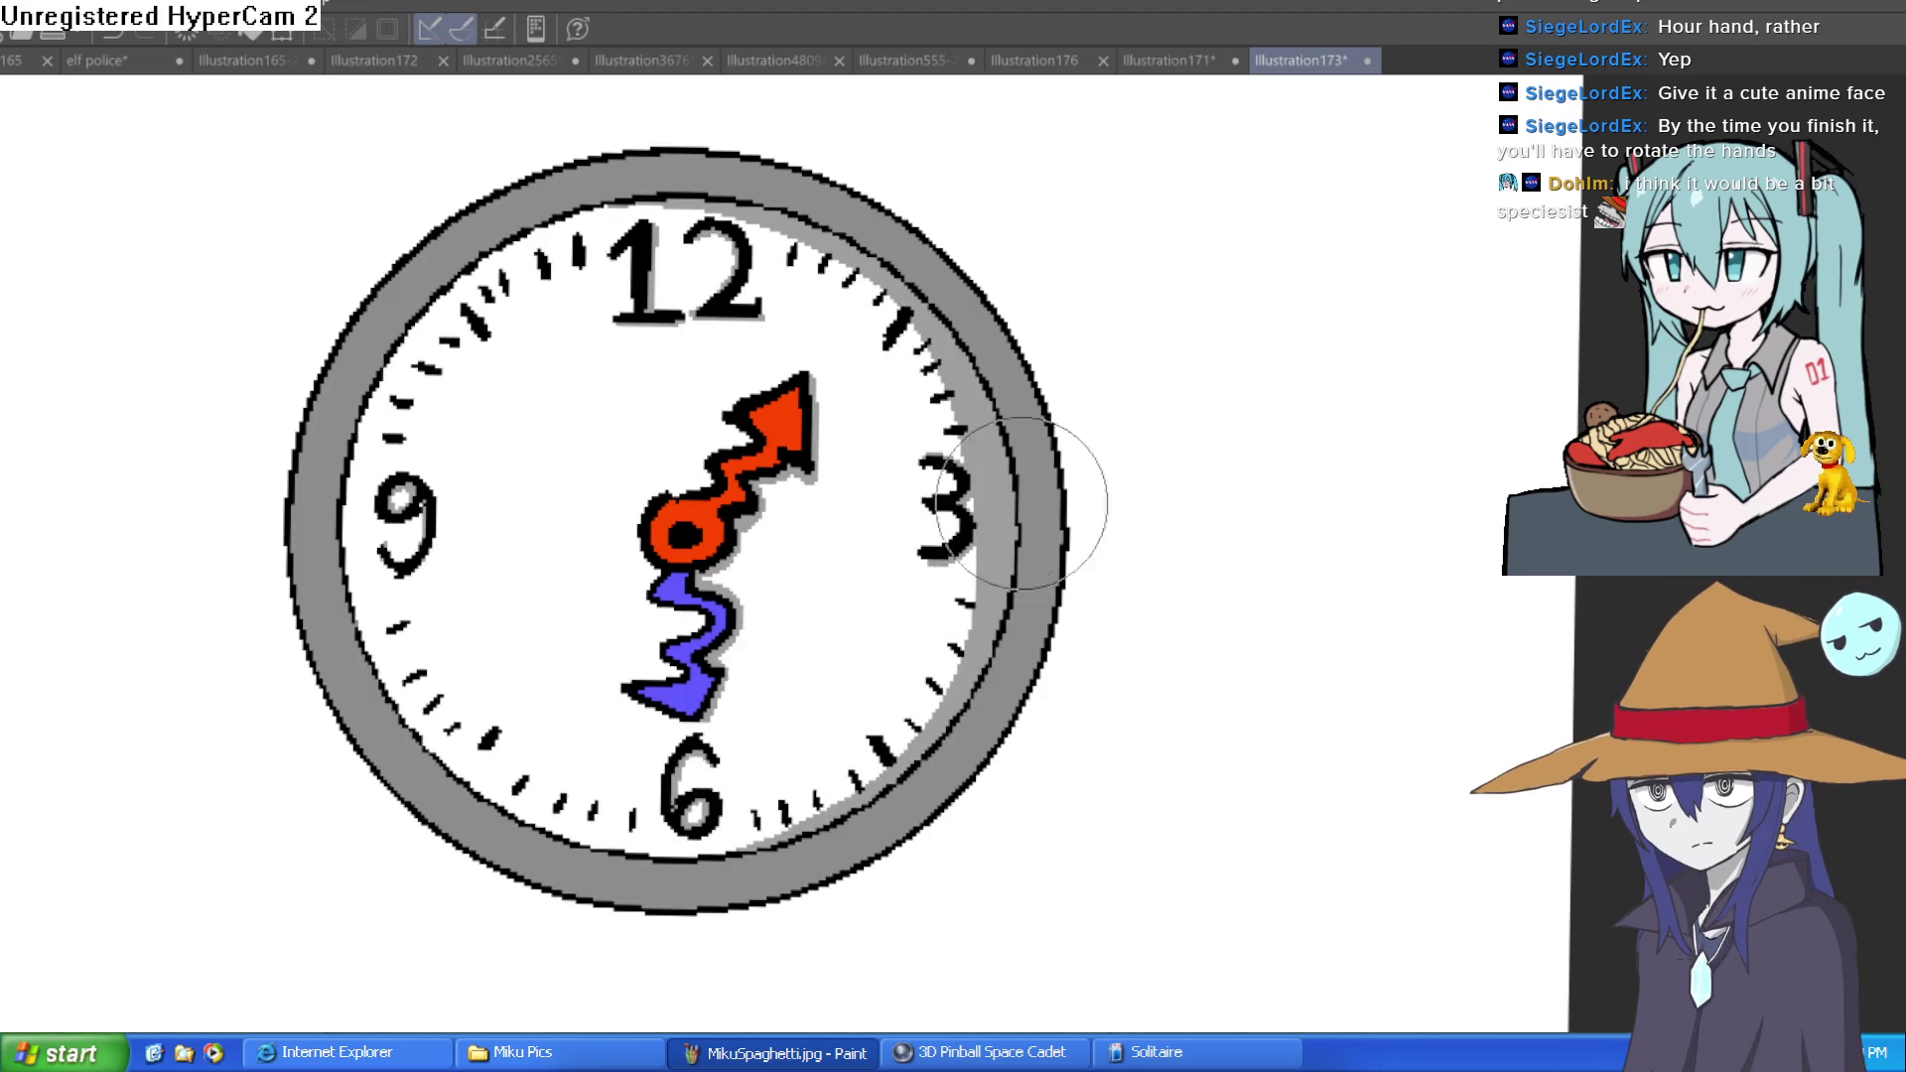
drag(1122, 586, 1141, 512)
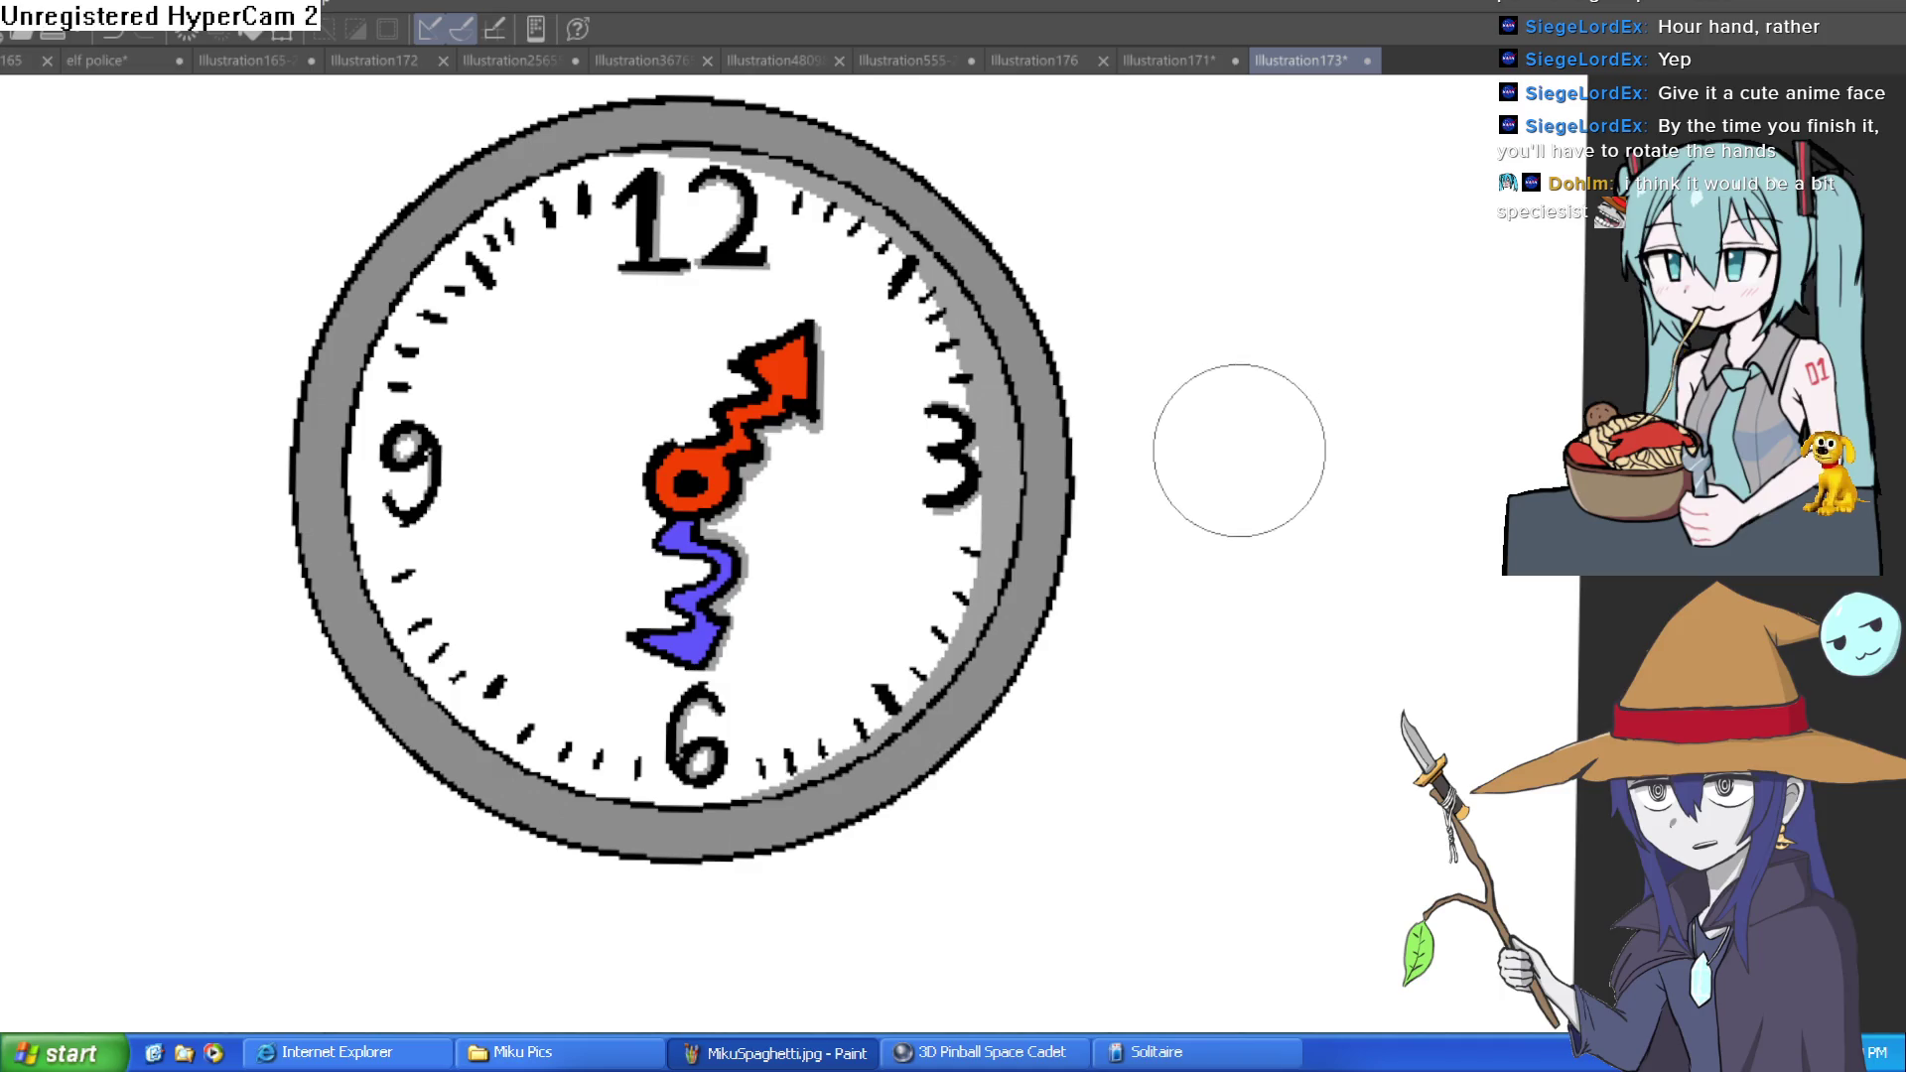
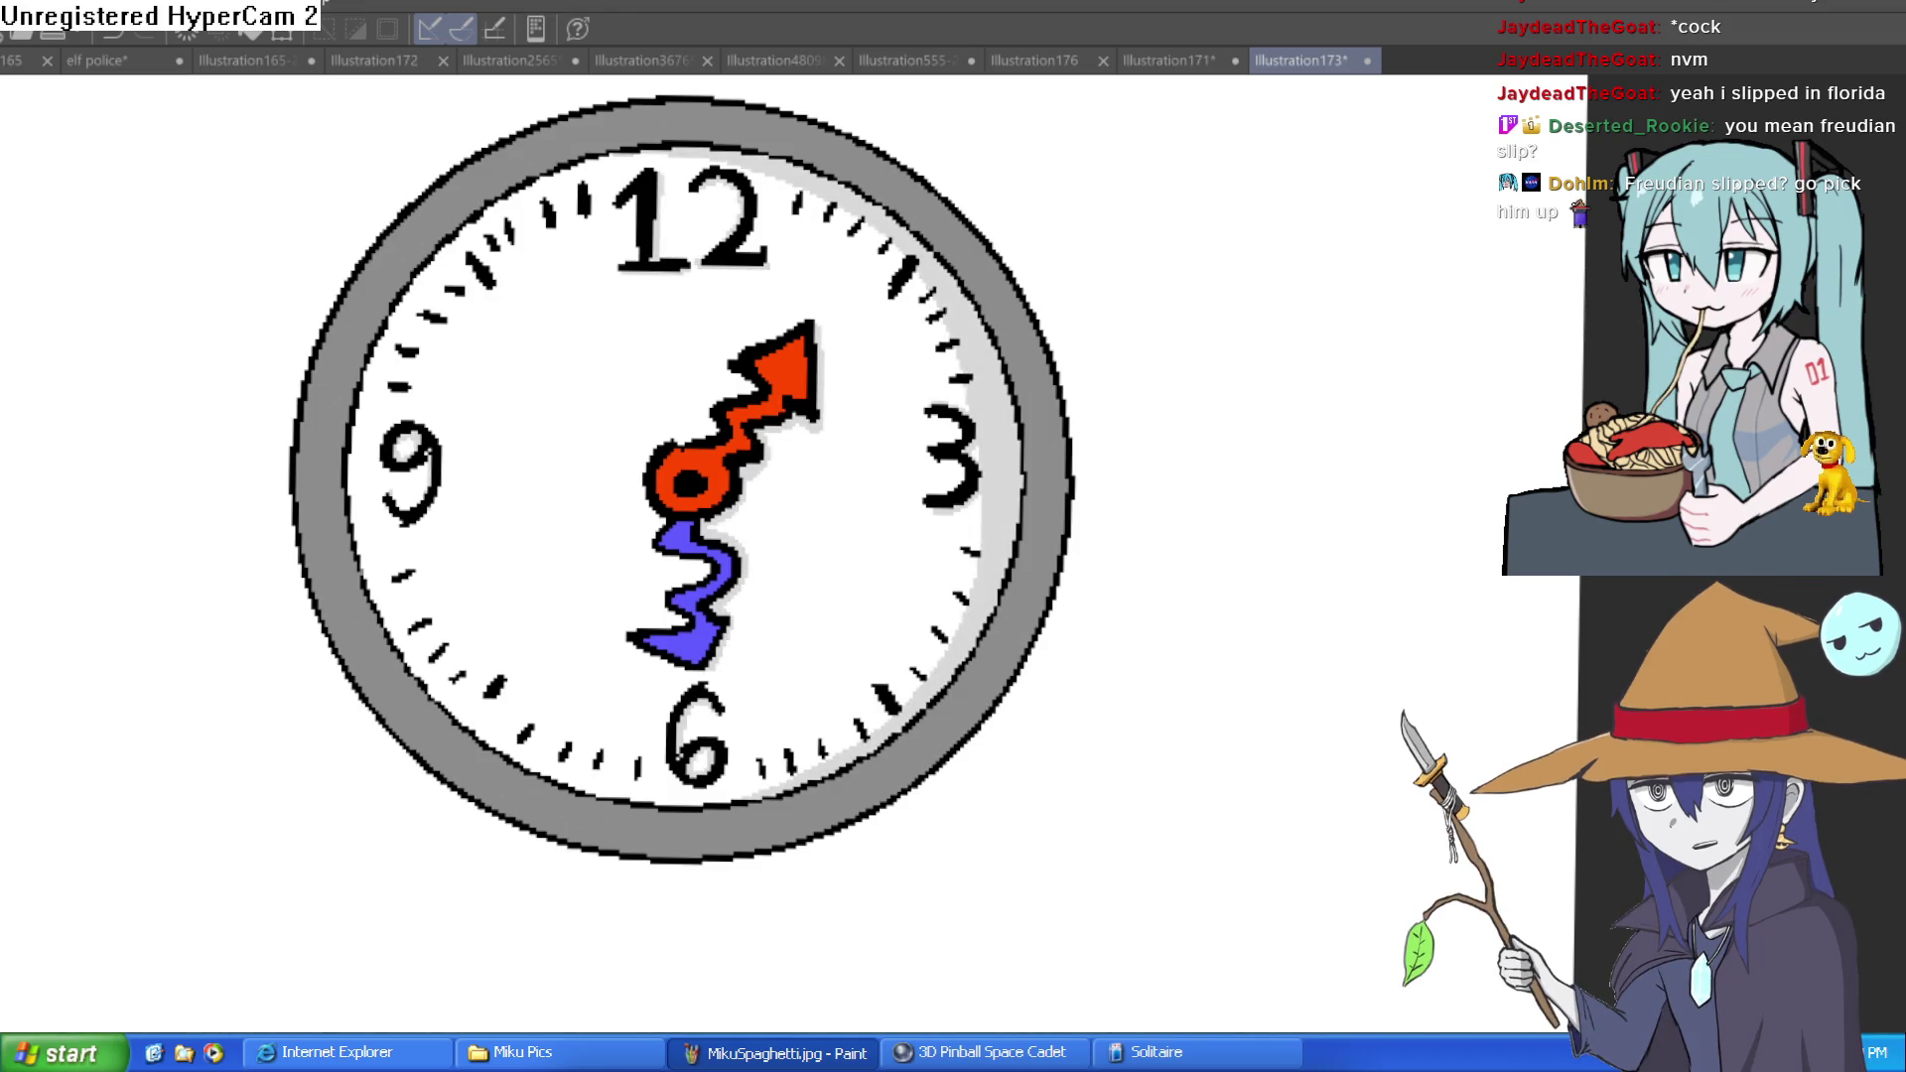
Frame the clock on the Illustration173 canvas and select the whole clock drawing
mouse_move(1434, 536)
mouse_down()
mouse_move(1306, 592)
mouse_move(1472, 468)
mouse_up()
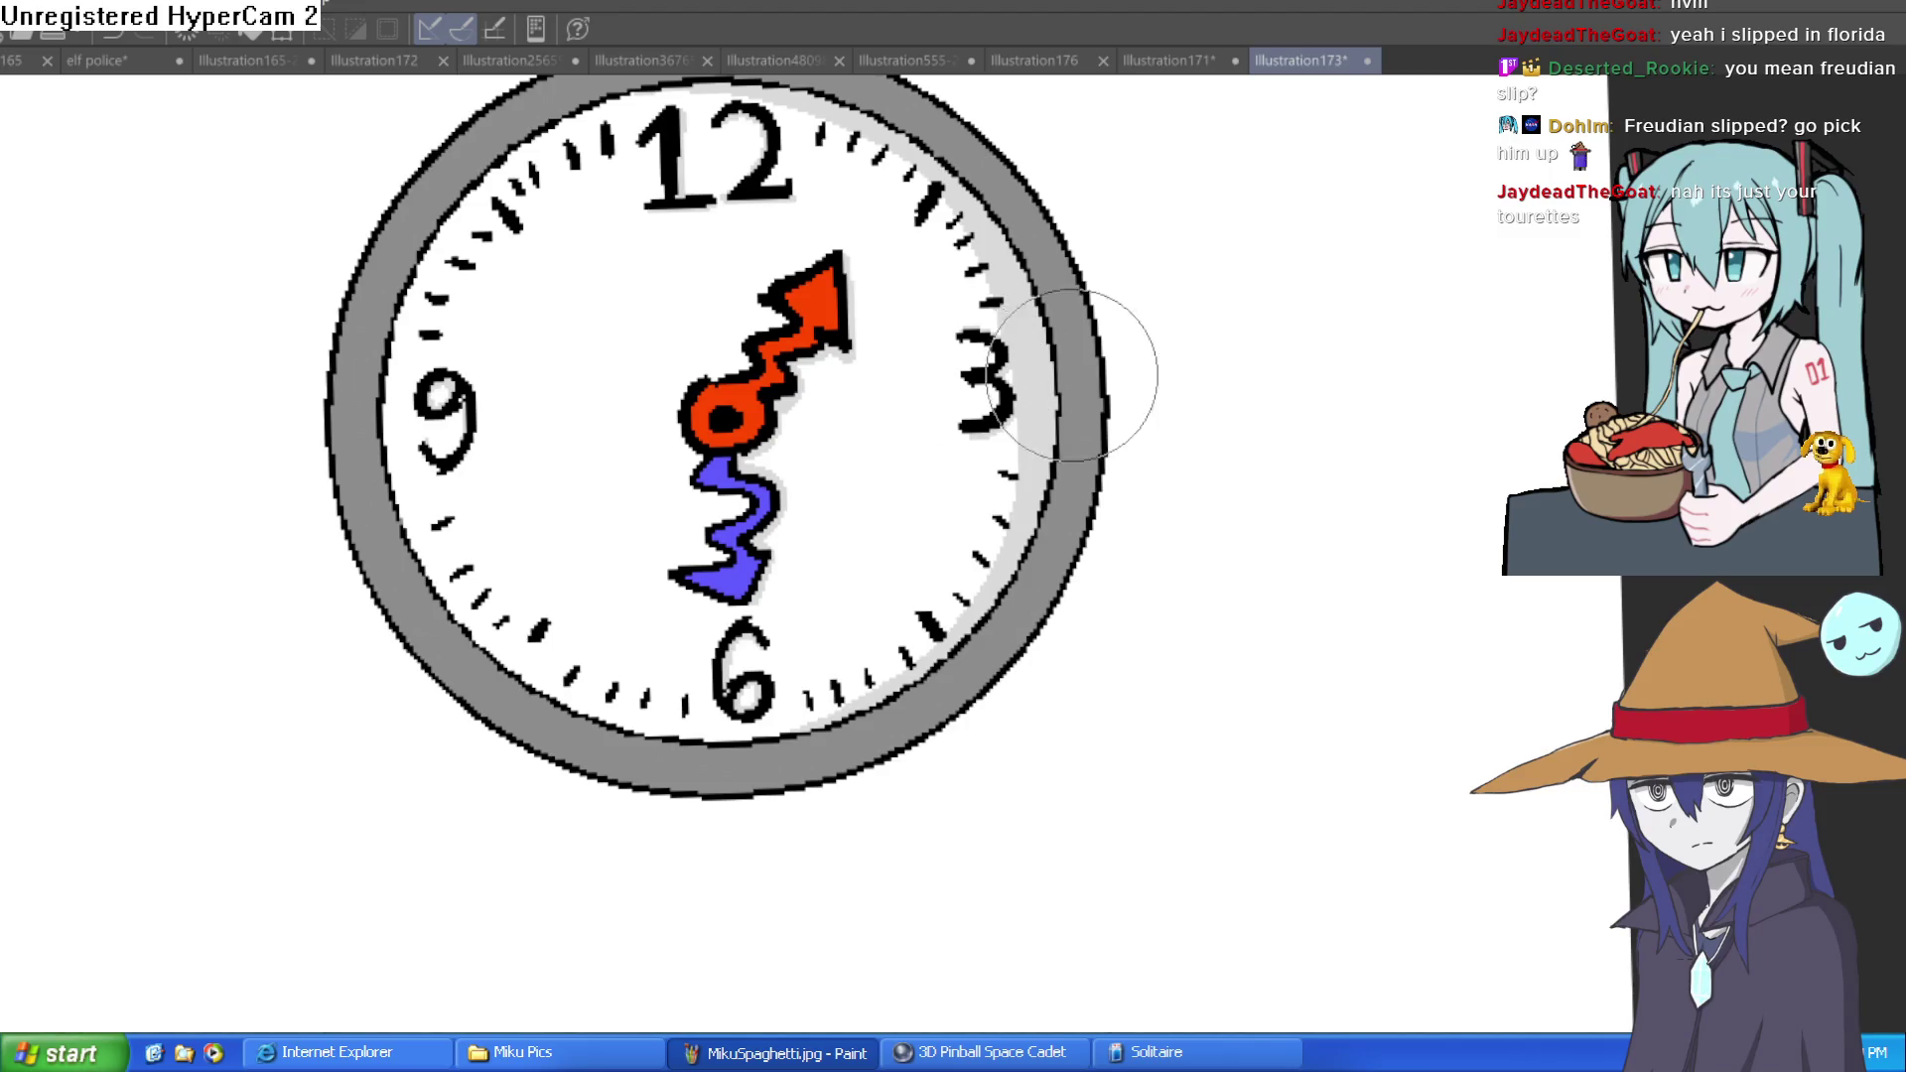
scroll(1055, 374, down, 4)
drag(1171, 413, 1034, 421)
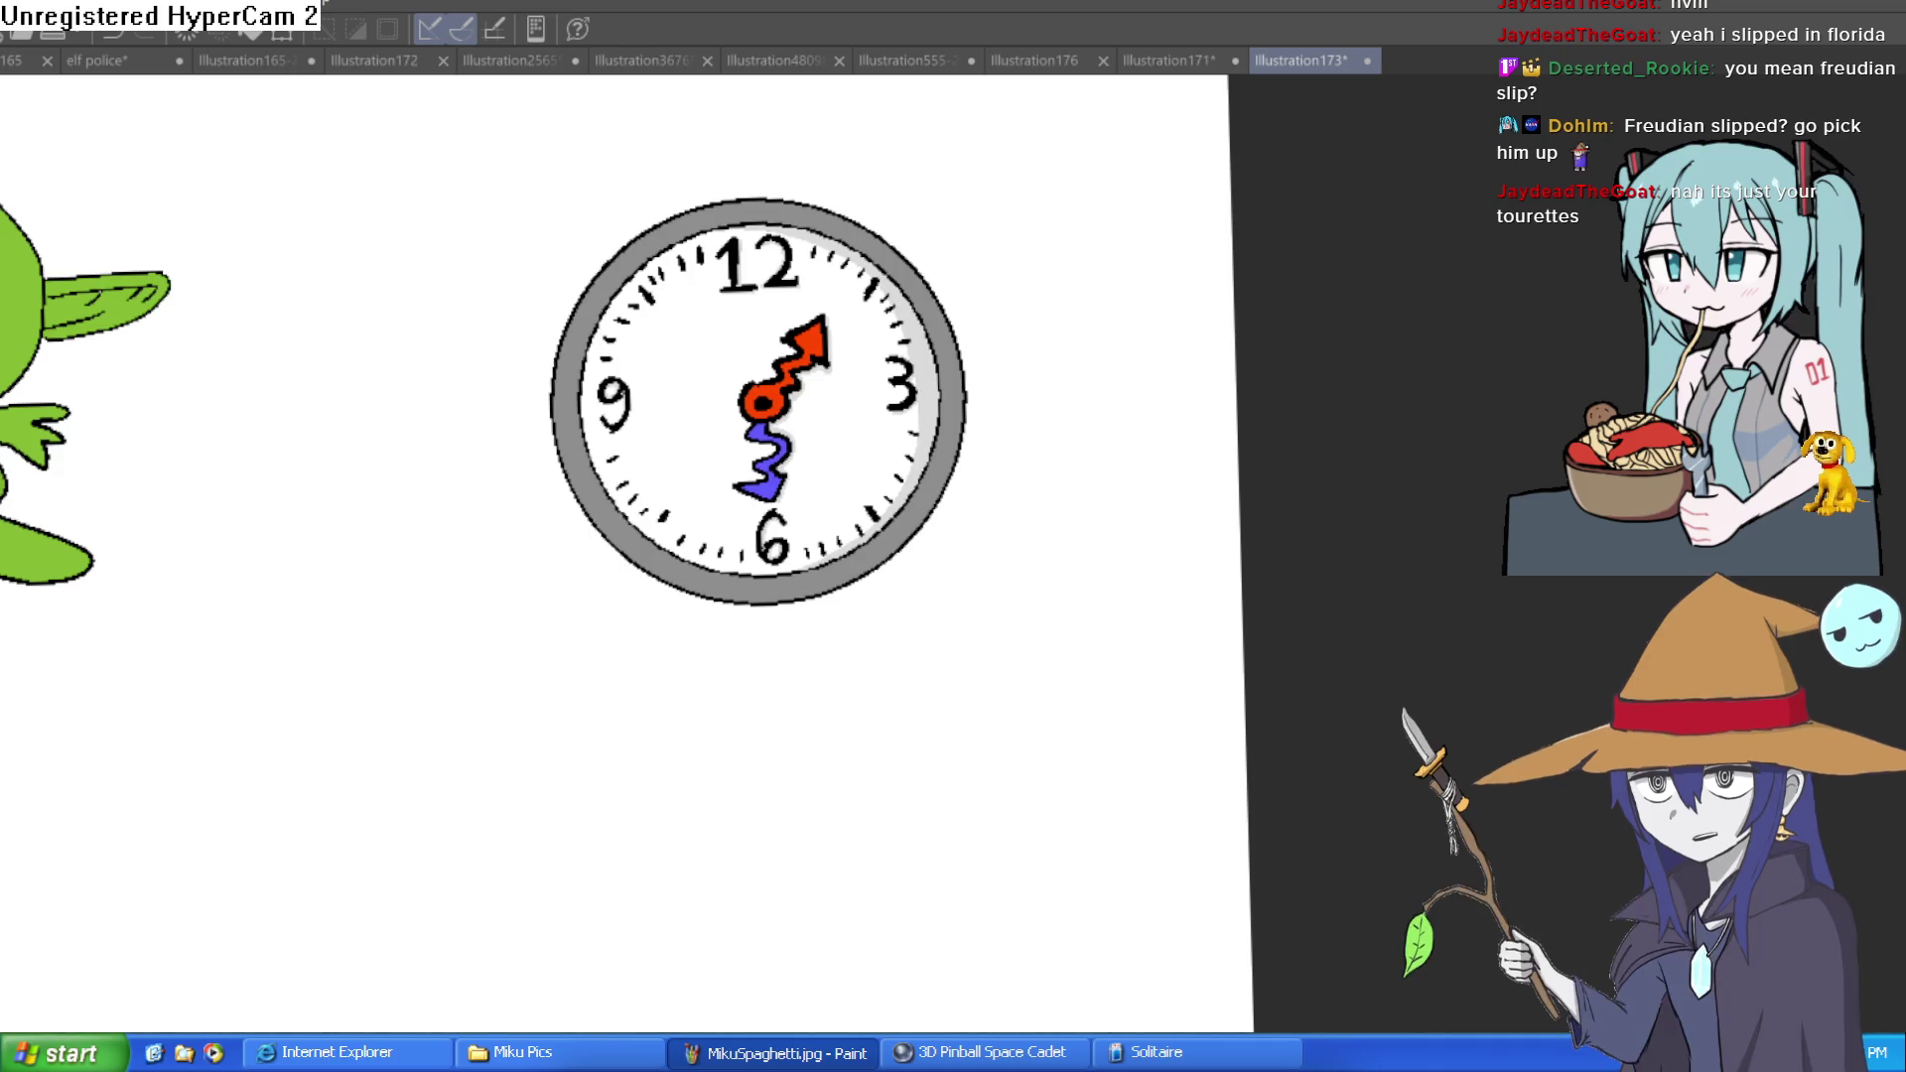
click(595, 555)
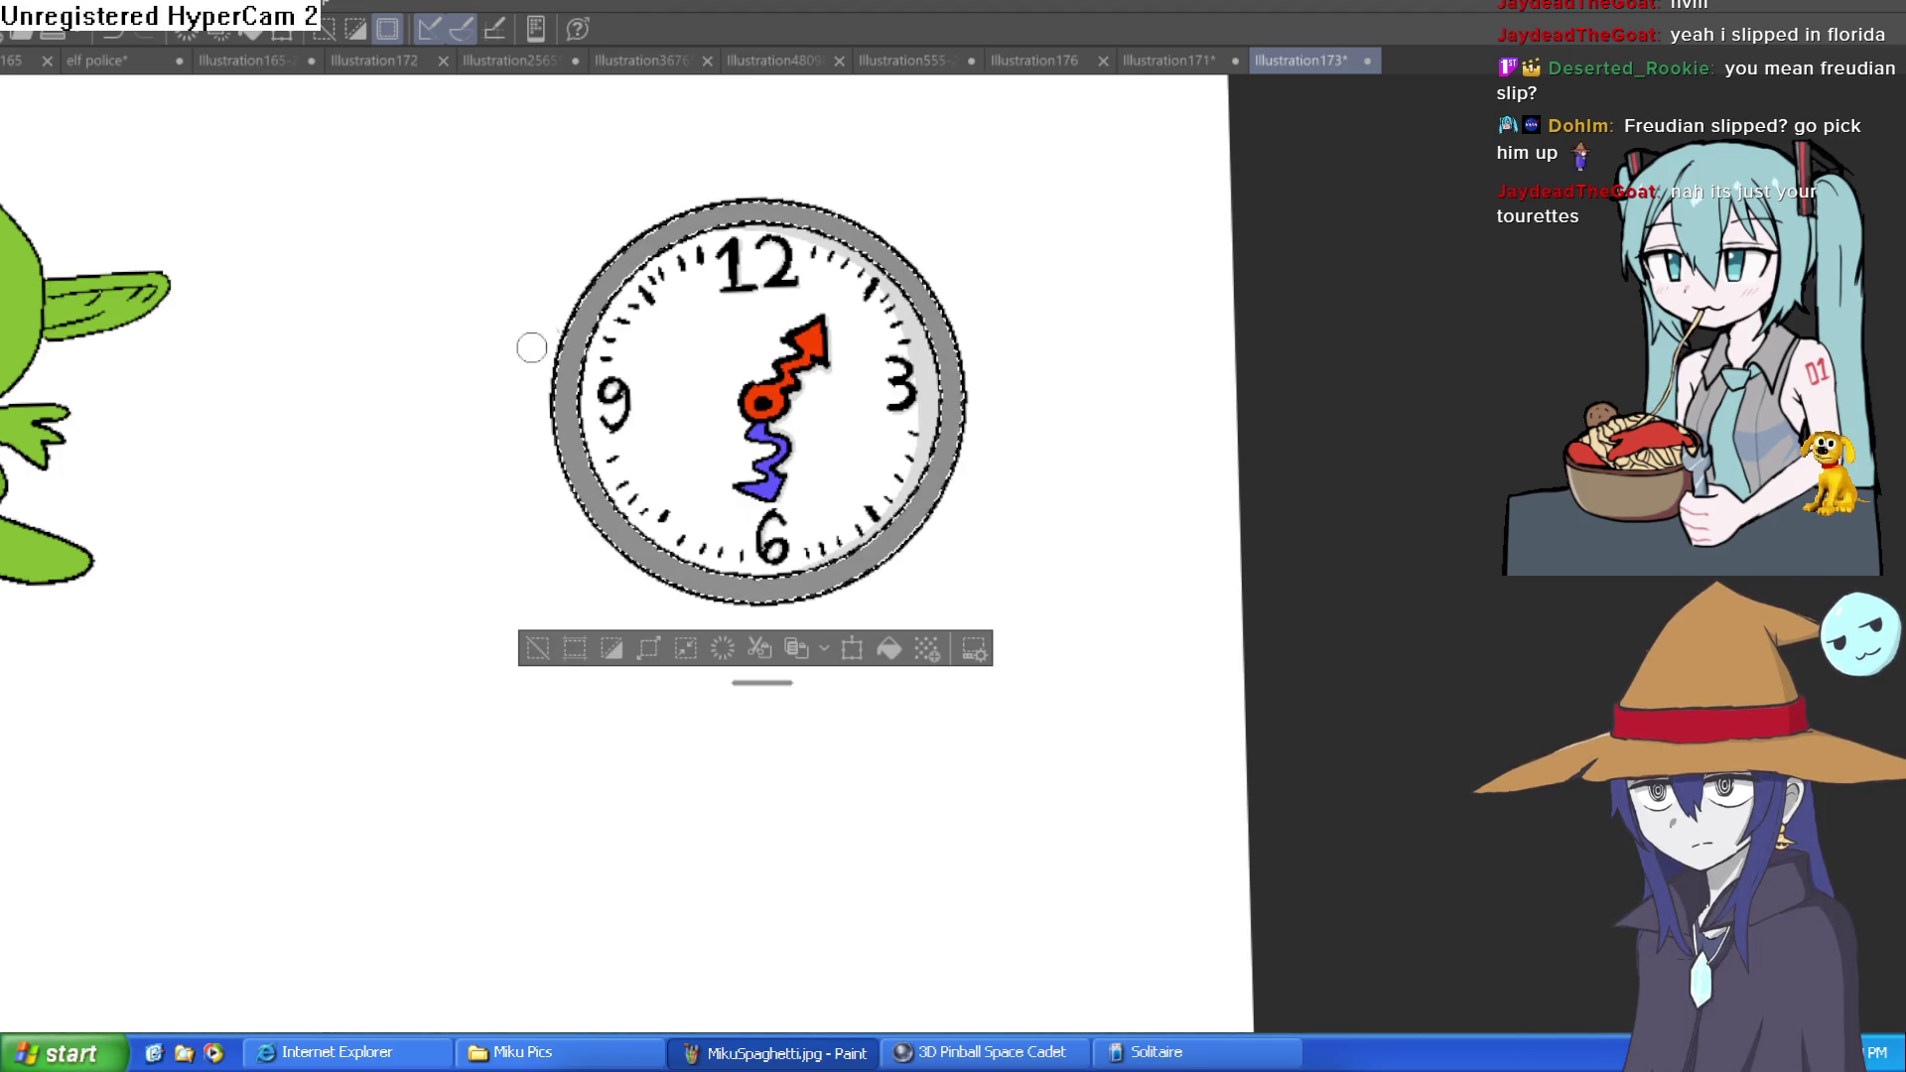
click(1216, 62)
click(1294, 62)
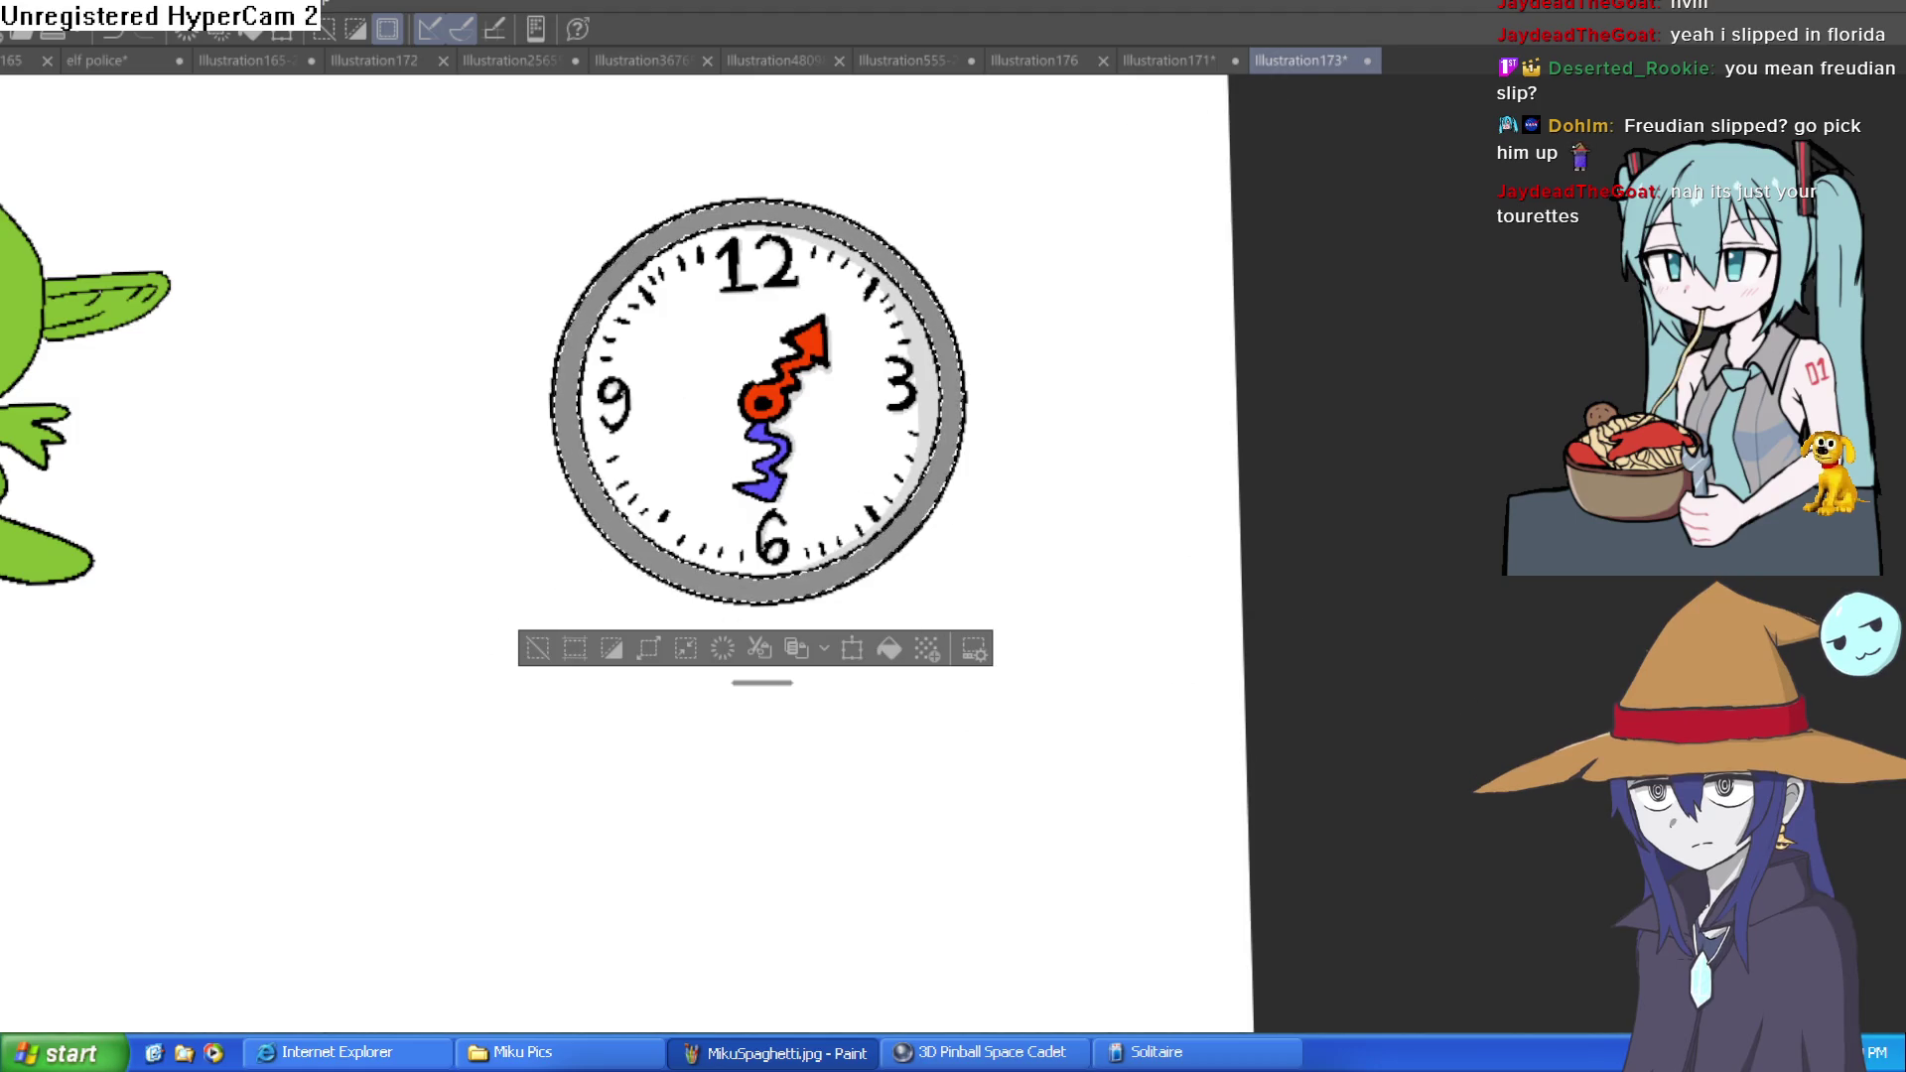
Draw short white diagonal highlight stripes all around the grey rim
drag(898, 290, 913, 278)
drag(560, 350, 585, 335)
drag(561, 439, 576, 417)
drag(755, 215, 779, 201)
drag(824, 233, 844, 220)
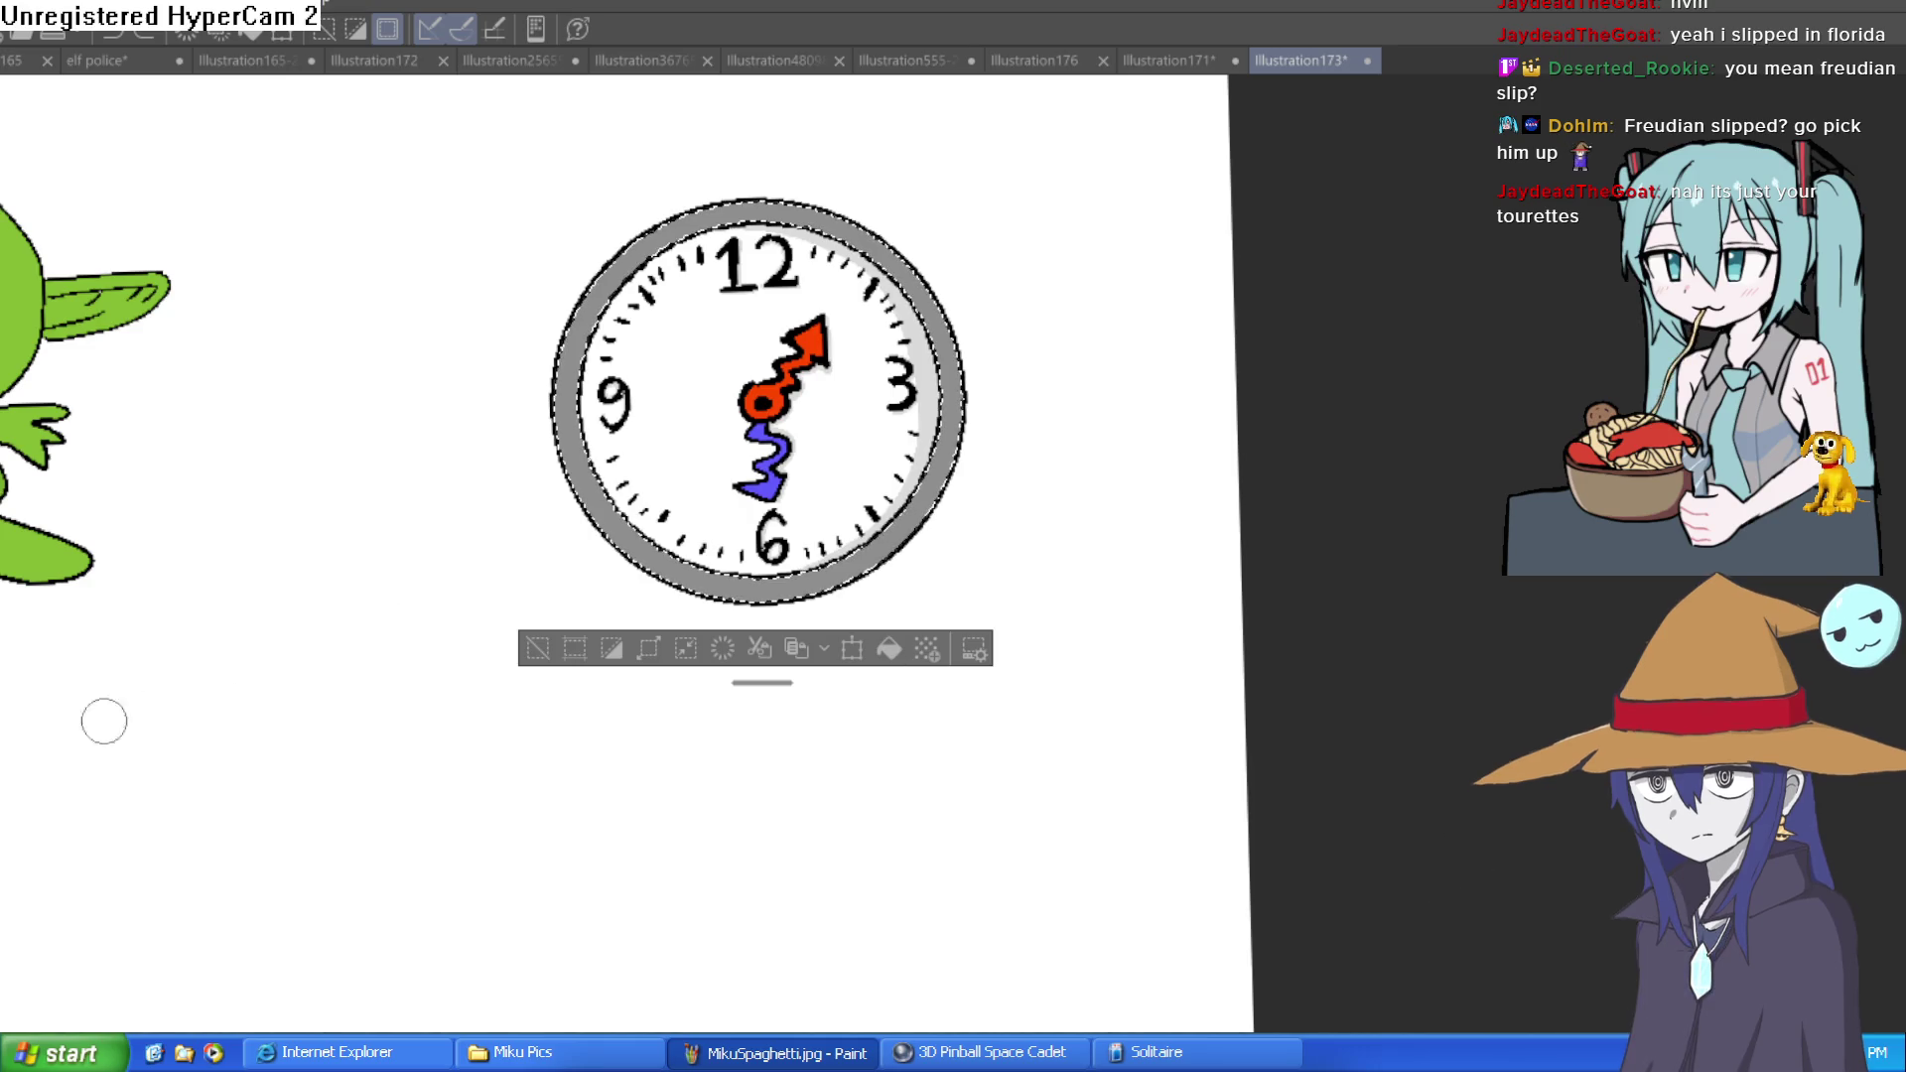
drag(568, 481, 588, 465)
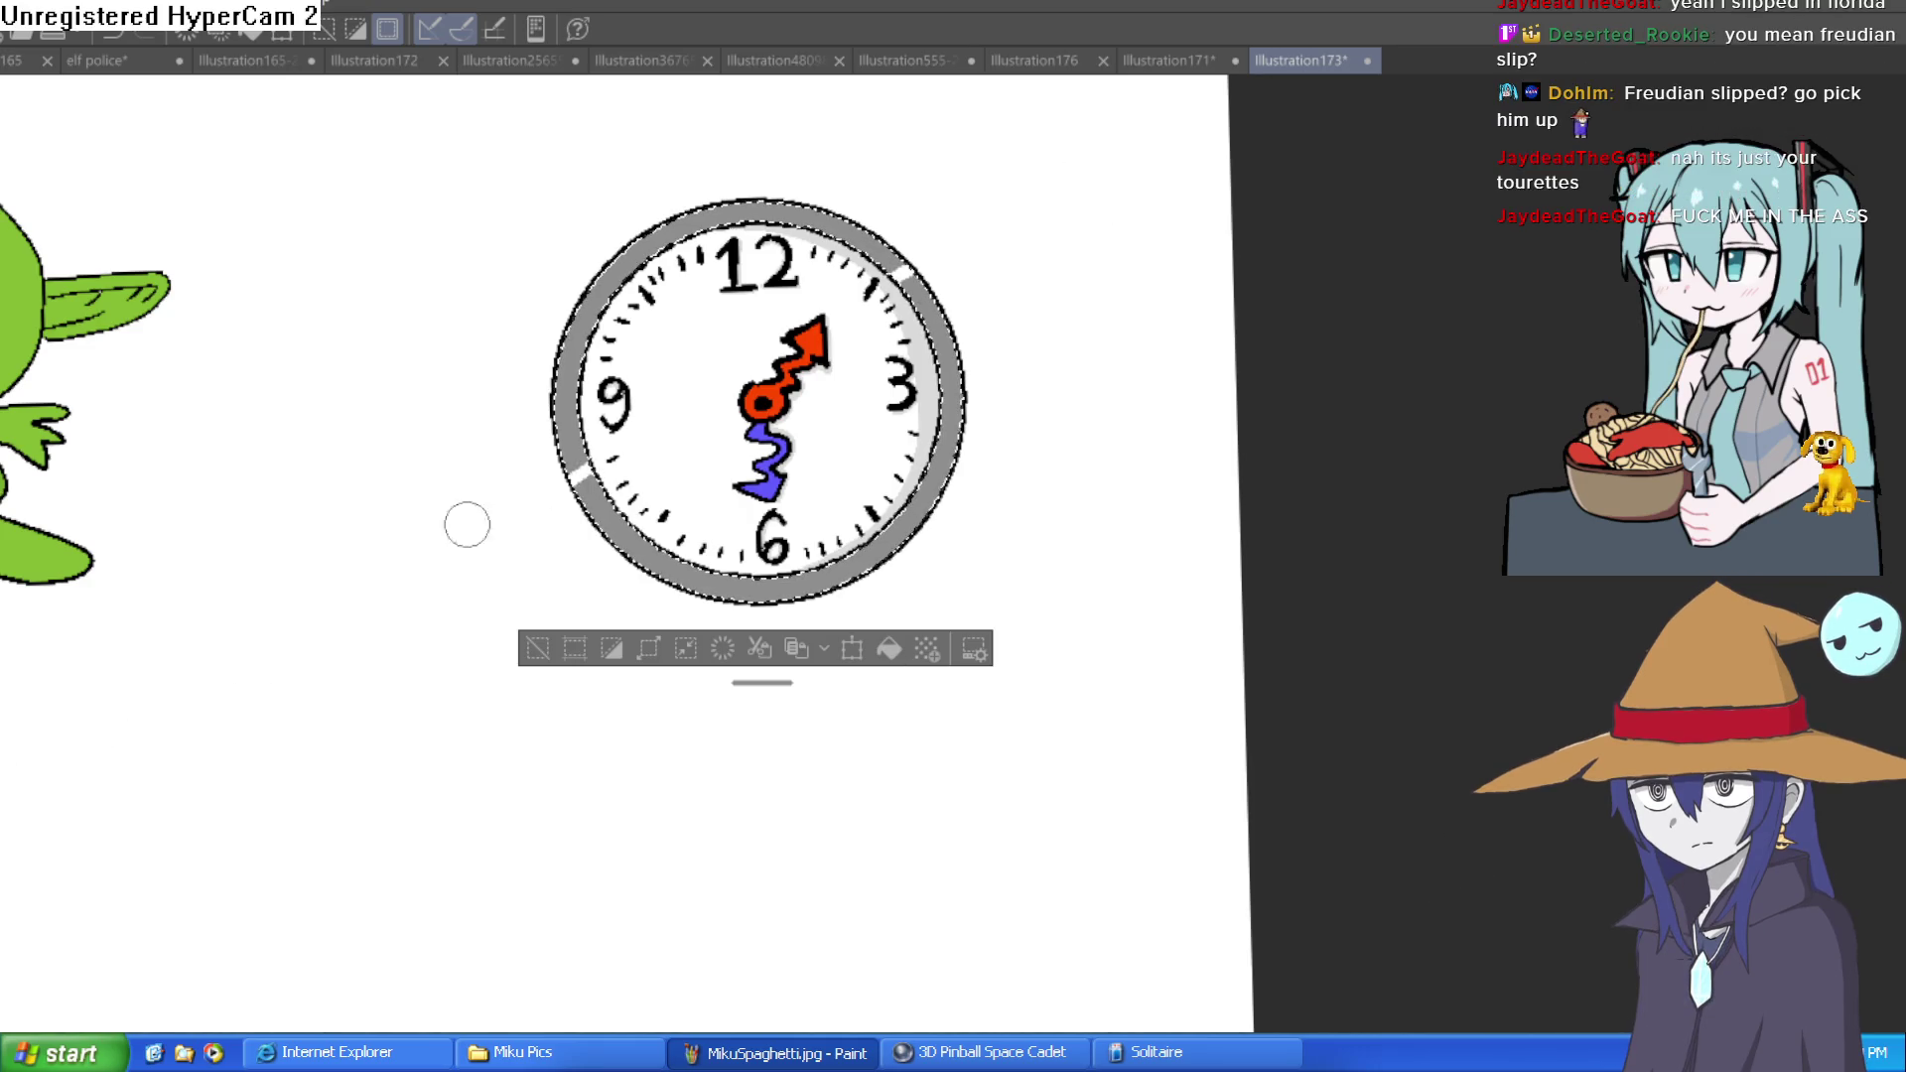
drag(586, 298, 695, 211)
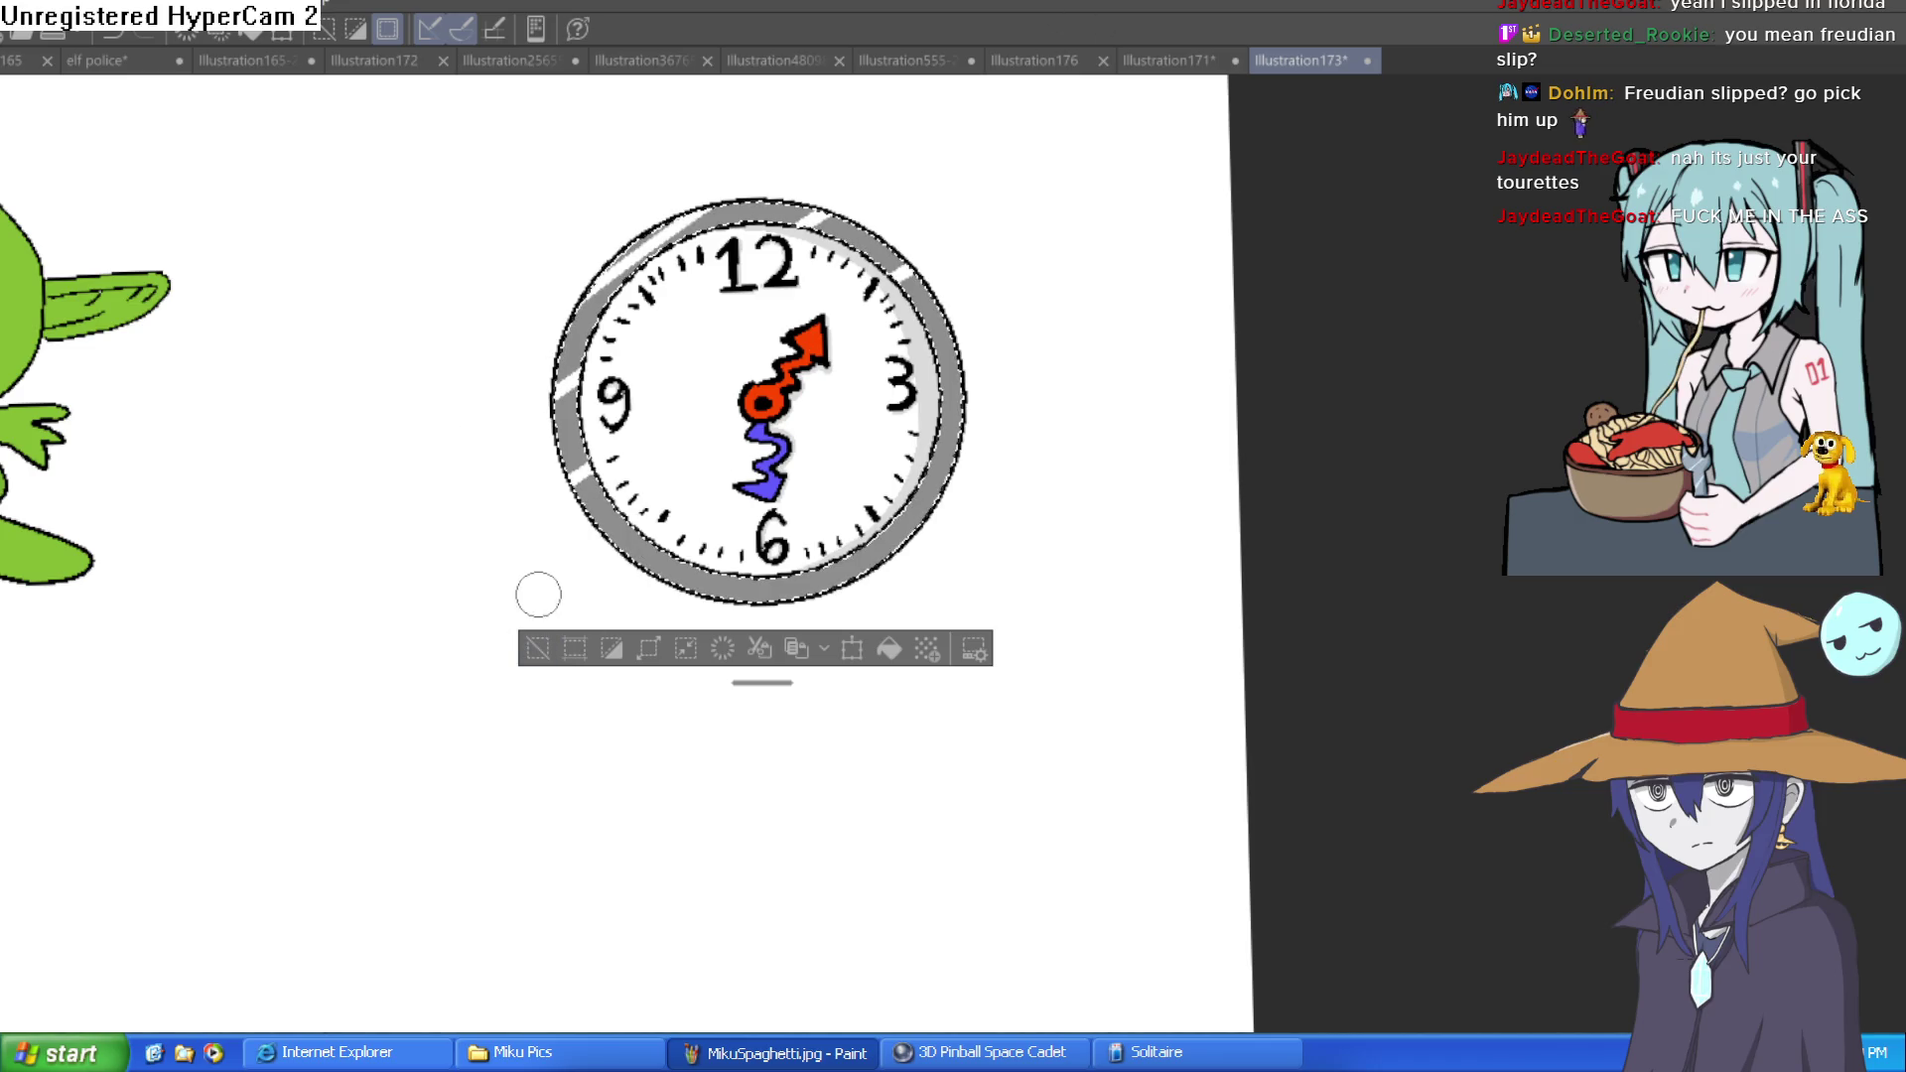
drag(567, 451, 735, 591)
scroll(1006, 450, down, 3)
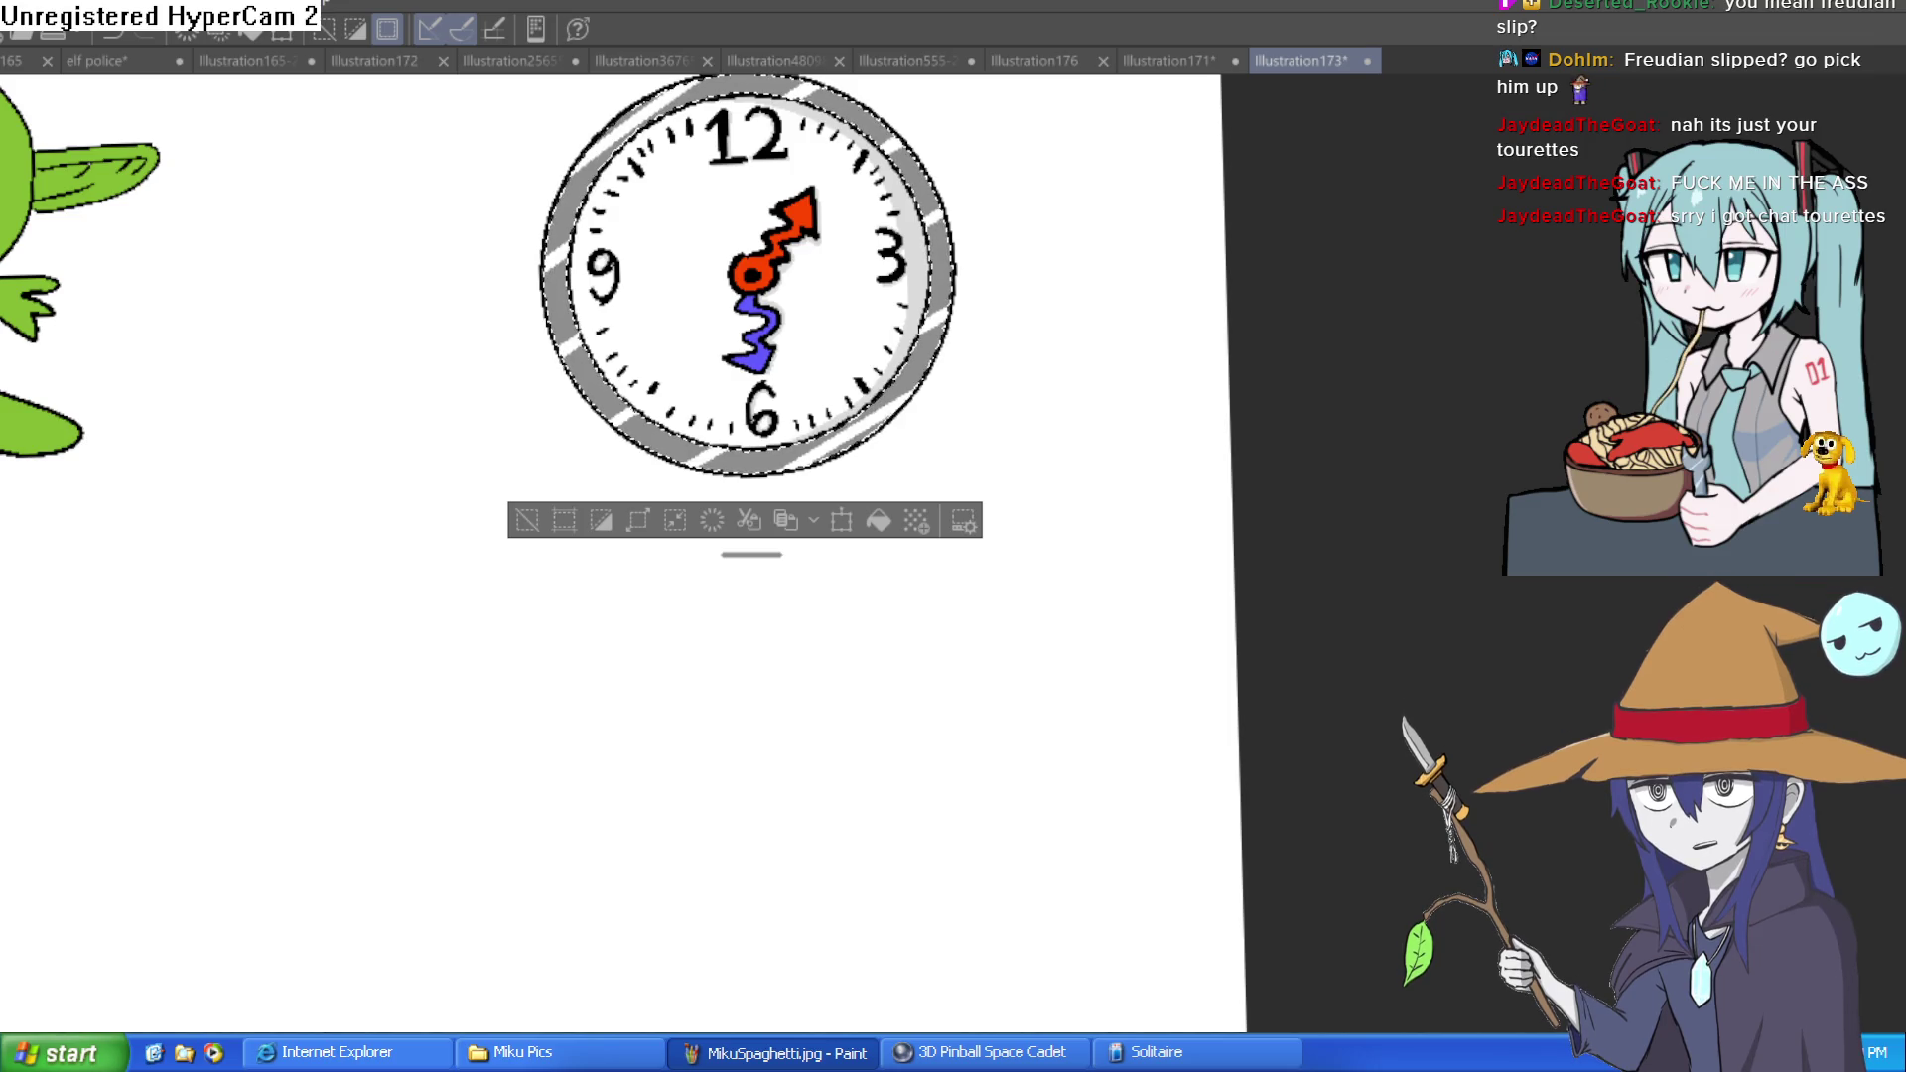
Deselect the area around the clock with Ctrl+D
key(ctrl+d)
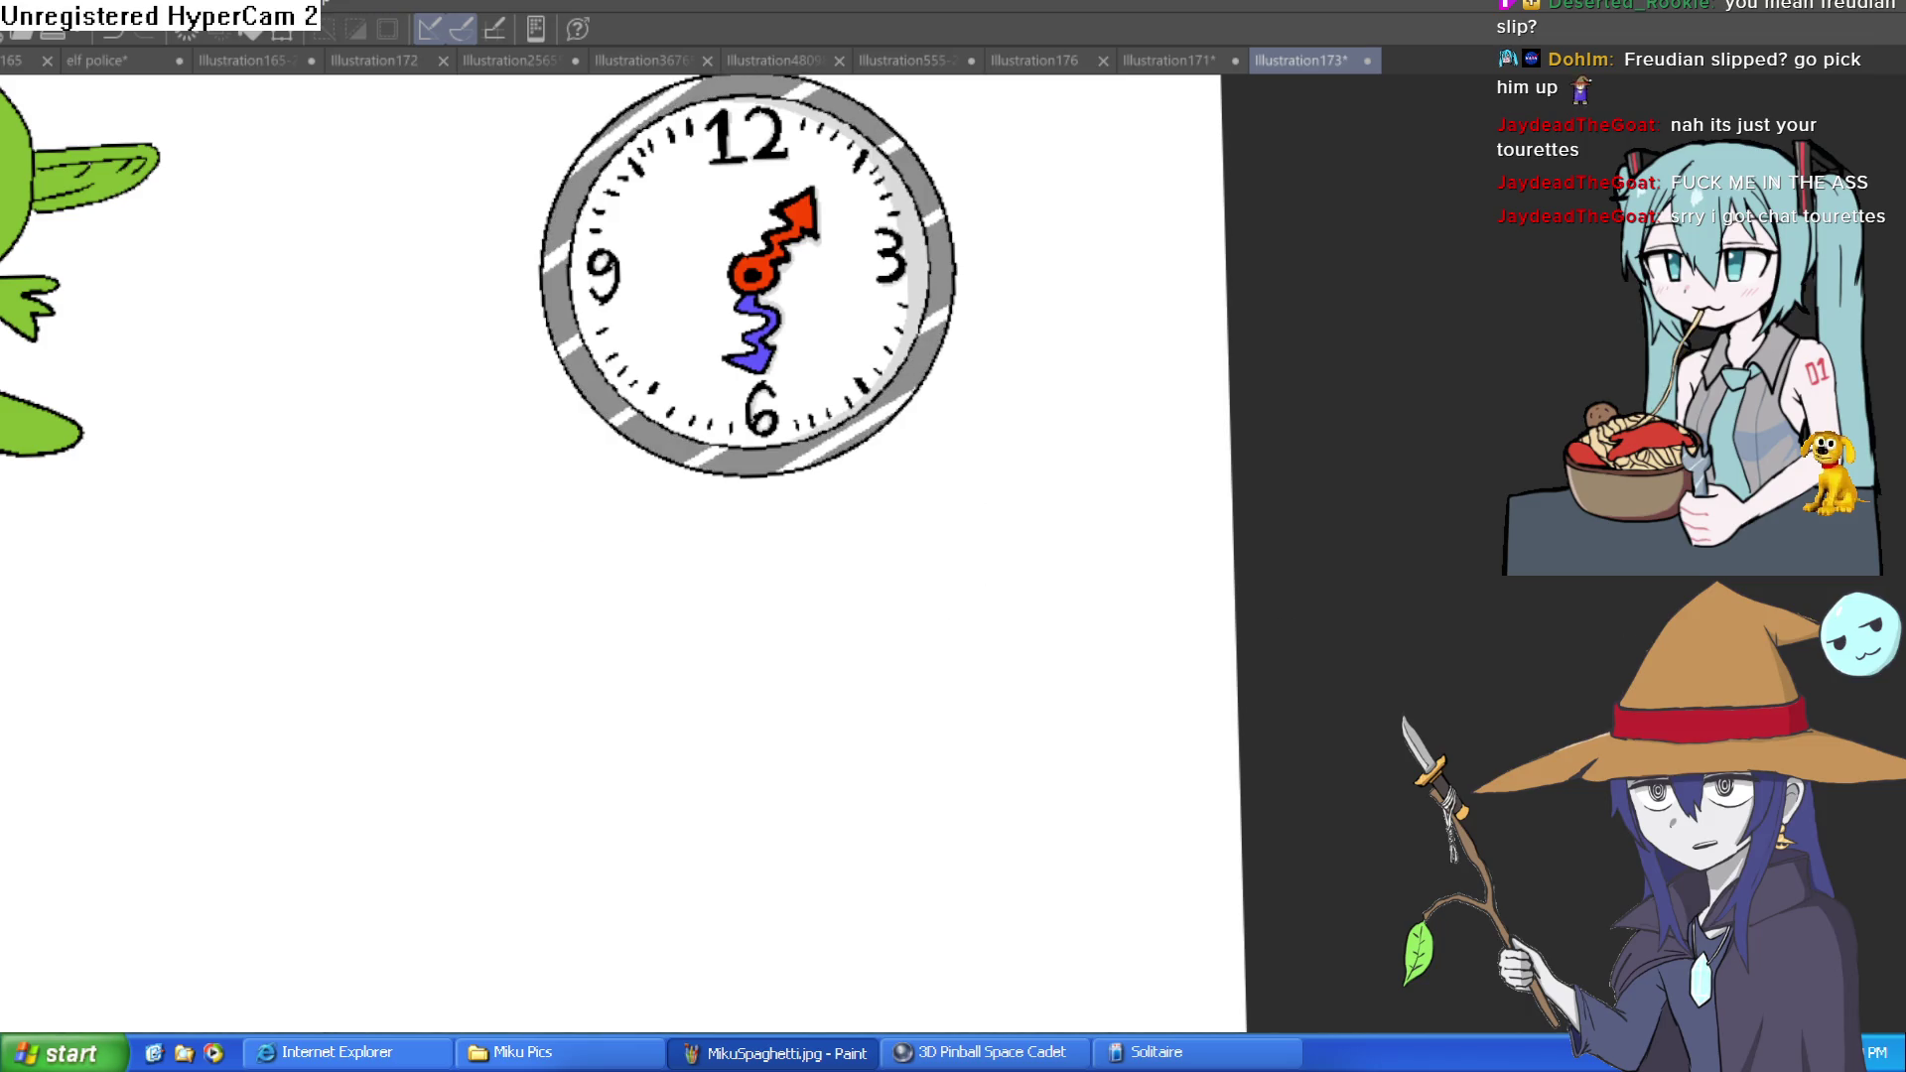
Zoom in on the clock hands and magic-wand select the red arrow-hand fill
scroll(1082, 350, up, 3)
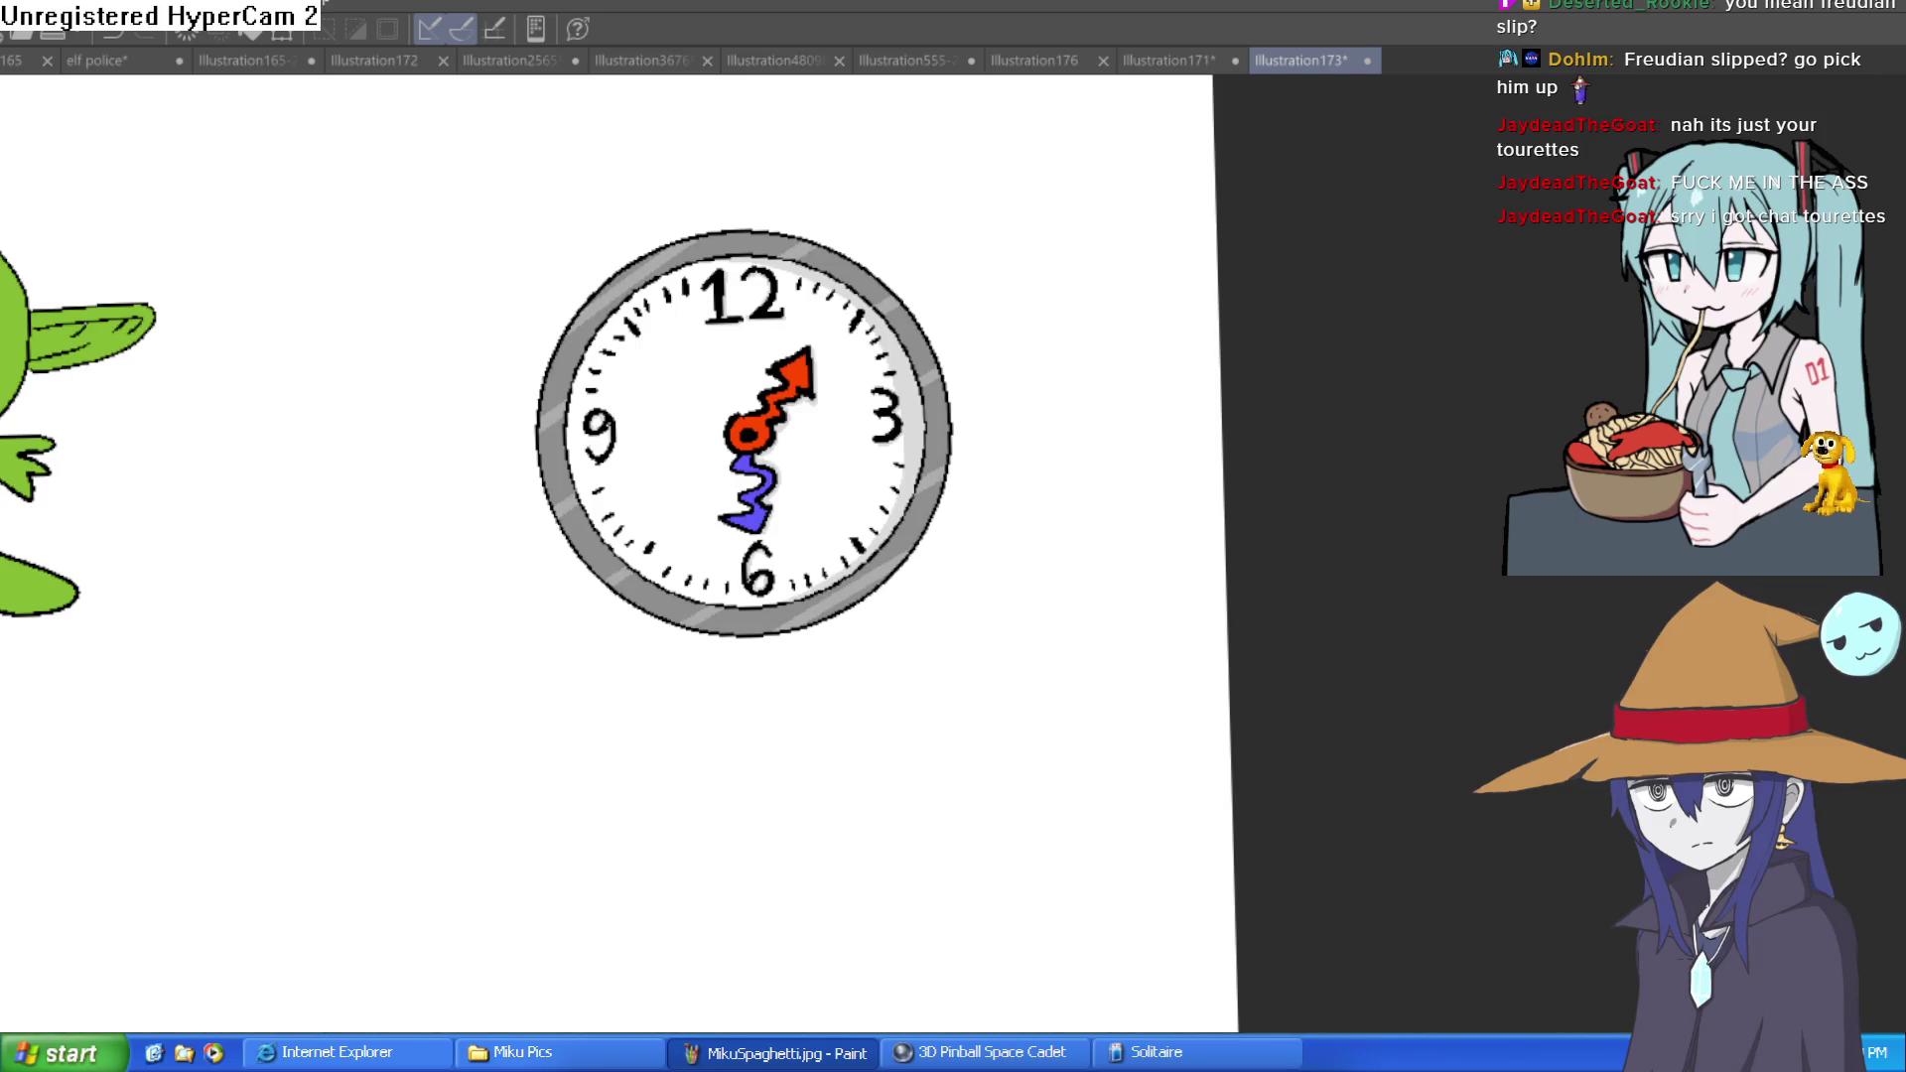
mouse_move(1077, 758)
mouse_down()
mouse_move(896, 638)
mouse_move(893, 723)
mouse_up()
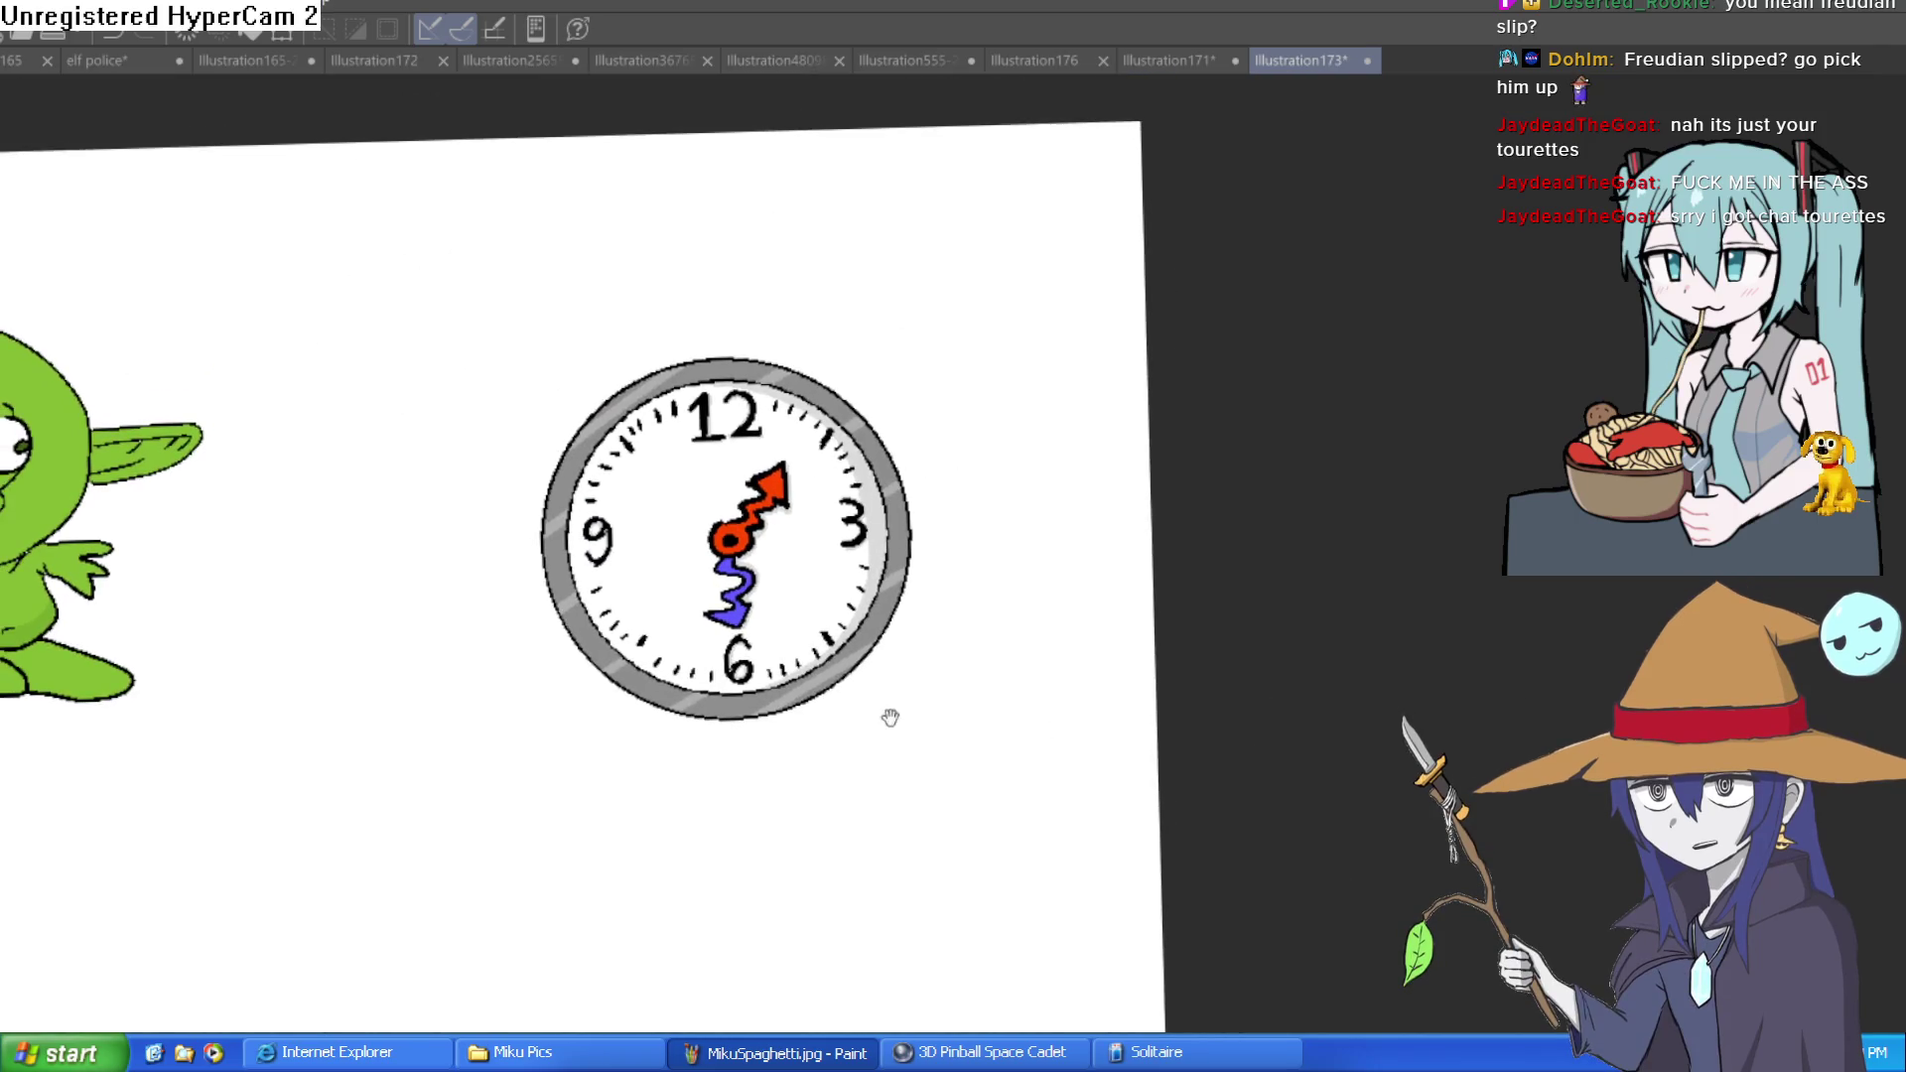
key(ctrl+alt+0)
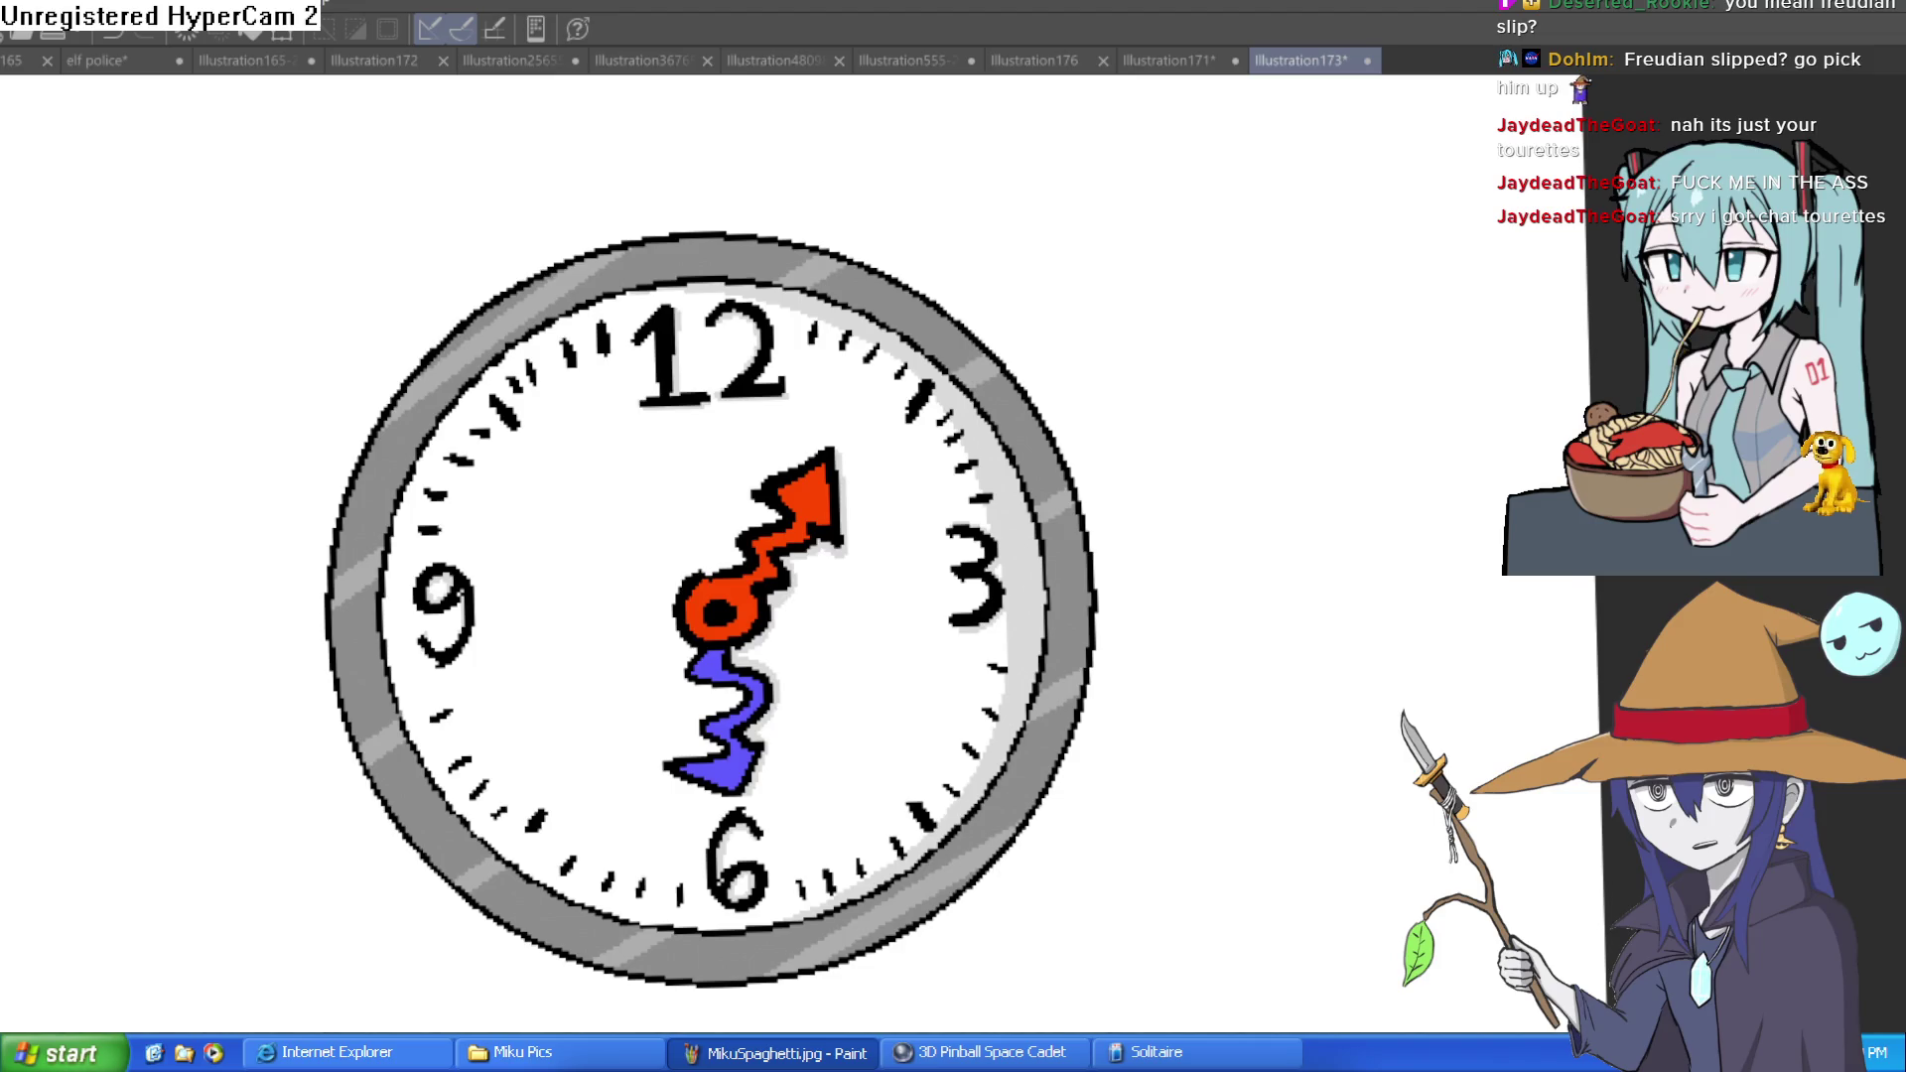
key(ctrl+0)
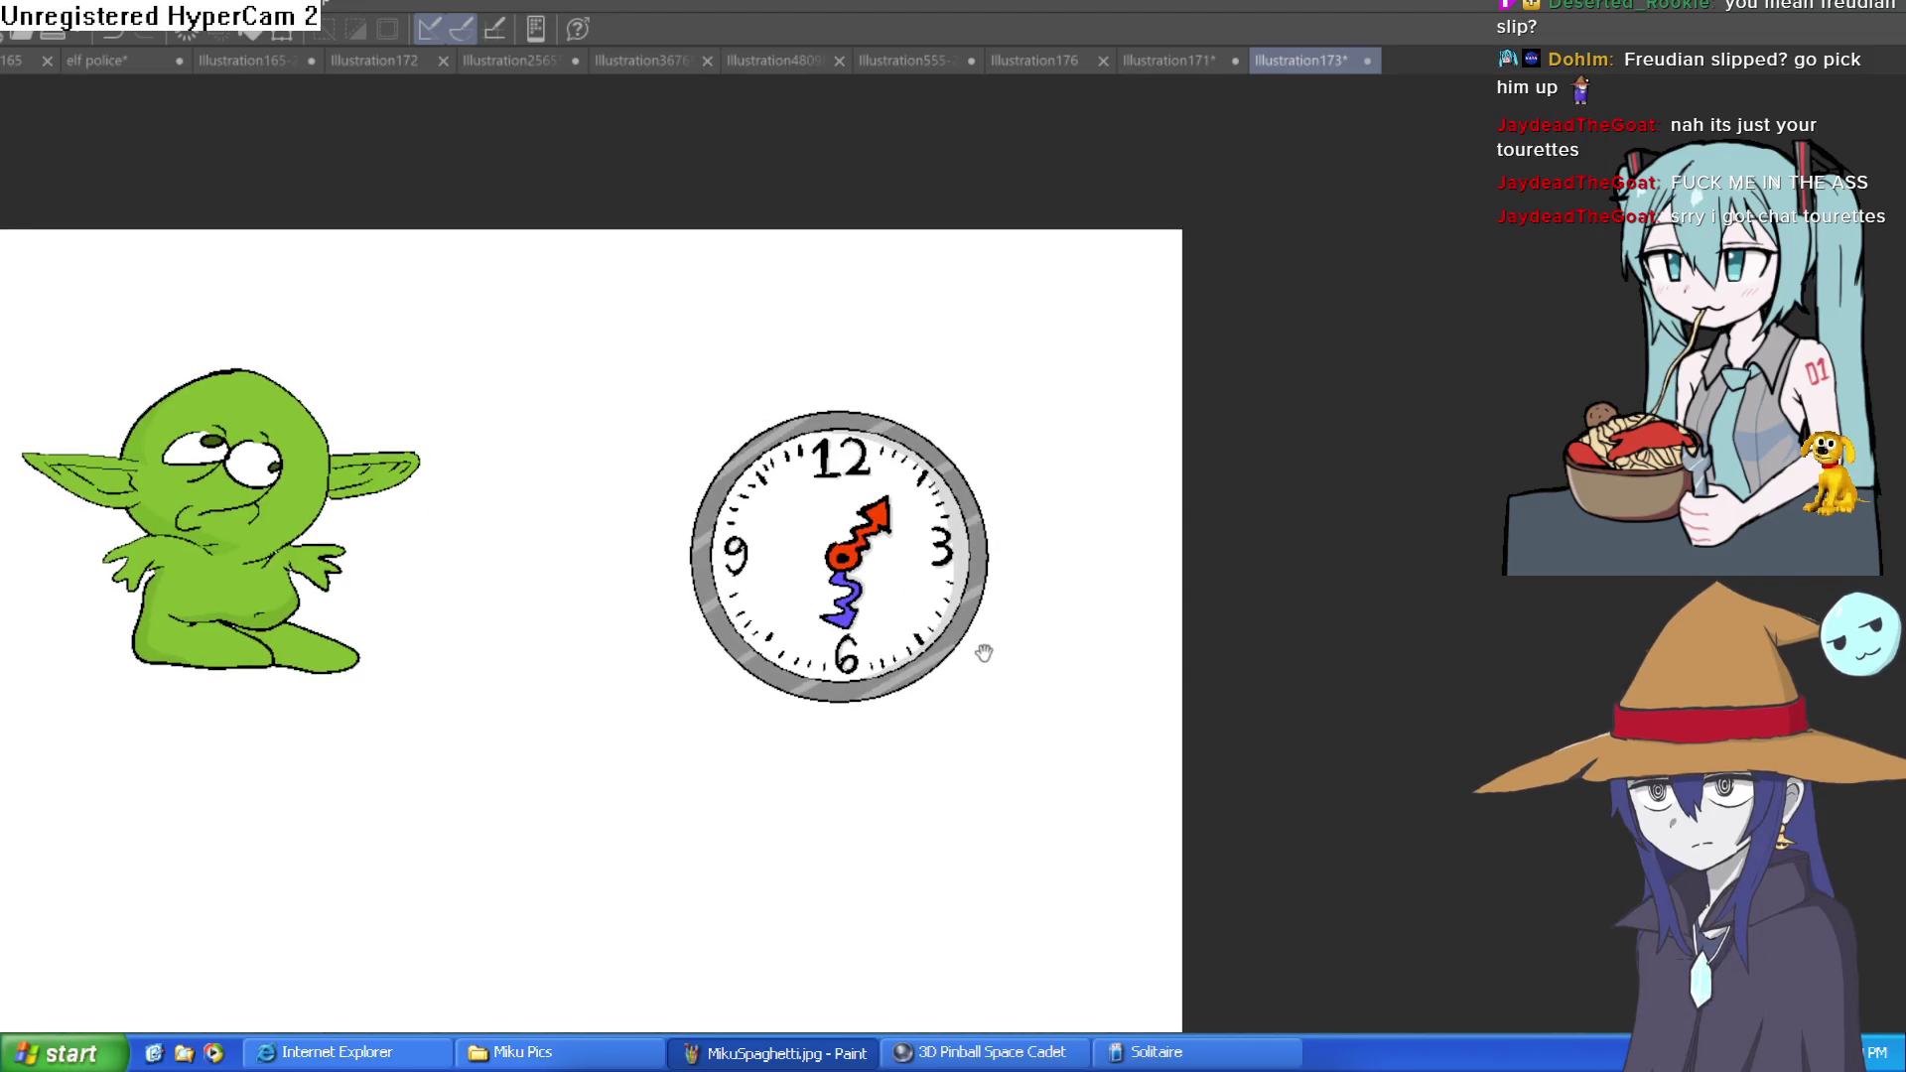
mouse_move(980, 664)
mouse_down()
mouse_move(963, 581)
mouse_move(939, 591)
mouse_up()
scroll(918, 615, up, 3)
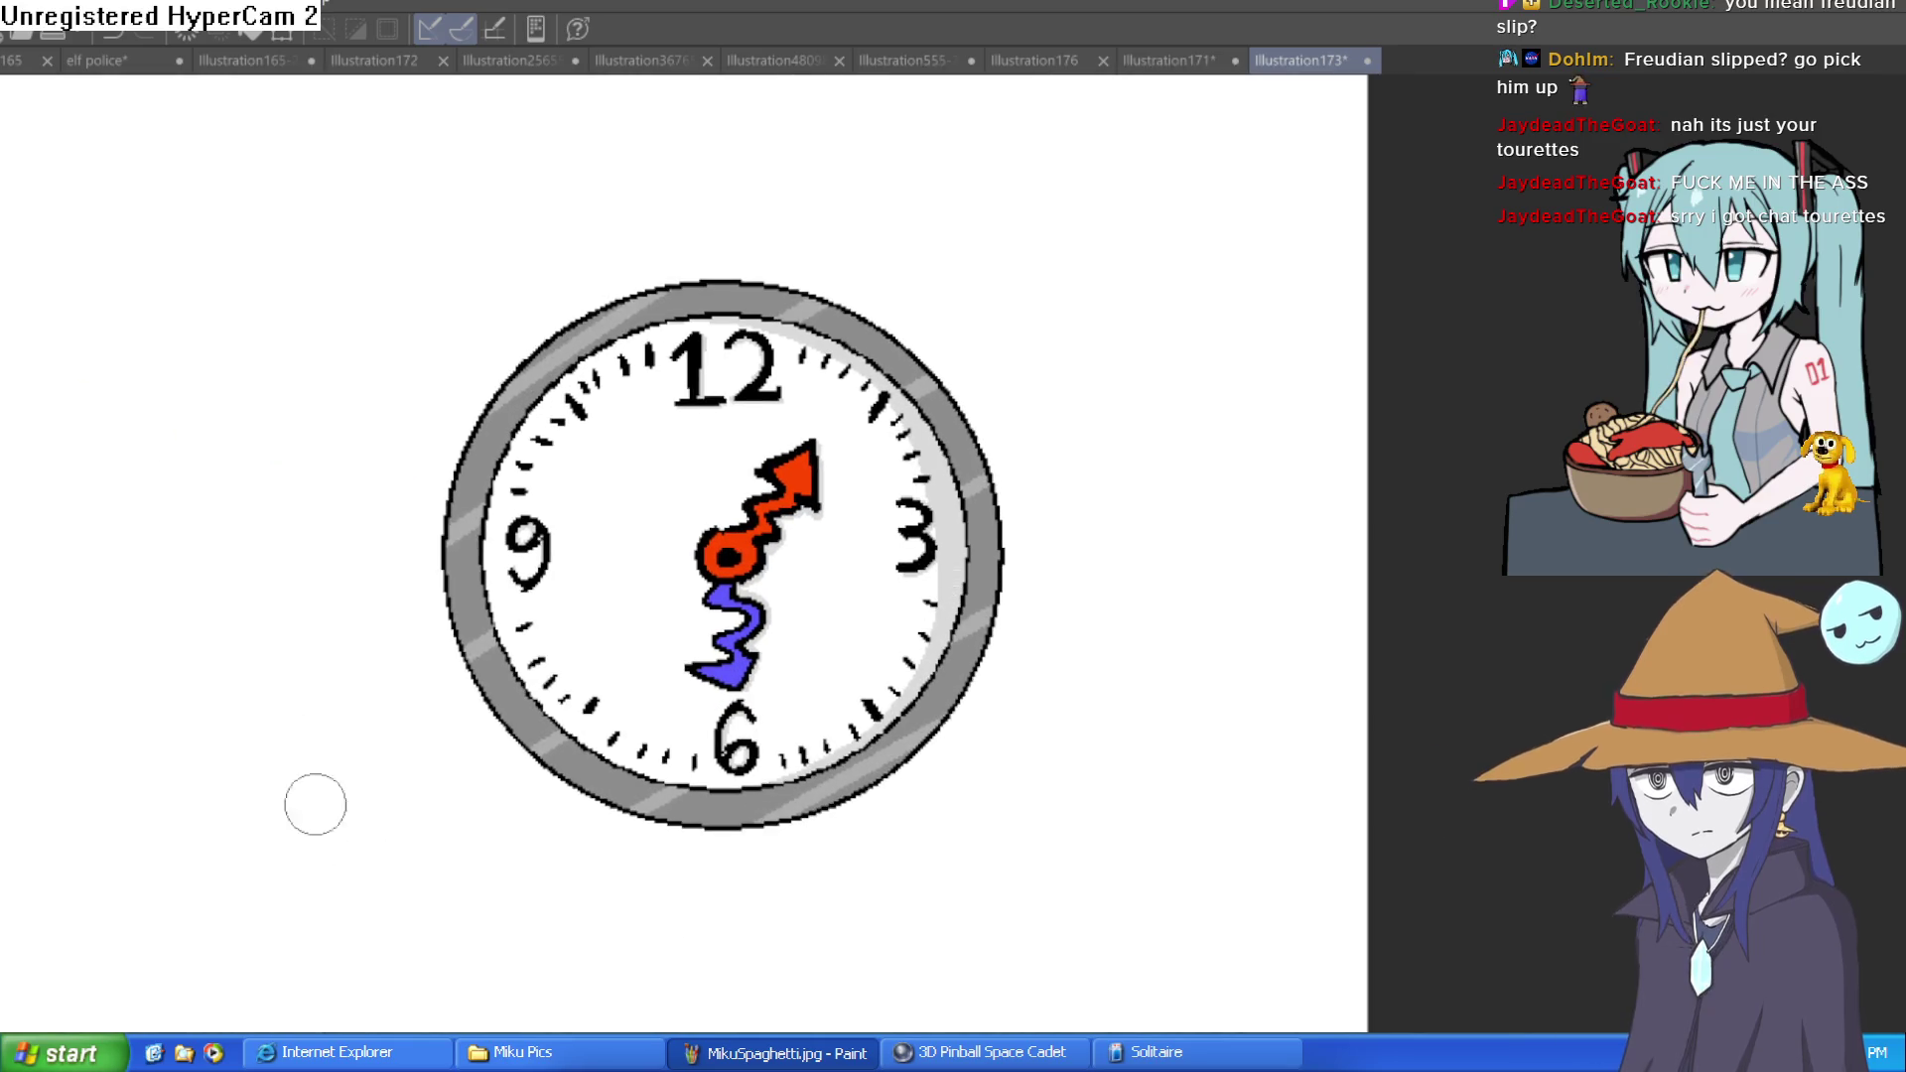
scroll(794, 477, up, 5)
click(825, 419)
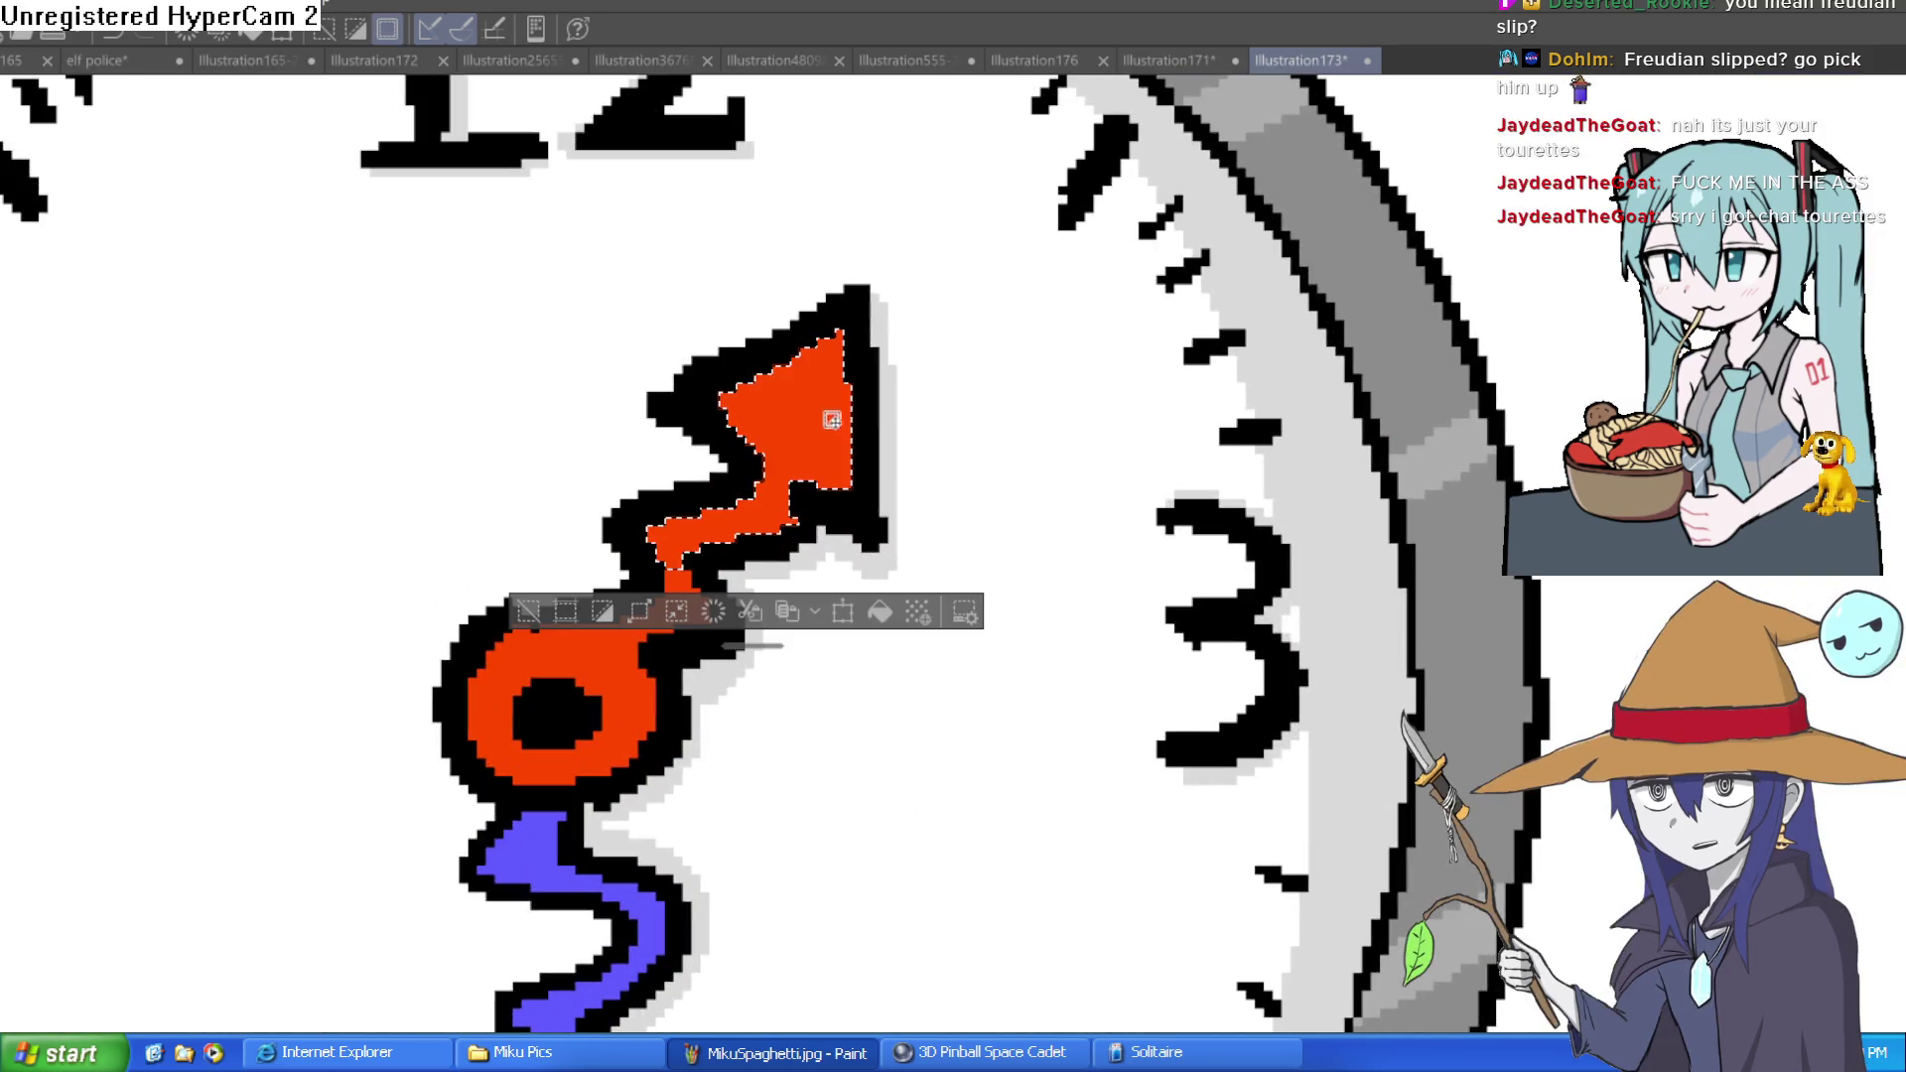
Add the red ring and both blue hand fills to the selection
drag(743, 707, 756, 583)
shift+click(688, 514)
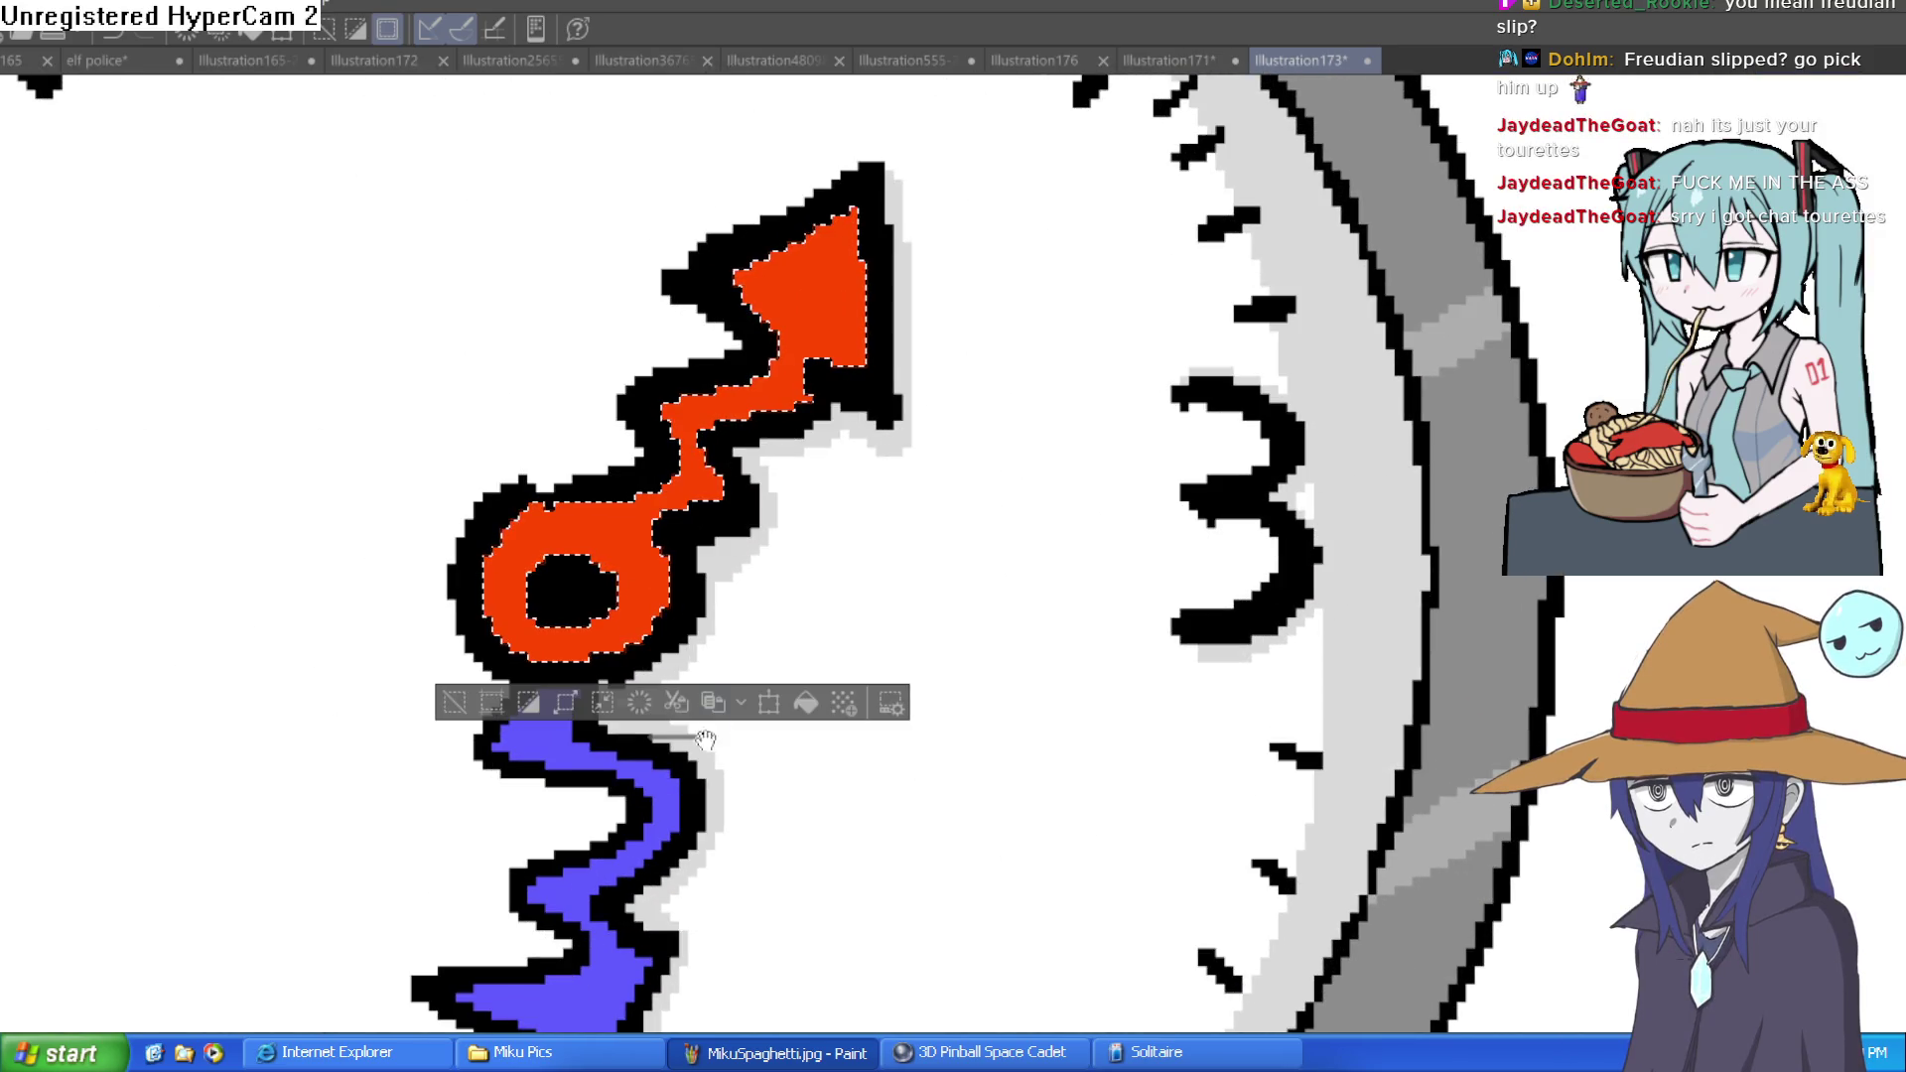
shift+click(652, 819)
shift+click(577, 981)
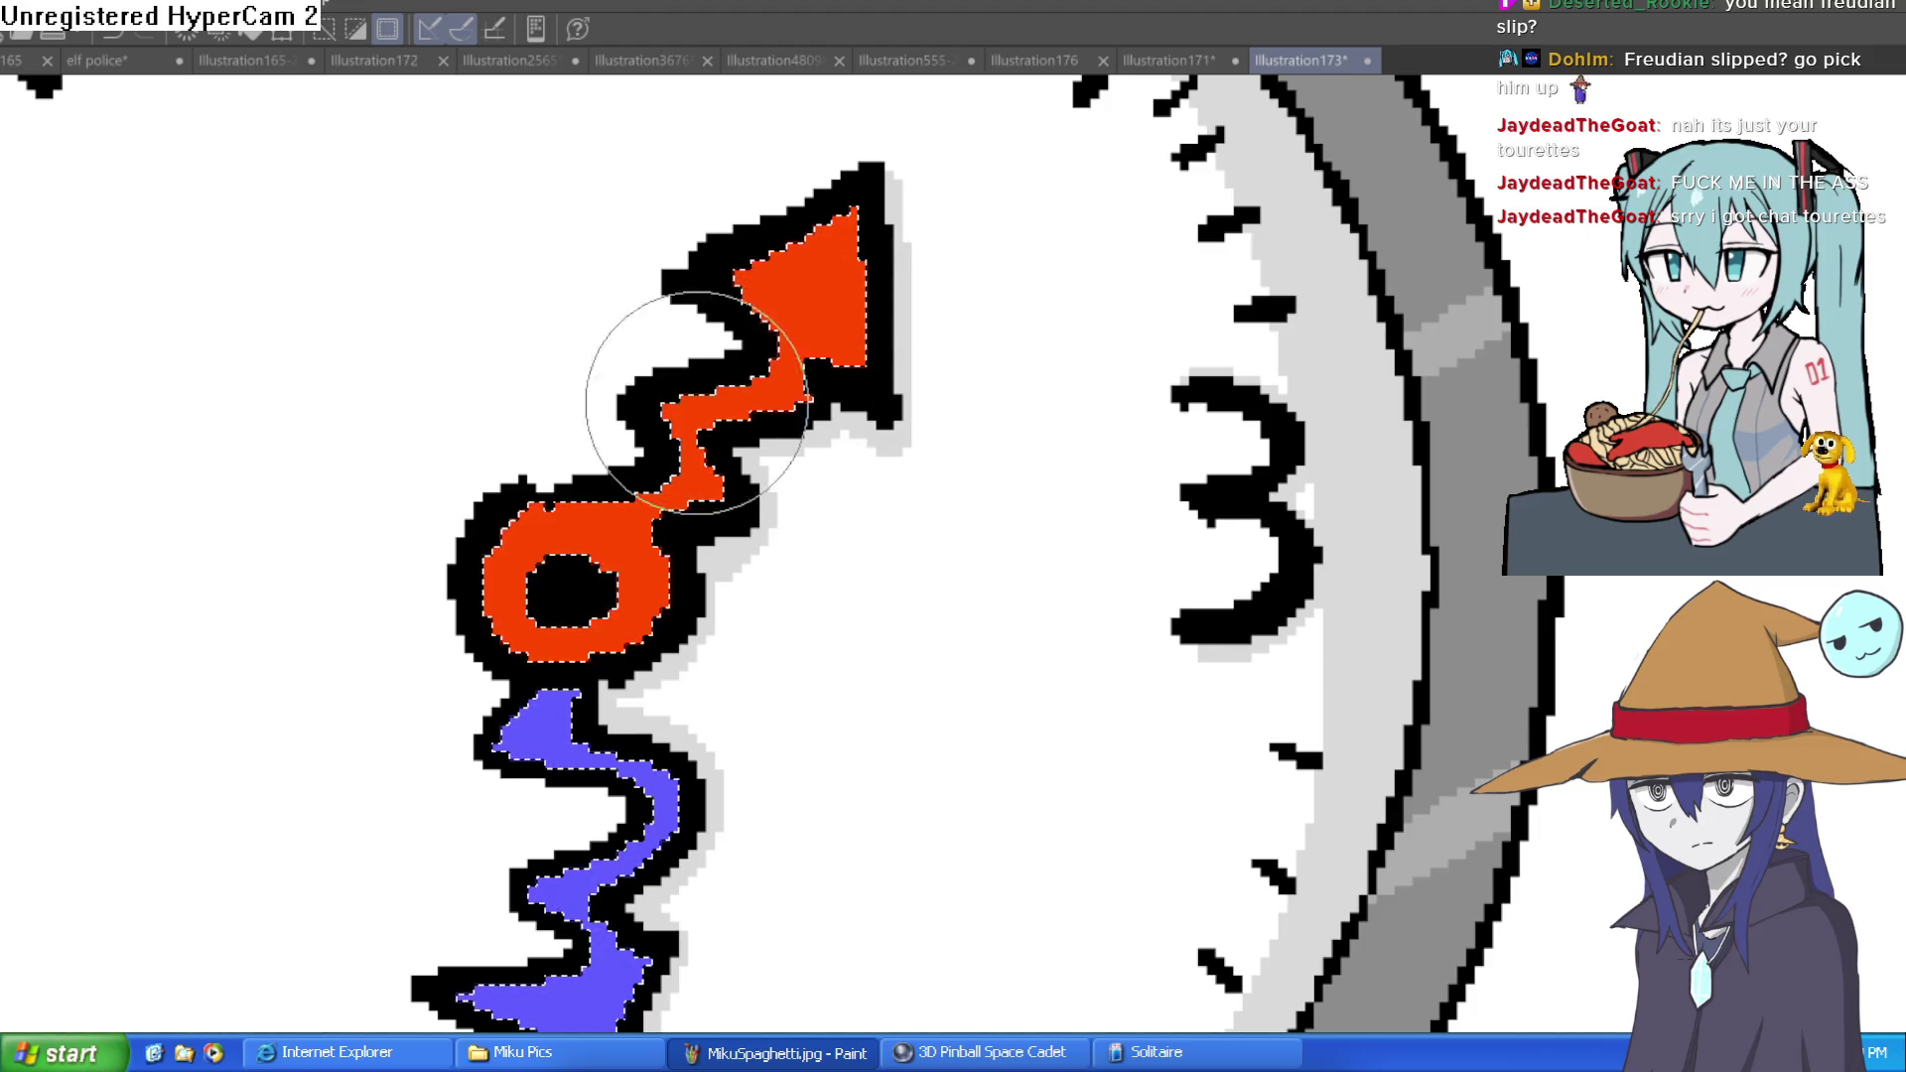
Cut highlight bands across the red fills of the arrow hand
drag(794, 238, 939, 208)
key(ctrl+z)
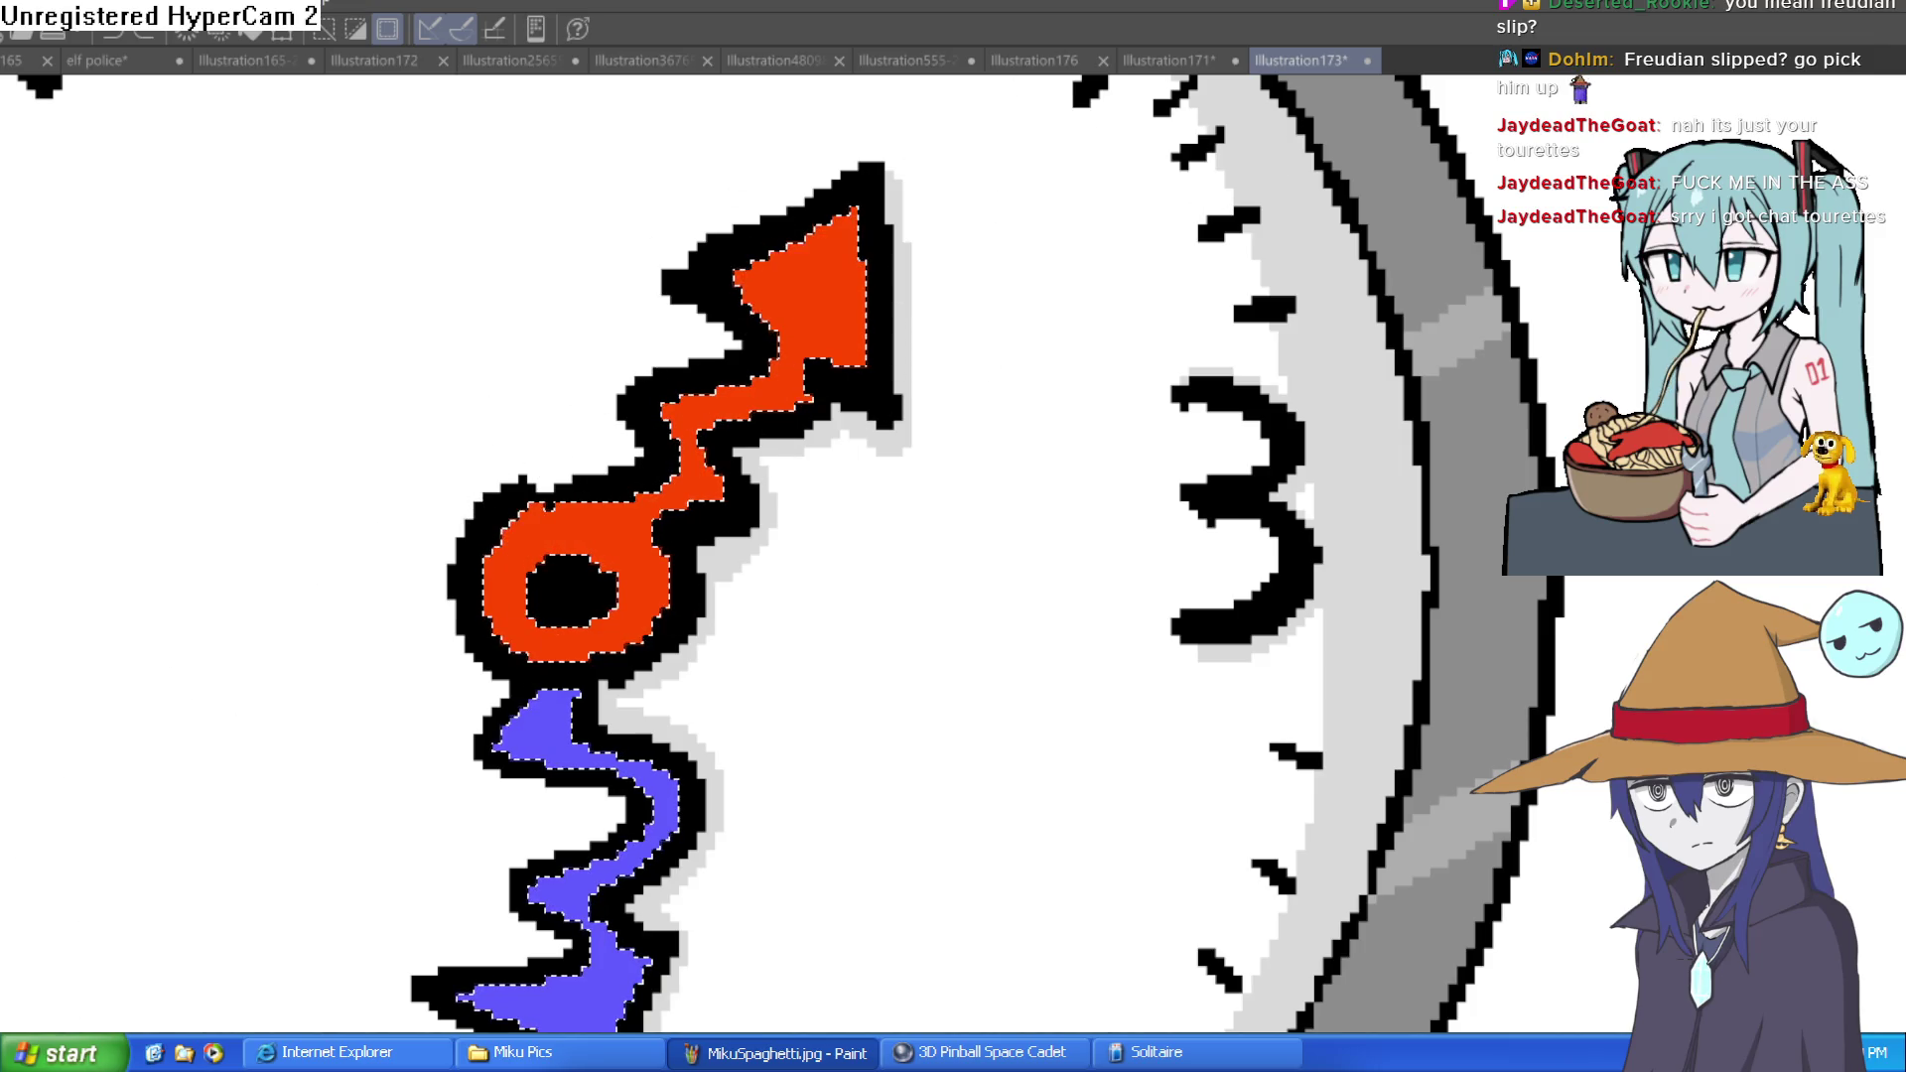
drag(766, 316, 860, 246)
drag(716, 479, 473, 568)
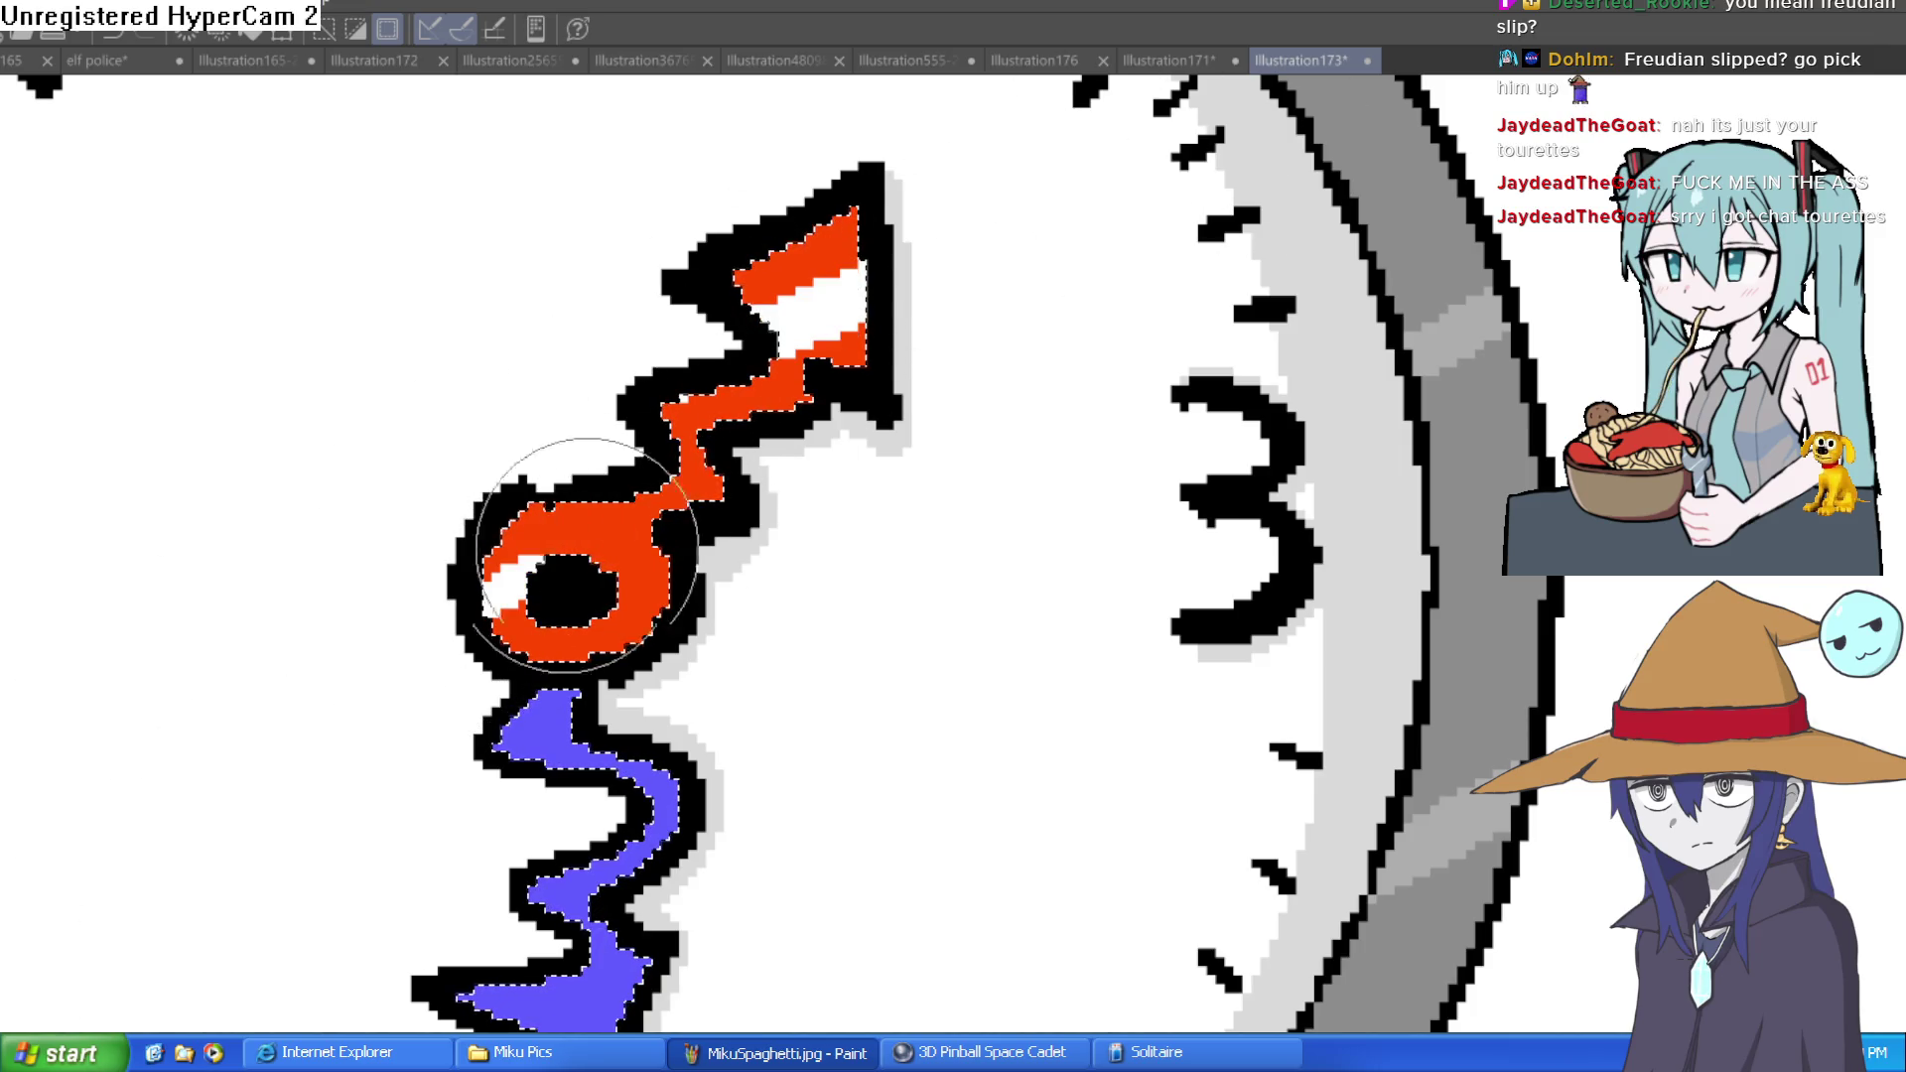
Fill the cut bands with lighter red and blue, then clear the selection
drag(837, 625, 896, 361)
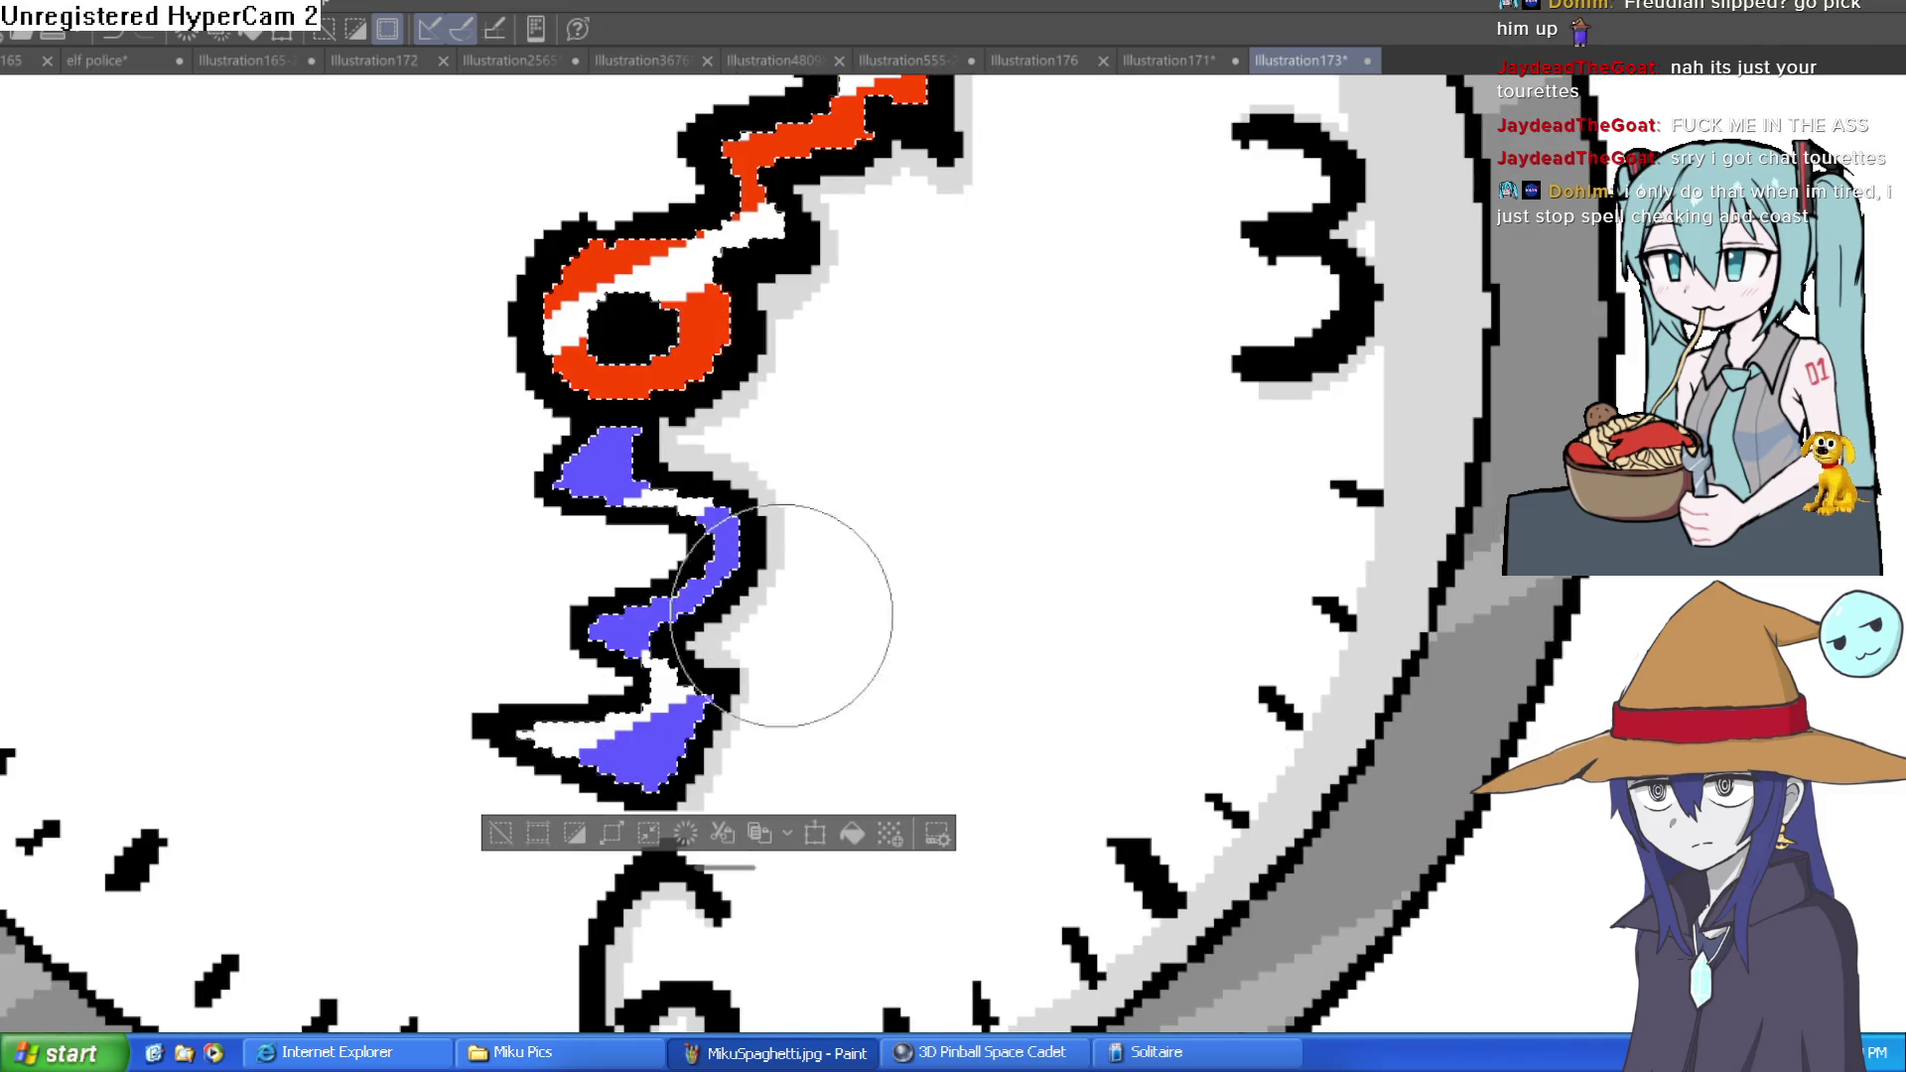
drag(774, 194, 547, 342)
drag(695, 497, 526, 739)
click(497, 839)
scroll(882, 672, down, 5)
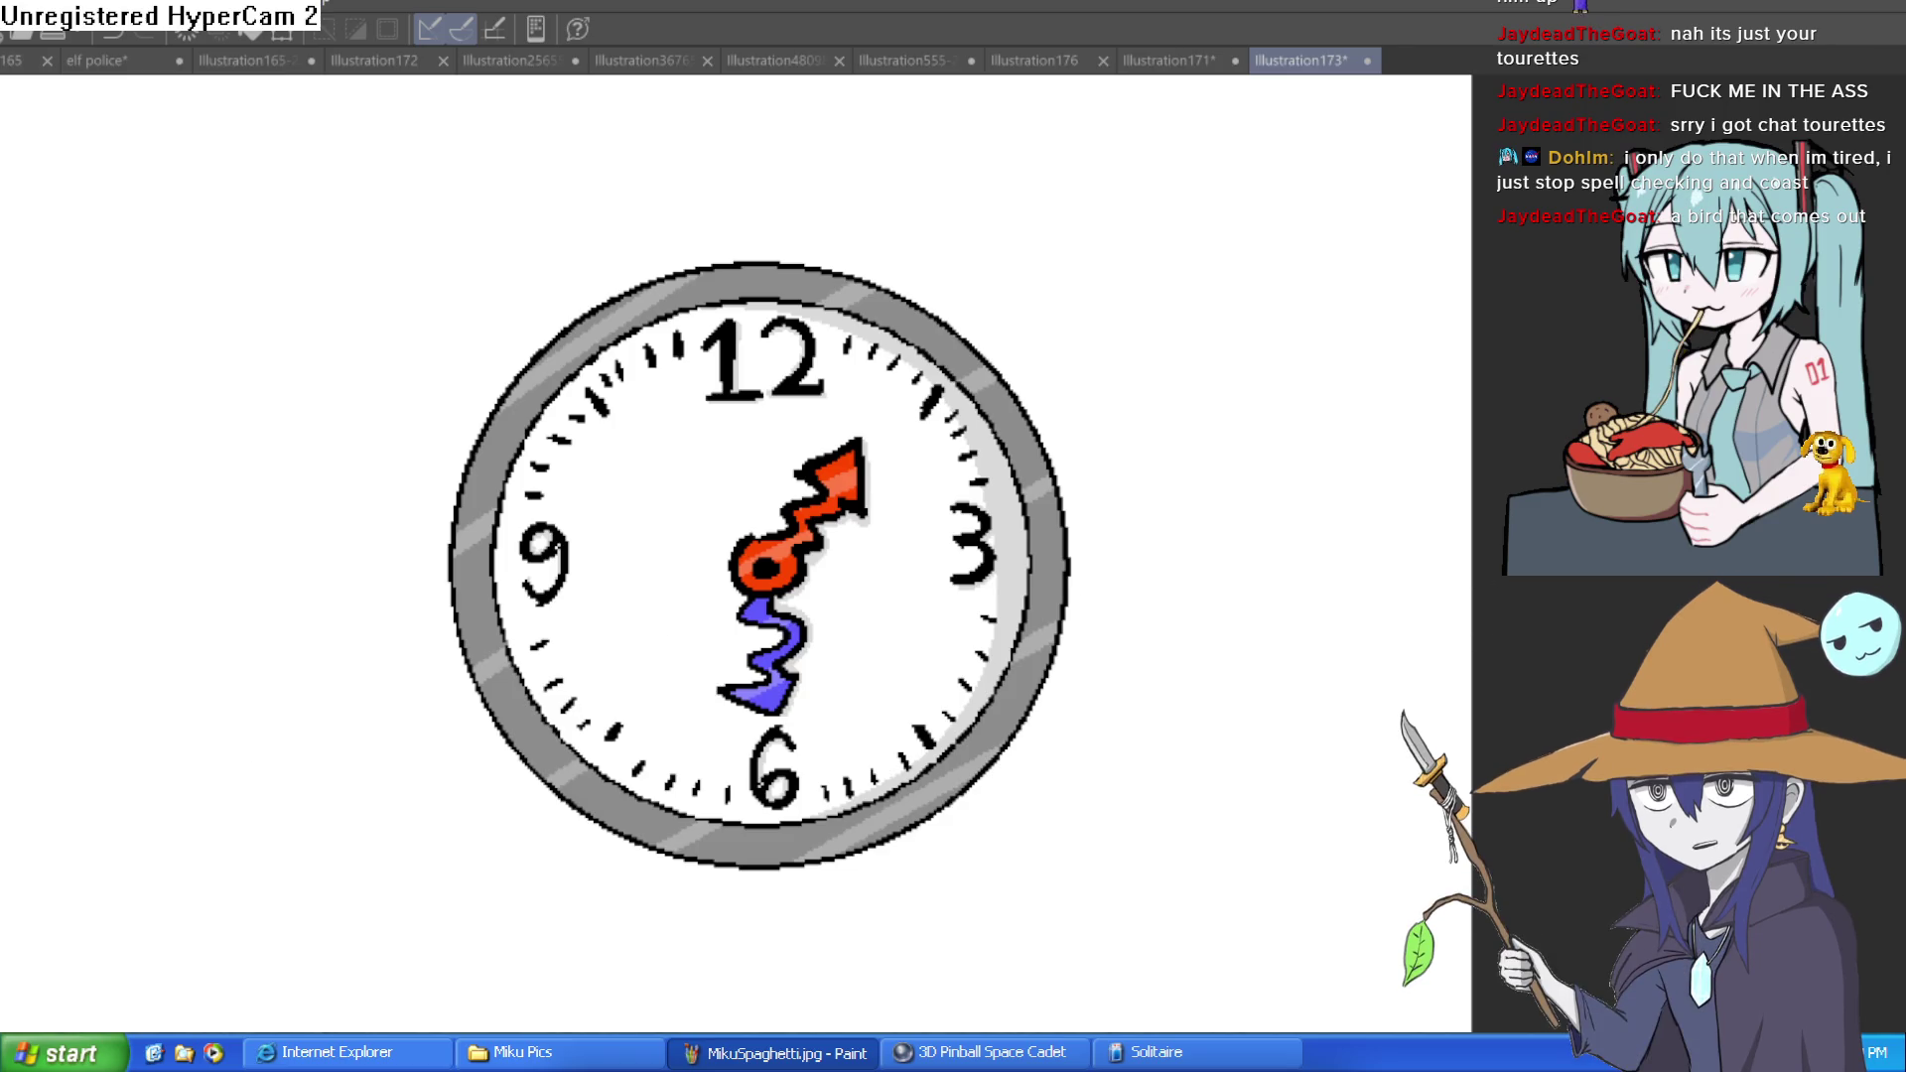
scroll(721, 465, up, 5)
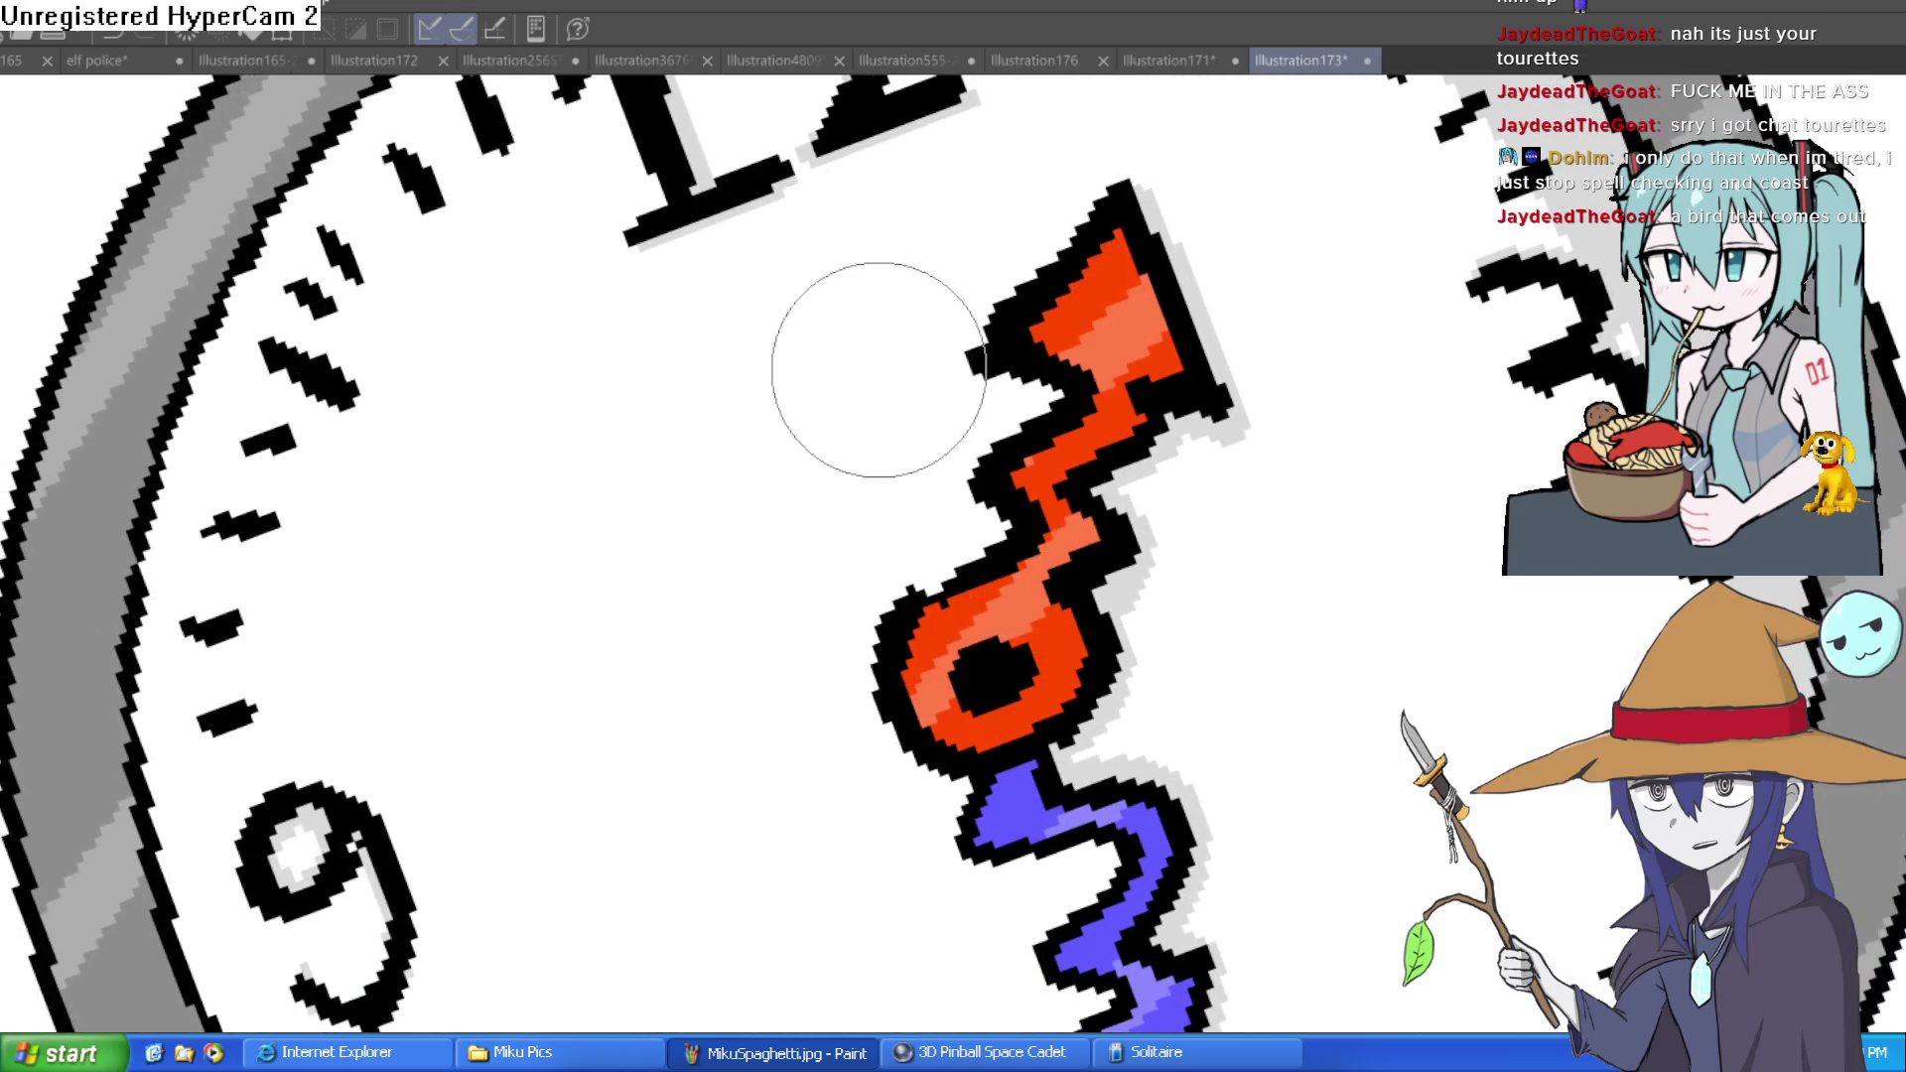
Paint two black eyes beside the red hand and sketch a first mouth line
mouse_move(657, 630)
mouse_down()
mouse_move(711, 551)
mouse_move(575, 678)
mouse_move(640, 667)
mouse_up()
mouse_move(1446, 179)
mouse_down()
mouse_move(1366, 209)
mouse_move(1400, 258)
mouse_up()
scroll(1042, 685, down, 5)
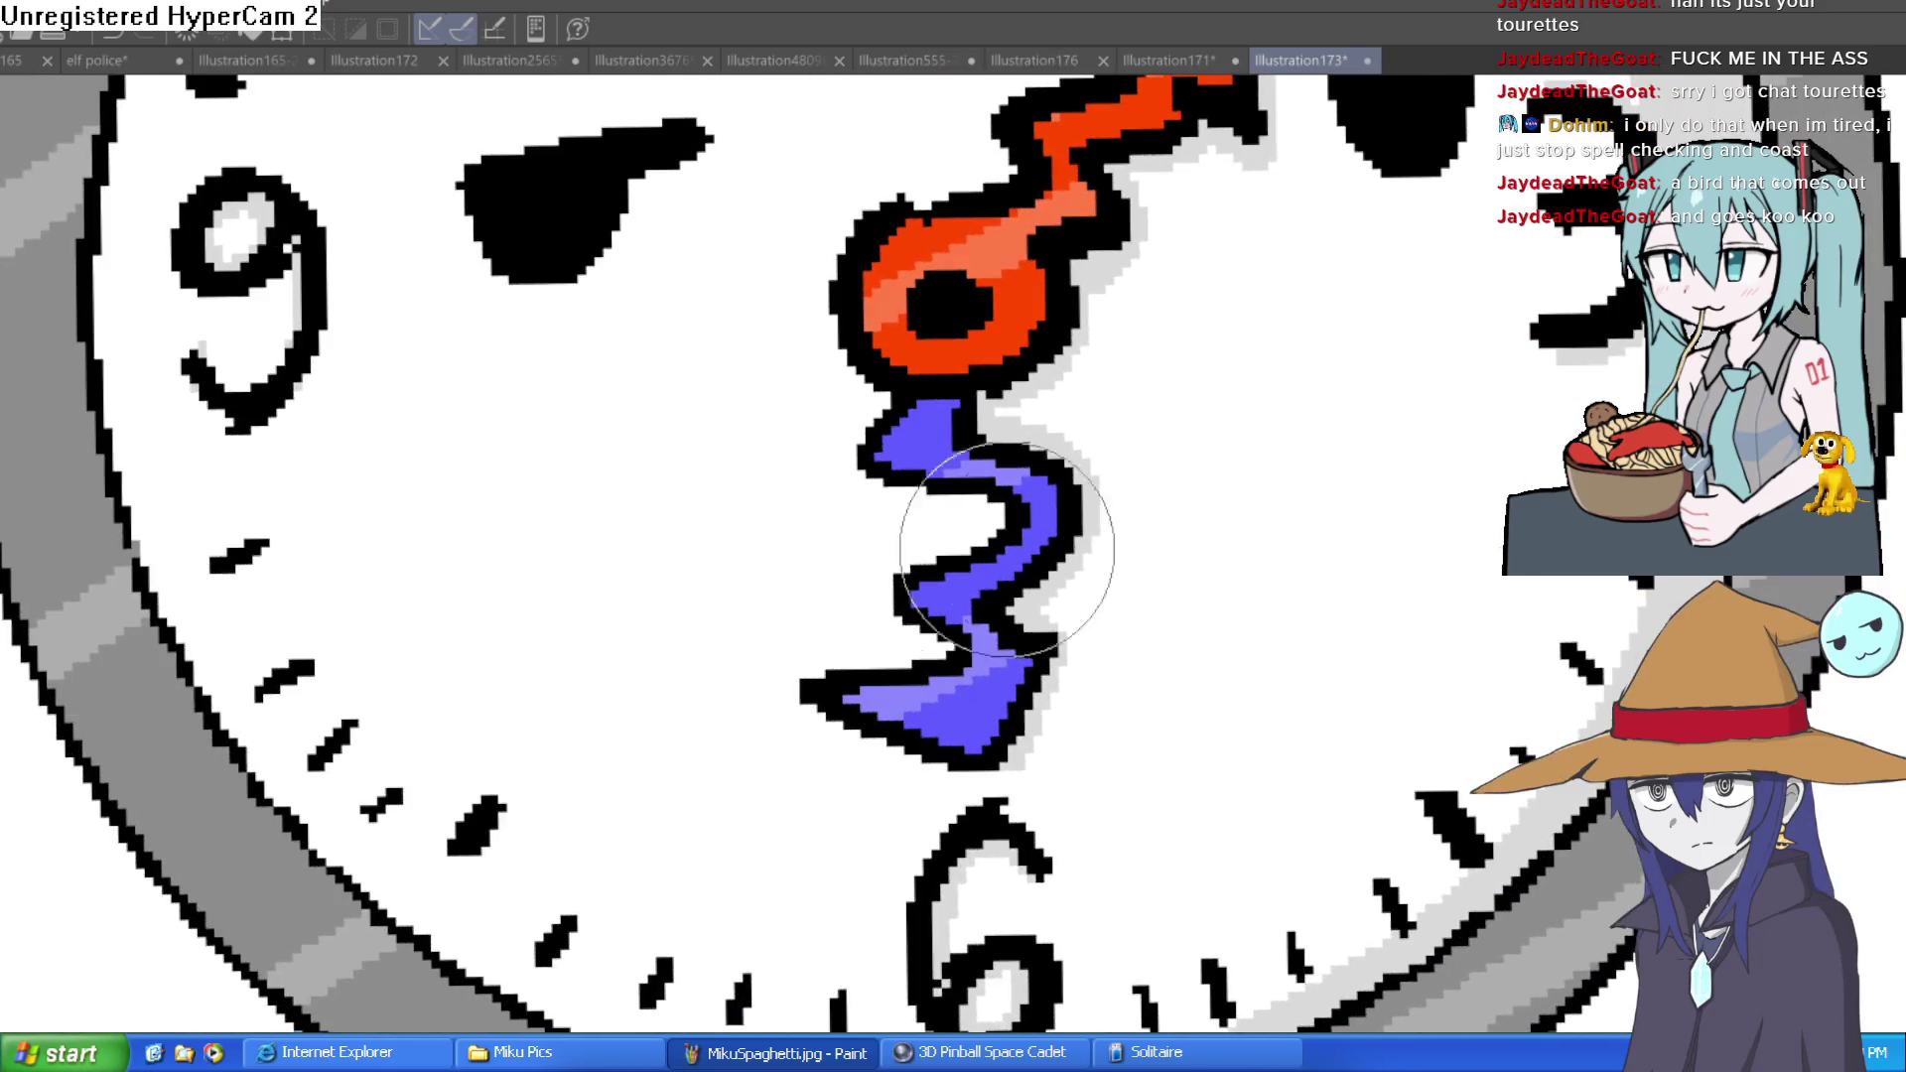
click(933, 521)
drag(924, 541, 660, 497)
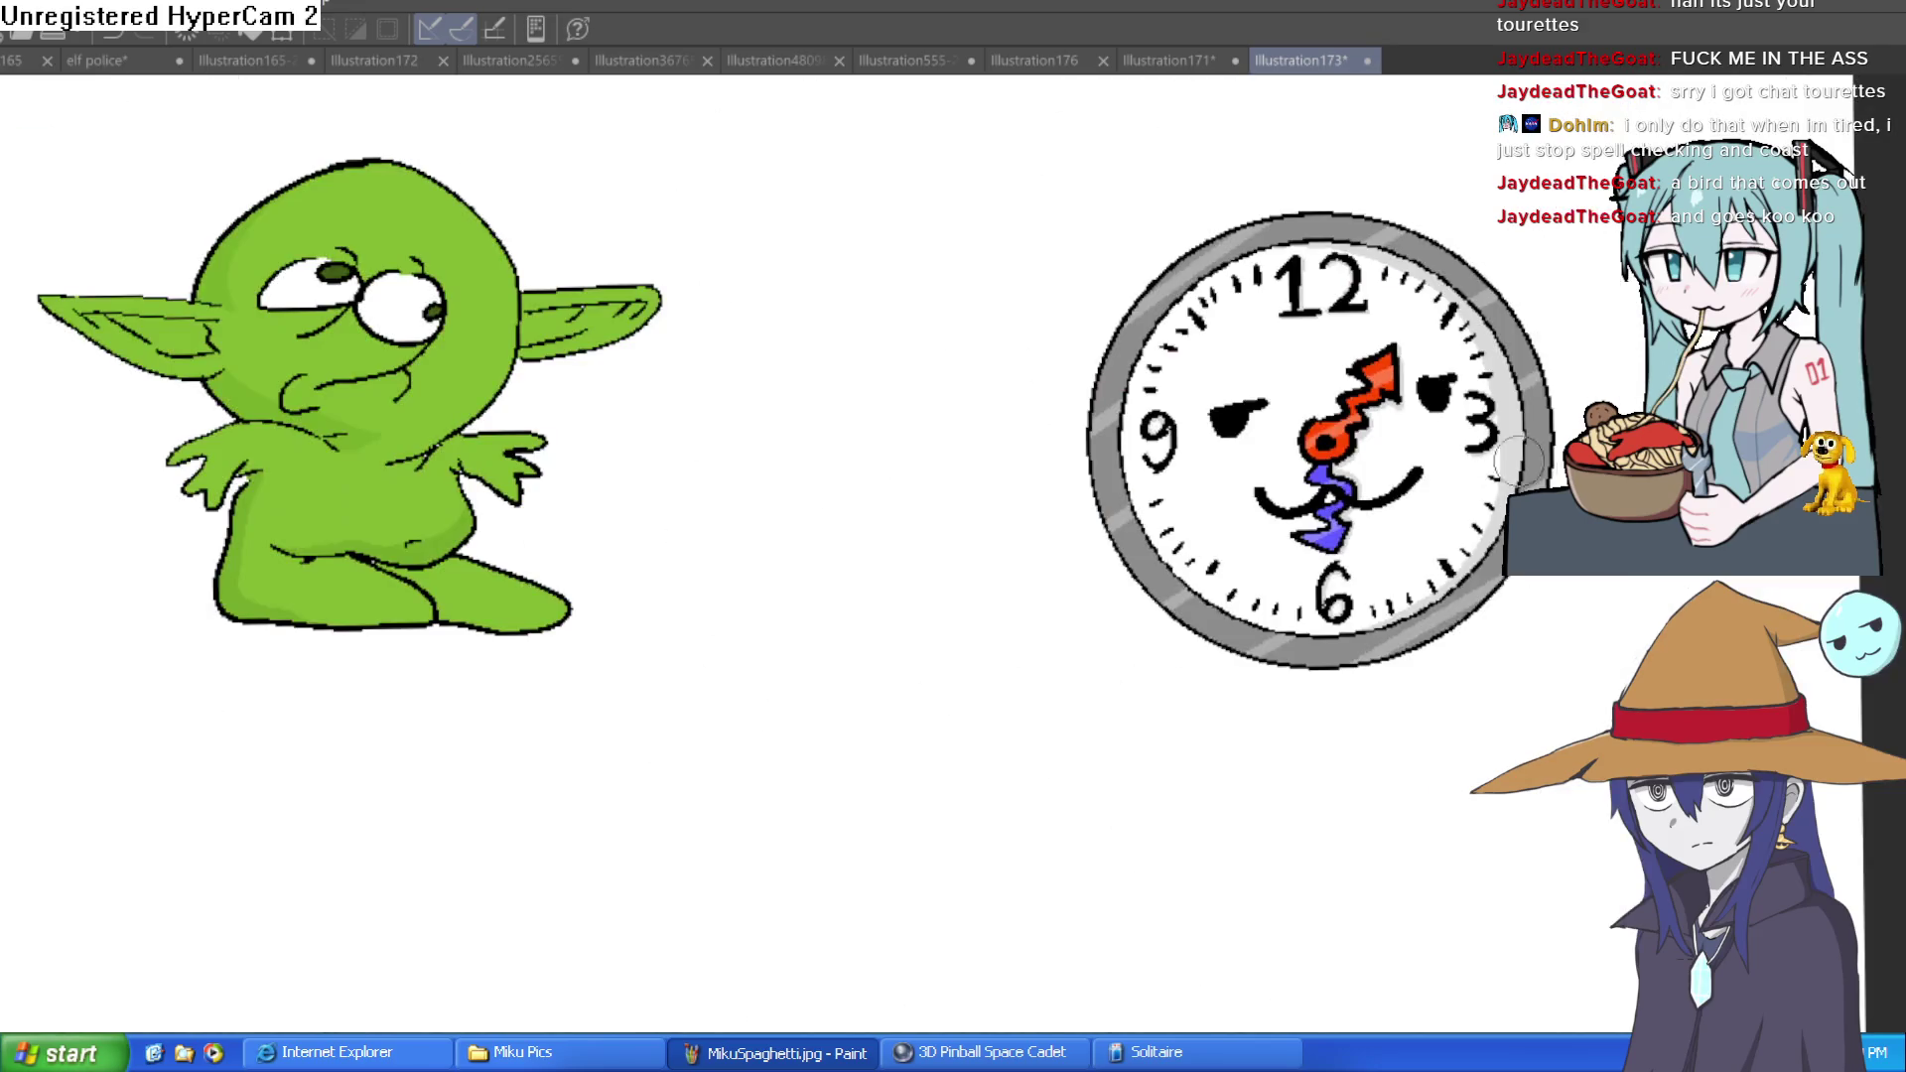
scroll(1439, 496, down, 5)
mouse_move(1513, 504)
mouse_down()
mouse_move(1323, 537)
mouse_move(1276, 358)
mouse_move(944, 459)
mouse_move(849, 548)
mouse_move(863, 532)
mouse_up()
scroll(979, 442, up, 5)
mouse_move(1395, 283)
mouse_down()
mouse_move(1353, 319)
mouse_move(1371, 371)
mouse_move(1345, 343)
mouse_up()
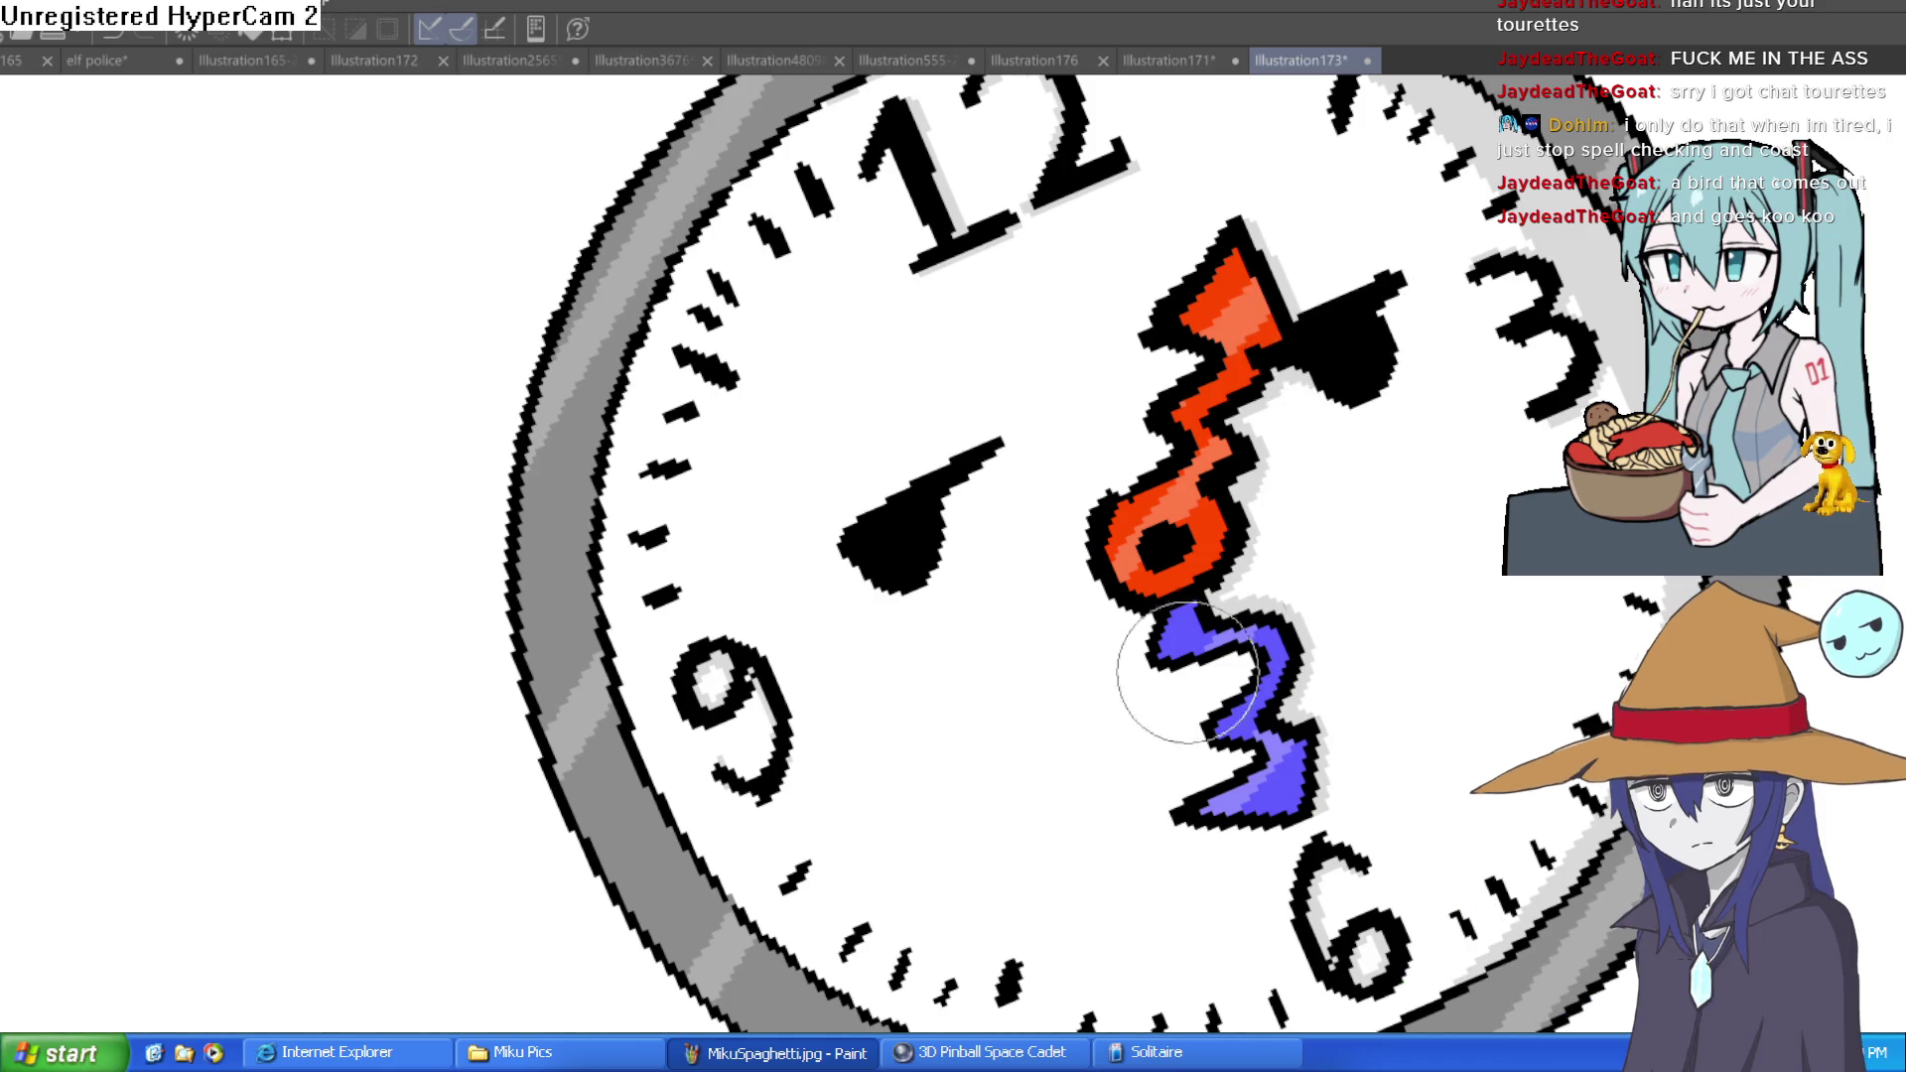
Draw the curved black mouth across the blue hand, retrying strokes, then zoom out
mouse_move(1355, 553)
mouse_down()
mouse_move(1076, 765)
mouse_move(1021, 747)
mouse_up()
scroll(1414, 653, down, 5)
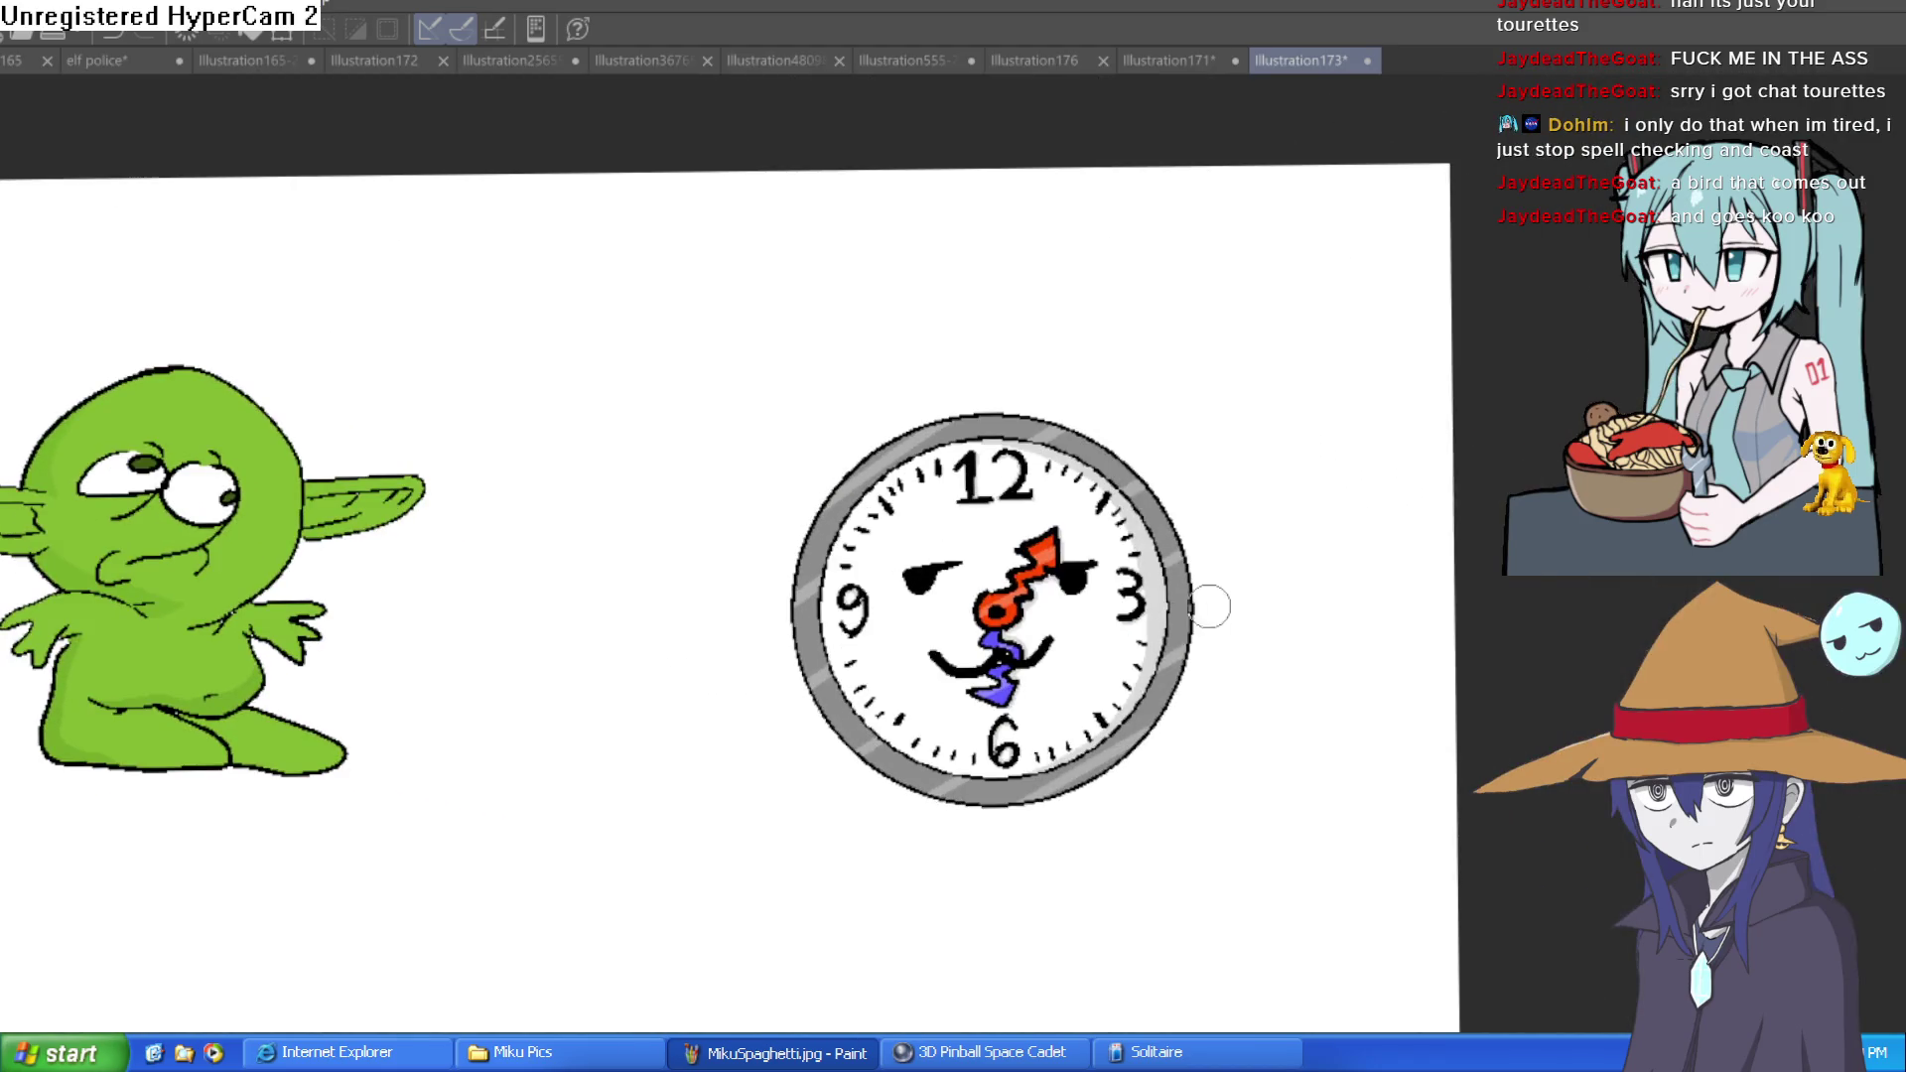
scroll(1078, 652, up, 5)
drag(752, 618, 1126, 660)
key(ctrl+z)
mouse_move(754, 617)
mouse_down()
mouse_move(830, 668)
mouse_move(1032, 695)
mouse_move(1172, 660)
mouse_up()
key(ctrl+z)
mouse_move(832, 655)
mouse_down()
mouse_move(1164, 683)
mouse_move(713, 627)
mouse_up()
key(ctrl+z)
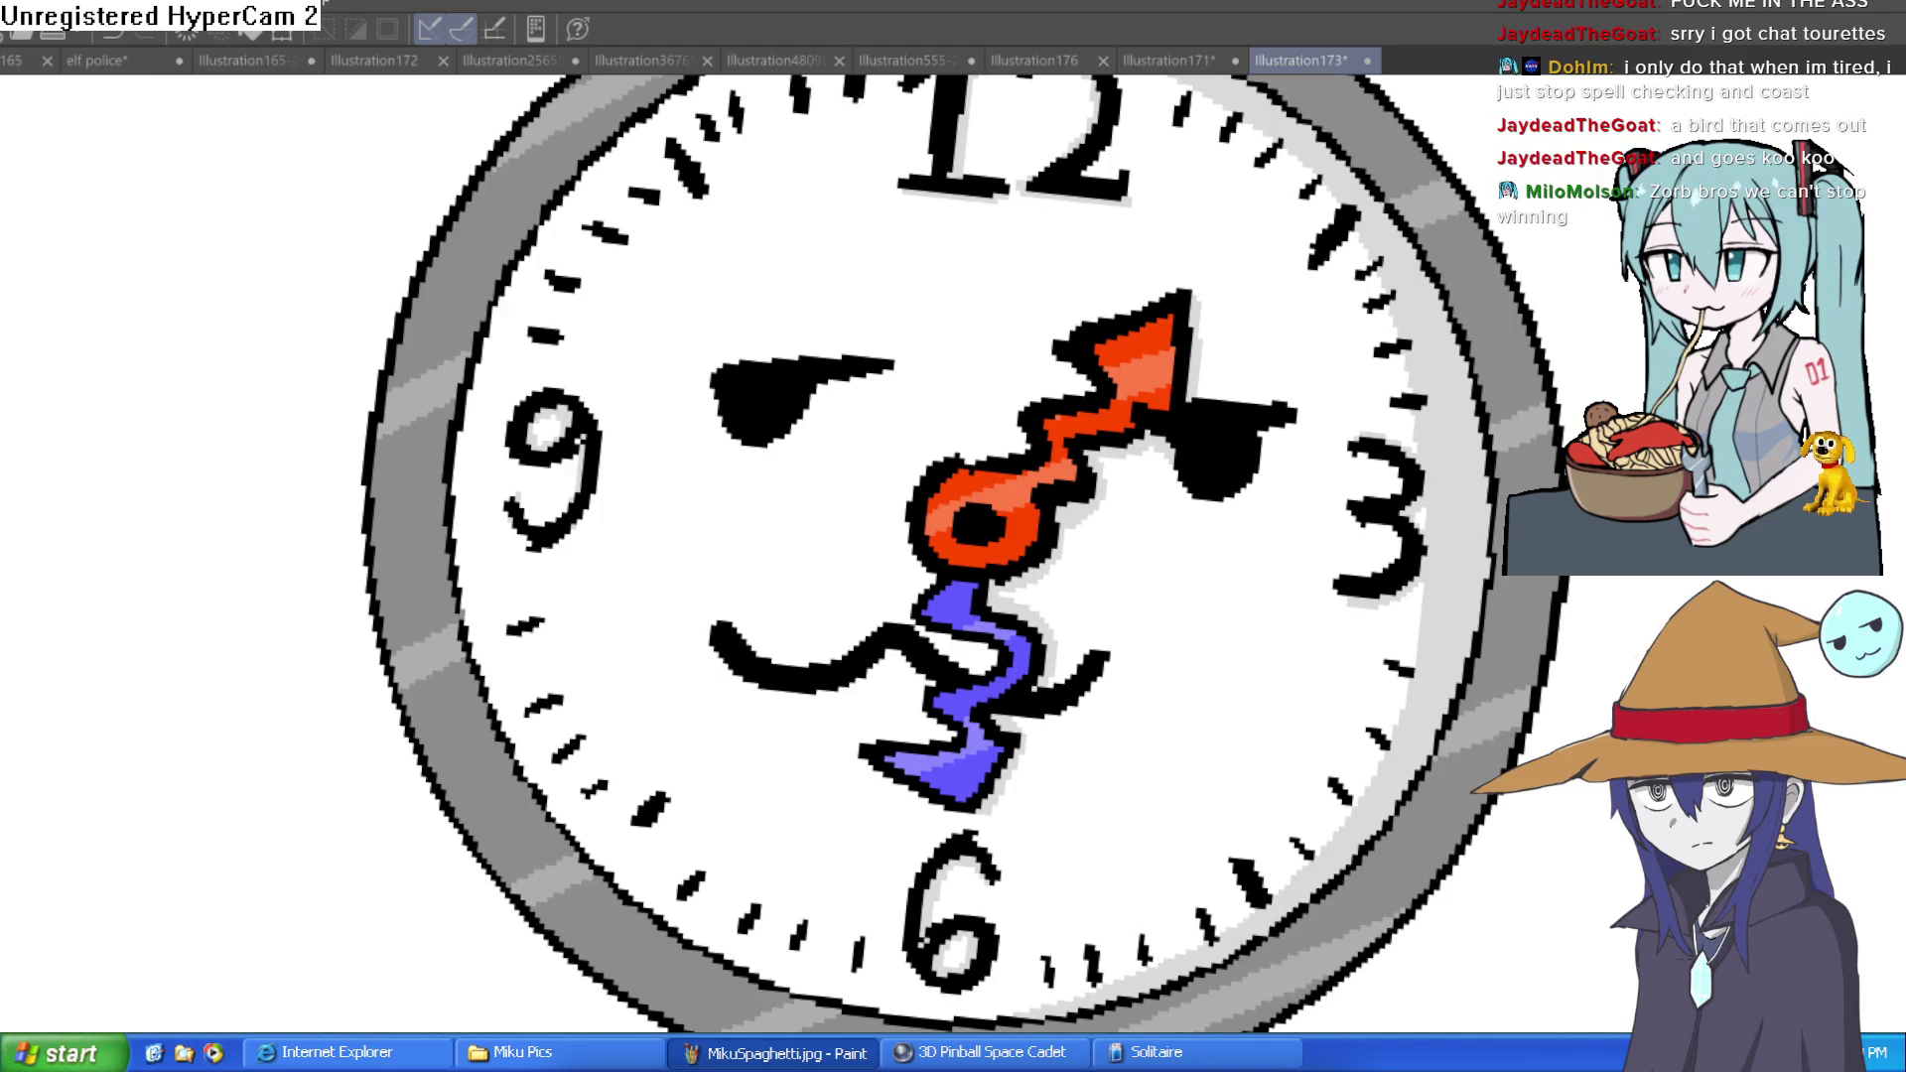
key(ctrl+0)
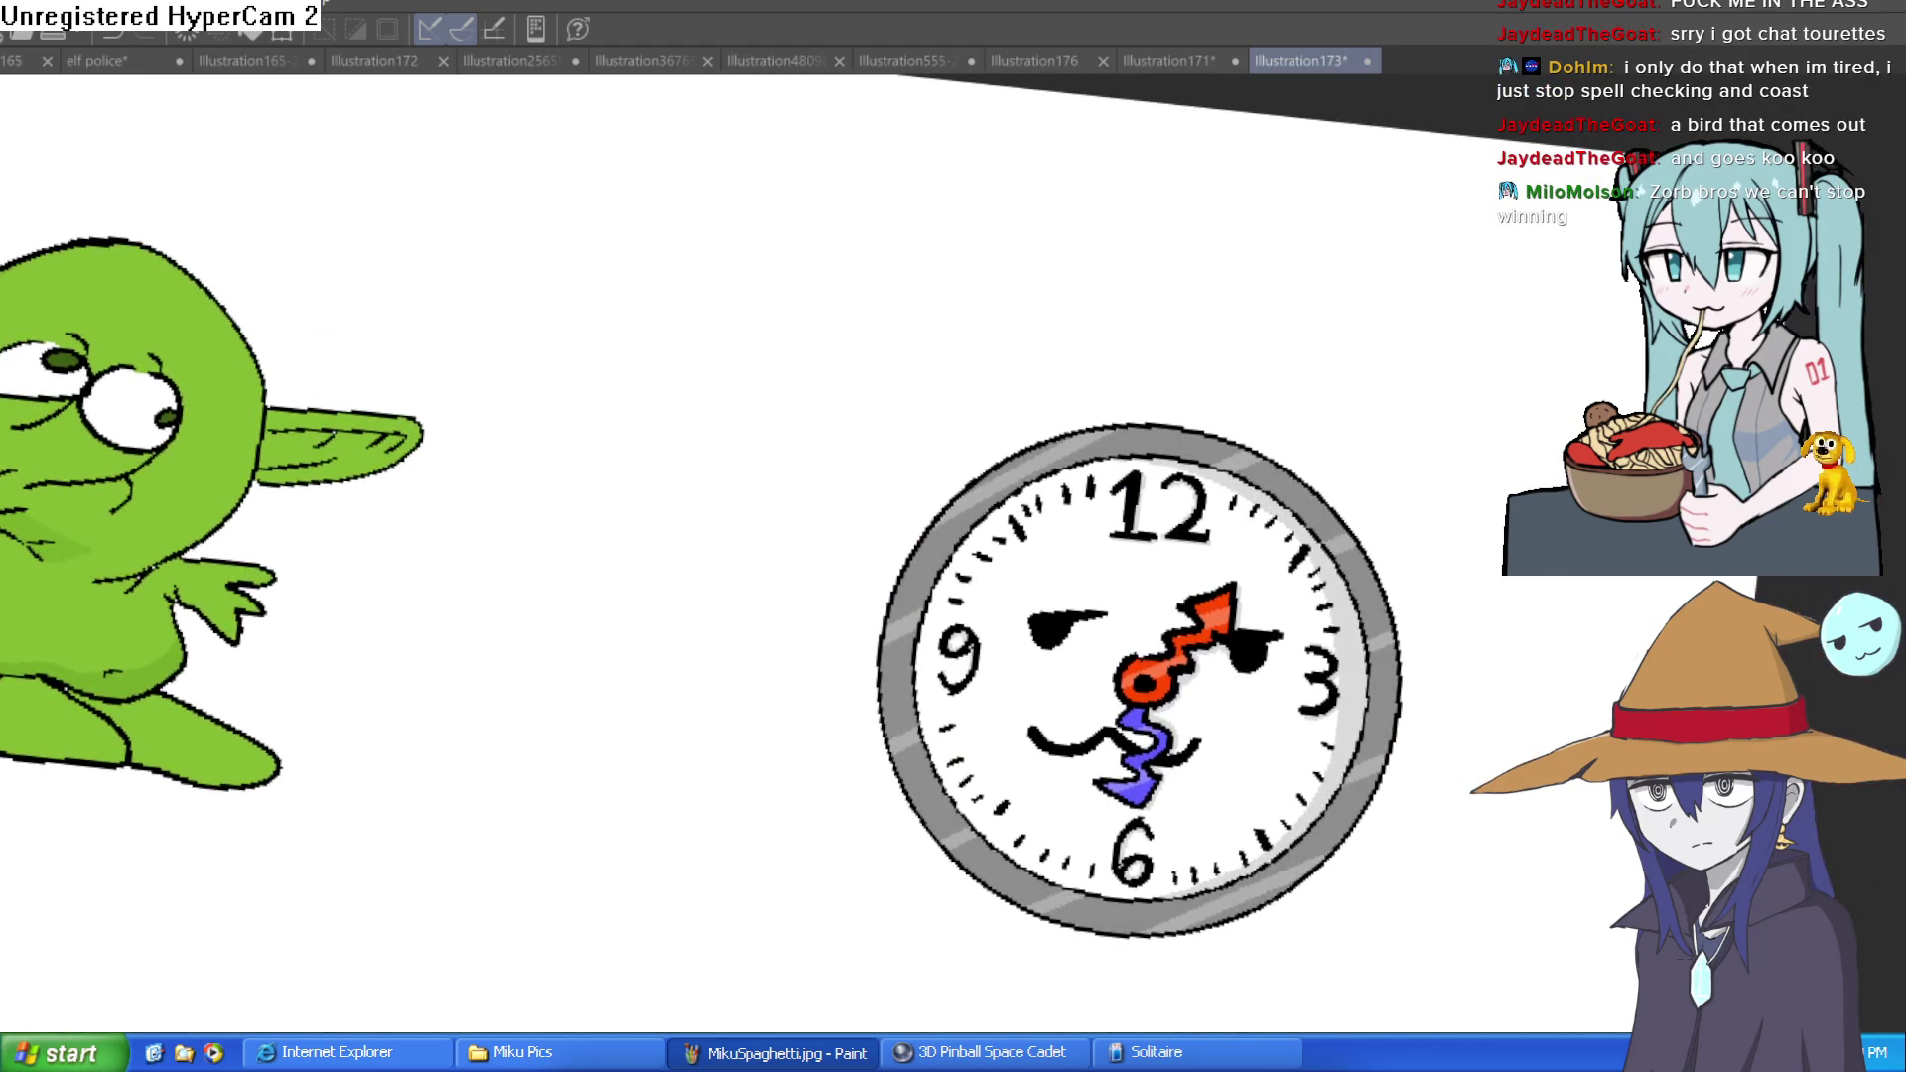
mouse_move(1380, 874)
mouse_down()
mouse_move(1191, 792)
mouse_move(1200, 754)
mouse_move(1157, 676)
mouse_move(1099, 640)
mouse_up()
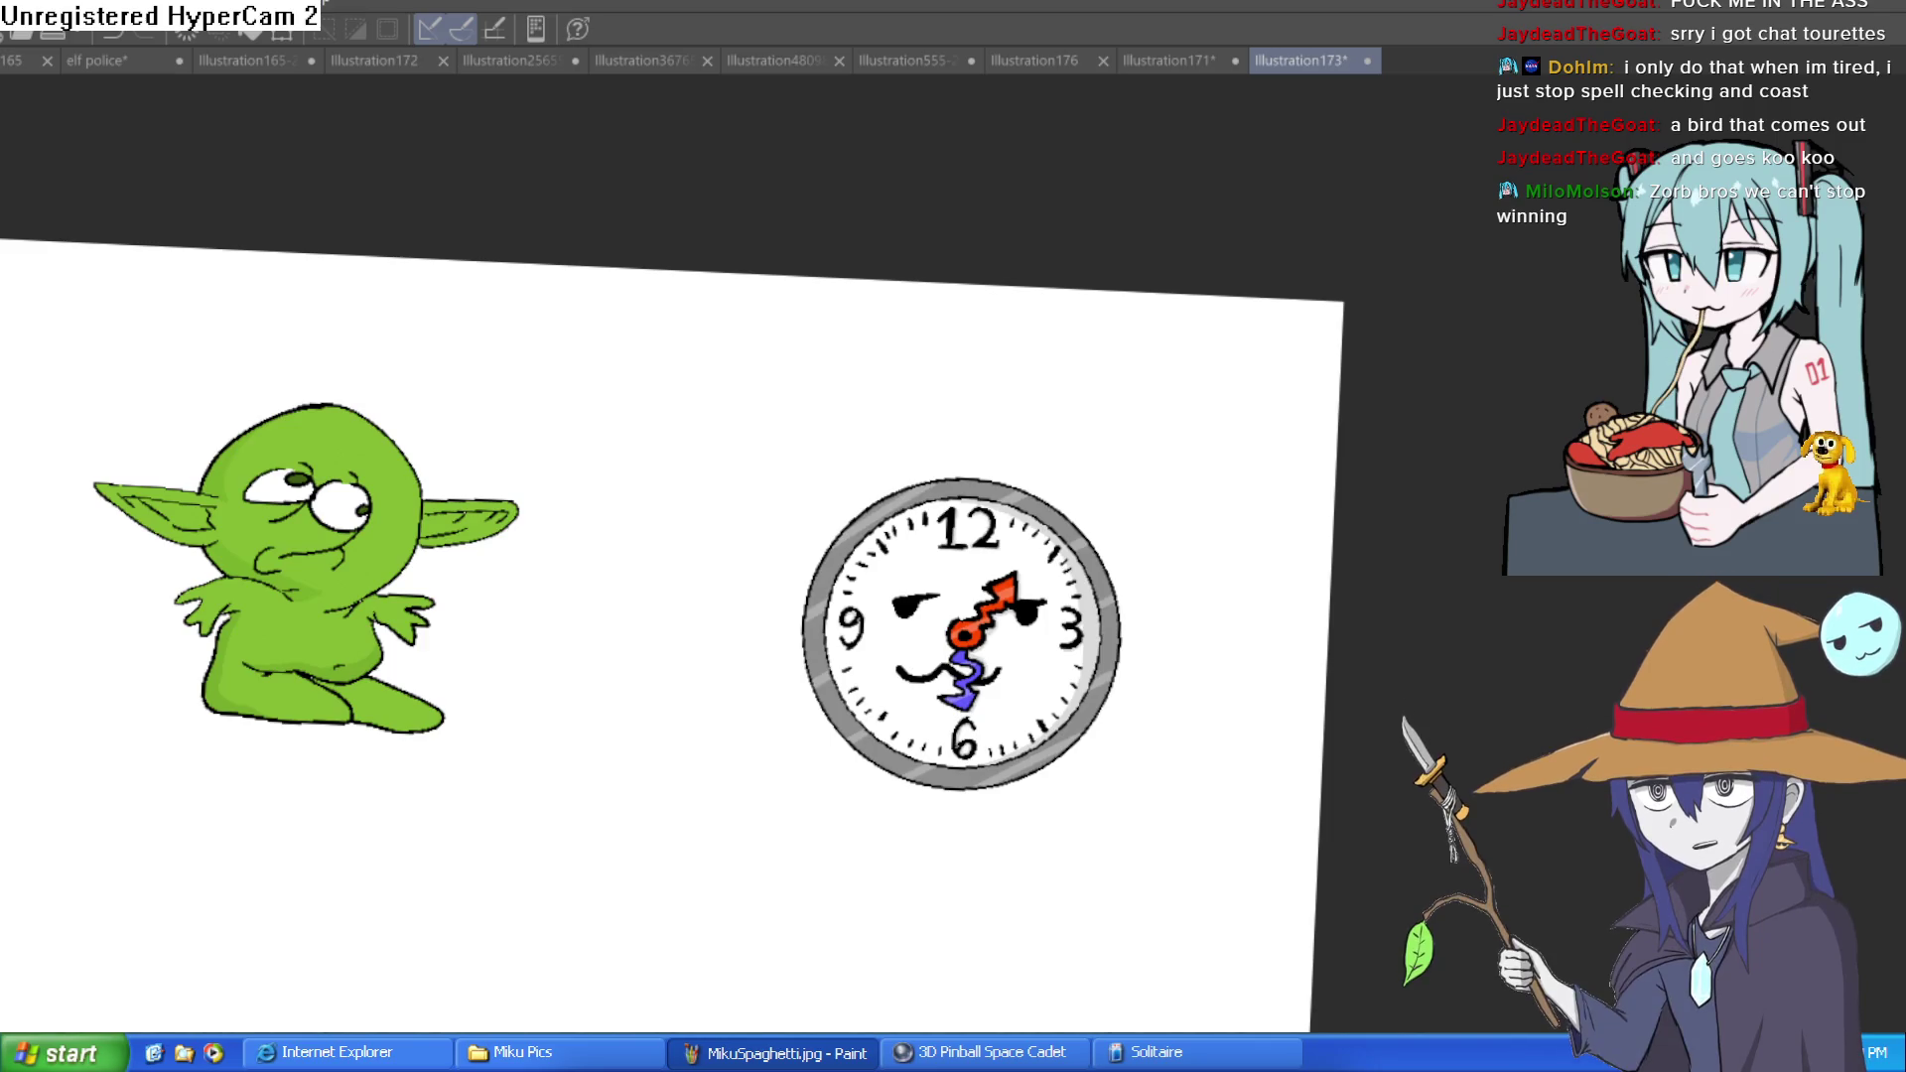
Review the finished clock up close, then create the new canvas Illustration177
click(1122, 404)
key(ctrl+0)
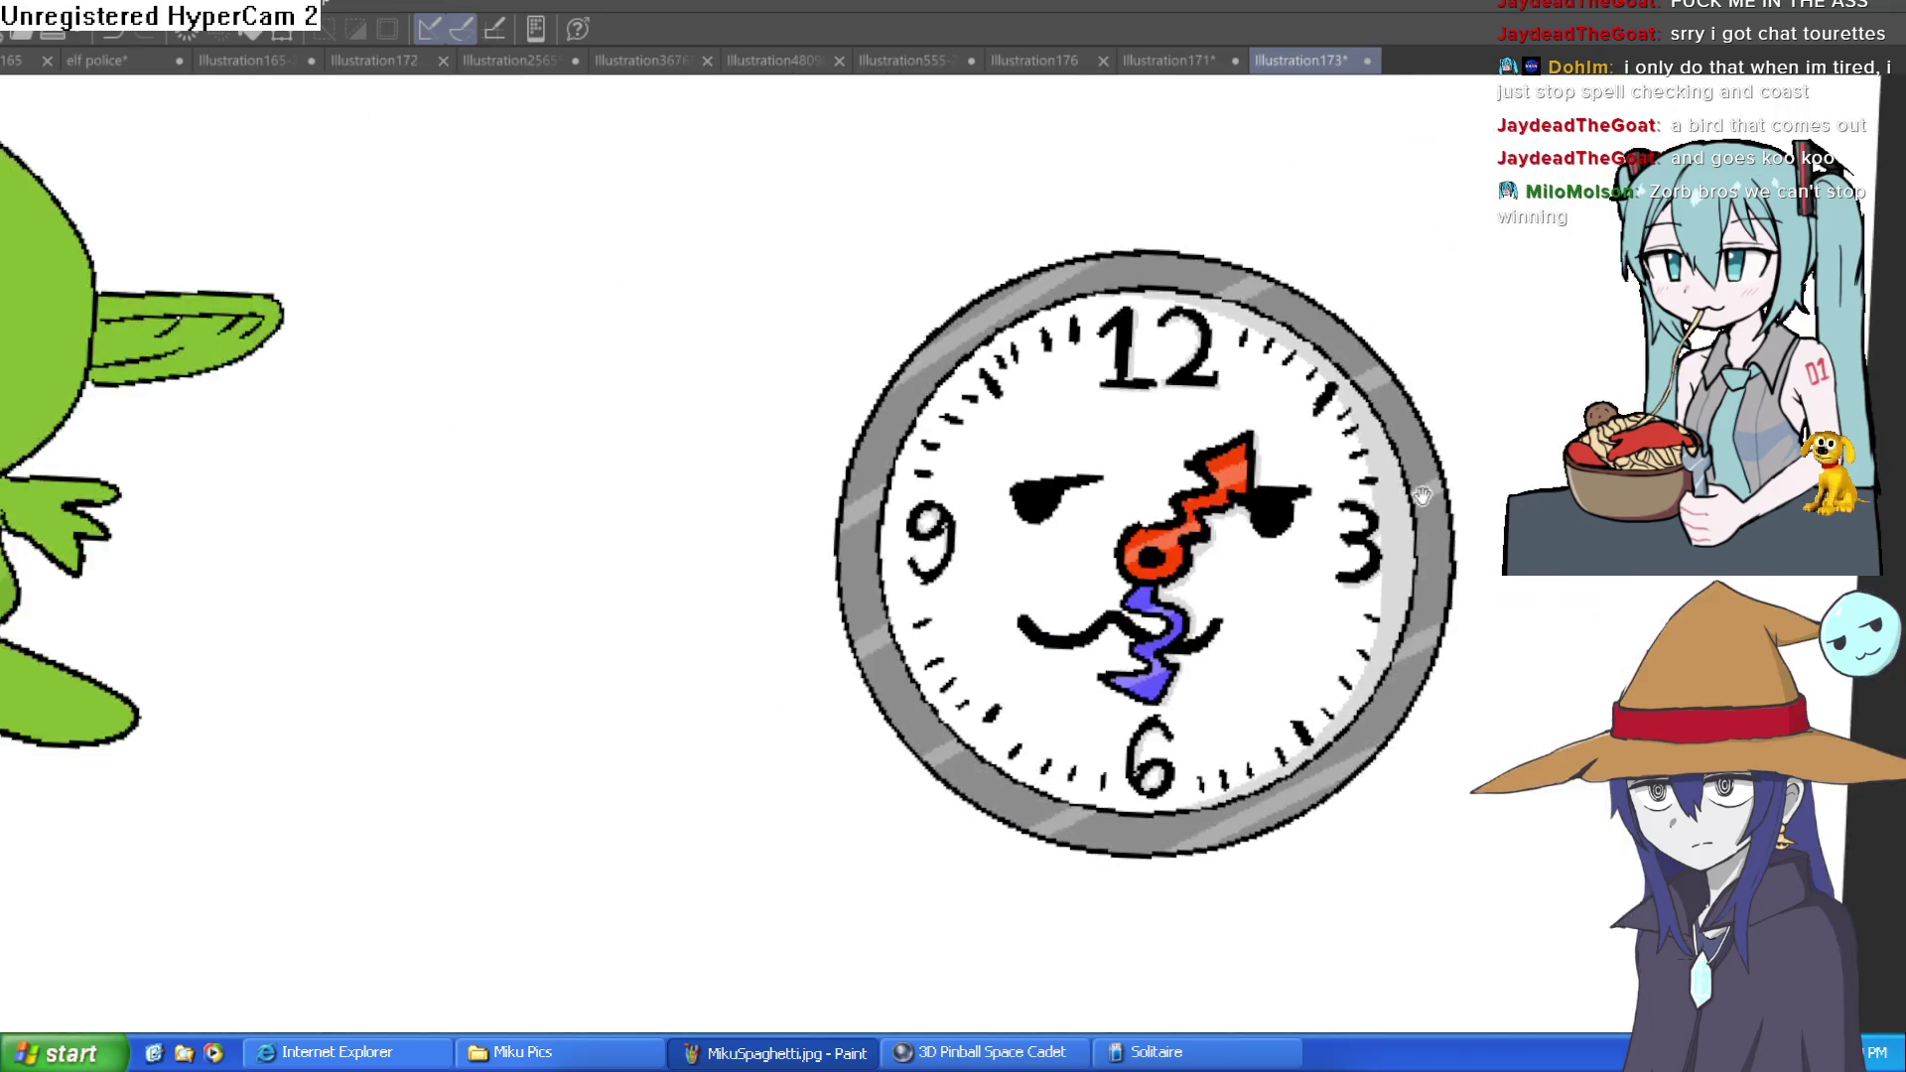
scroll(1122, 404, up, 4)
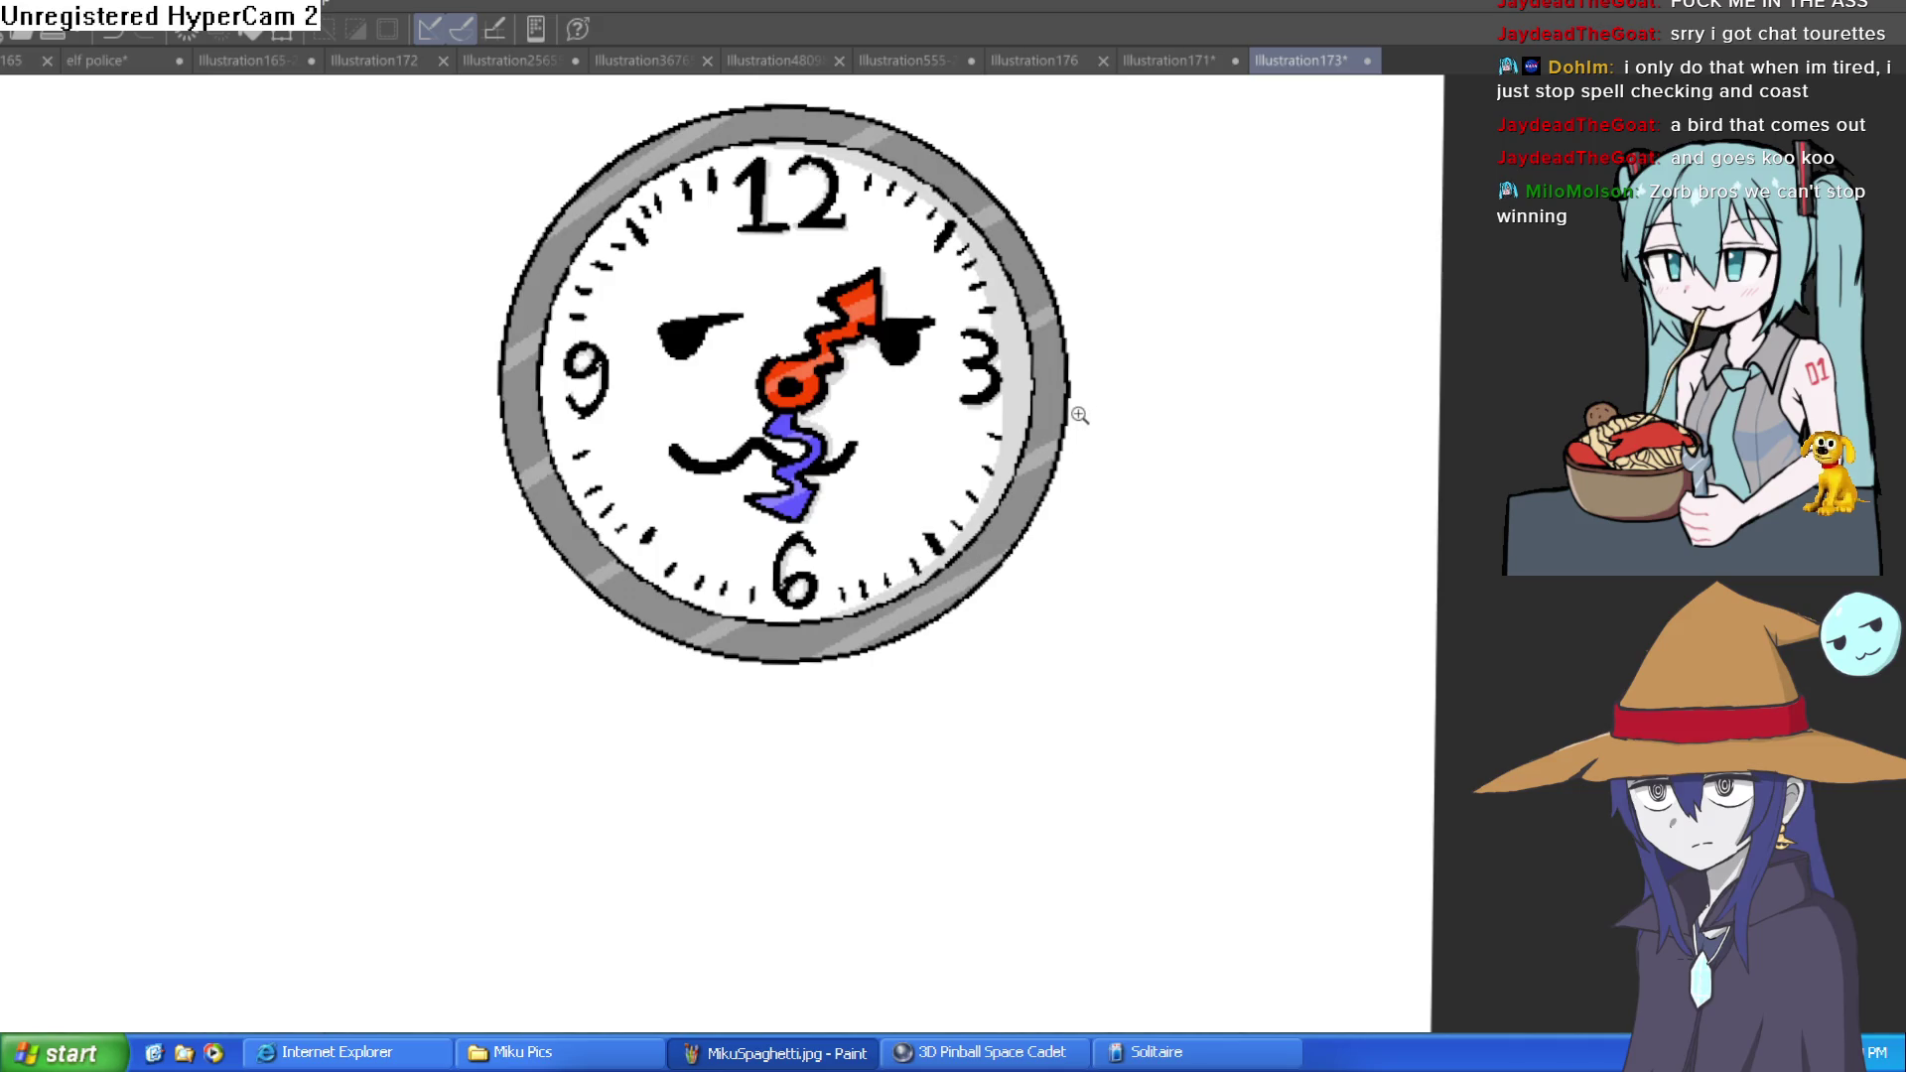
scroll(921, 386, up, 4)
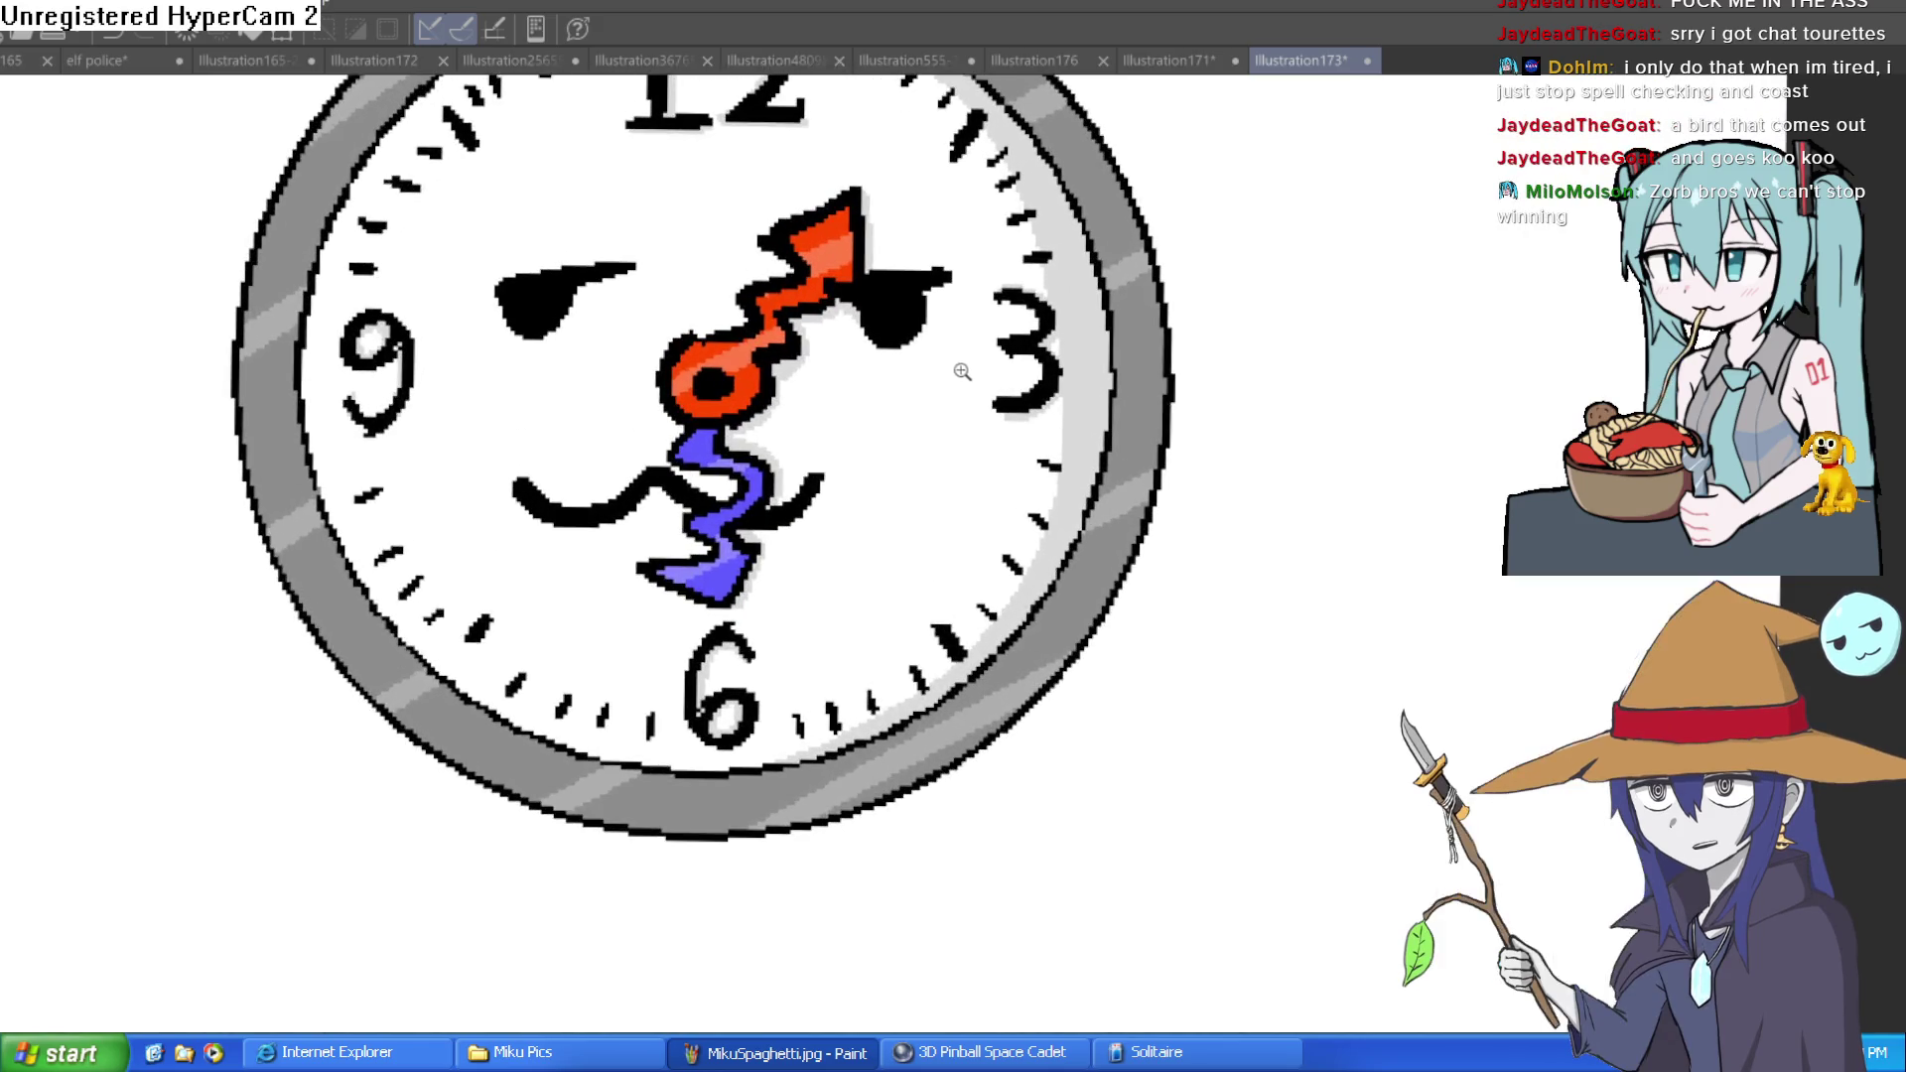
scroll(938, 382, down, 5)
mouse_move(939, 381)
mouse_down()
mouse_move(931, 483)
mouse_move(954, 436)
mouse_move(1053, 440)
mouse_move(1153, 399)
mouse_up()
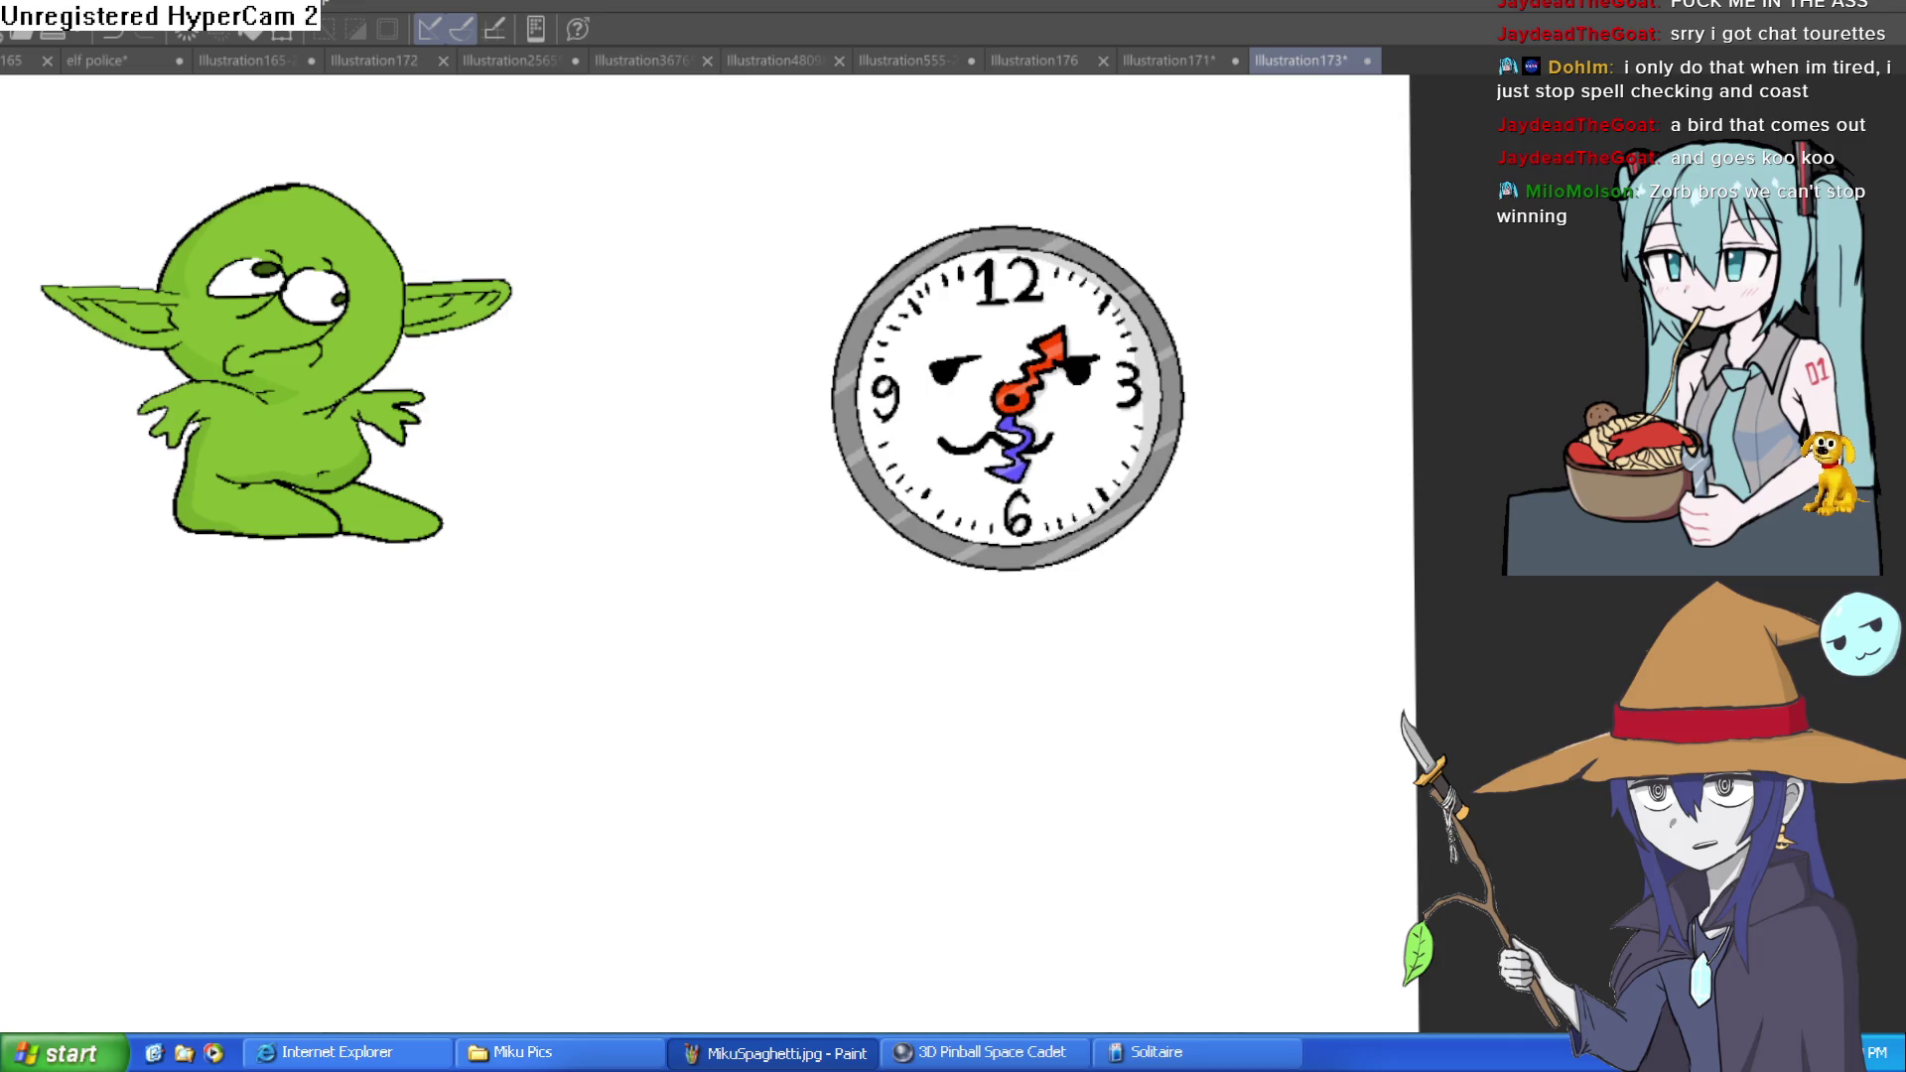
key(ctrl+n)
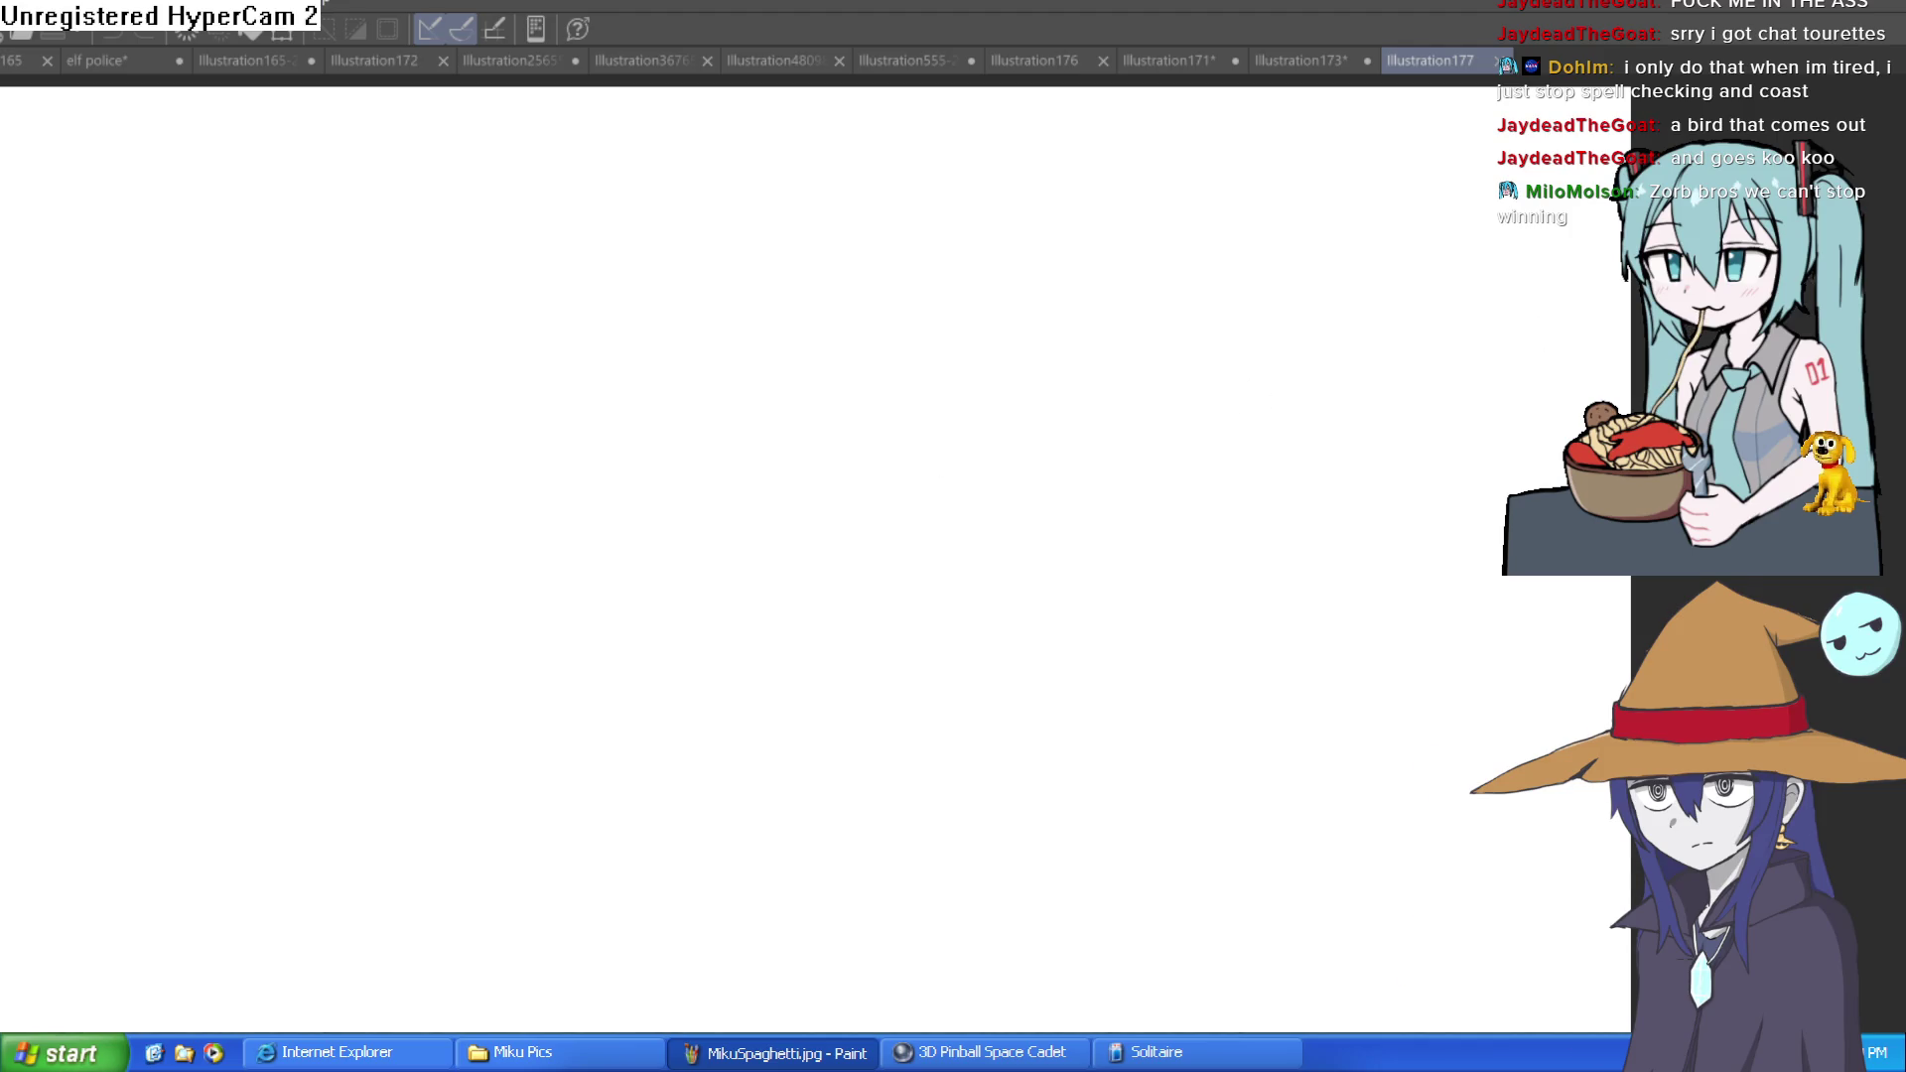
drag(609, 1007, 685, 685)
key(ctrl+z)
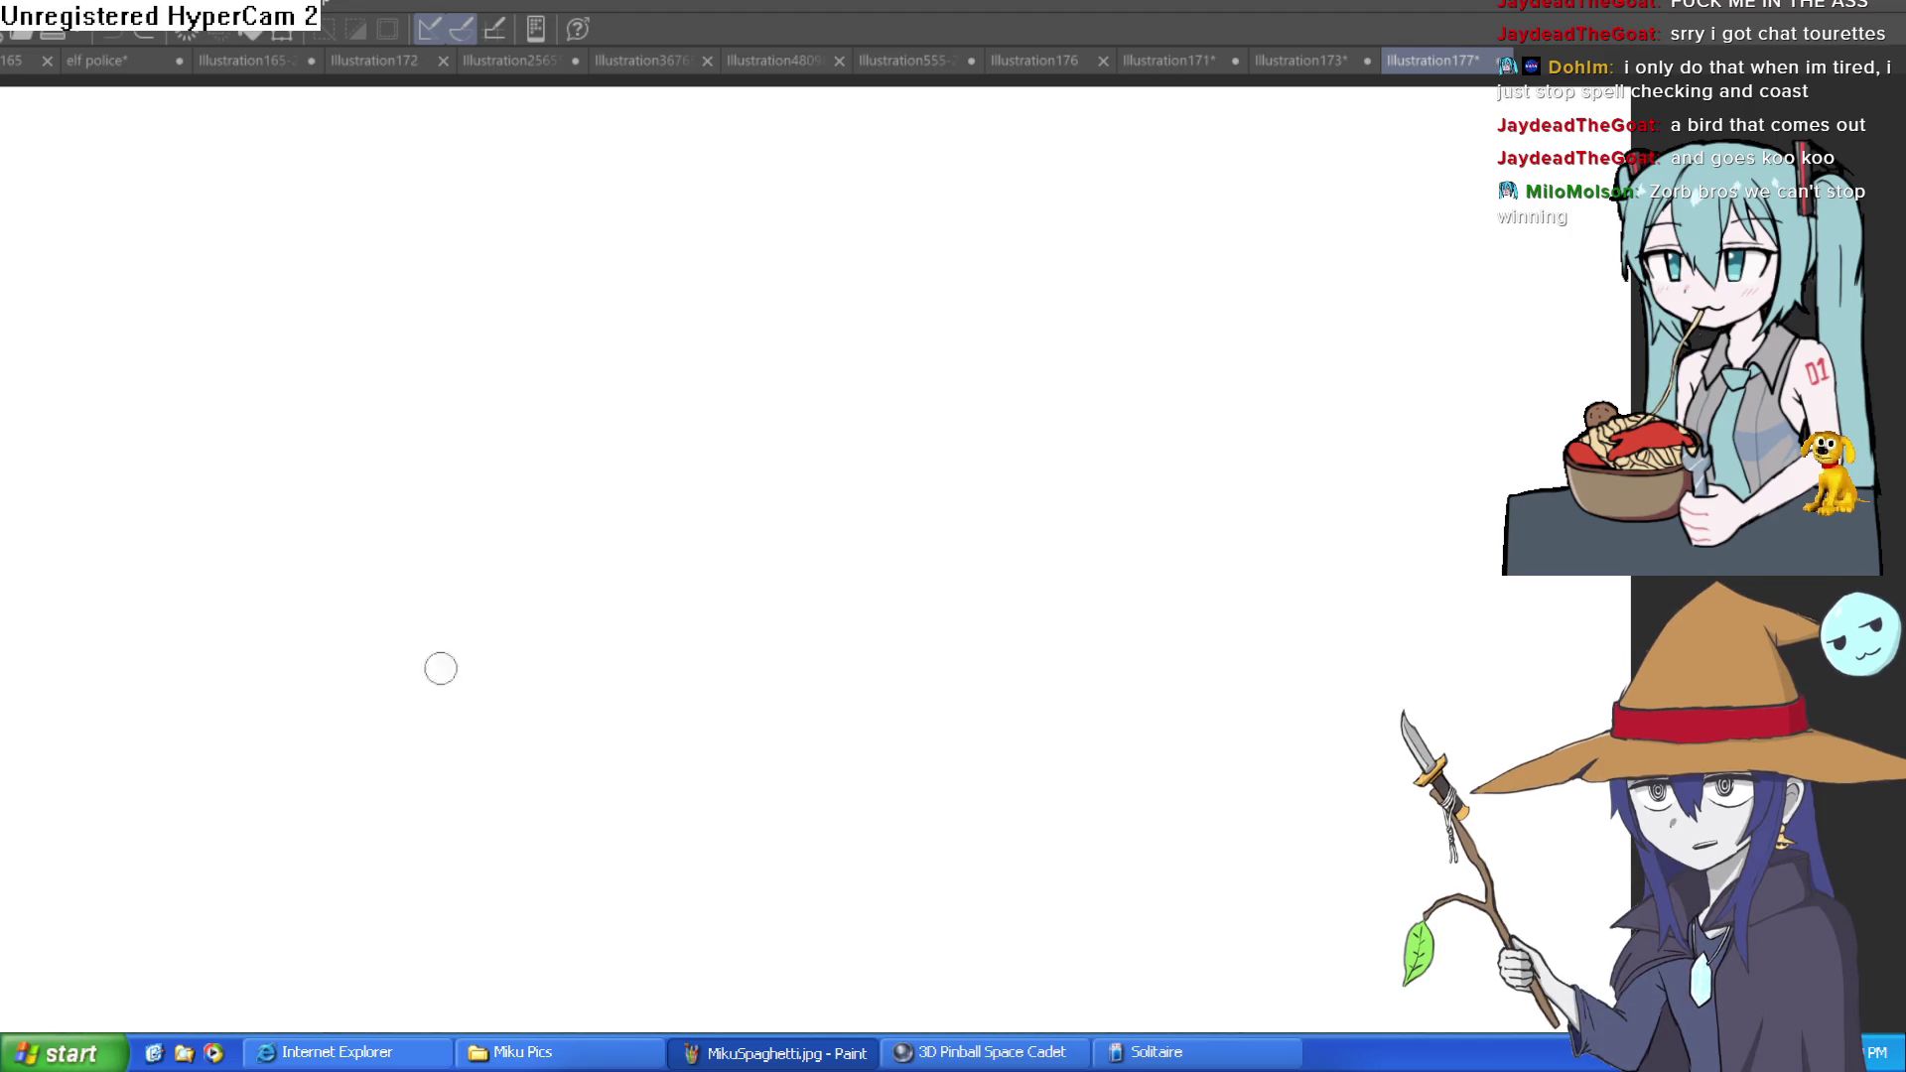
drag(458, 1028, 591, 608)
key(ctrl+z)
mouse_move(676, 307)
mouse_down()
mouse_move(525, 709)
mouse_move(705, 770)
mouse_move(927, 808)
mouse_up()
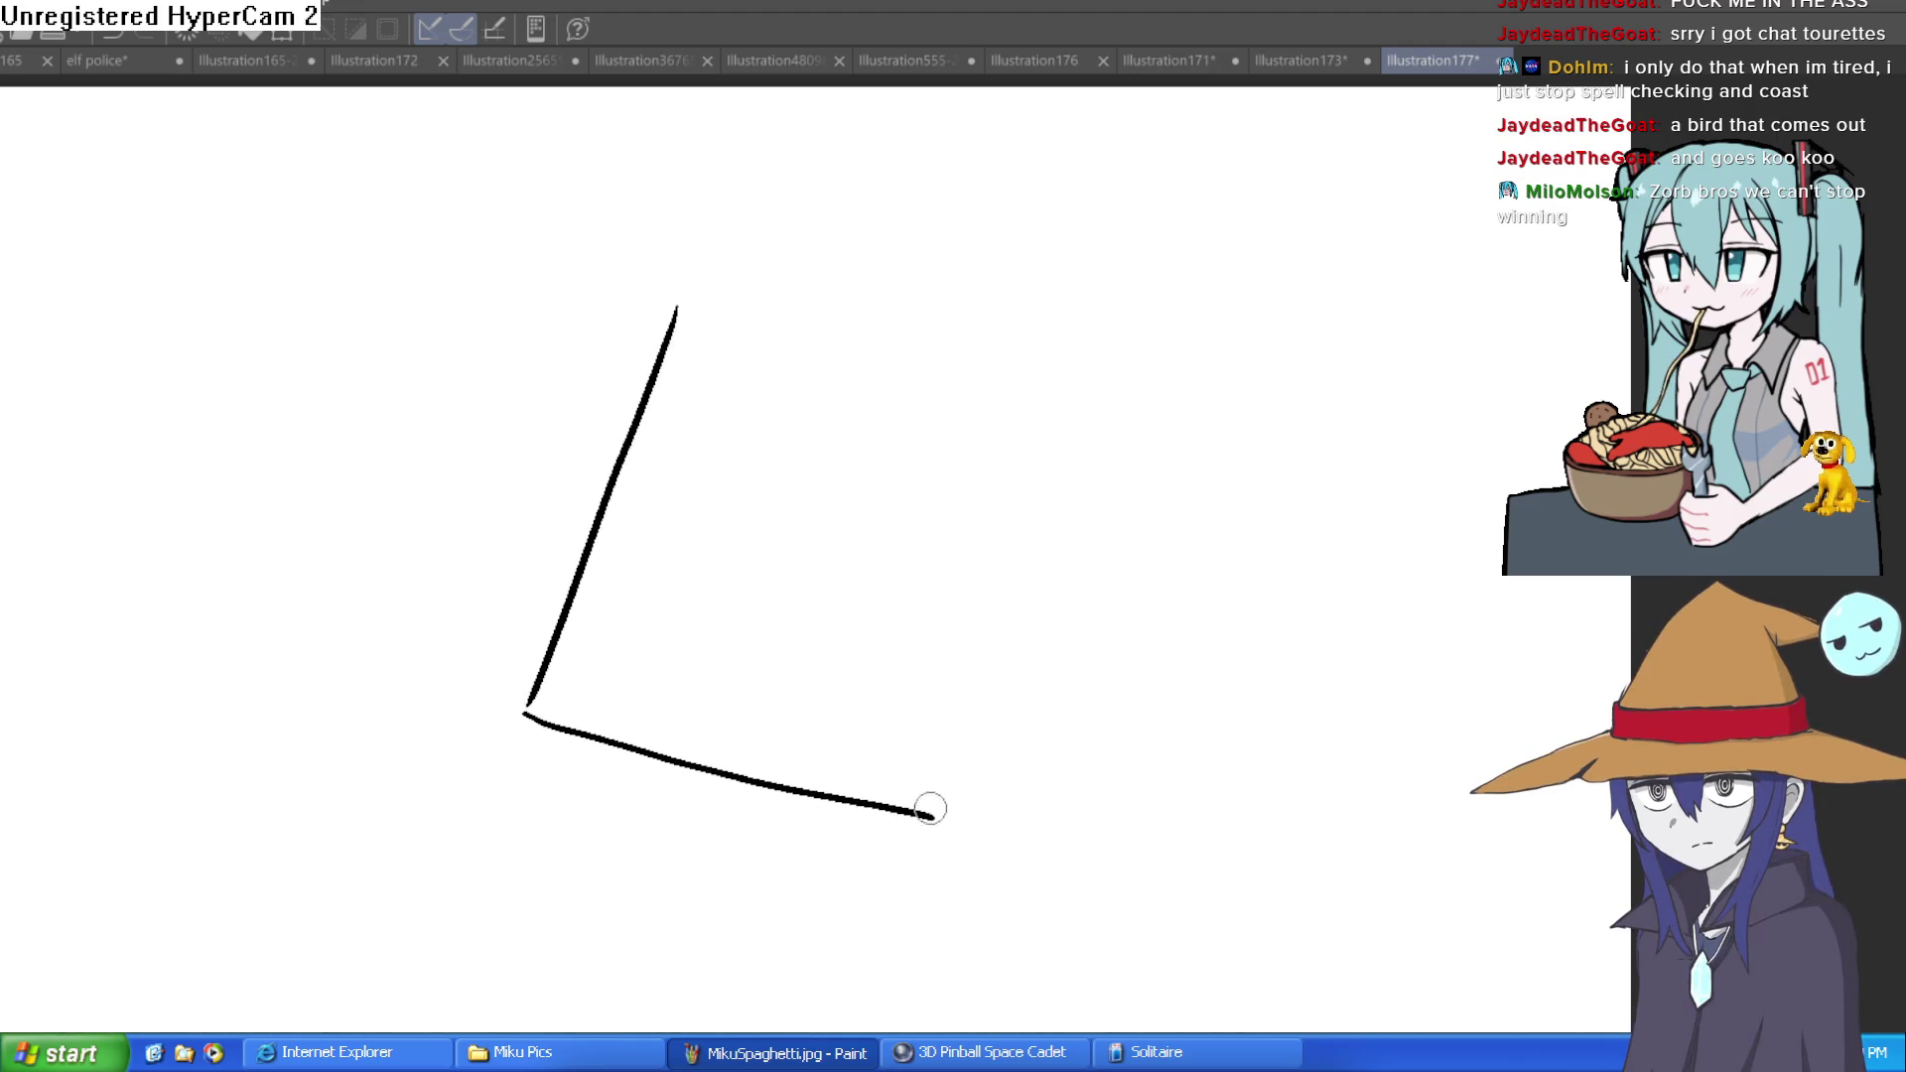
key(ctrl+z)
key(ctrl+z)
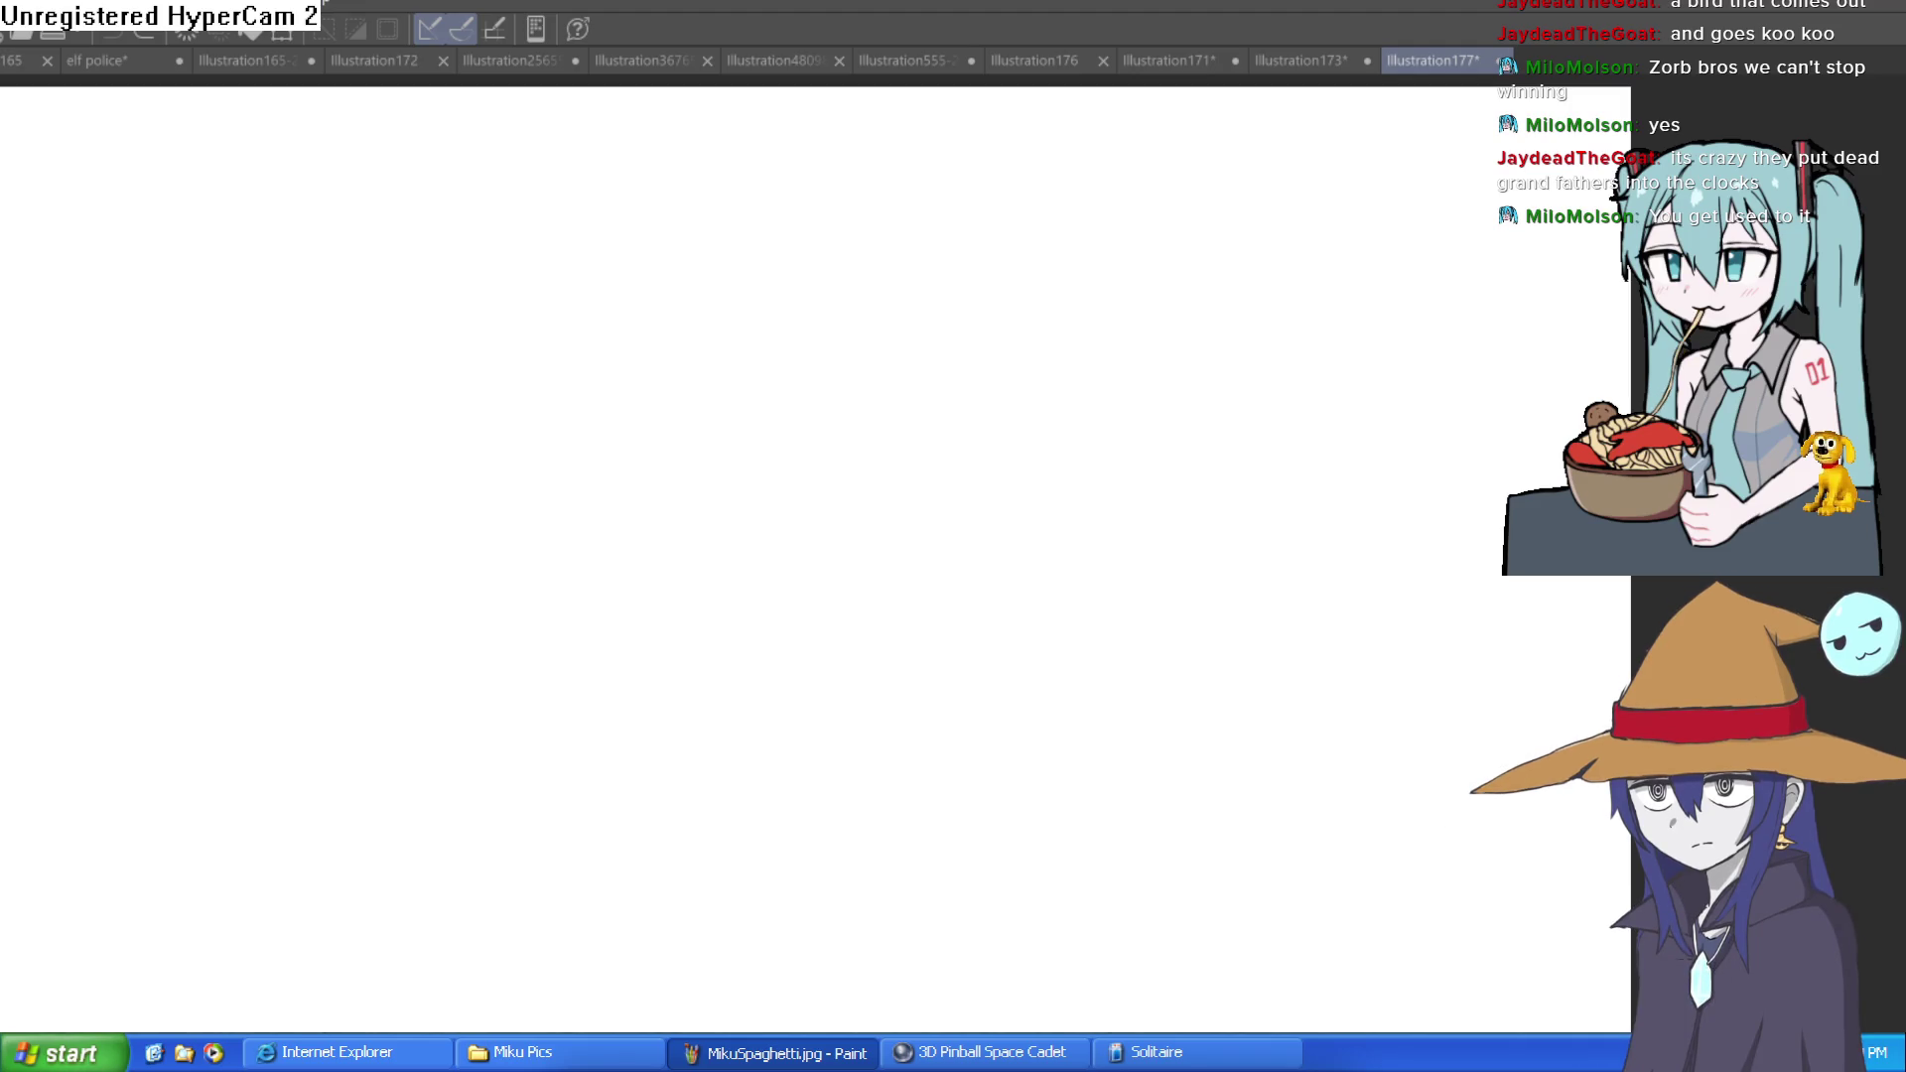
key(Tab)
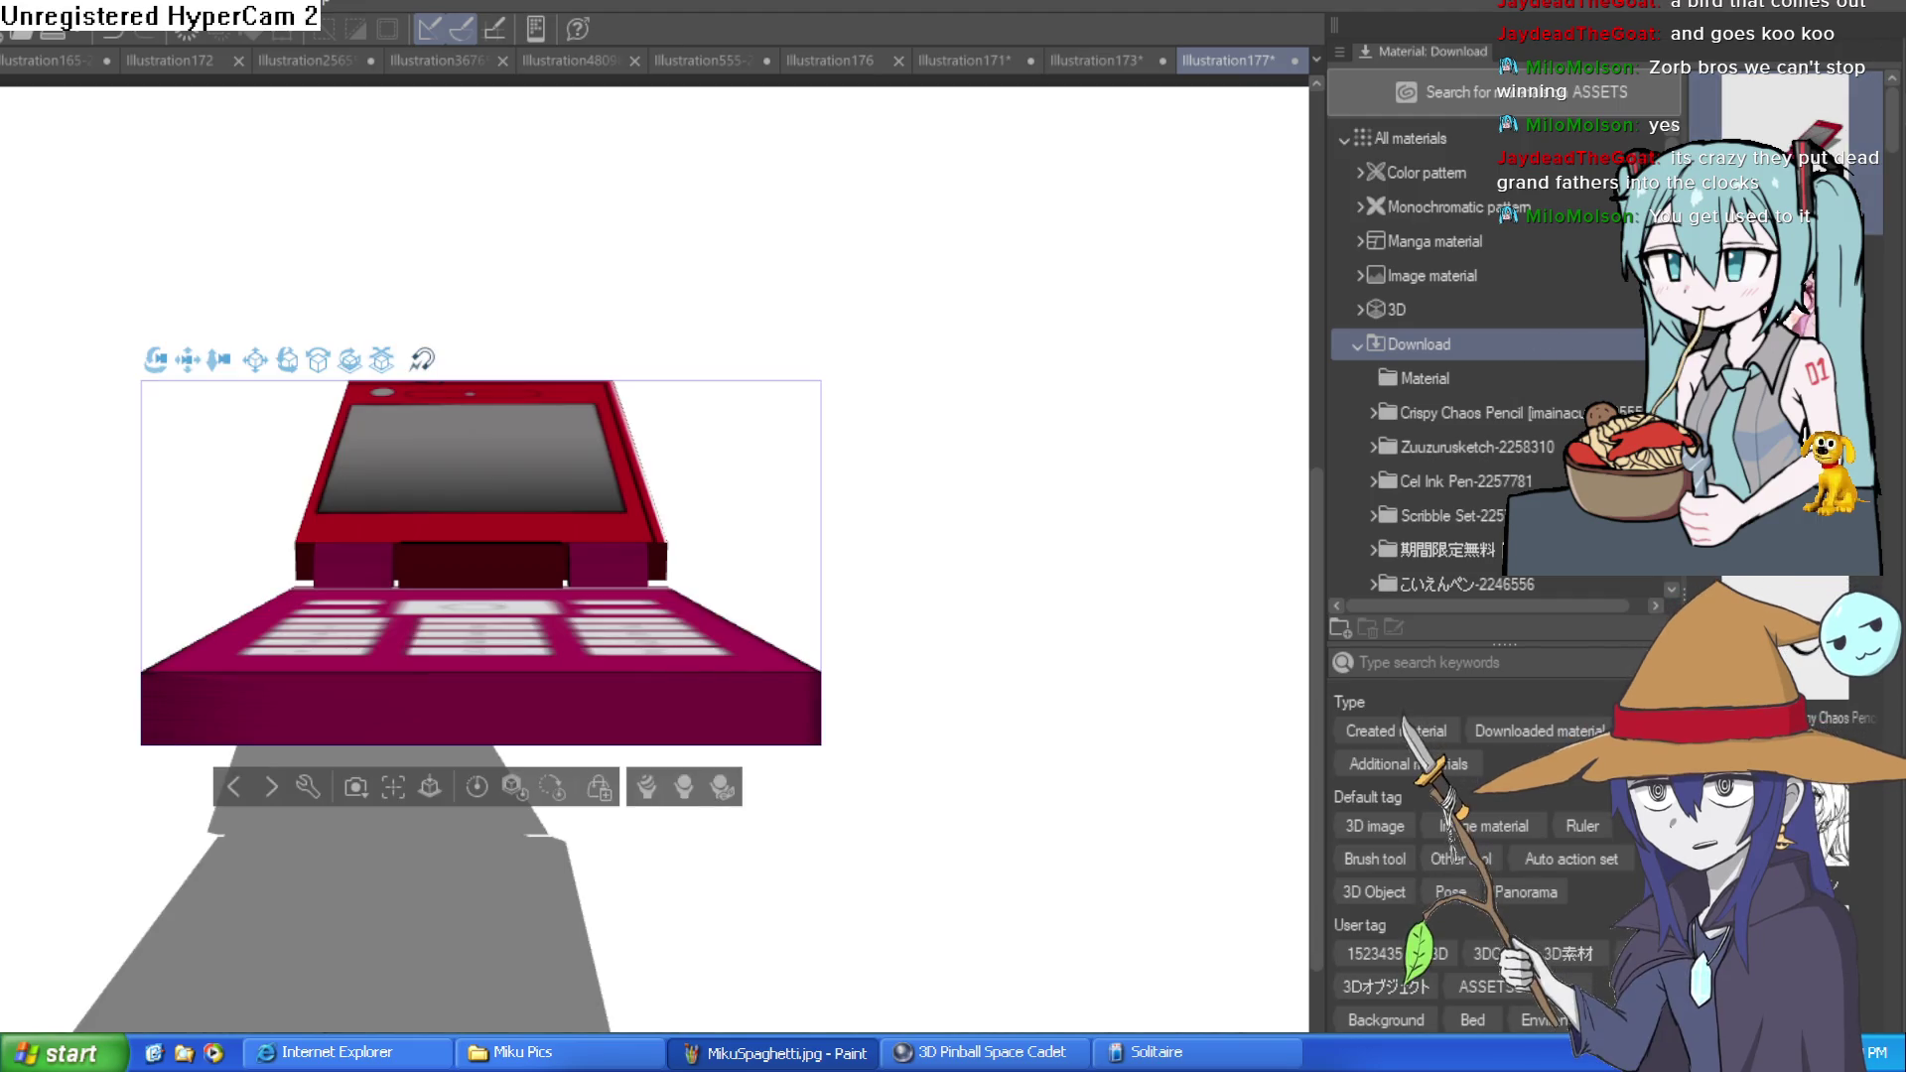
Hide the Material palette and angle the 3D camera down close onto the flip-phone keypad
key(Tab)
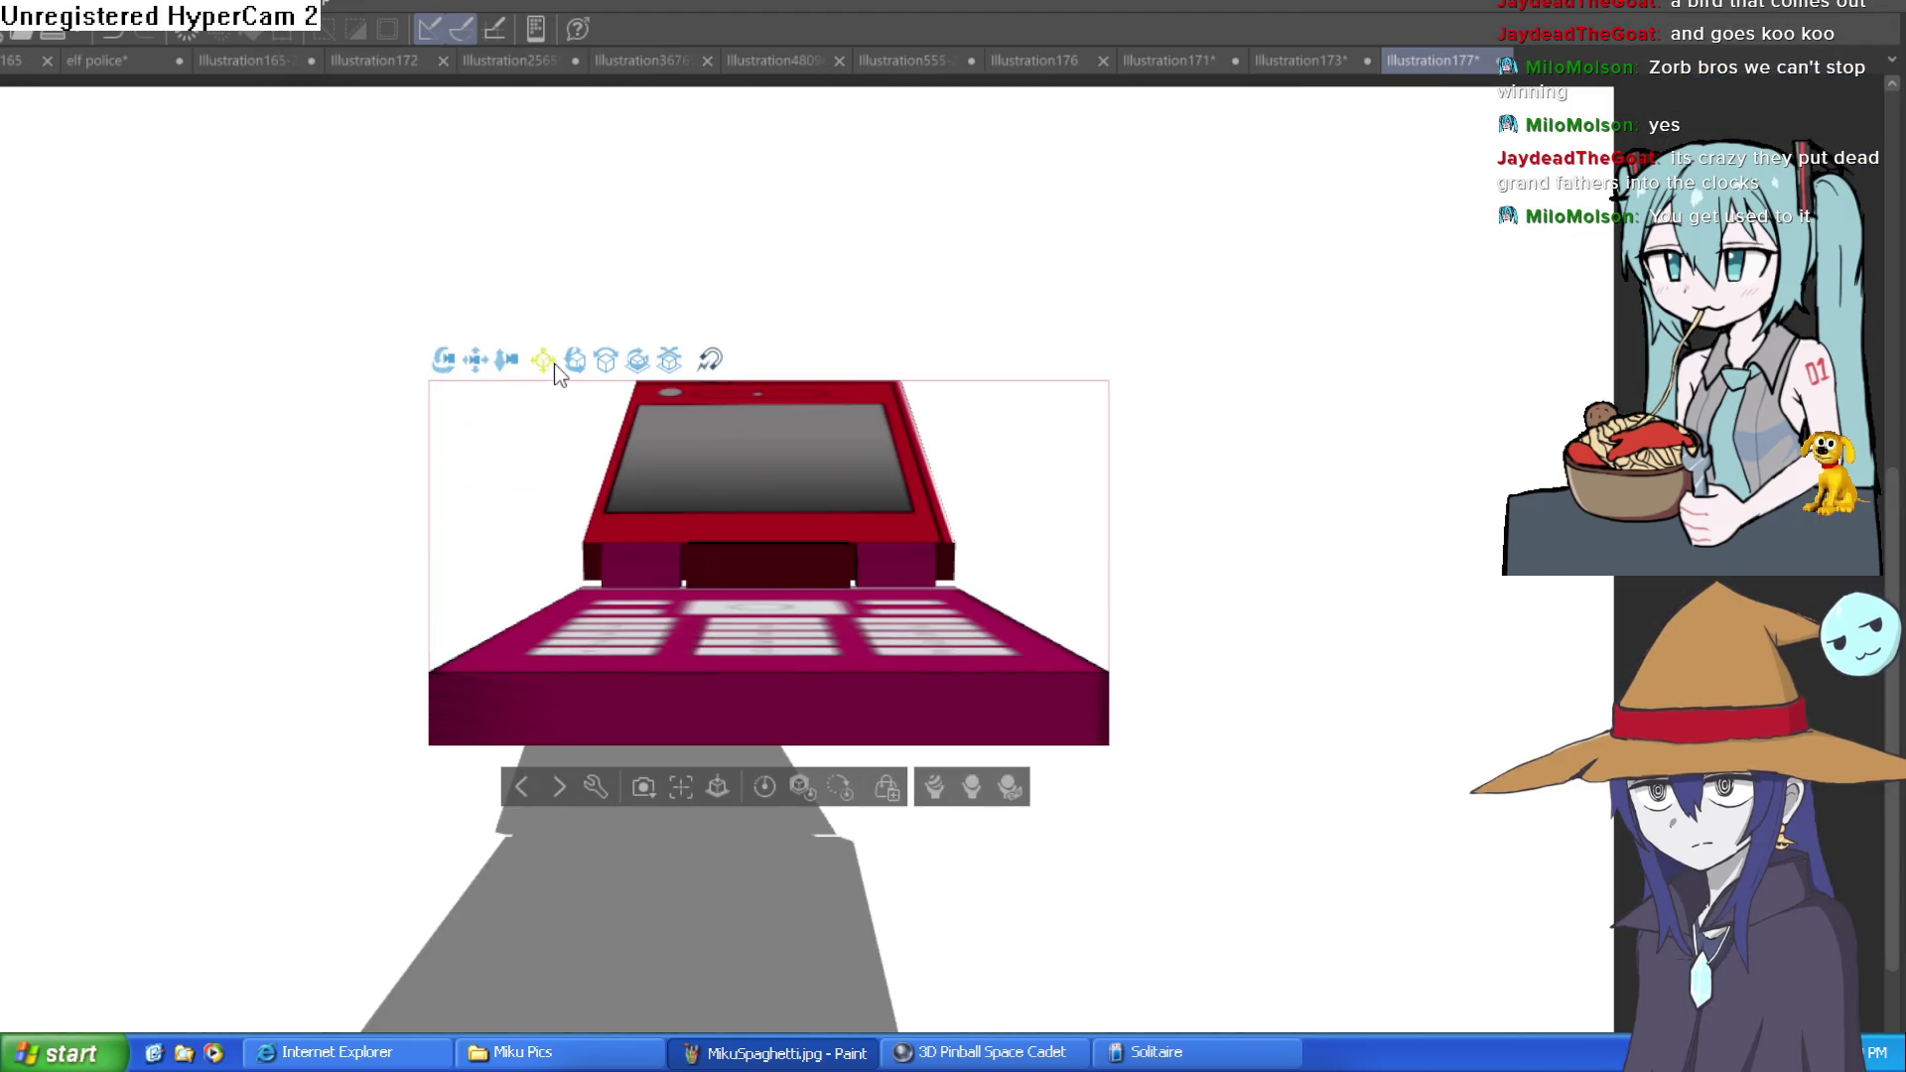
mouse_move(574, 372)
mouse_down()
mouse_move(530, 463)
mouse_move(379, 420)
mouse_move(616, 192)
mouse_move(575, 159)
mouse_move(437, 204)
mouse_move(489, 175)
mouse_move(474, 170)
mouse_up()
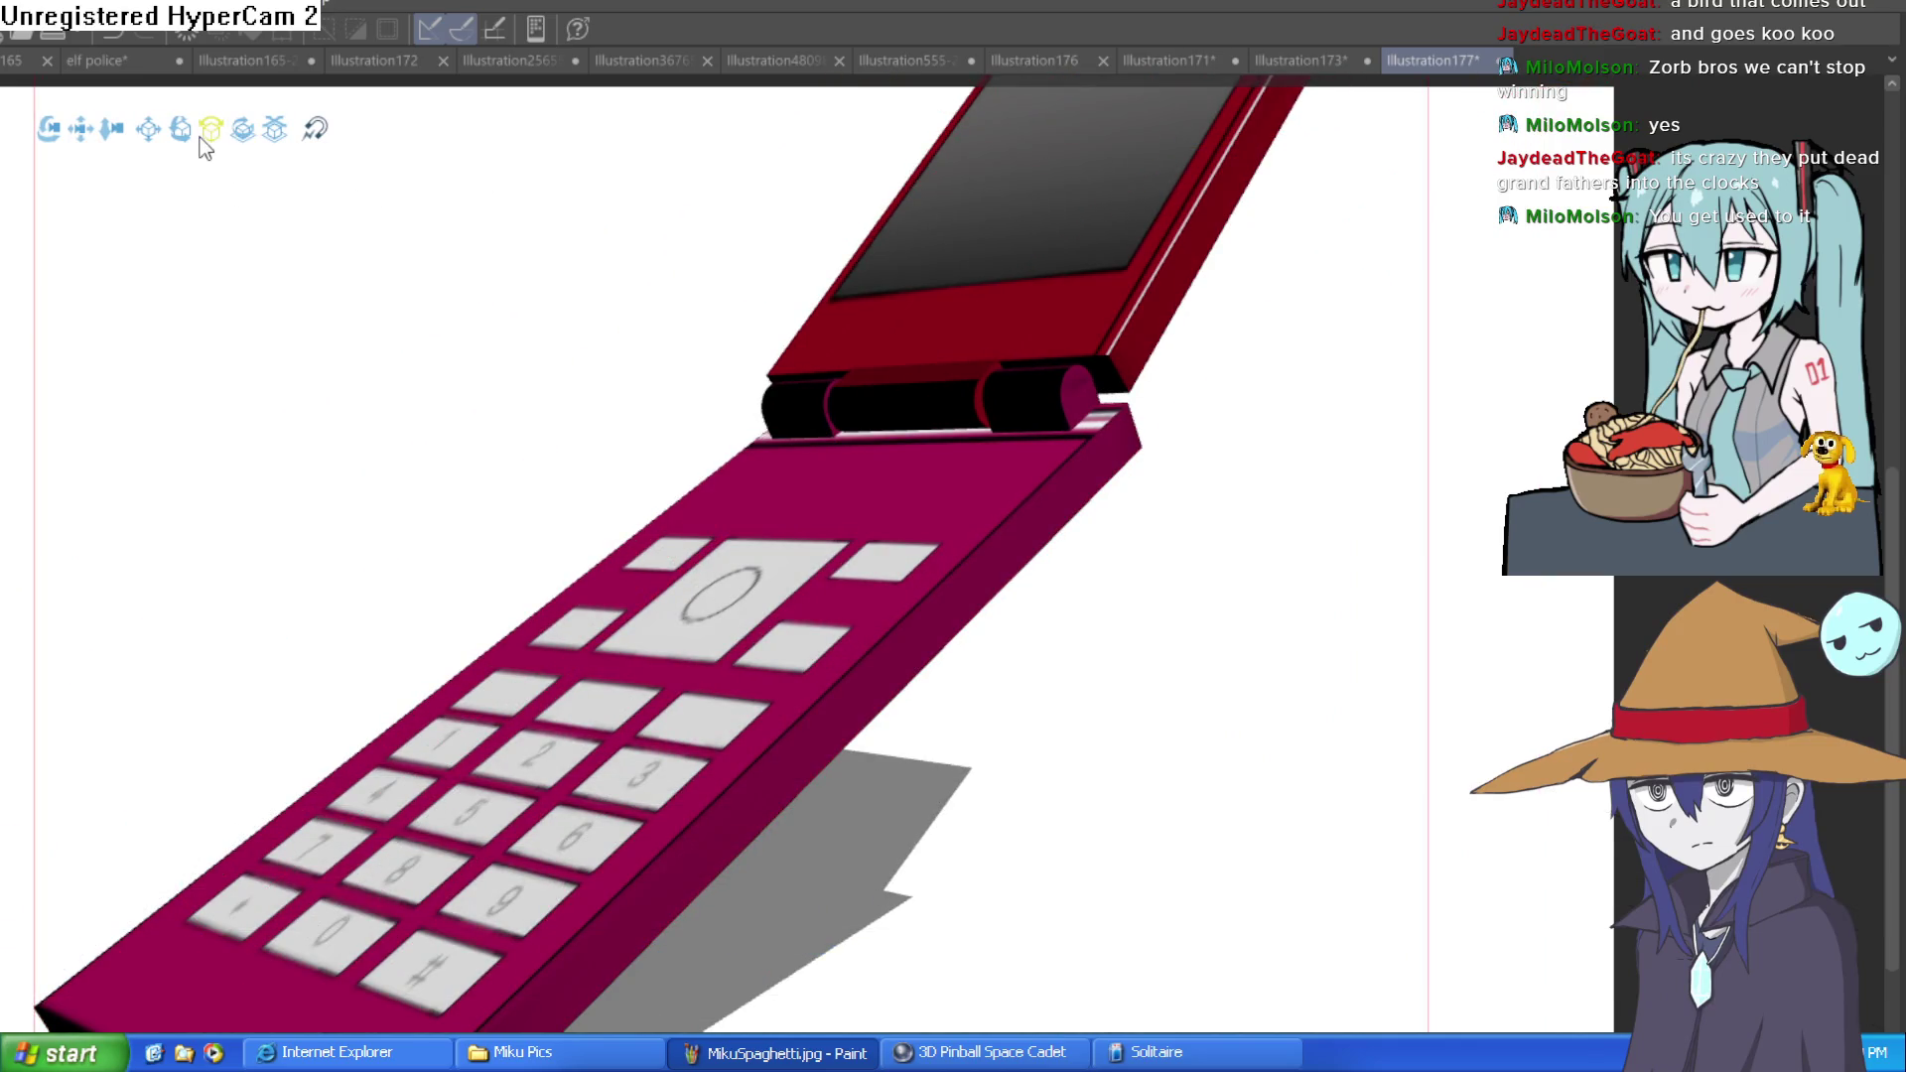
mouse_move(112, 128)
mouse_down()
mouse_move(128, 227)
mouse_move(139, 119)
mouse_up()
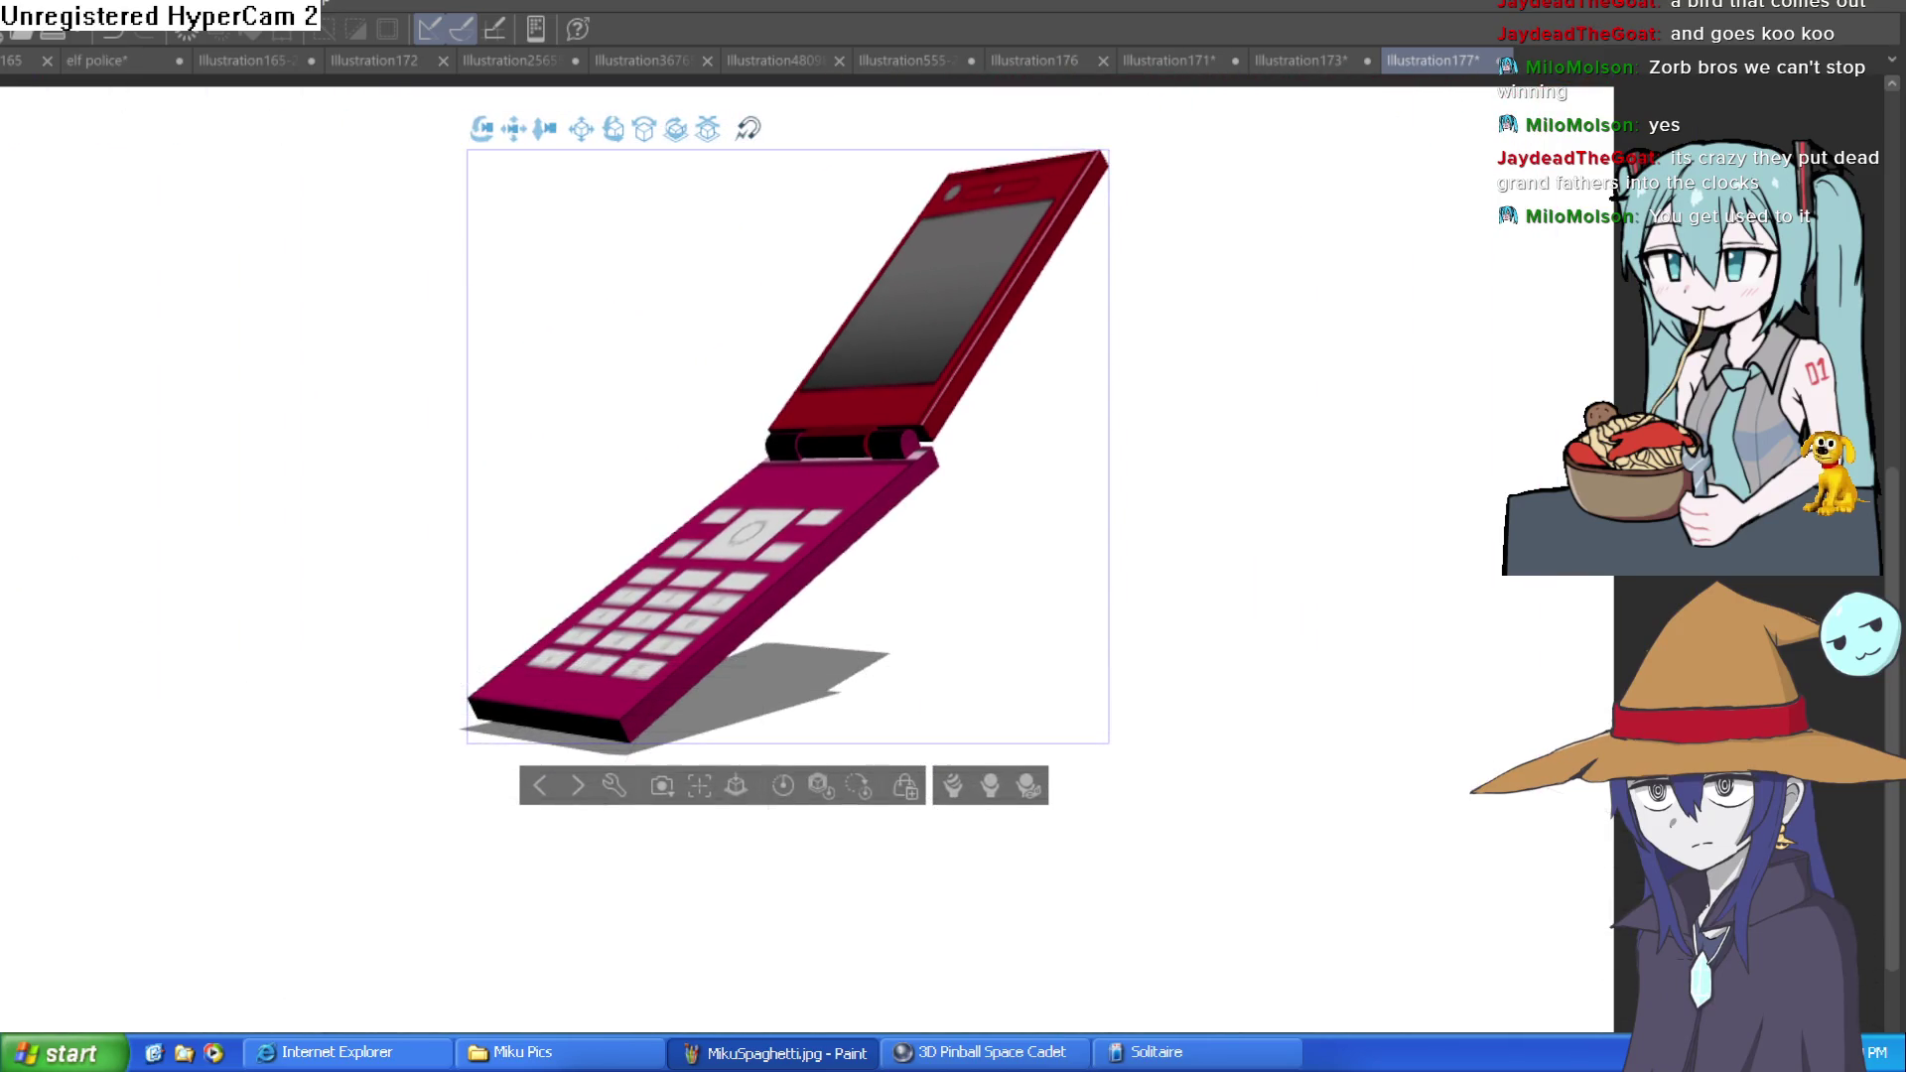